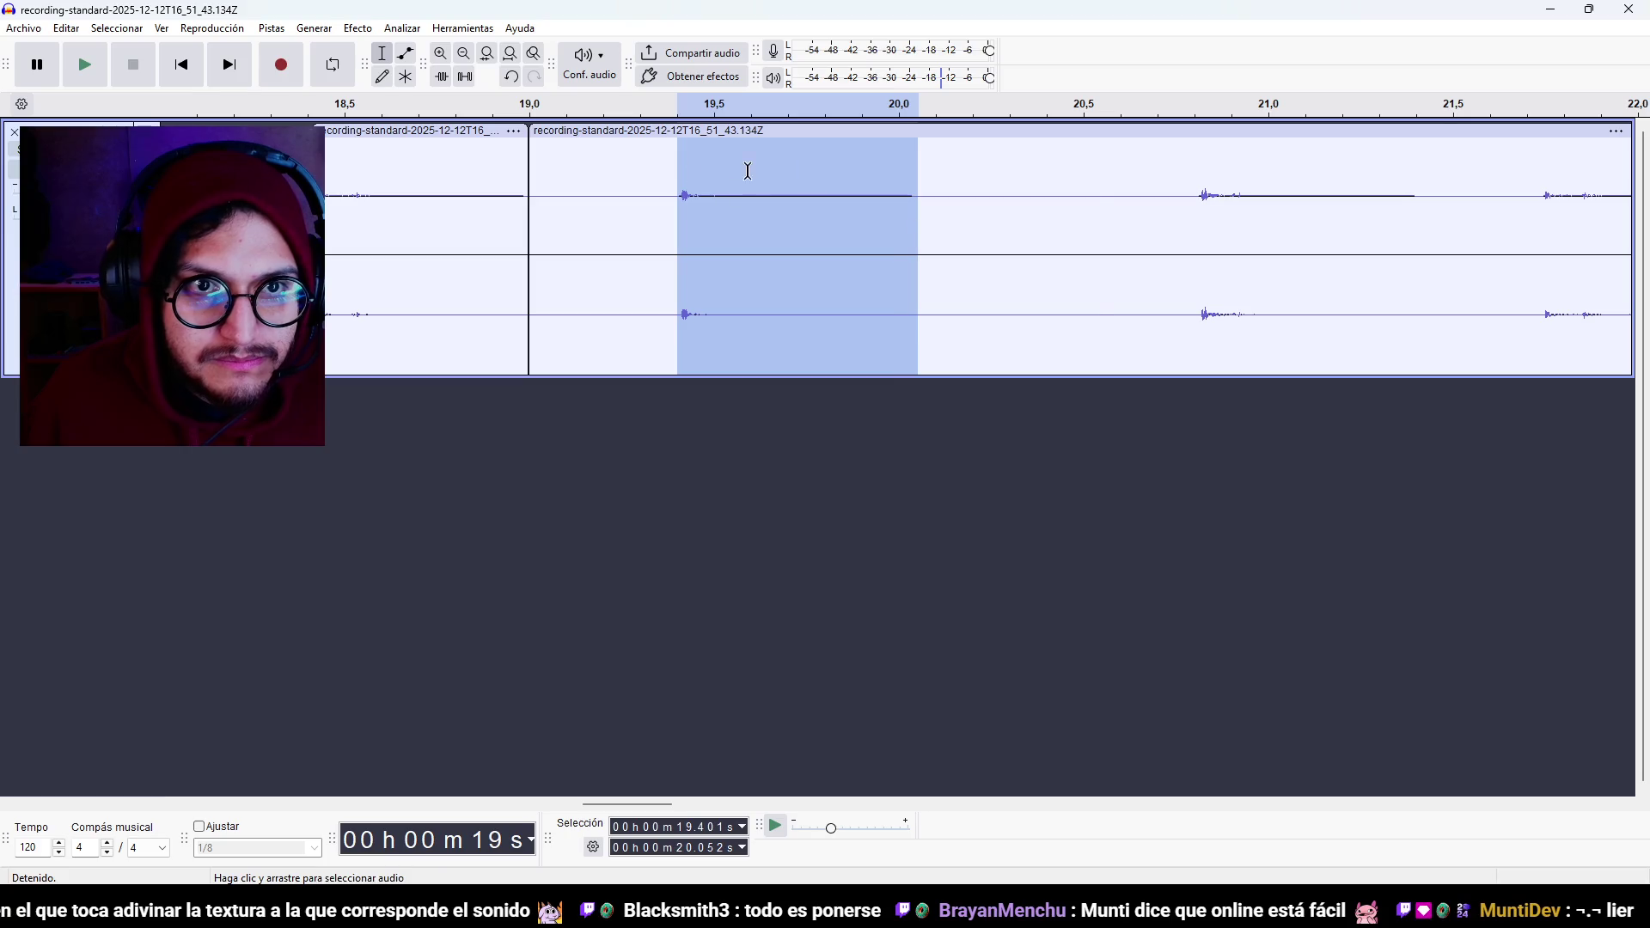
# Split off and delete the 19.0–19.4 s clip, leaving a gap, then play back the result.
pyautogui.click(812, 248)
pyautogui.doubleClick(652, 159)
pyautogui.press('Delete')
pyautogui.keyDown('ctrl'); pyautogui.scroll(-1, 694, 351); pyautogui.keyUp('ctrl')
pyautogui.keyDown('ctrl'); pyautogui.scroll(-1, 694, 351); pyautogui.keyUp('ctrl')
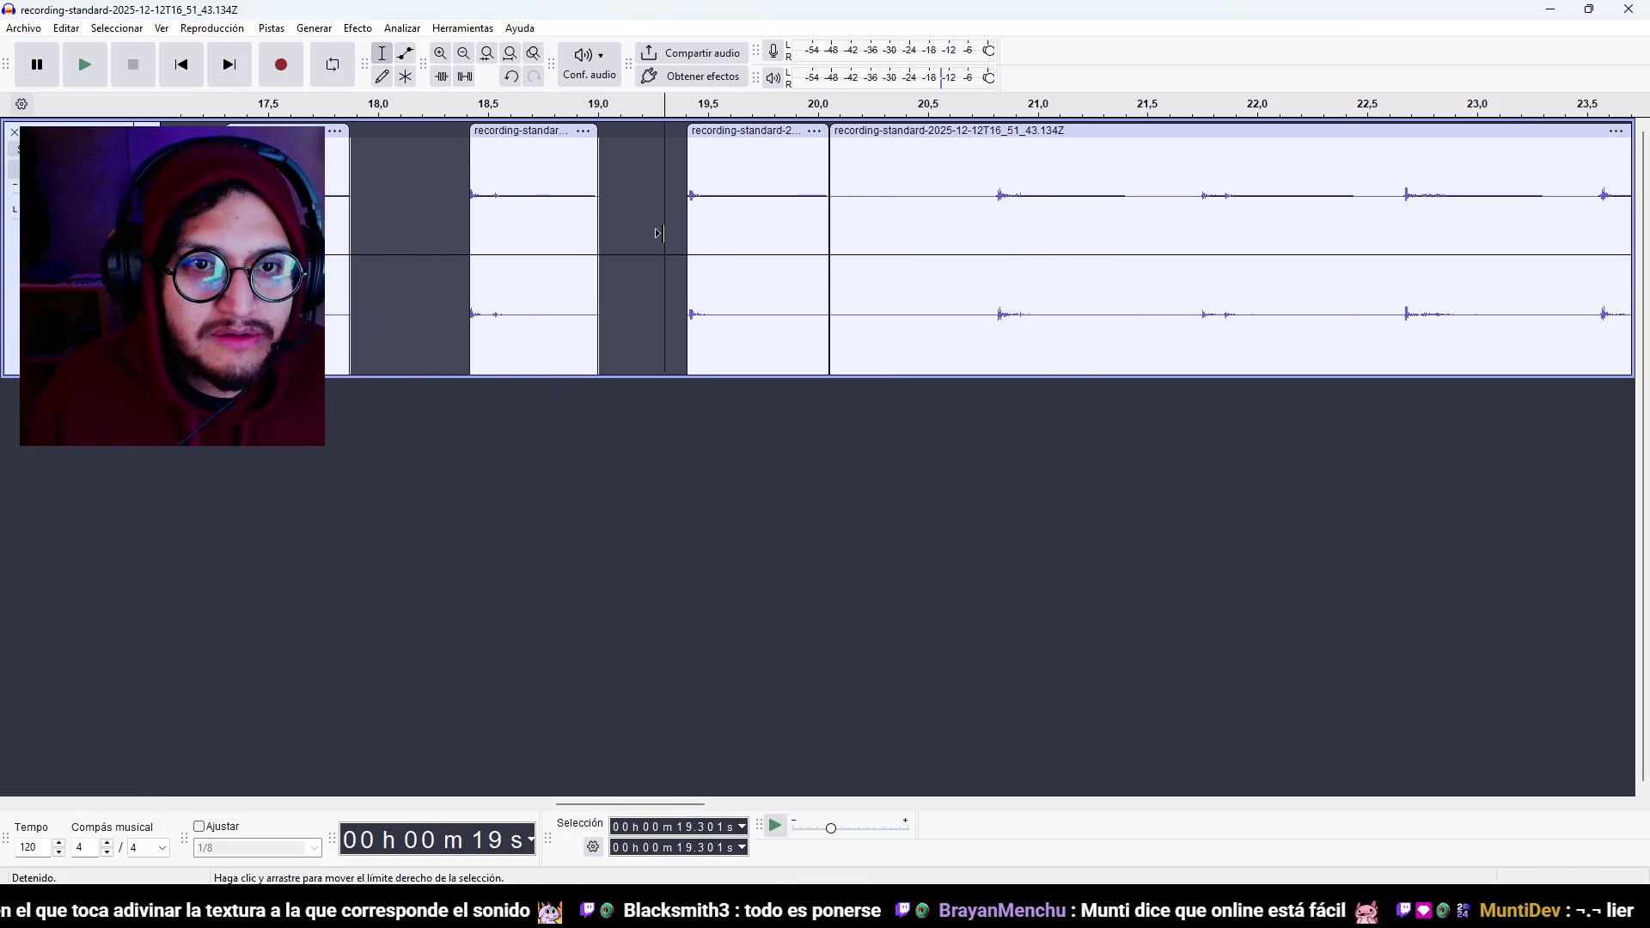
pyautogui.press('space')
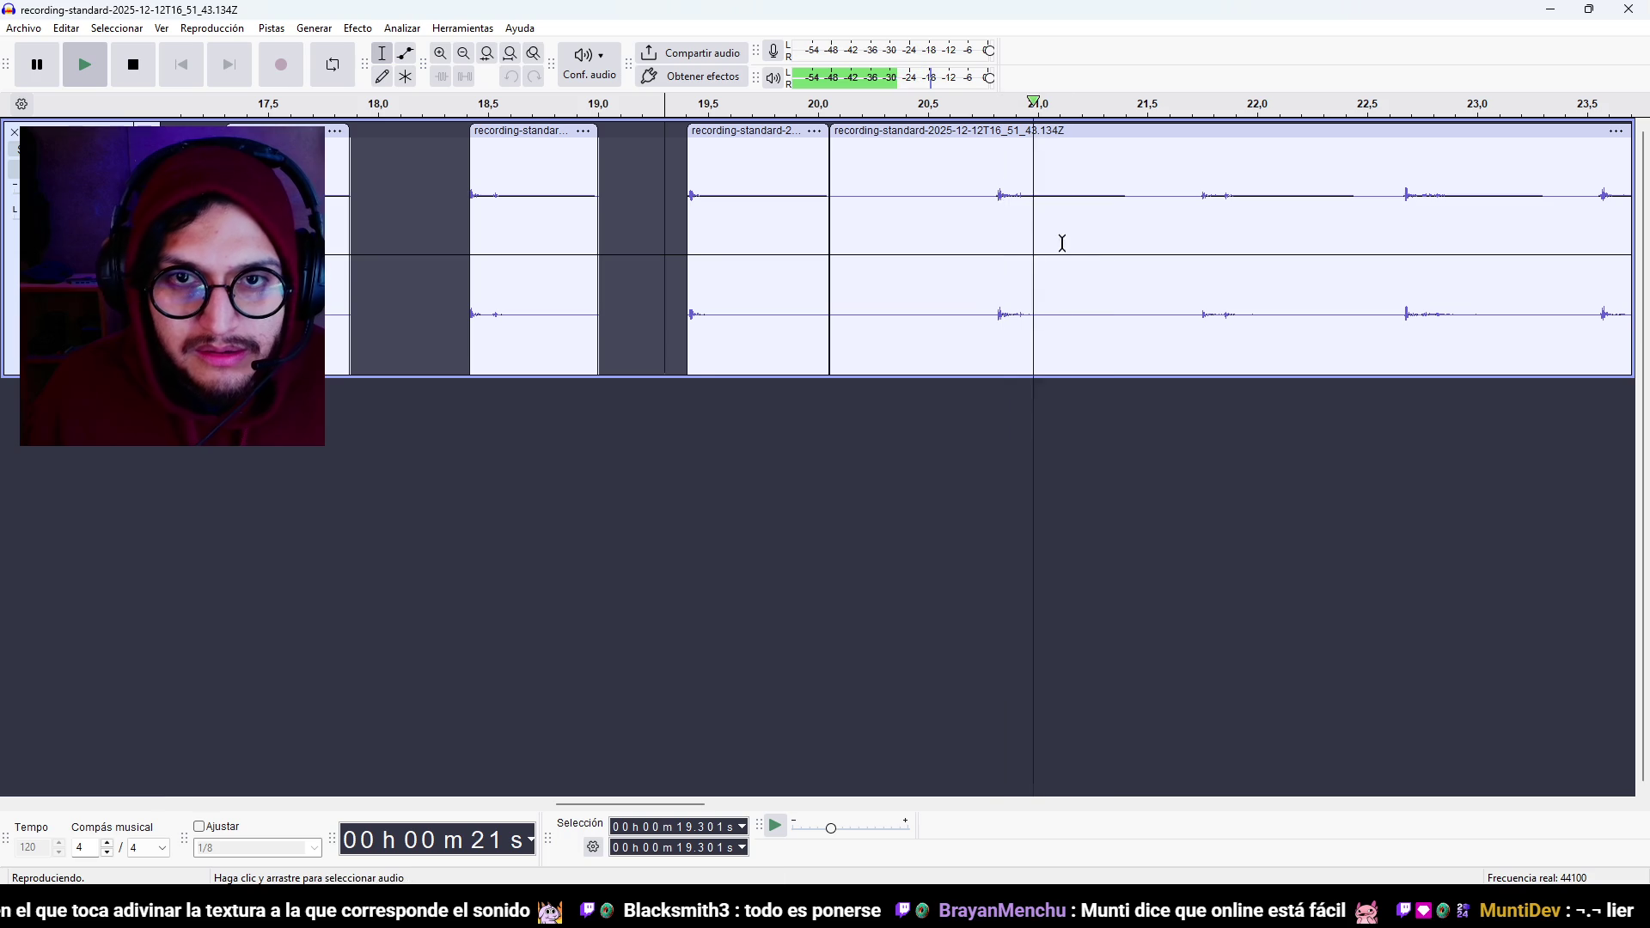
# Split the 20.81–21.35 s range into its own clip with Dividir bloque.
pyautogui.moveTo(992, 192); pyautogui.dragTo(830, 195)
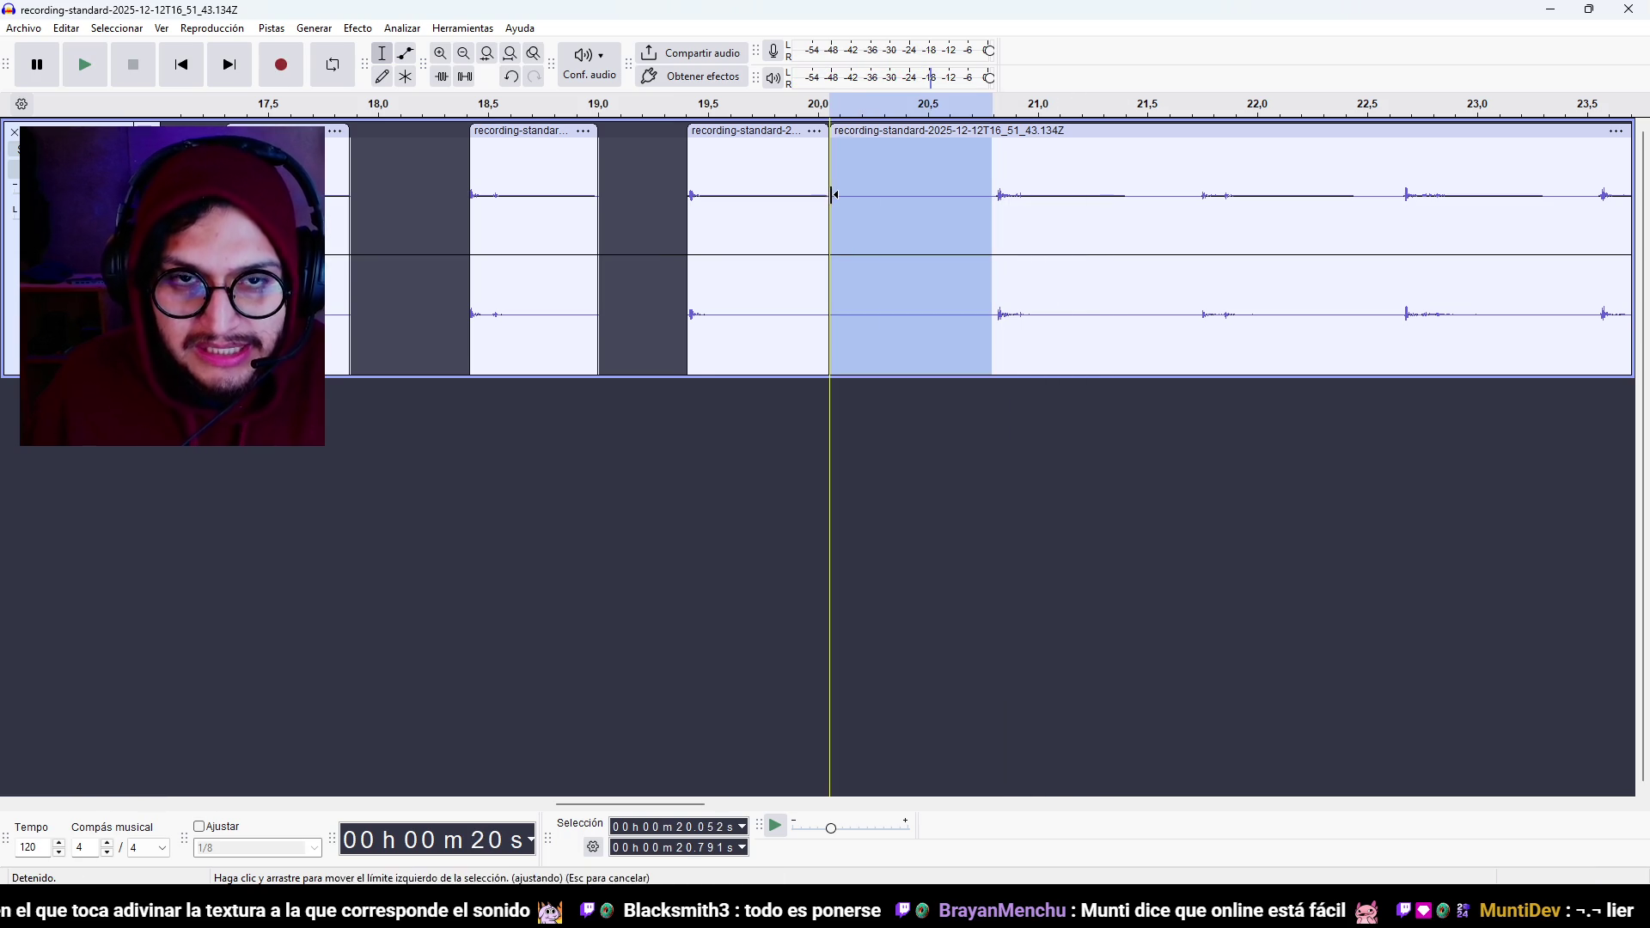
pyautogui.hotkey('ctrl', 'z')
pyautogui.hotkey('ctrl', 'z')
pyautogui.hotkey('ctrl', 'z')
pyautogui.hotkey('ctrl', 'y')
pyautogui.click(969, 468)
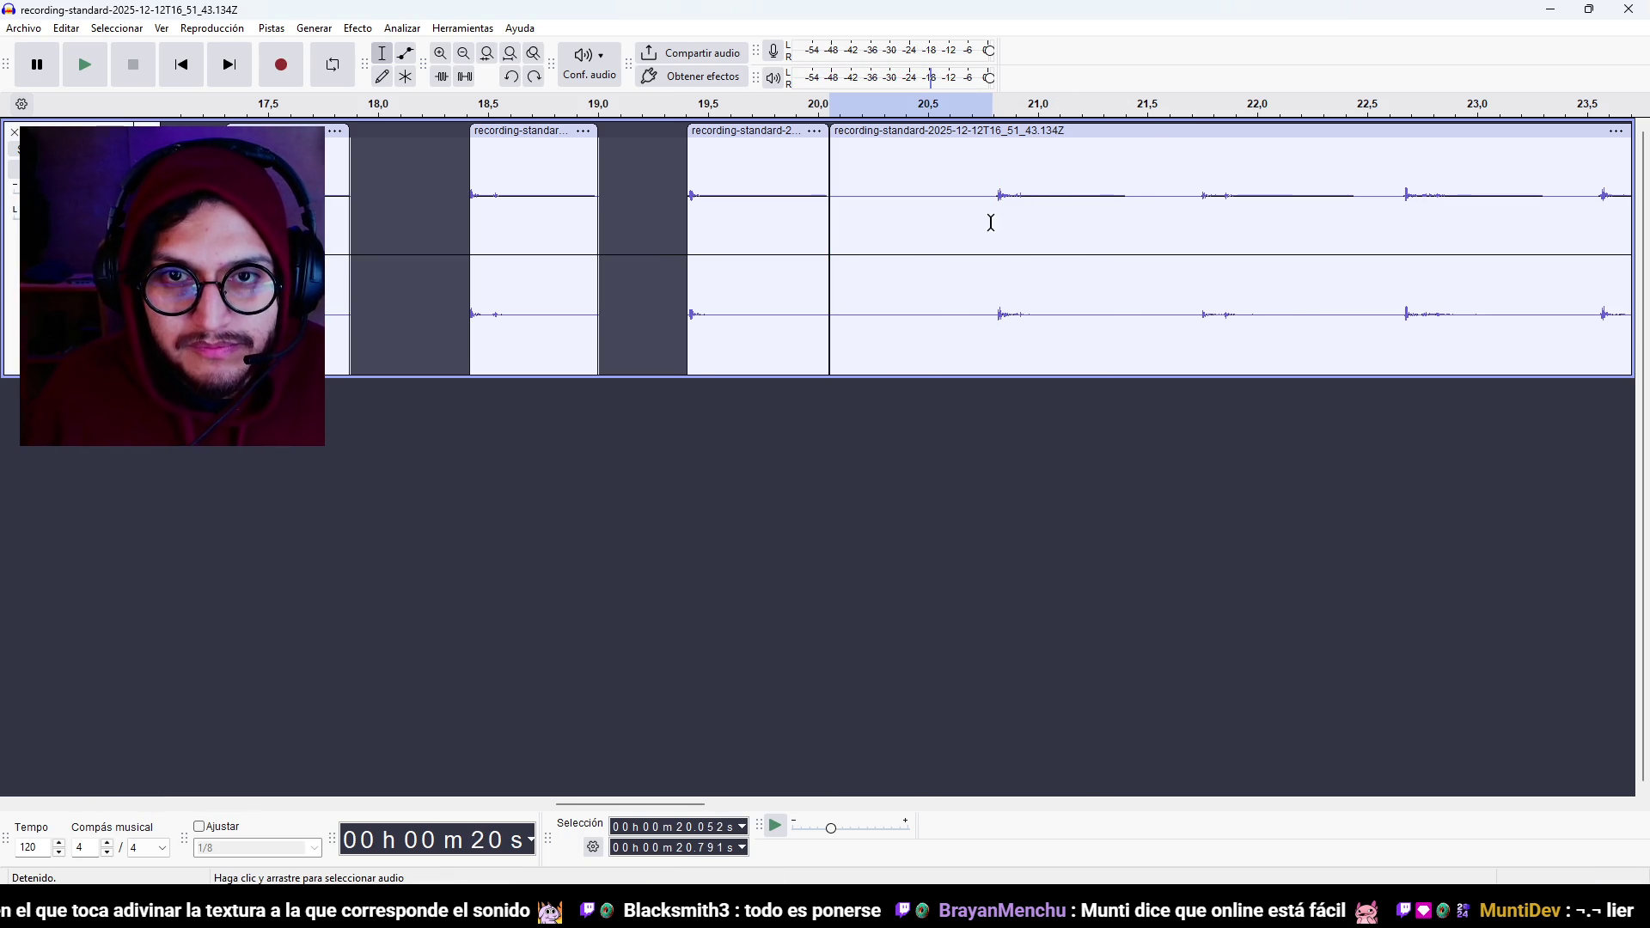
pyautogui.moveTo(995, 212); pyautogui.dragTo(1130, 215)
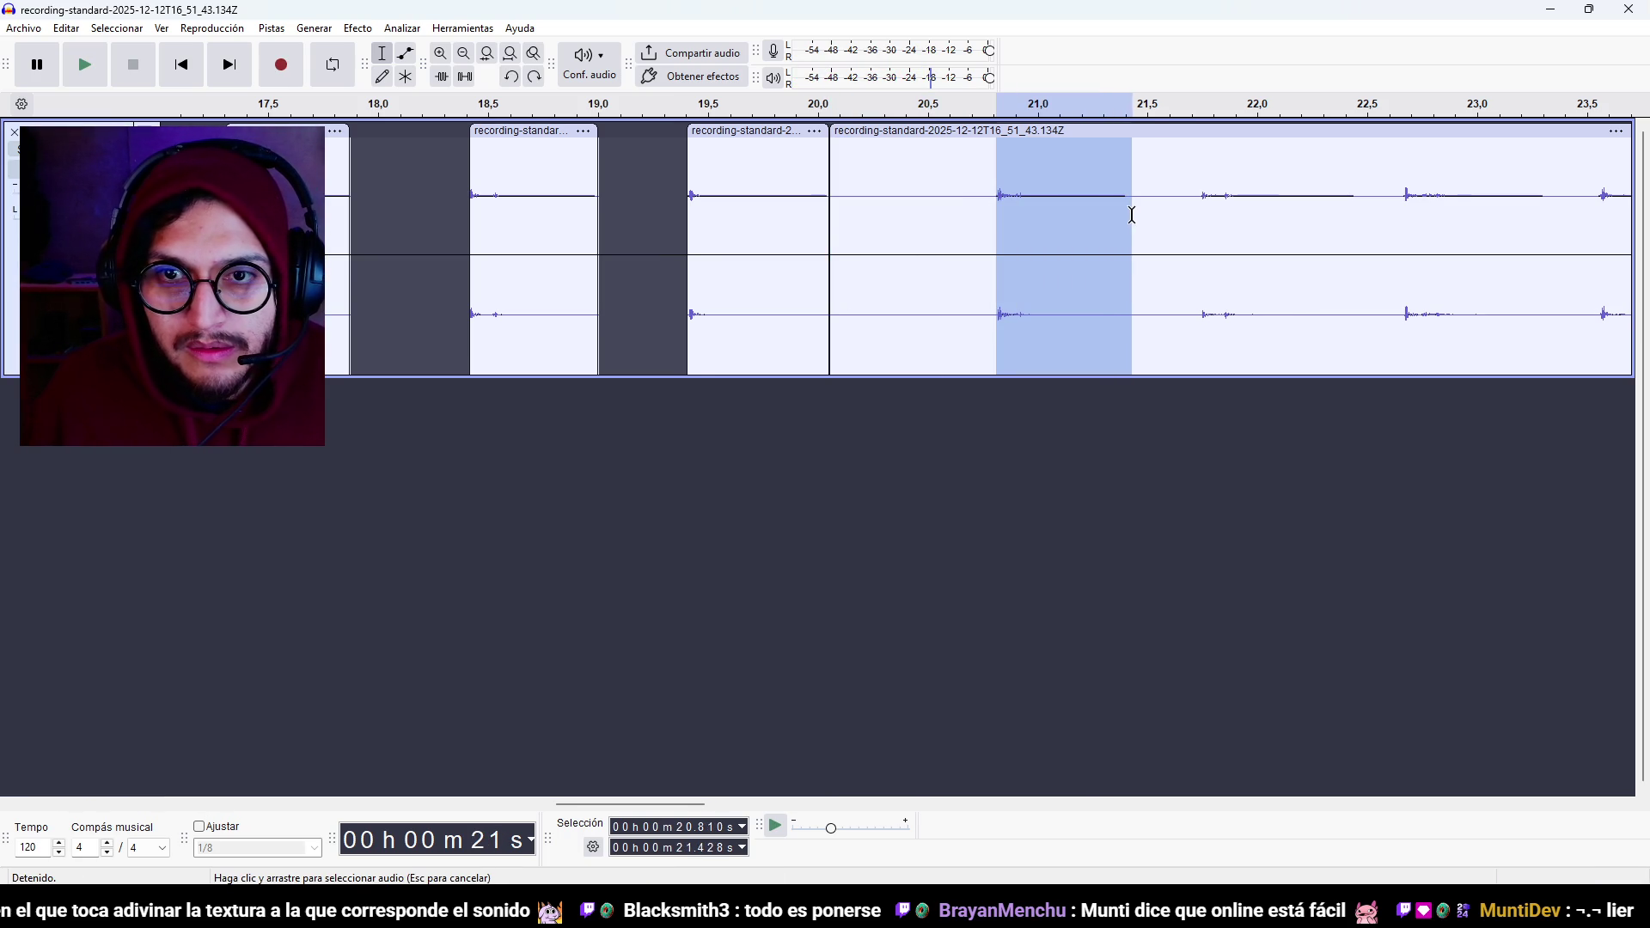
pyautogui.rightClick(1123, 213)
pyautogui.click(1177, 287)
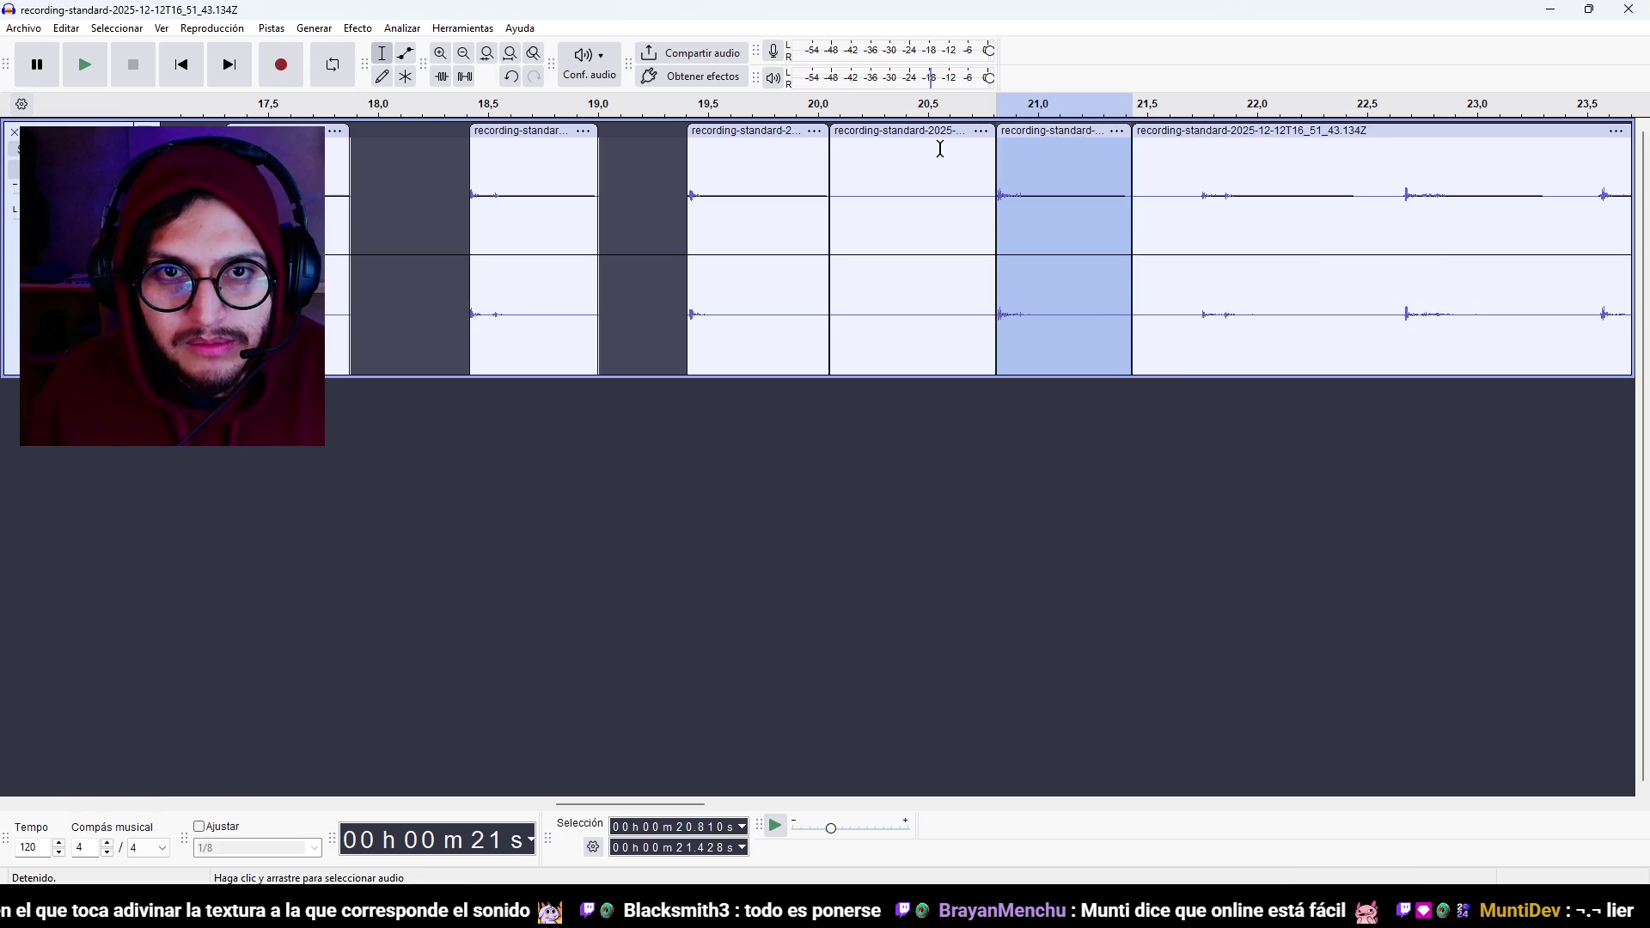
pyautogui.click(936, 150)
# Select all clips from about 2.4 s through 20.05 s.
pyautogui.click(769, 137)
pyautogui.keyDown('ctrl'); pyautogui.scroll(-3, 754, 275); pyautogui.keyUp('ctrl')
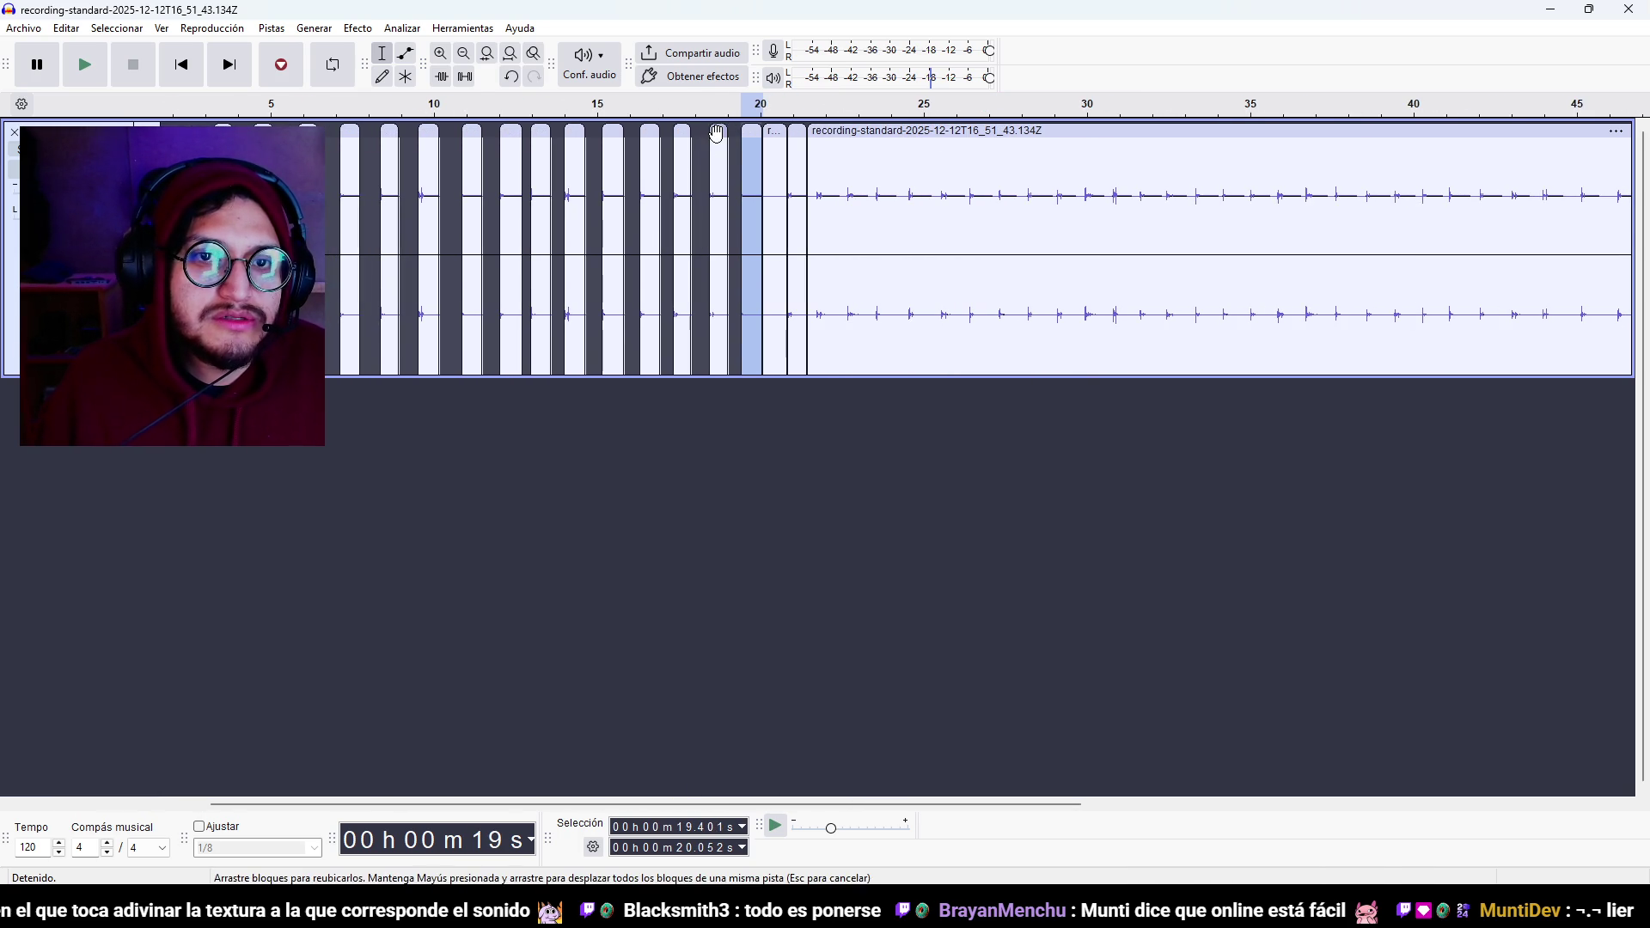
pyautogui.click(715, 134)
pyautogui.click(744, 135)
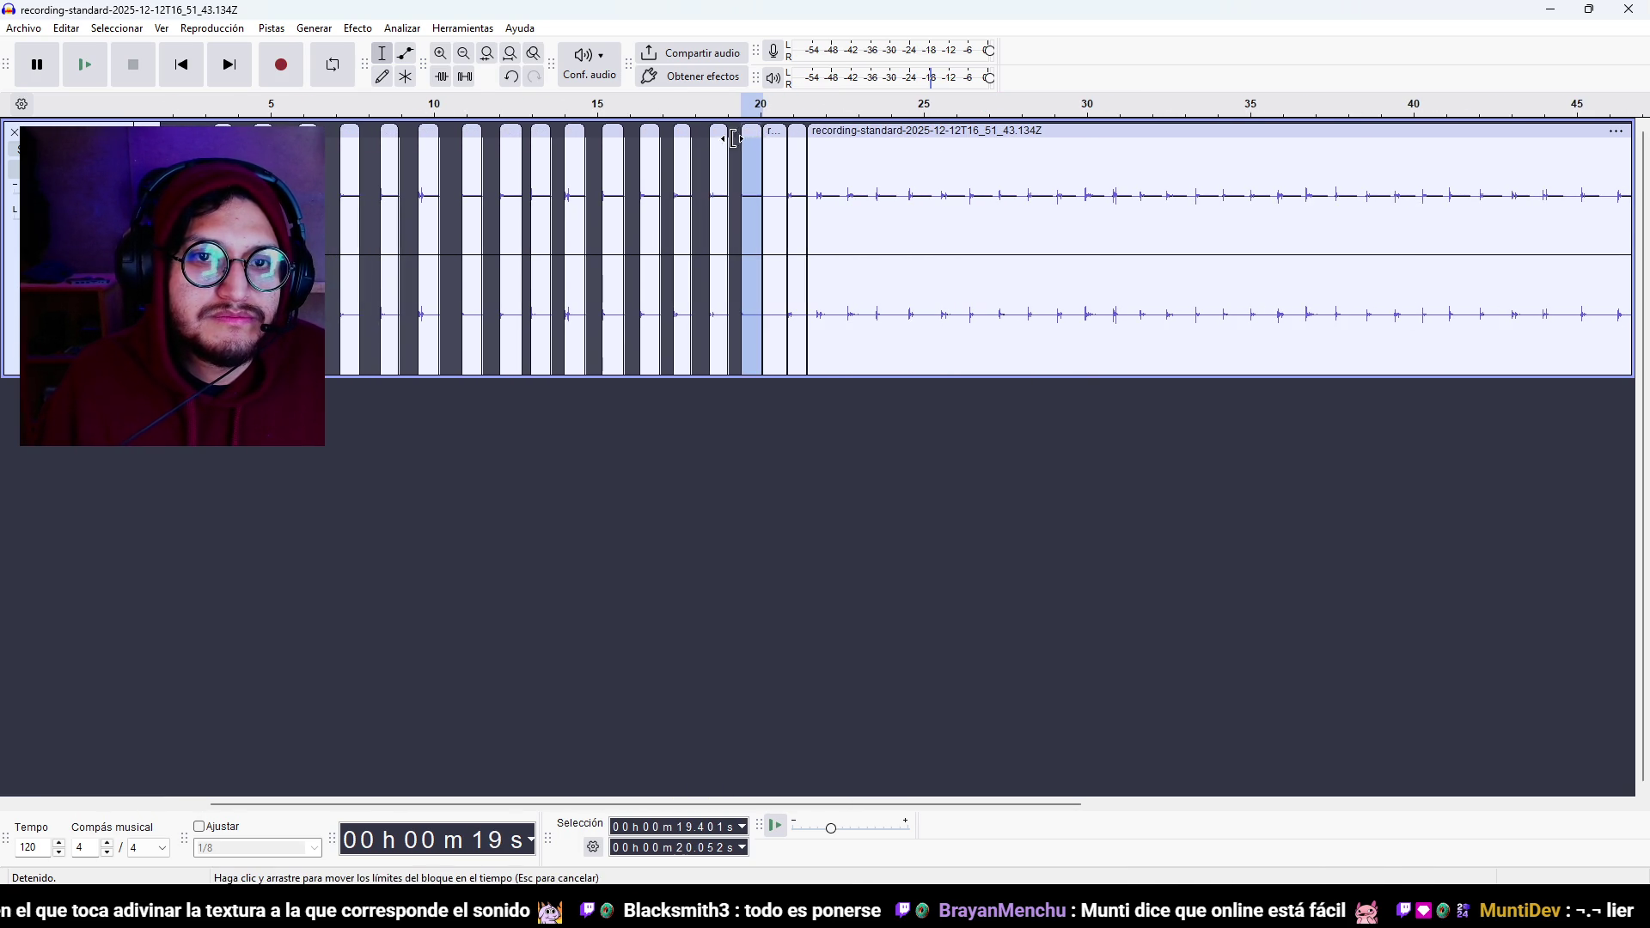
pyautogui.moveTo(186, 189); pyautogui.dragTo(758, 189)
pyautogui.moveTo(185, 215)
pyautogui.mouseDown()
pyautogui.moveTo(785, 215)
pyautogui.moveTo(762, 221)
pyautogui.mouseUp()
pyautogui.click(24, 29)
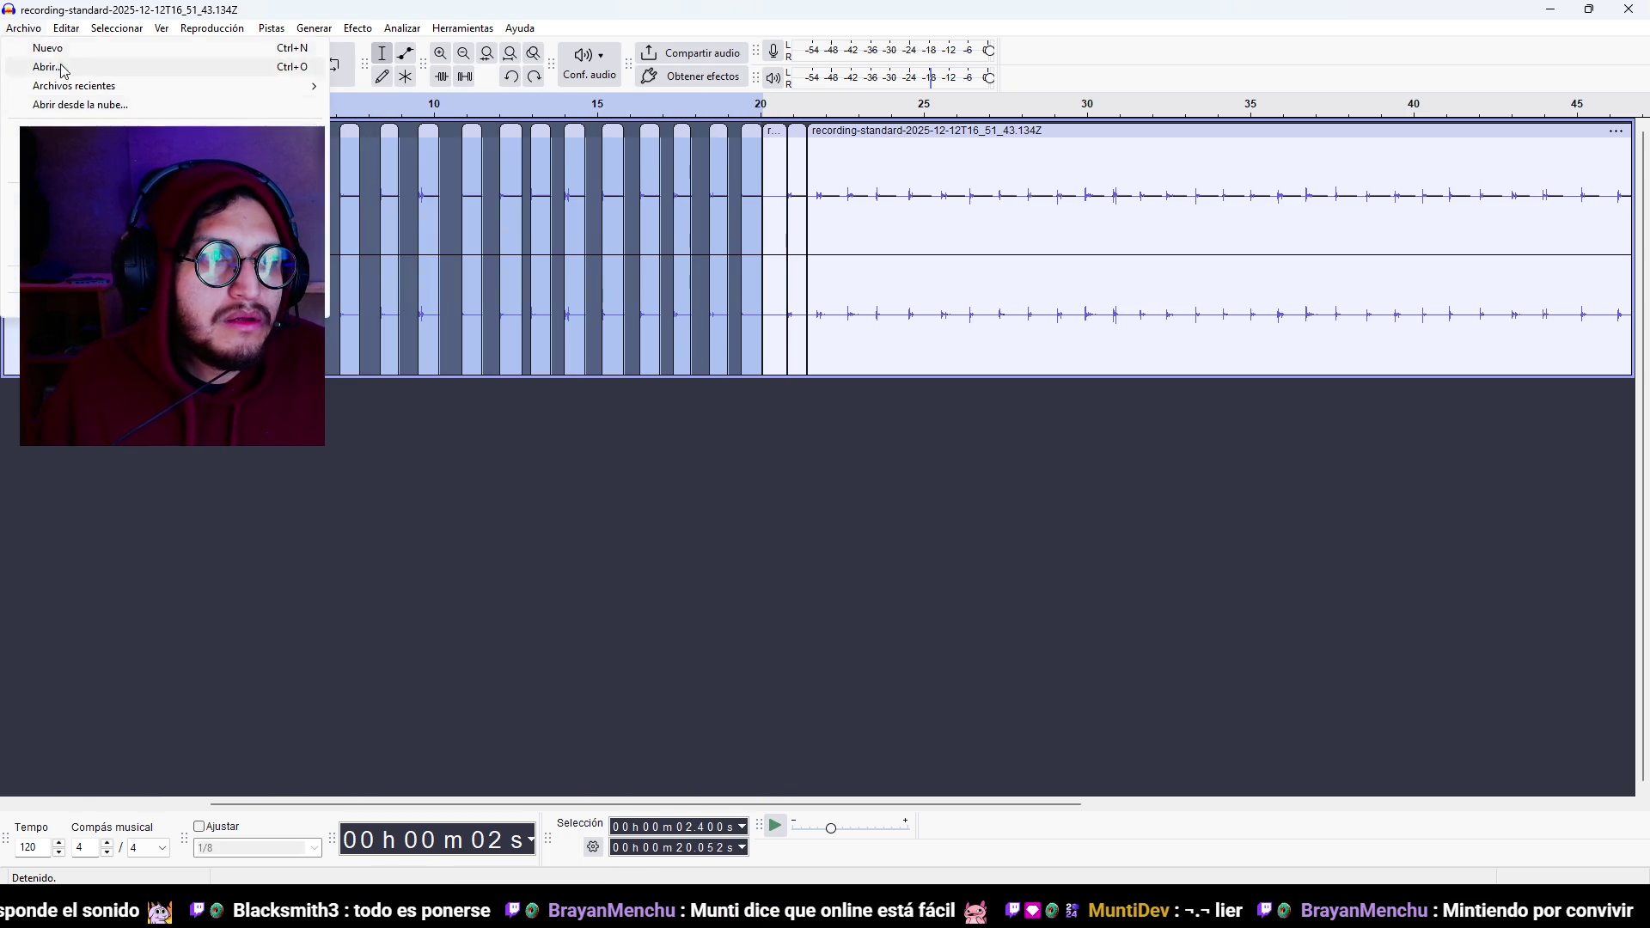
pyautogui.click(69, 227)
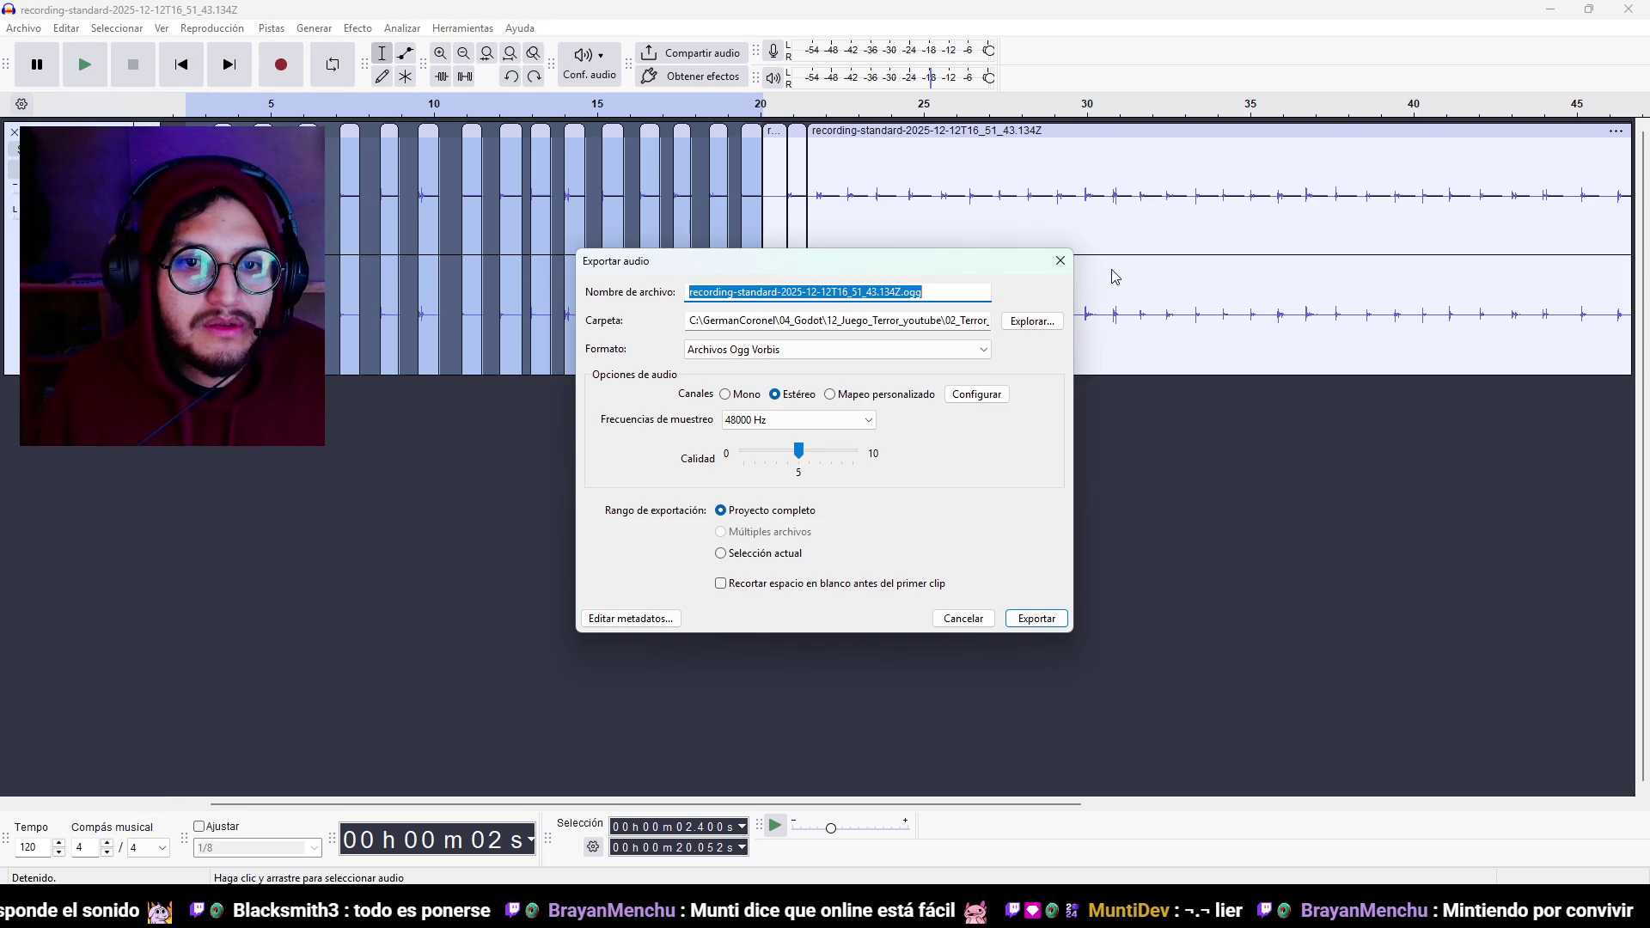
pyautogui.press('End')
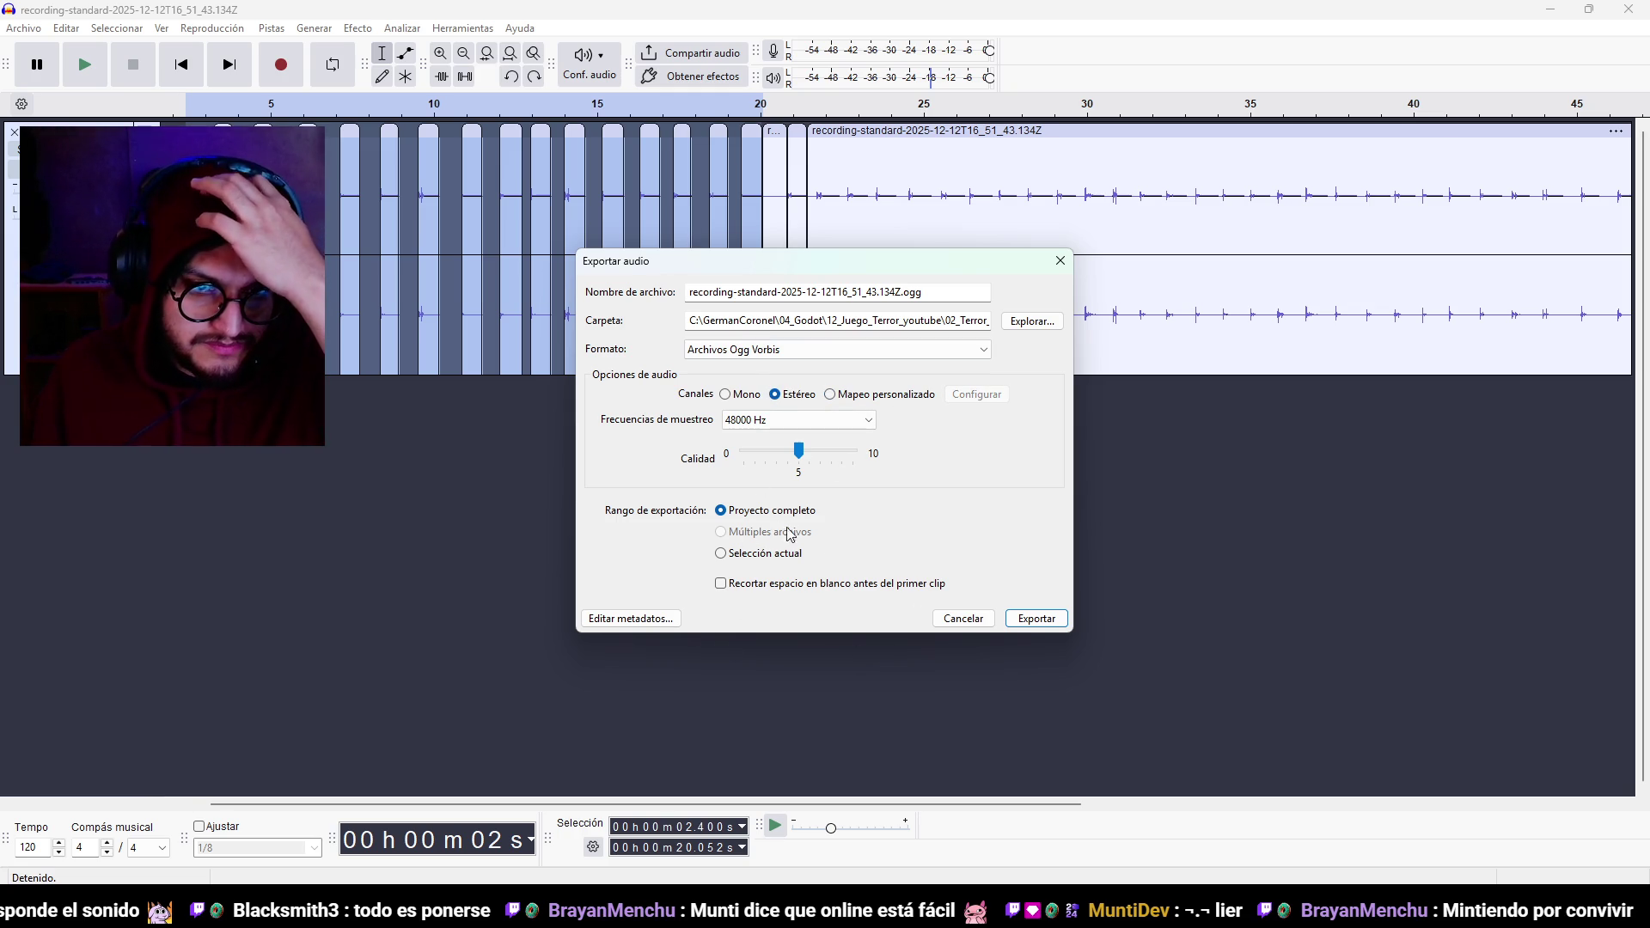
pyautogui.click(979, 621)
# Add a new stereo track and move a footstep clip down into it.
pyautogui.rightClick(263, 213)
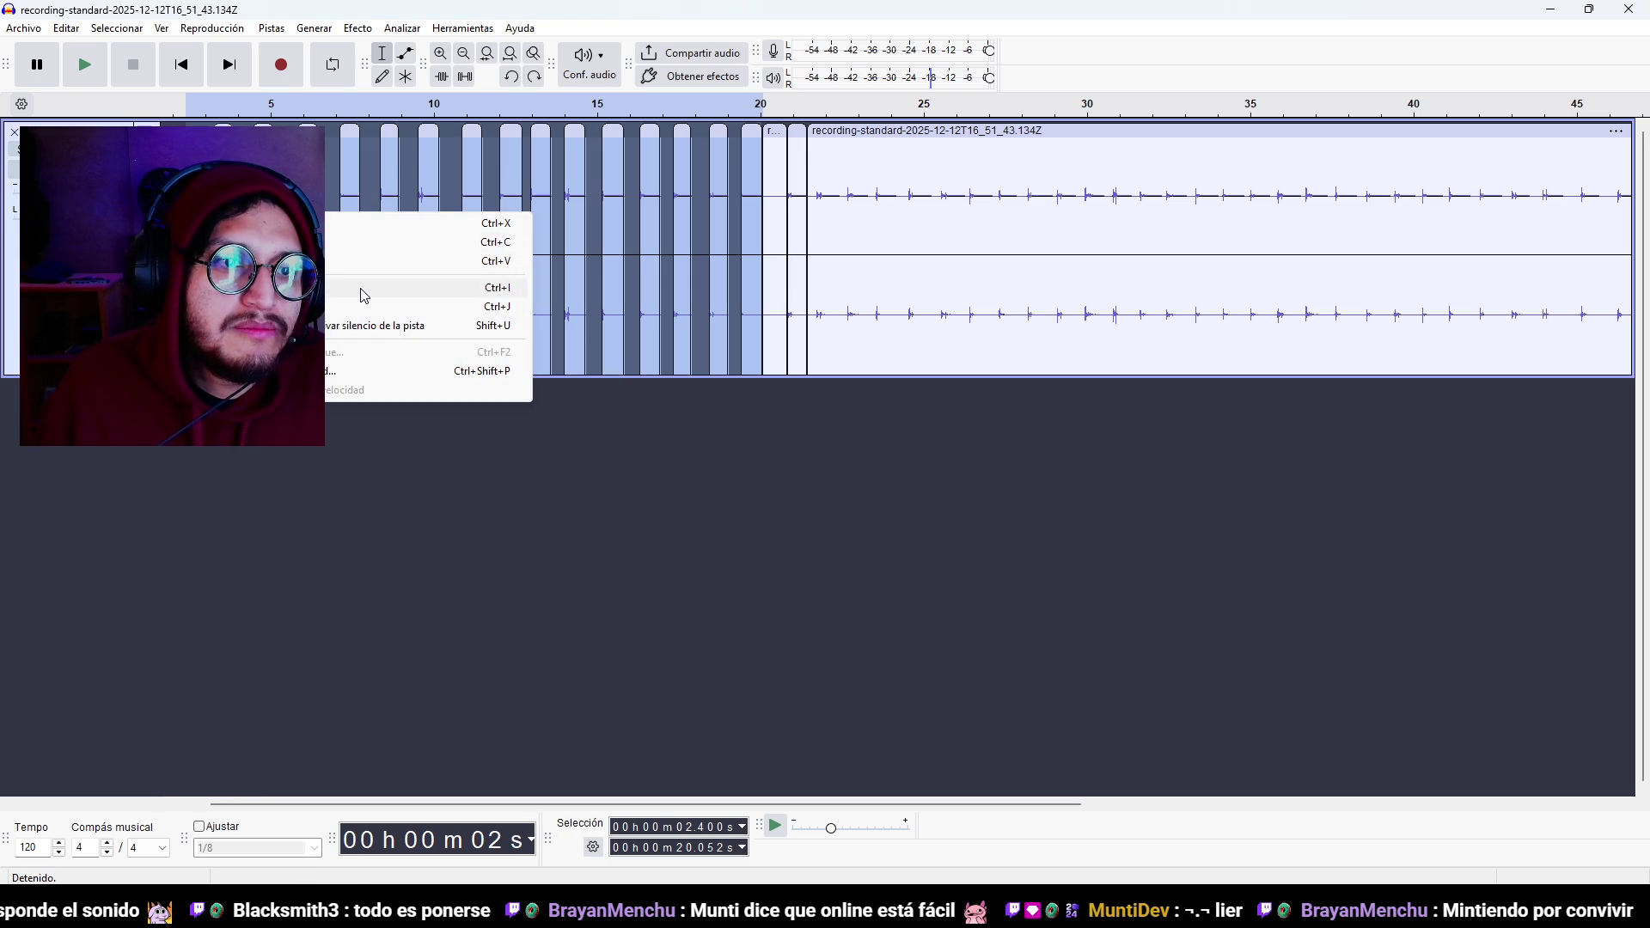
pyautogui.click(380, 517)
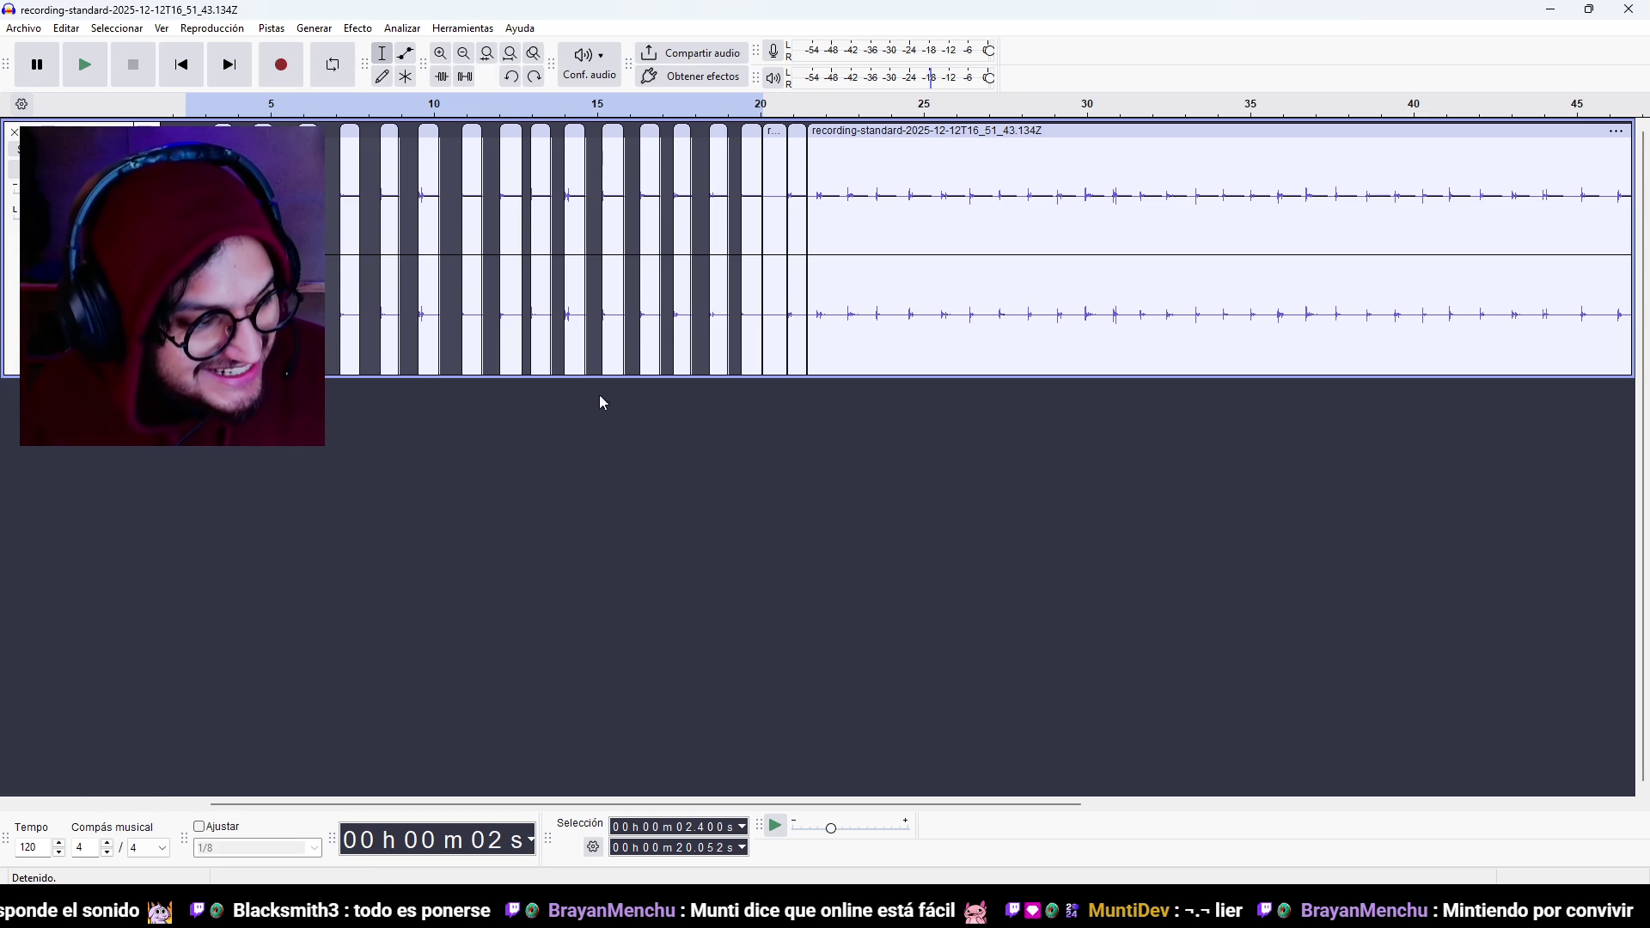
pyautogui.rightClick(462, 521)
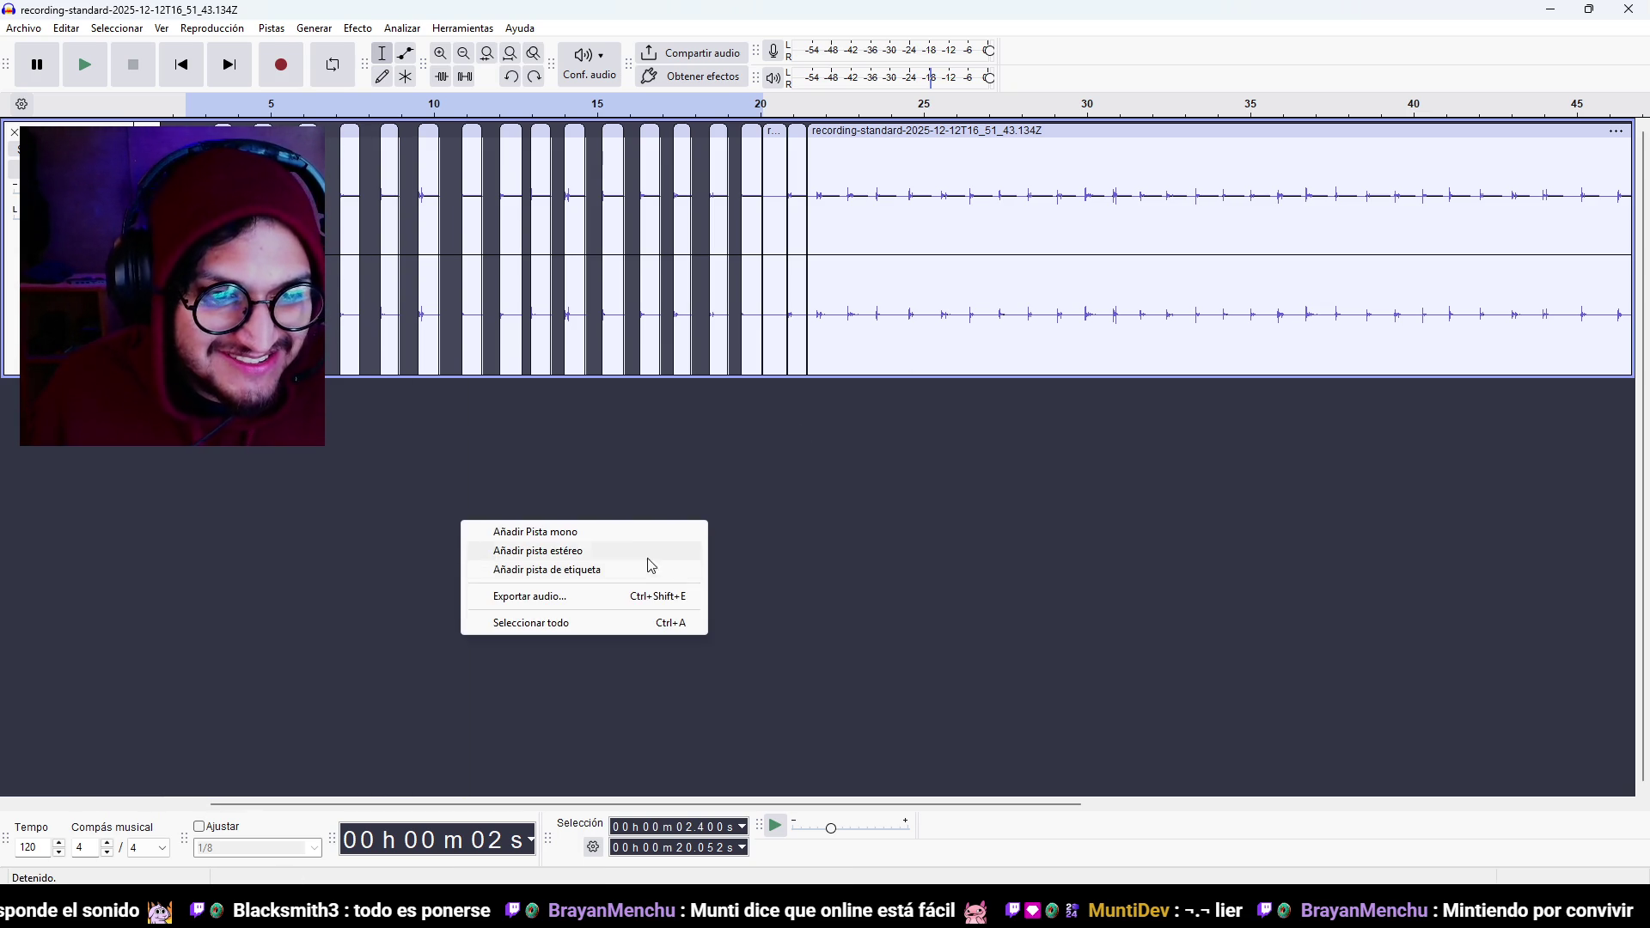
pyautogui.click(635, 551)
pyautogui.moveTo(262, 127)
pyautogui.mouseDown()
pyautogui.moveTo(279, 369)
pyautogui.moveTo(238, 508)
pyautogui.mouseUp()
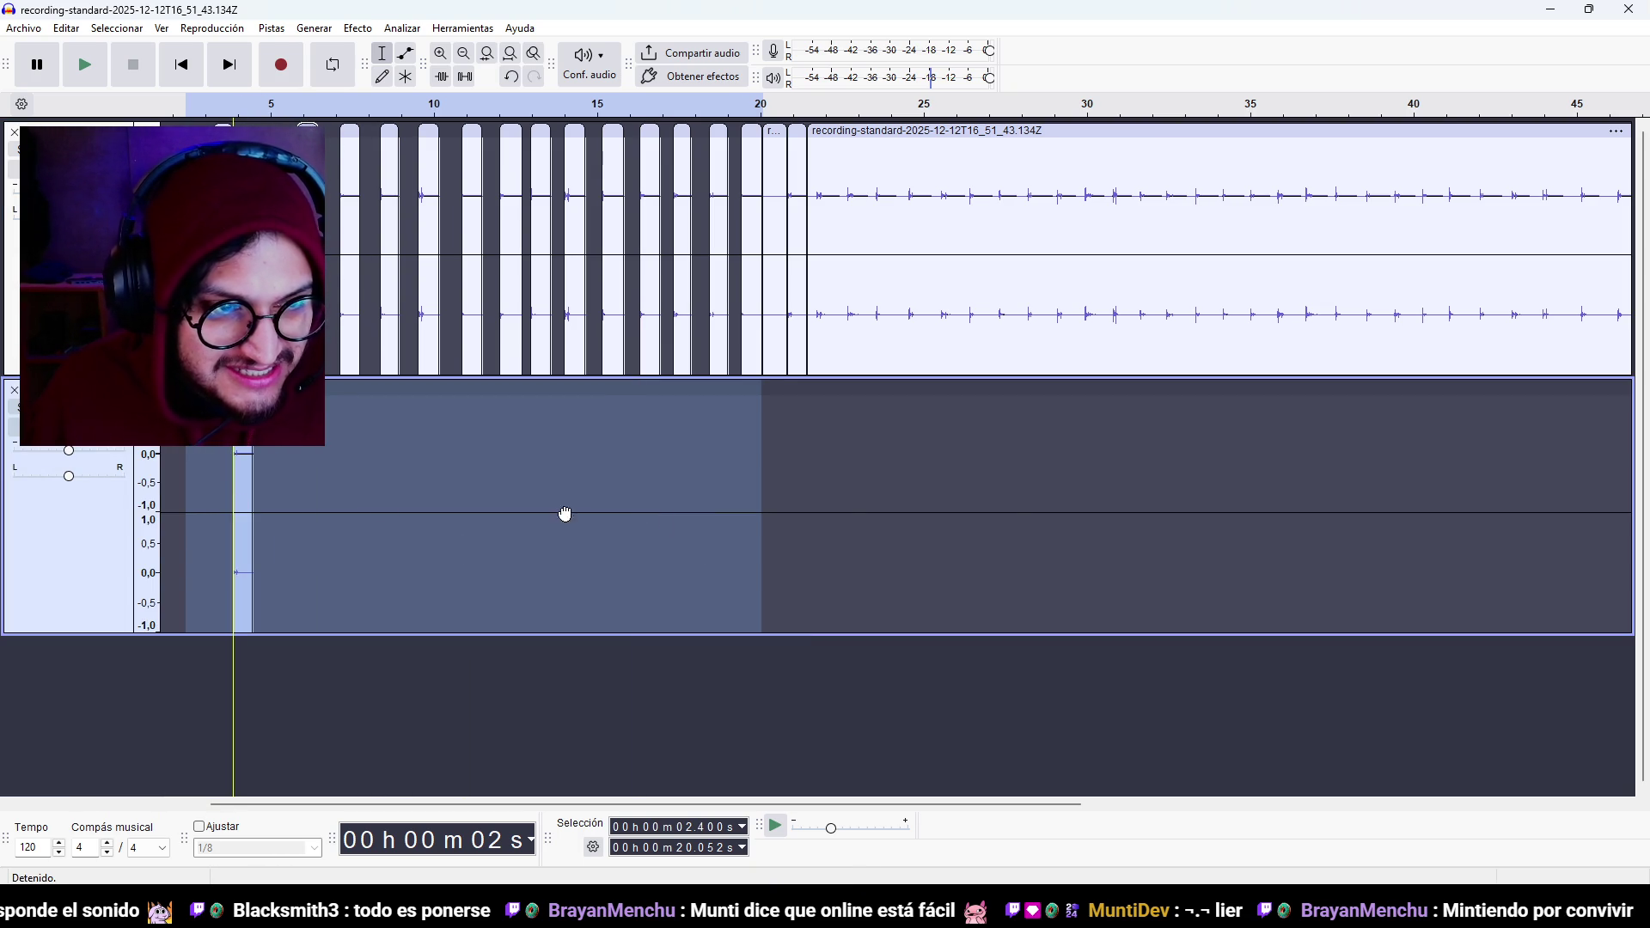
pyautogui.click(318, 511)
# Shrink the heights of the new track and the top recording track.
pyautogui.rightClick(392, 400)
pyautogui.press('Escape')
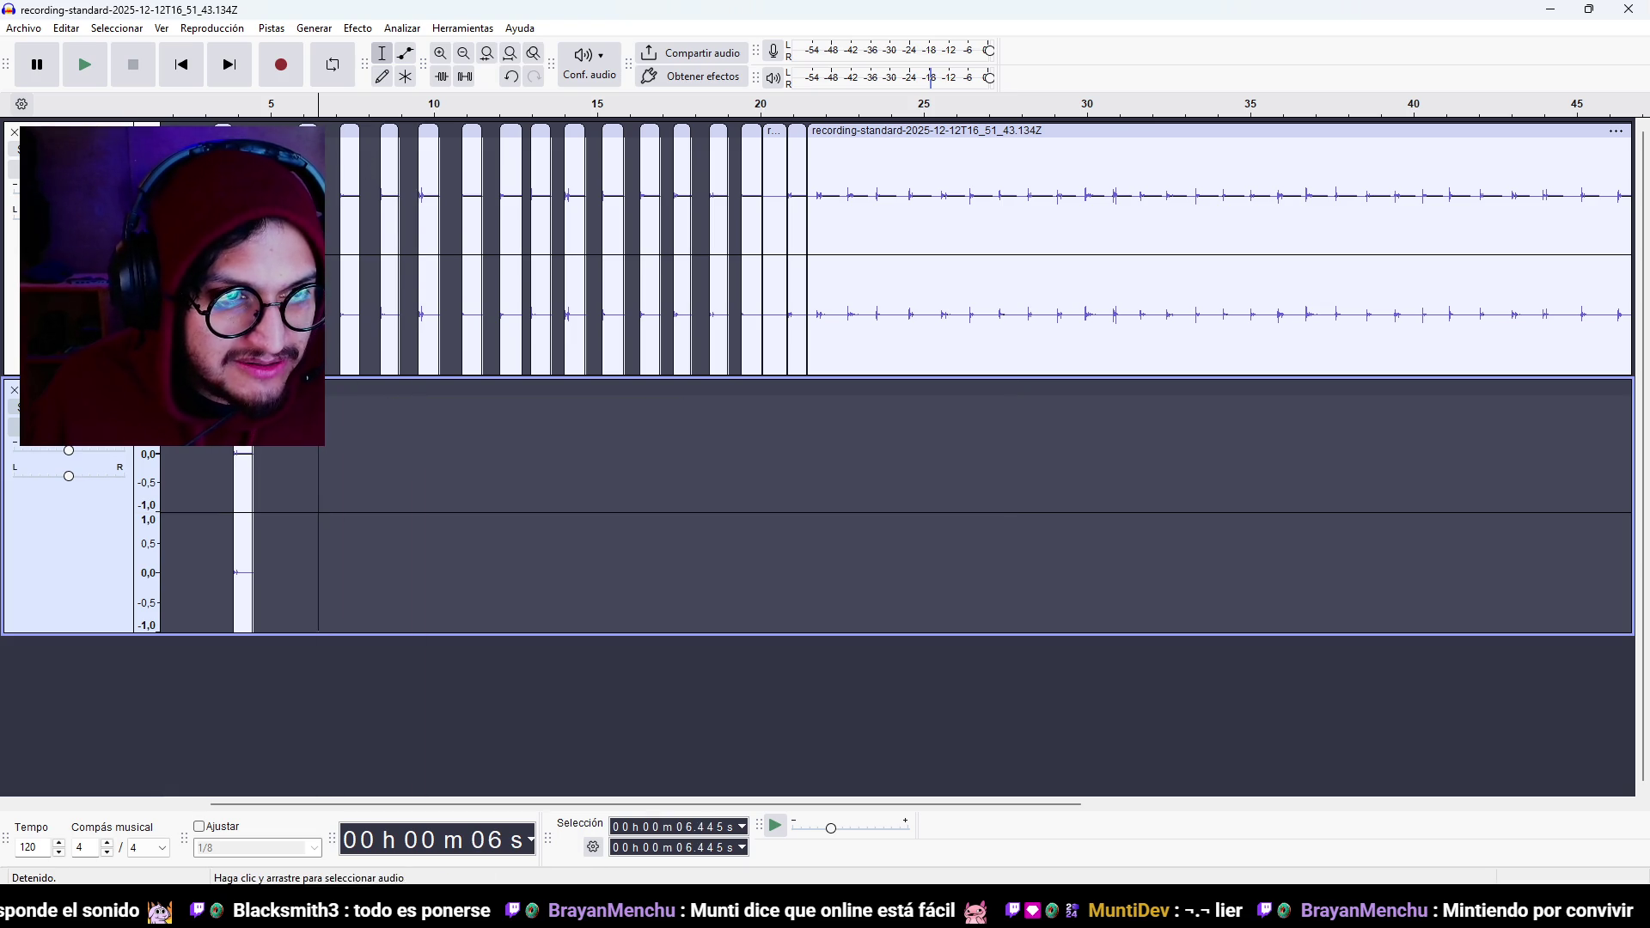
pyautogui.moveTo(86, 633); pyautogui.dragTo(95, 539)
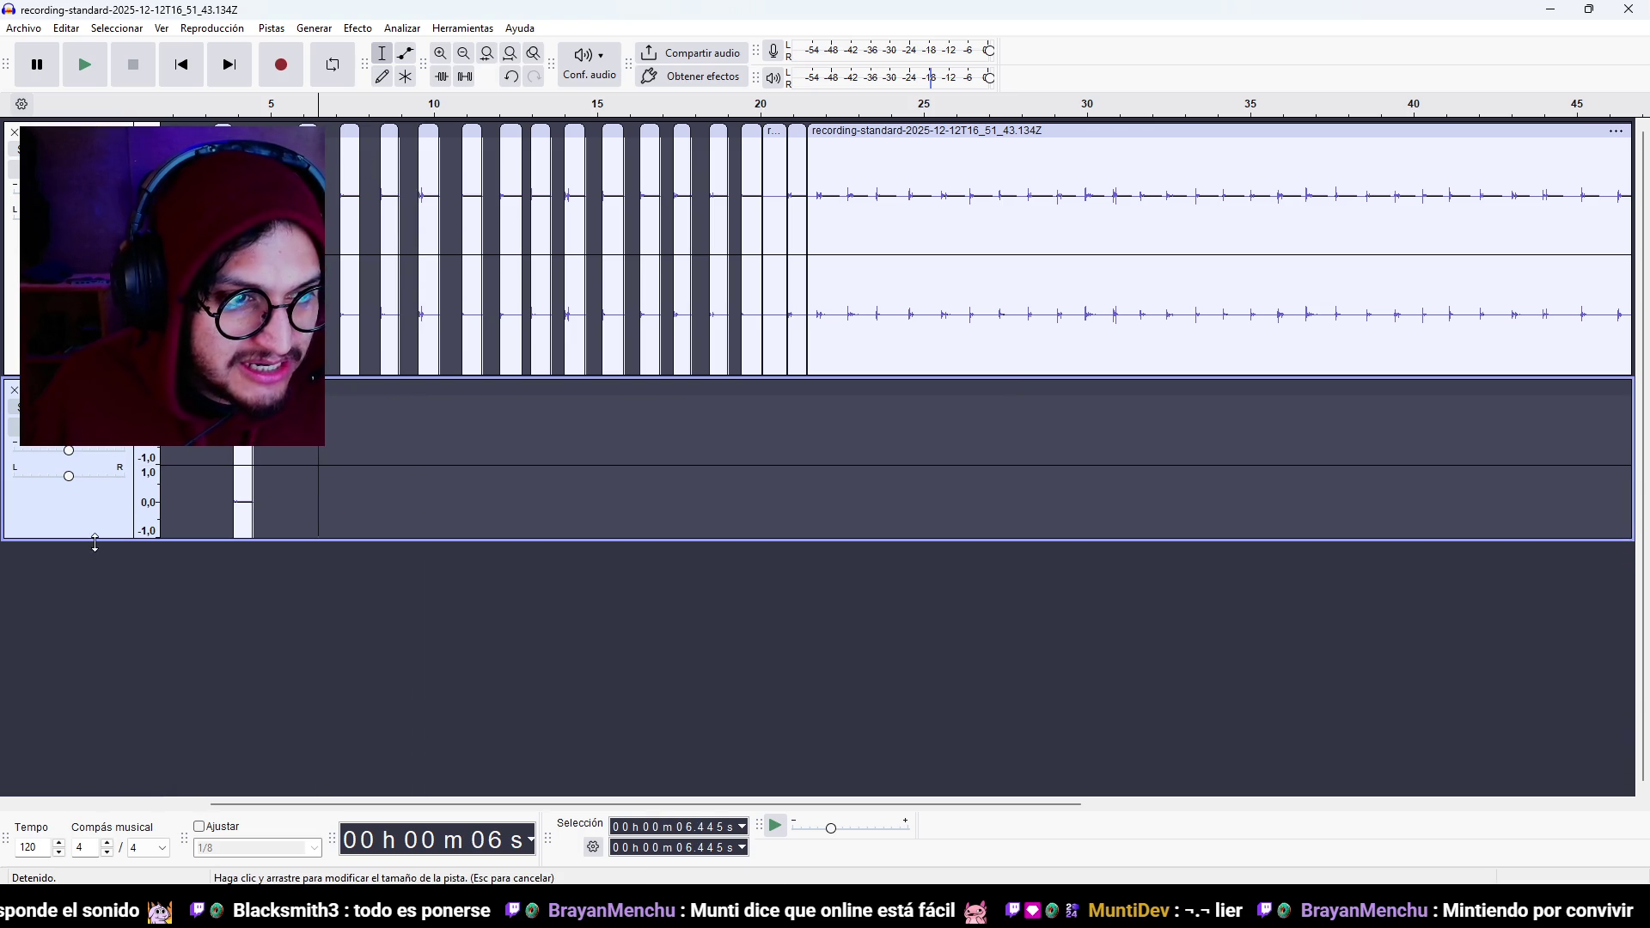
pyautogui.moveTo(86, 376); pyautogui.dragTo(86, 293)
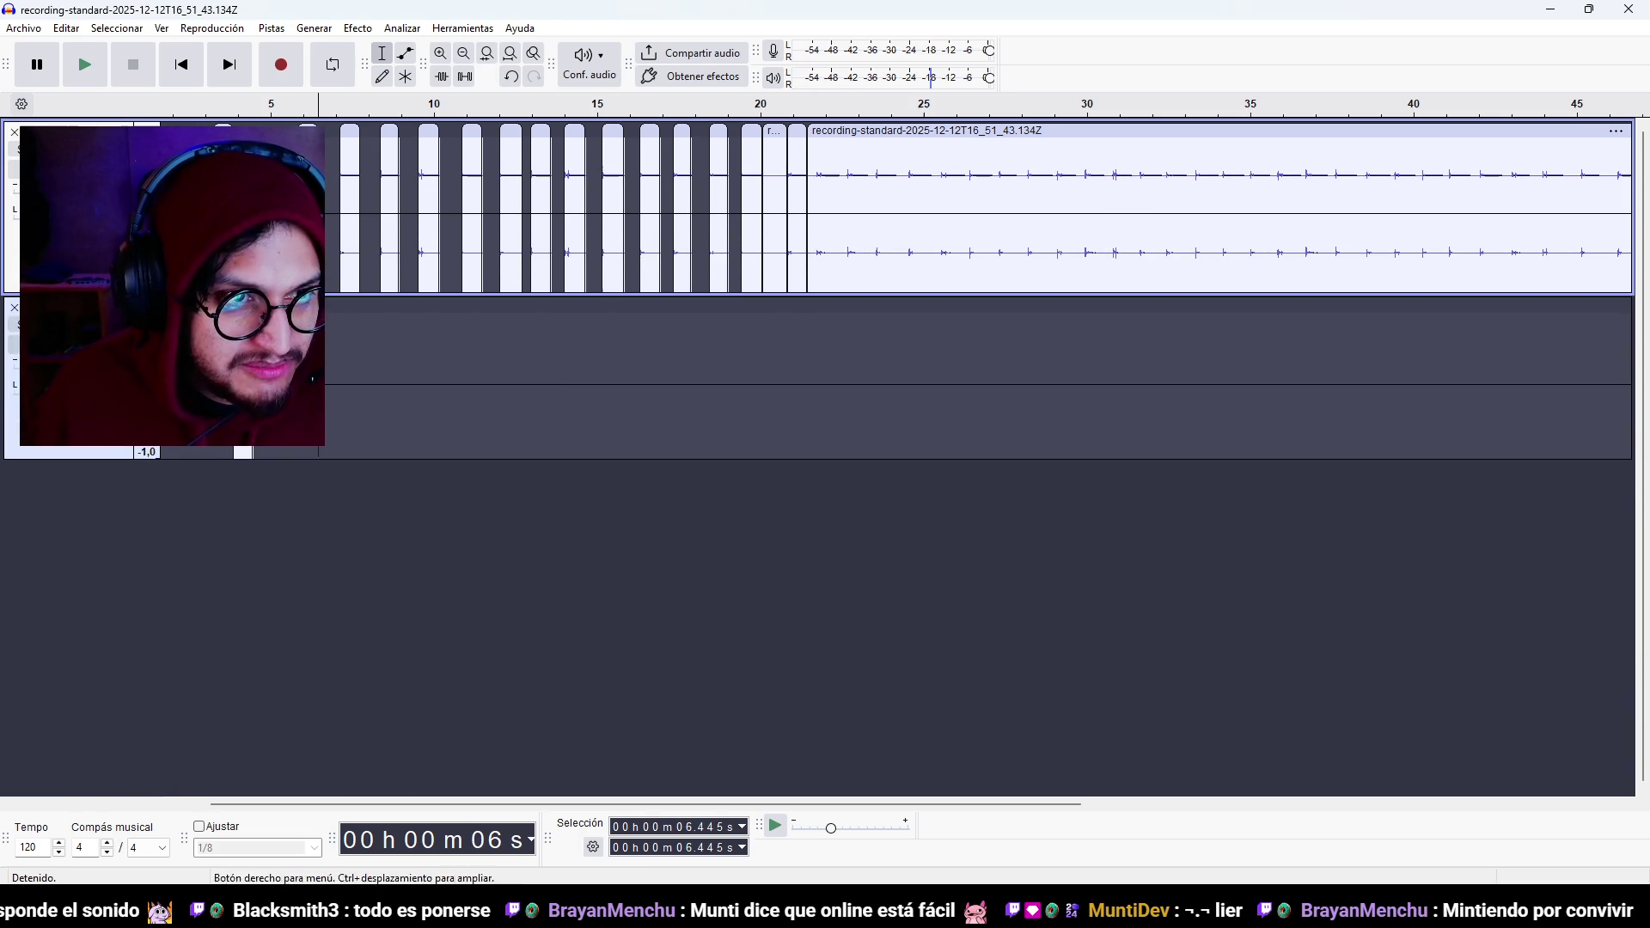
# Add stereo track Audio 2, move a footstep clip into it, and shrink the tracks.
pyautogui.rightClick(435, 492)
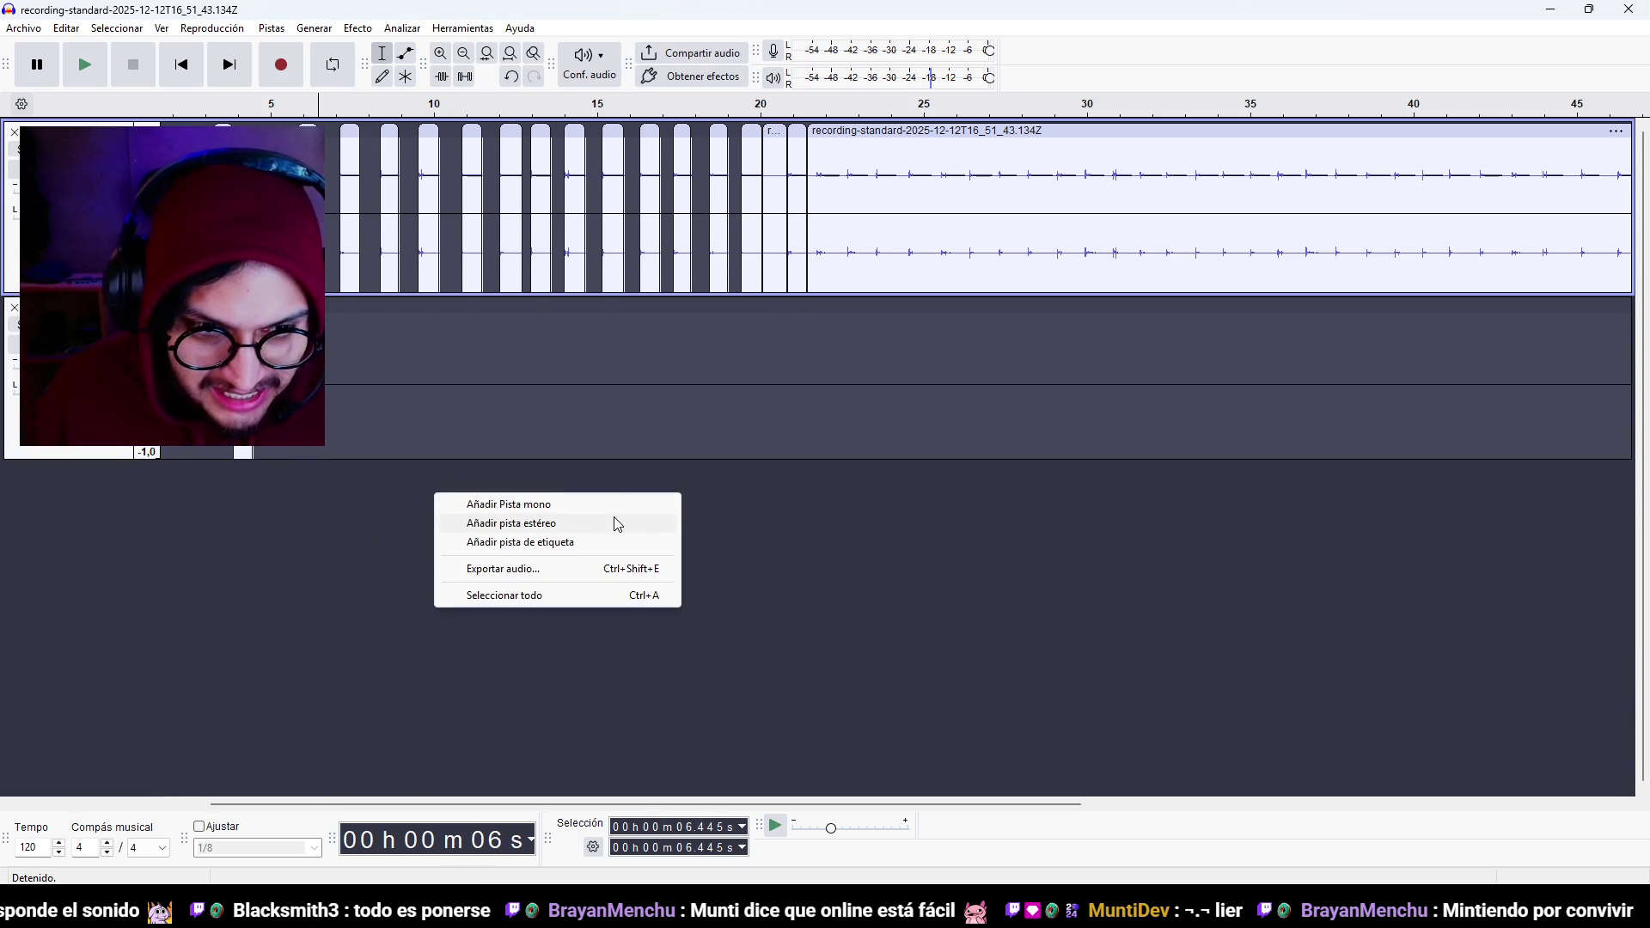
pyautogui.click(616, 523)
pyautogui.moveTo(328, 215)
pyautogui.mouseDown()
pyautogui.moveTo(328, 524)
pyautogui.moveTo(260, 515)
pyautogui.mouseUp()
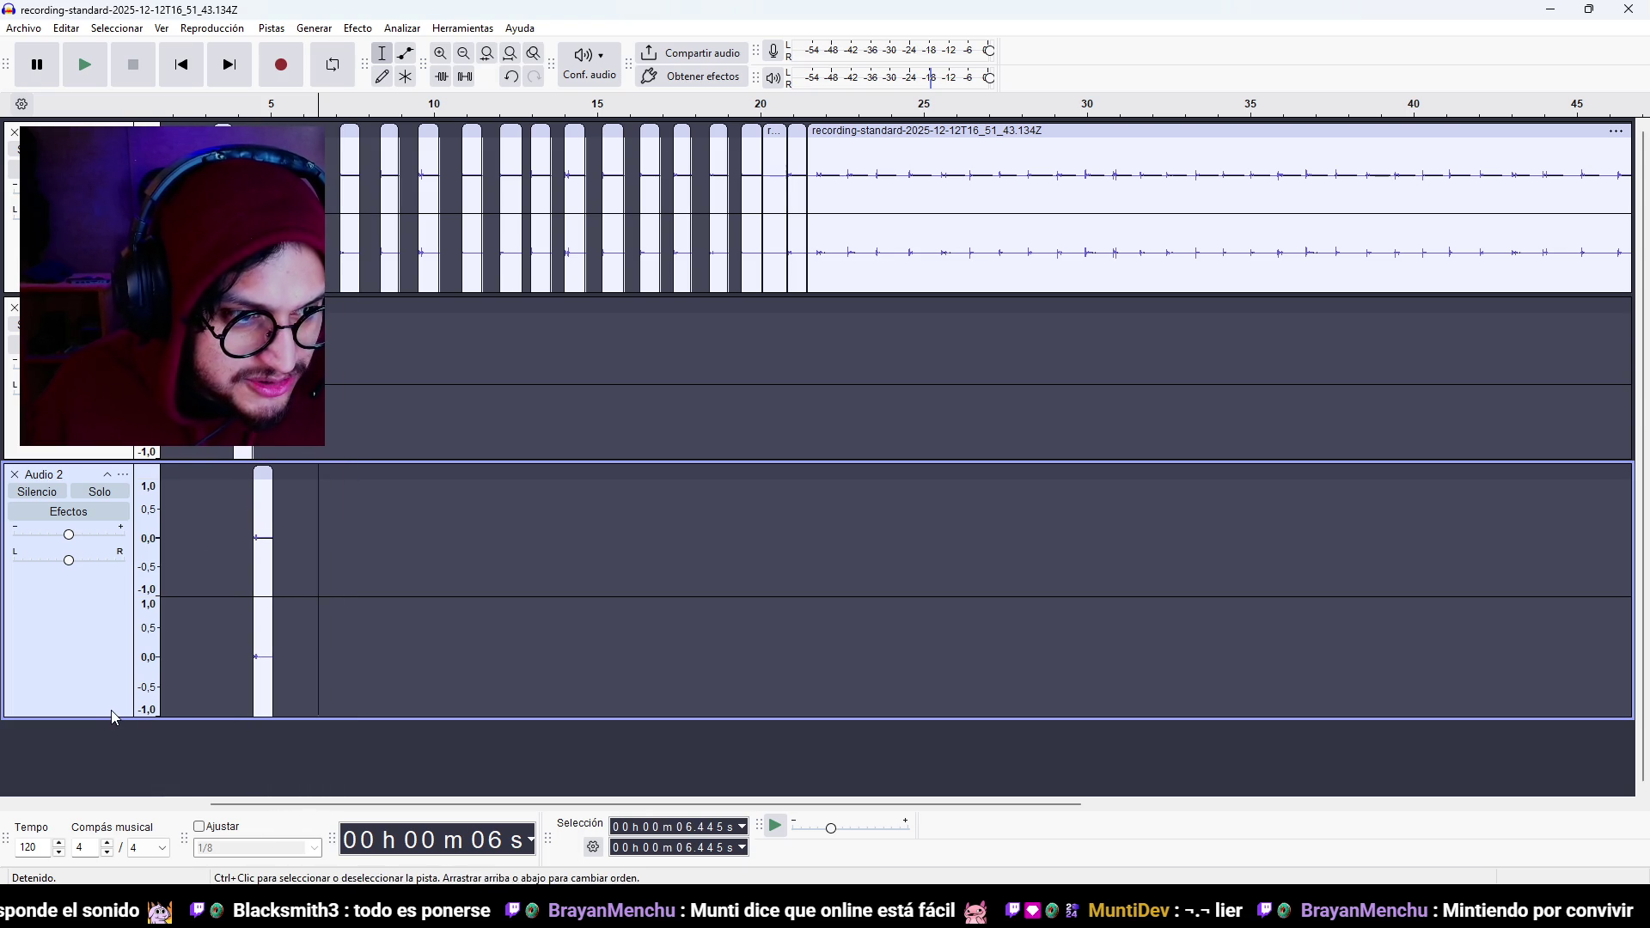
pyautogui.moveTo(113, 717); pyautogui.dragTo(122, 579)
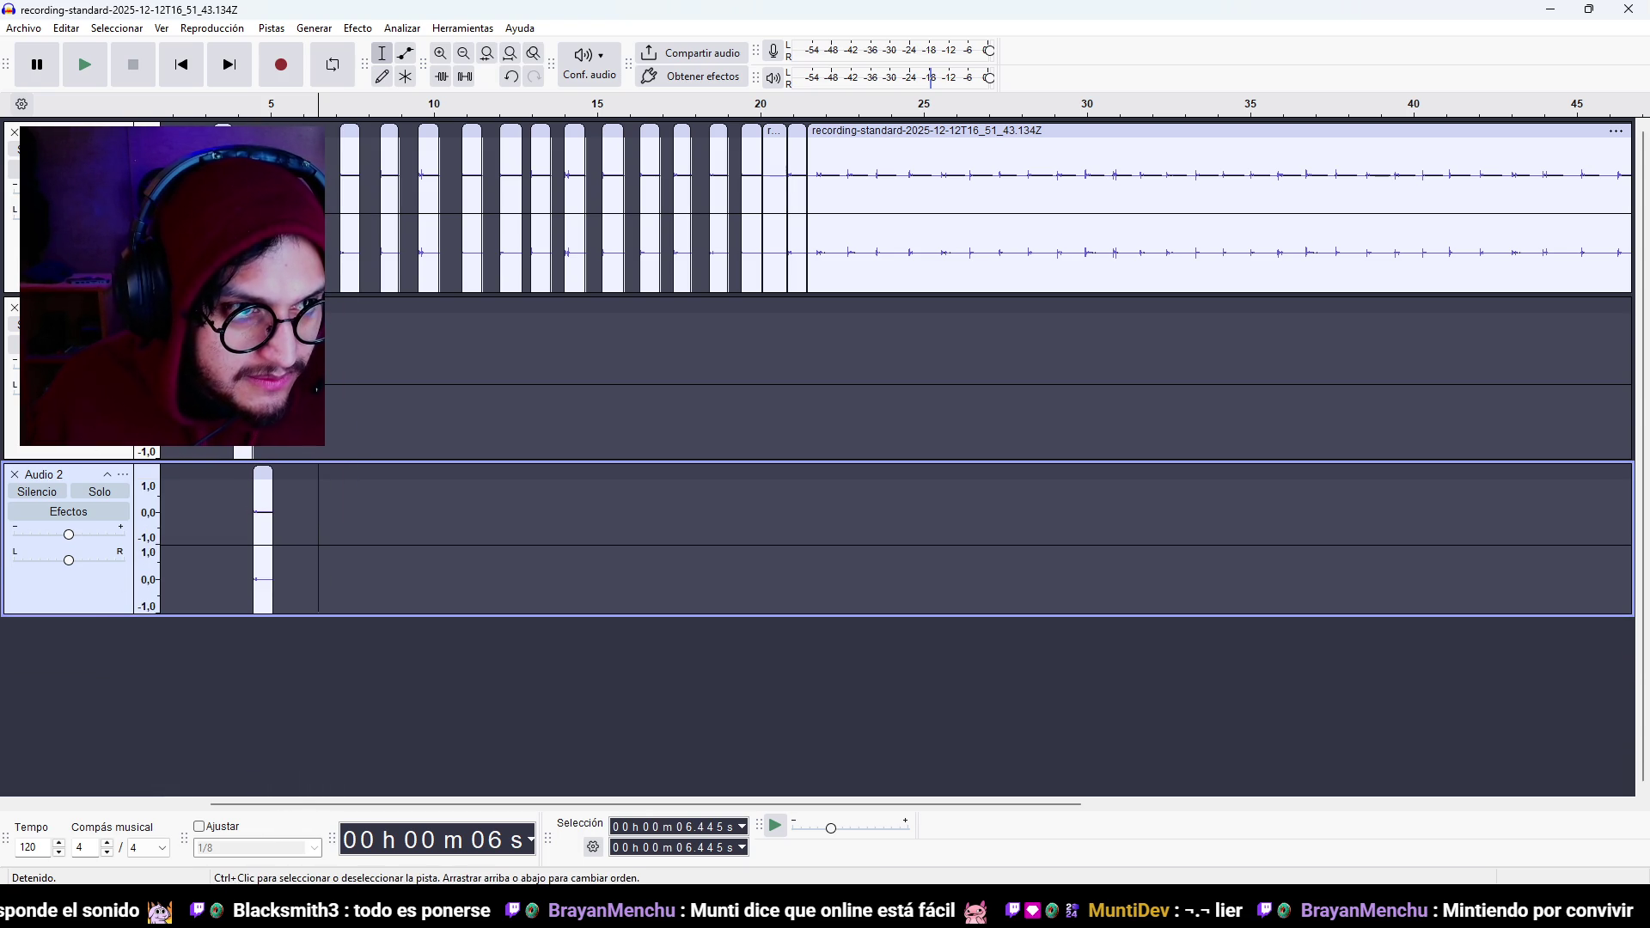
pyautogui.moveTo(395, 293); pyautogui.dragTo(396, 268)
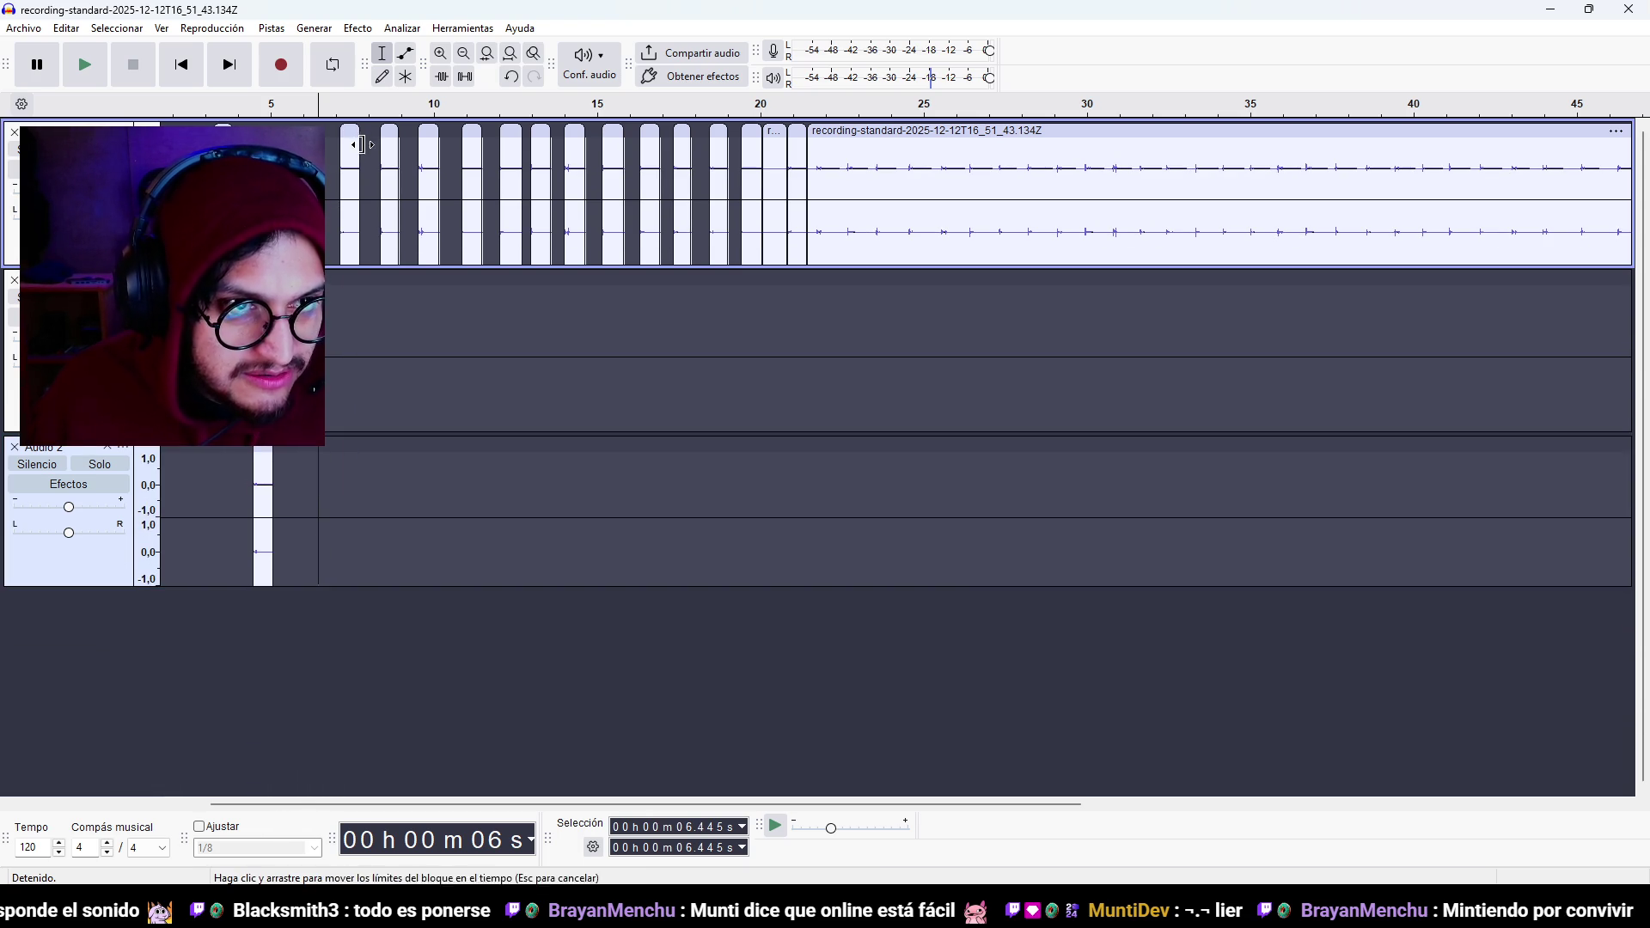
pyautogui.rightClick(397, 314)
pyautogui.click(469, 575)
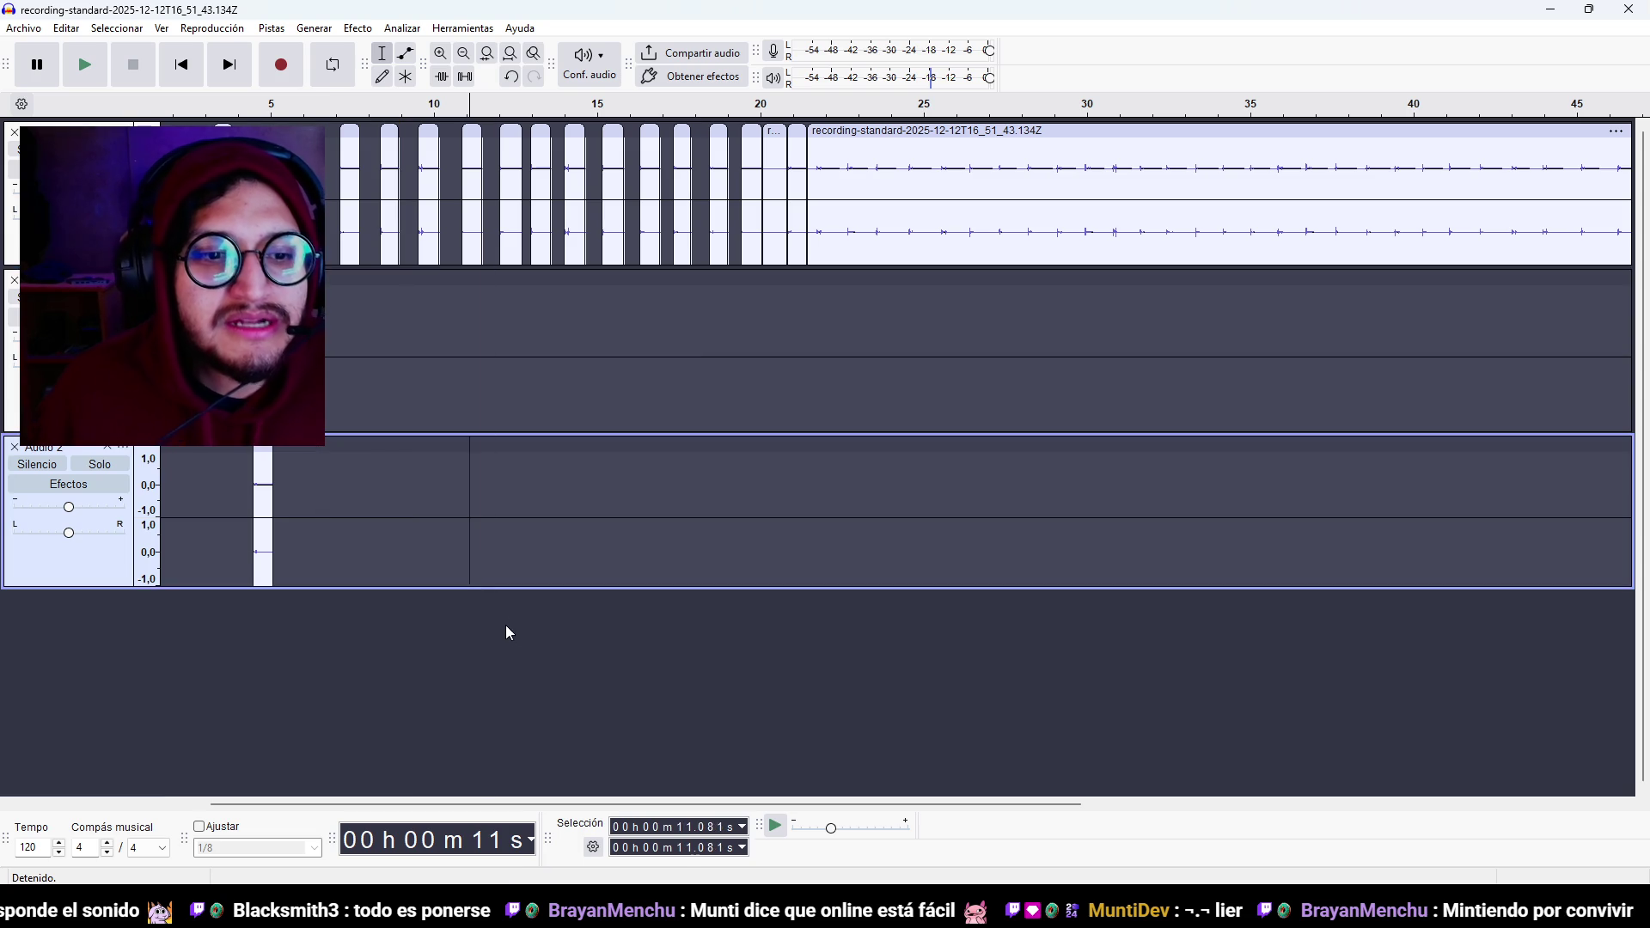
# Add stereo track Audio 3 holding another footstep clip, and shrink Audio 2.
pyautogui.rightClick(443, 640)
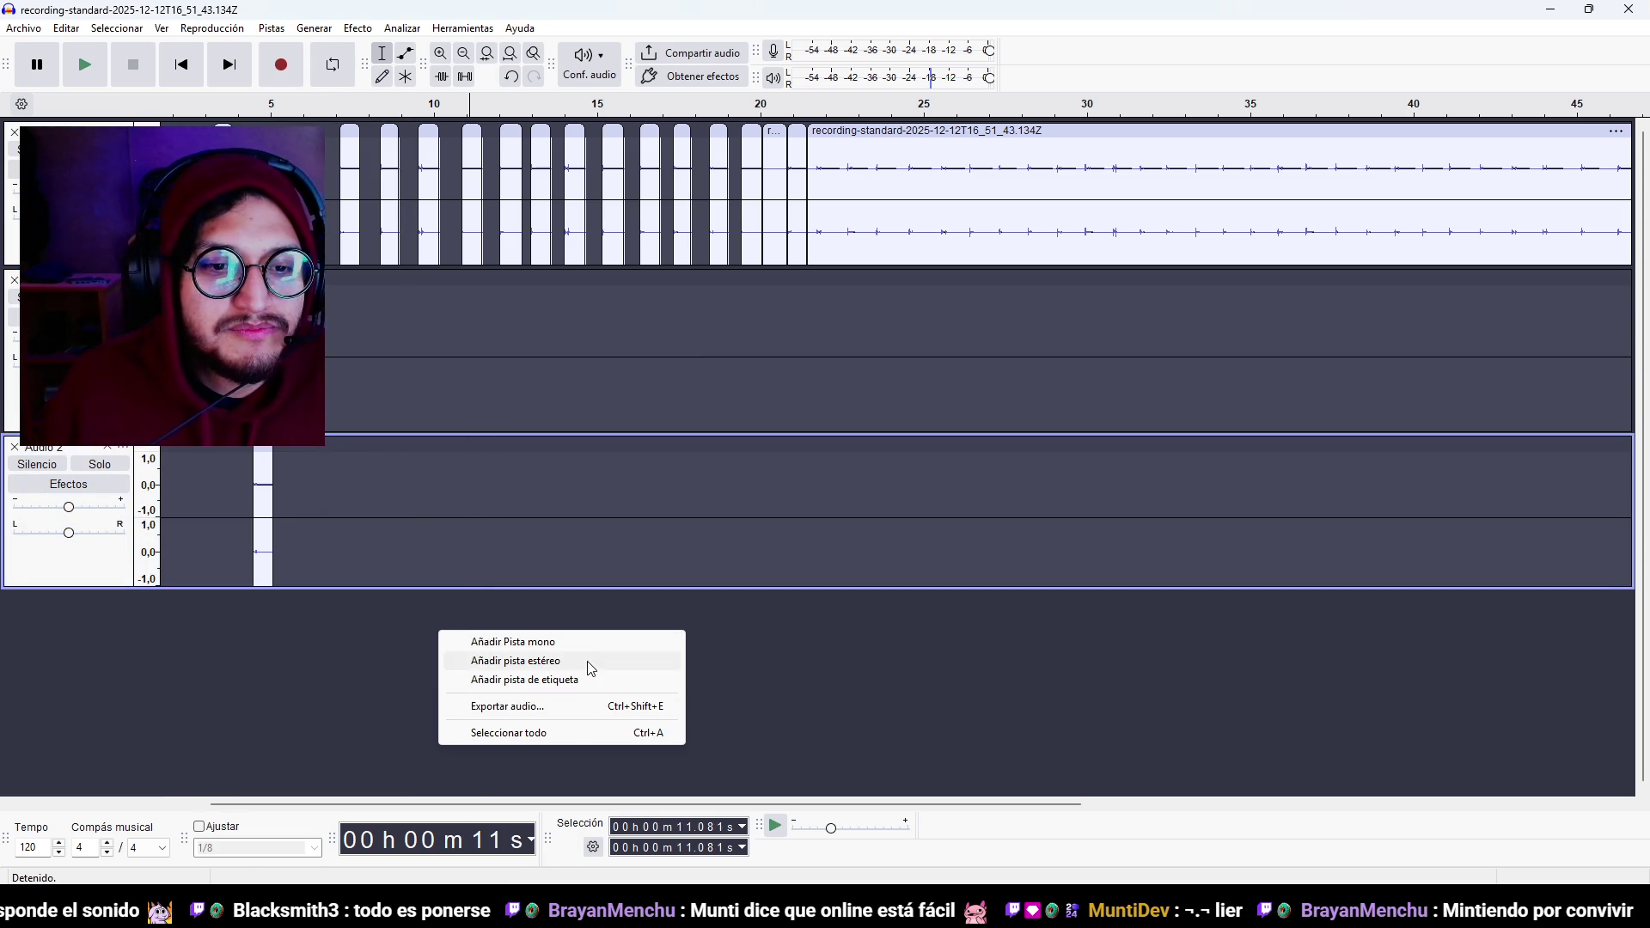
pyautogui.click(588, 660)
pyautogui.moveTo(347, 130)
pyautogui.mouseDown()
pyautogui.moveTo(376, 481)
pyautogui.moveTo(281, 632)
pyautogui.mouseUp()
pyautogui.scroll(-1, 280, 627)
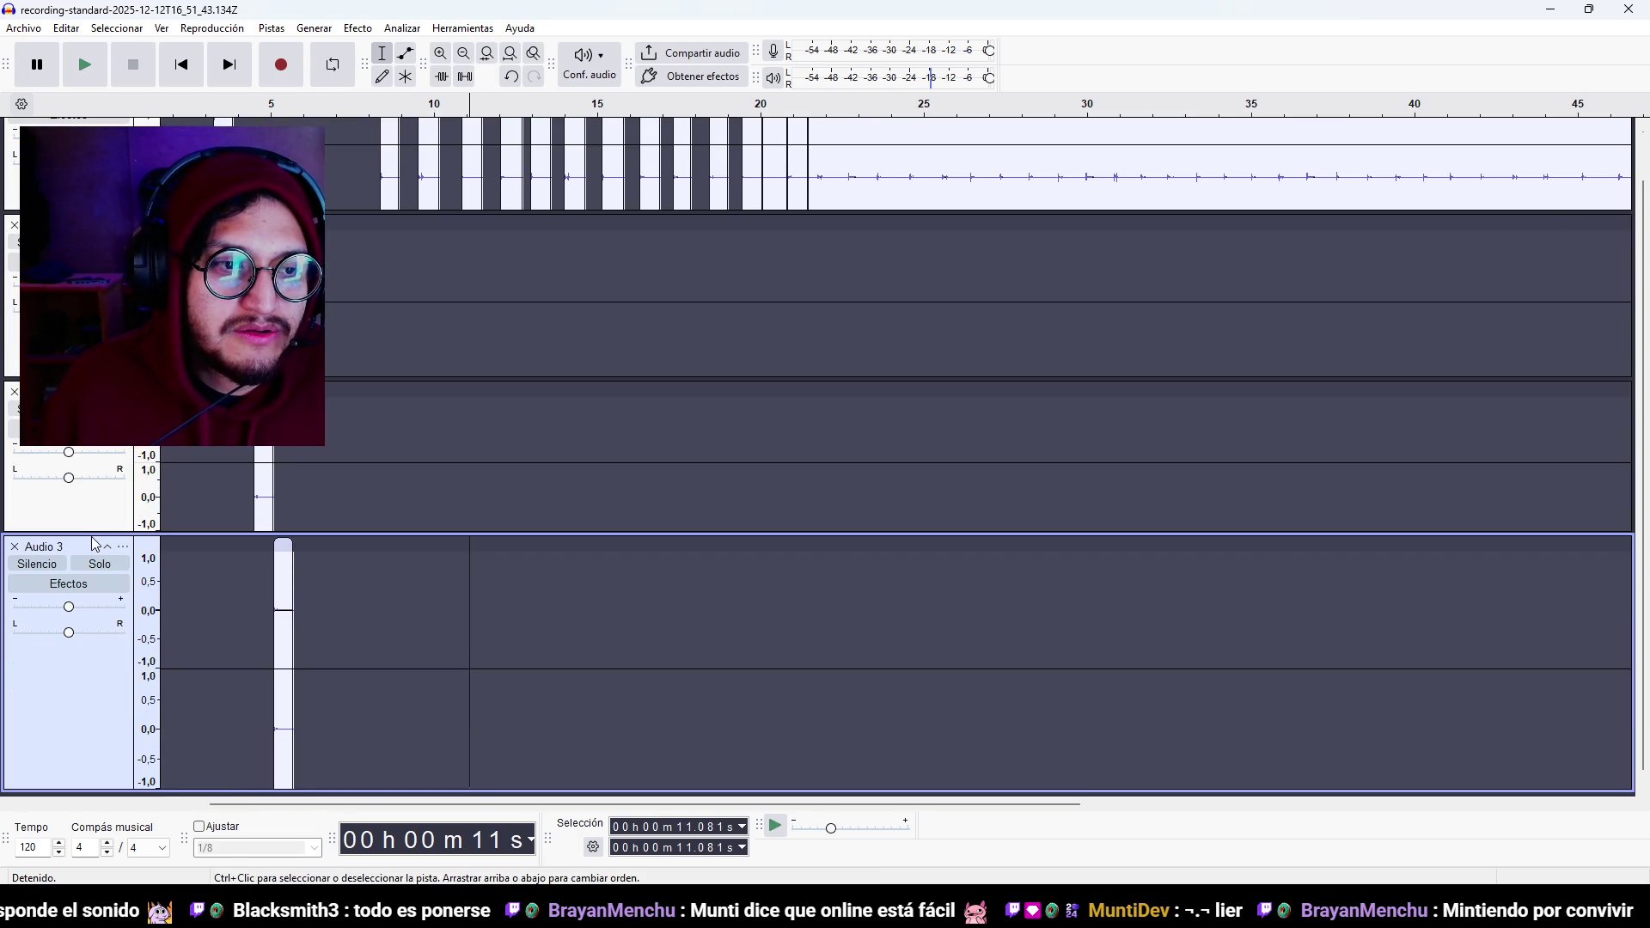
pyautogui.moveTo(92, 530); pyautogui.dragTo(99, 369)
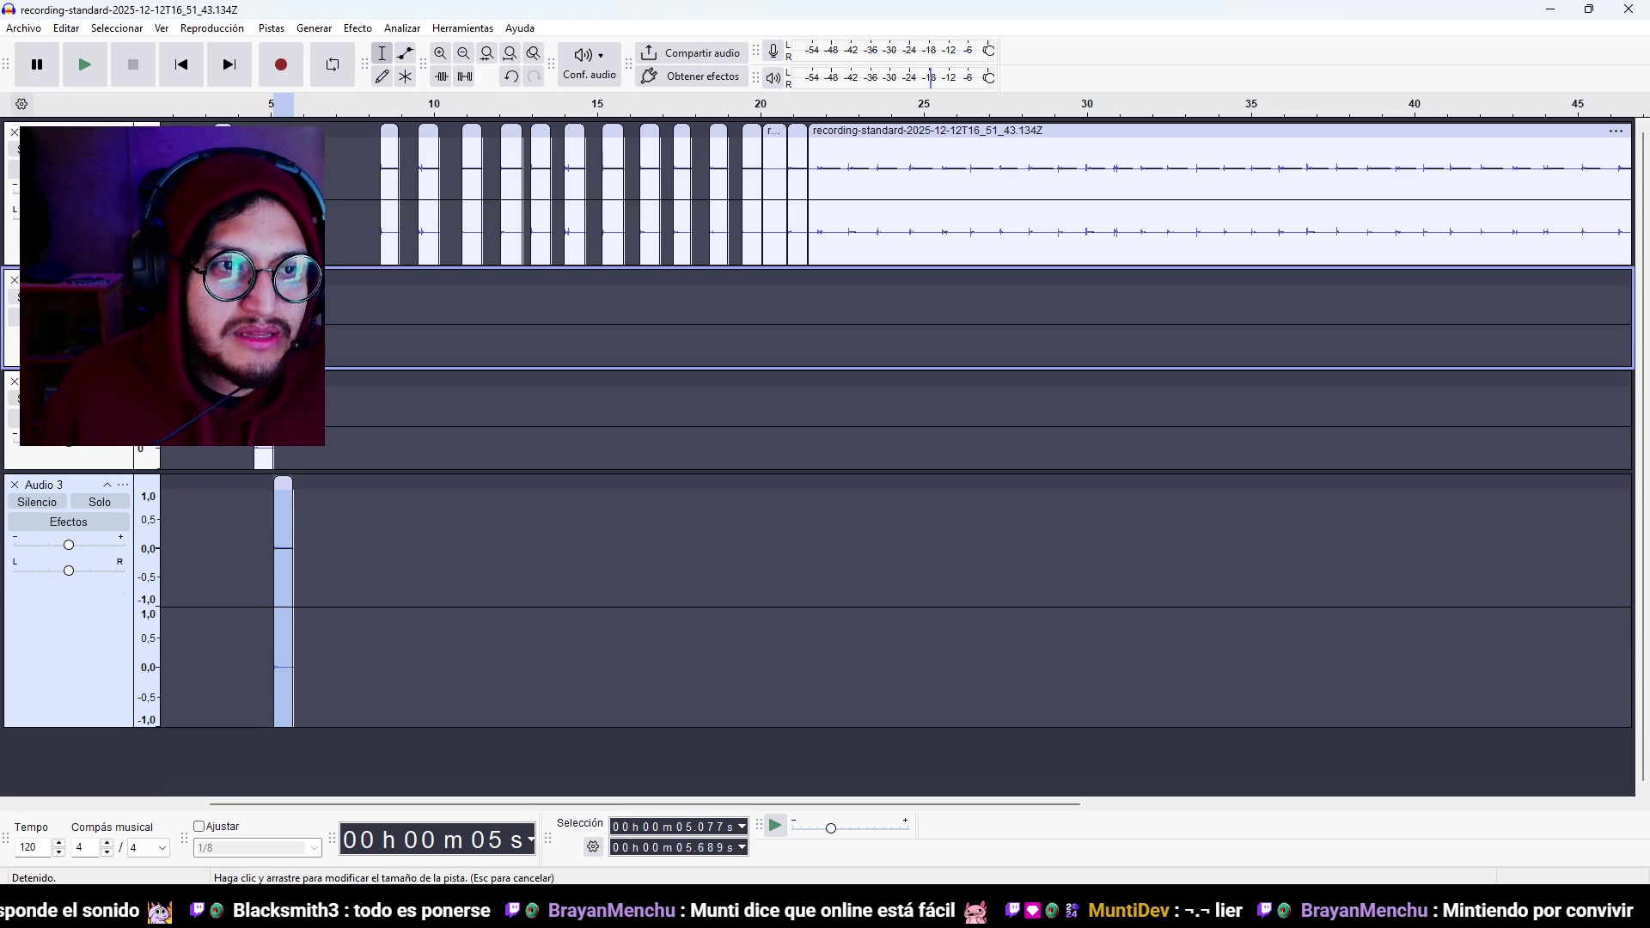
# Add stereo track Audio 4 with the first footstep clip and collapse the track heights.
pyautogui.moveTo(98, 264); pyautogui.dragTo(98, 211)
pyautogui.moveTo(81, 674); pyautogui.dragTo(82, 546)
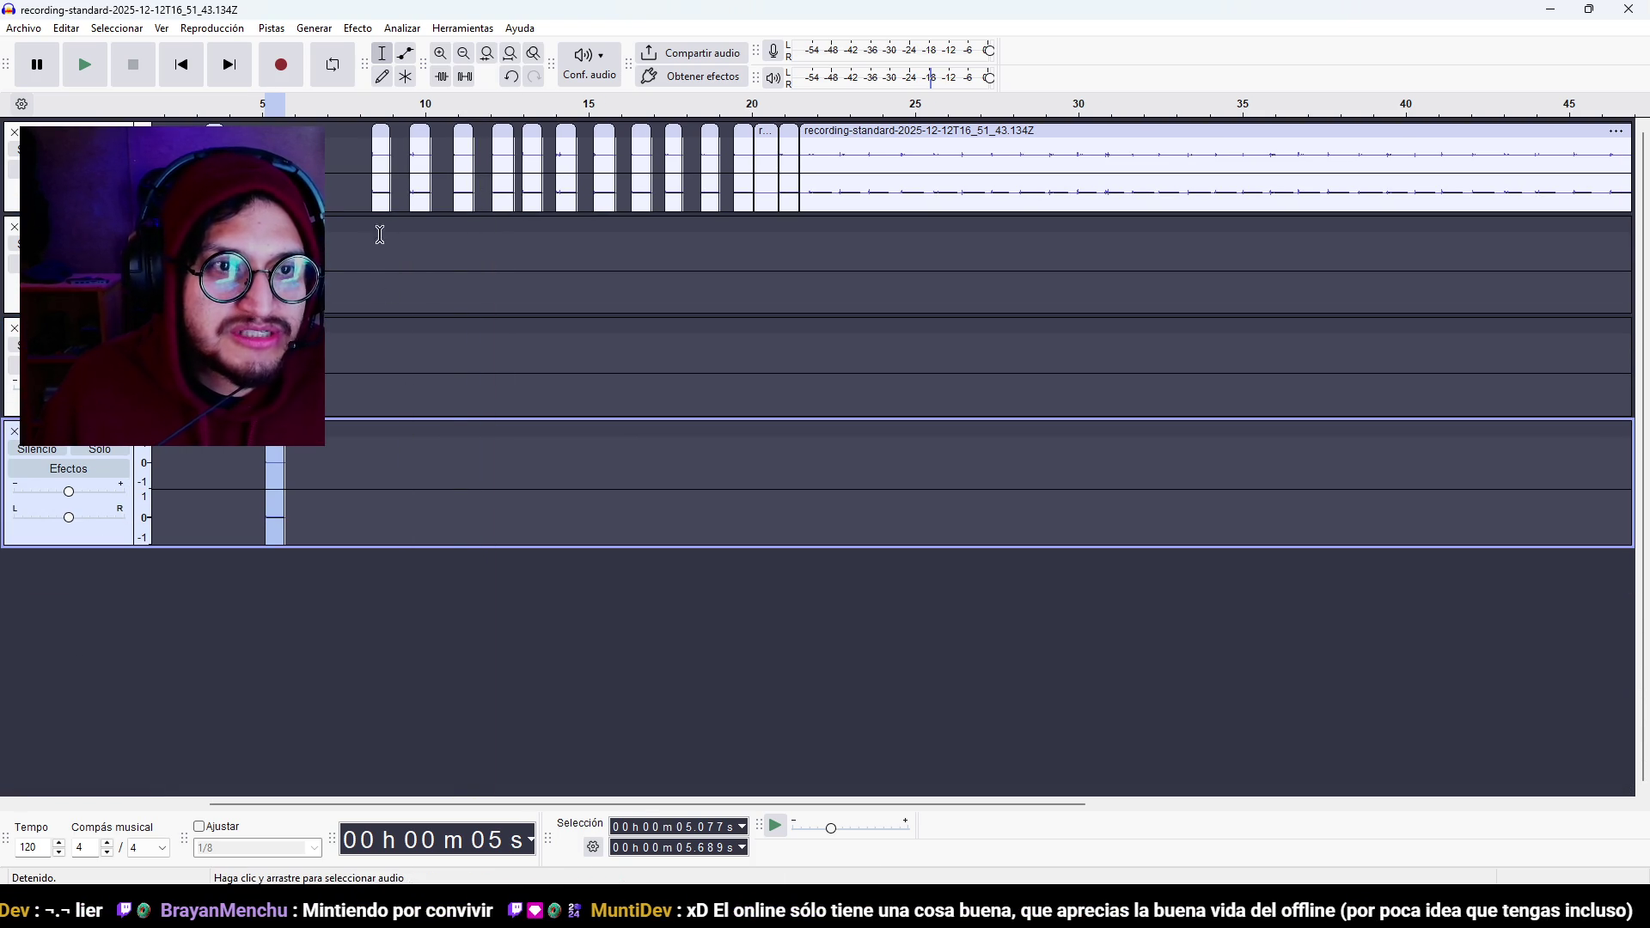
pyautogui.rightClick(368, 634)
pyautogui.click(403, 658)
pyautogui.moveTo(390, 131)
pyautogui.mouseDown()
pyautogui.moveTo(408, 655)
pyautogui.moveTo(284, 654)
pyautogui.moveTo(303, 655)
pyautogui.mouseUp()
pyautogui.scroll(-1, 172, 730)
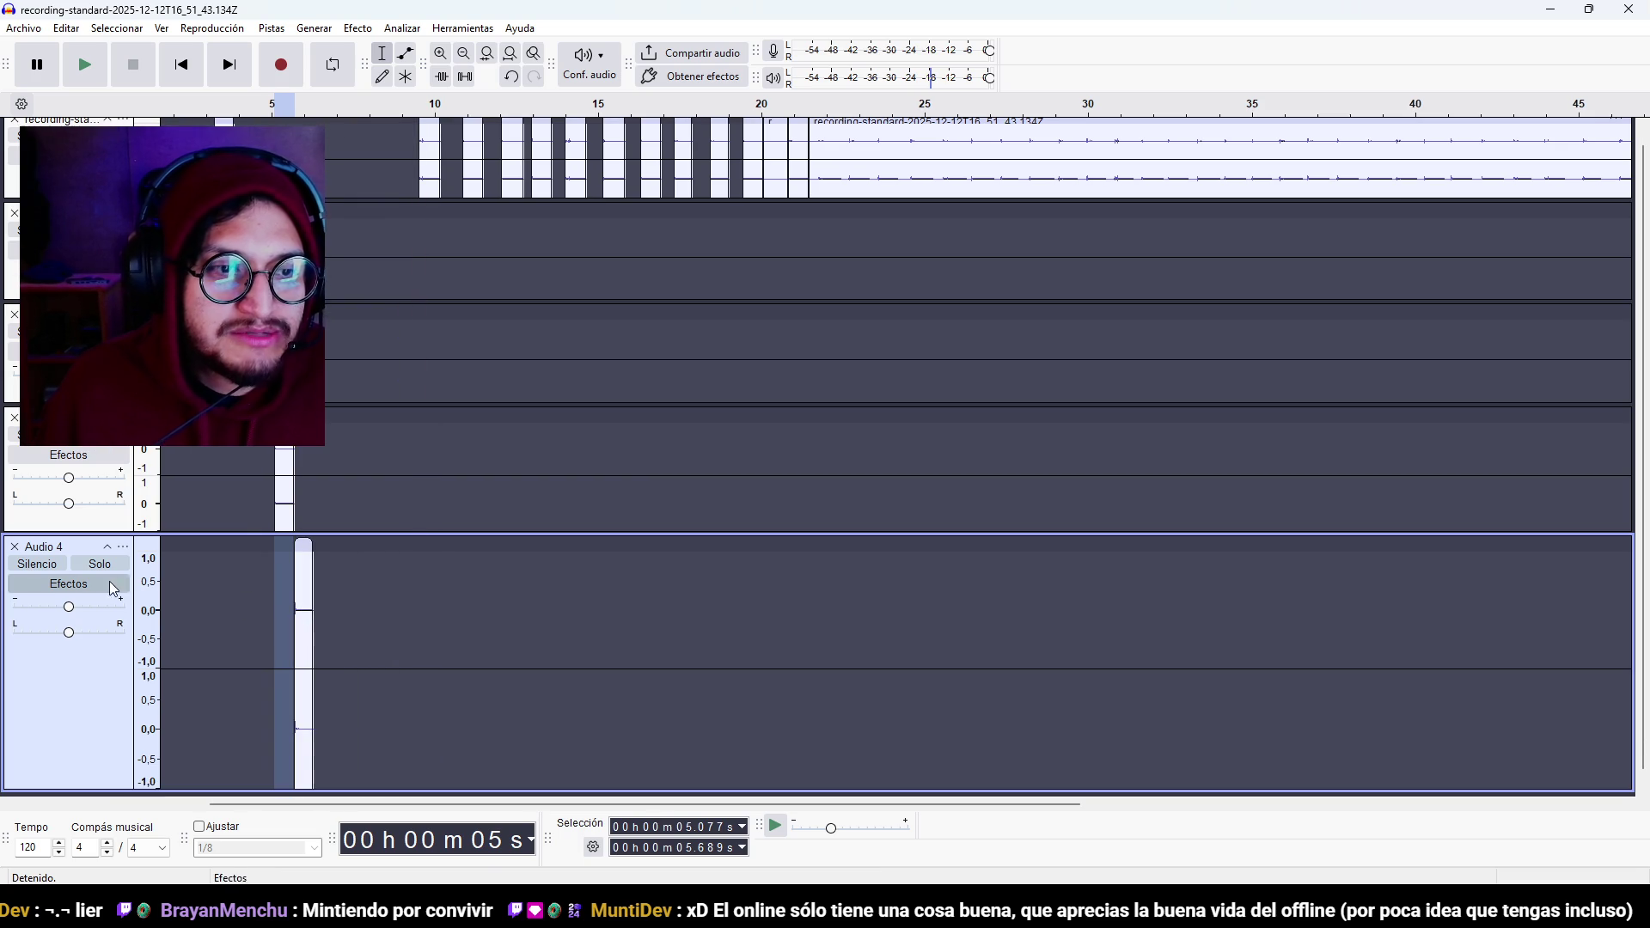
pyautogui.moveTo(116, 787)
pyautogui.mouseDown()
pyautogui.moveTo(121, 653)
pyautogui.moveTo(154, 644)
pyautogui.mouseUp()
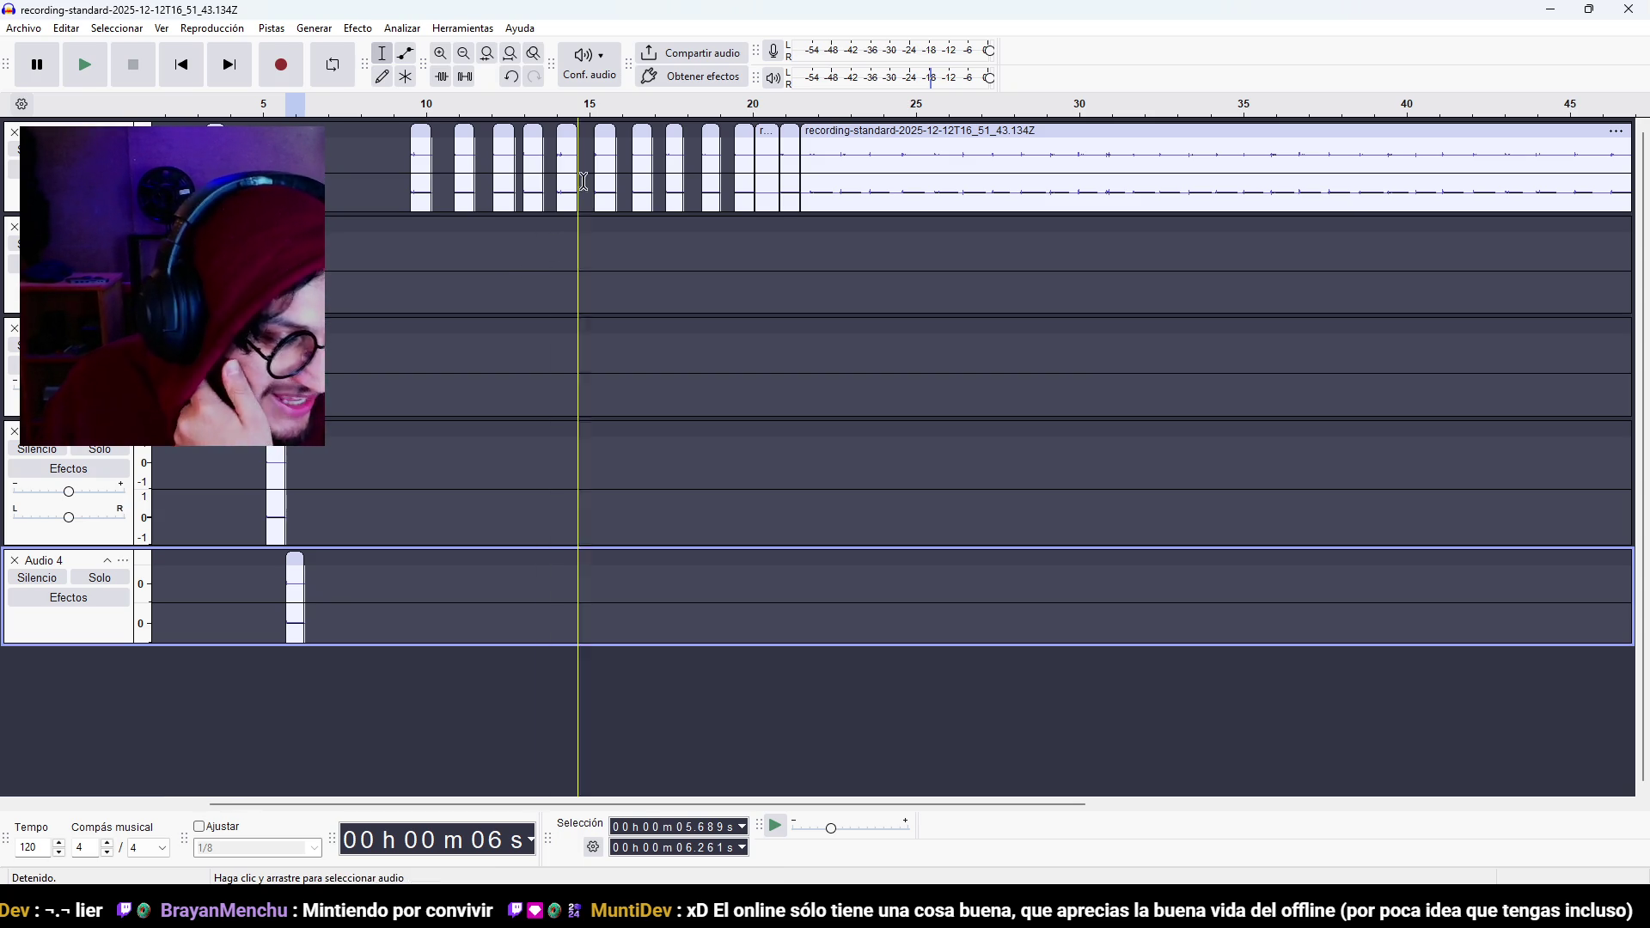
# Add Audio 5 with the next footstep clip and collapse it and the tracks above.
pyautogui.rightClick(385, 667)
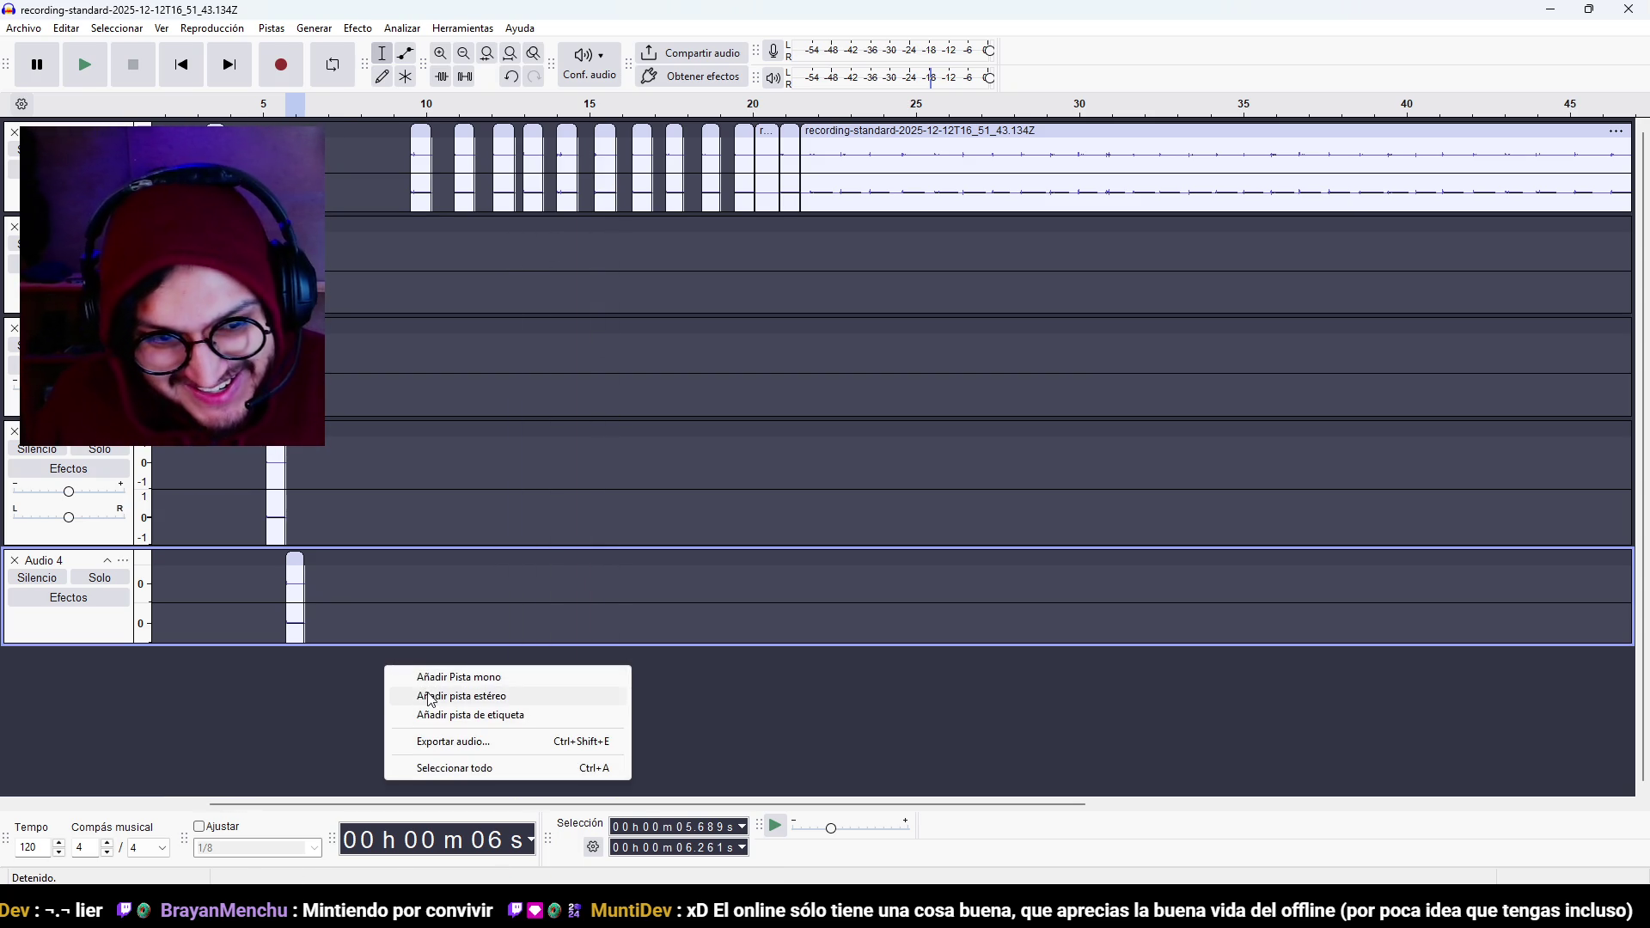
pyautogui.click(438, 695)
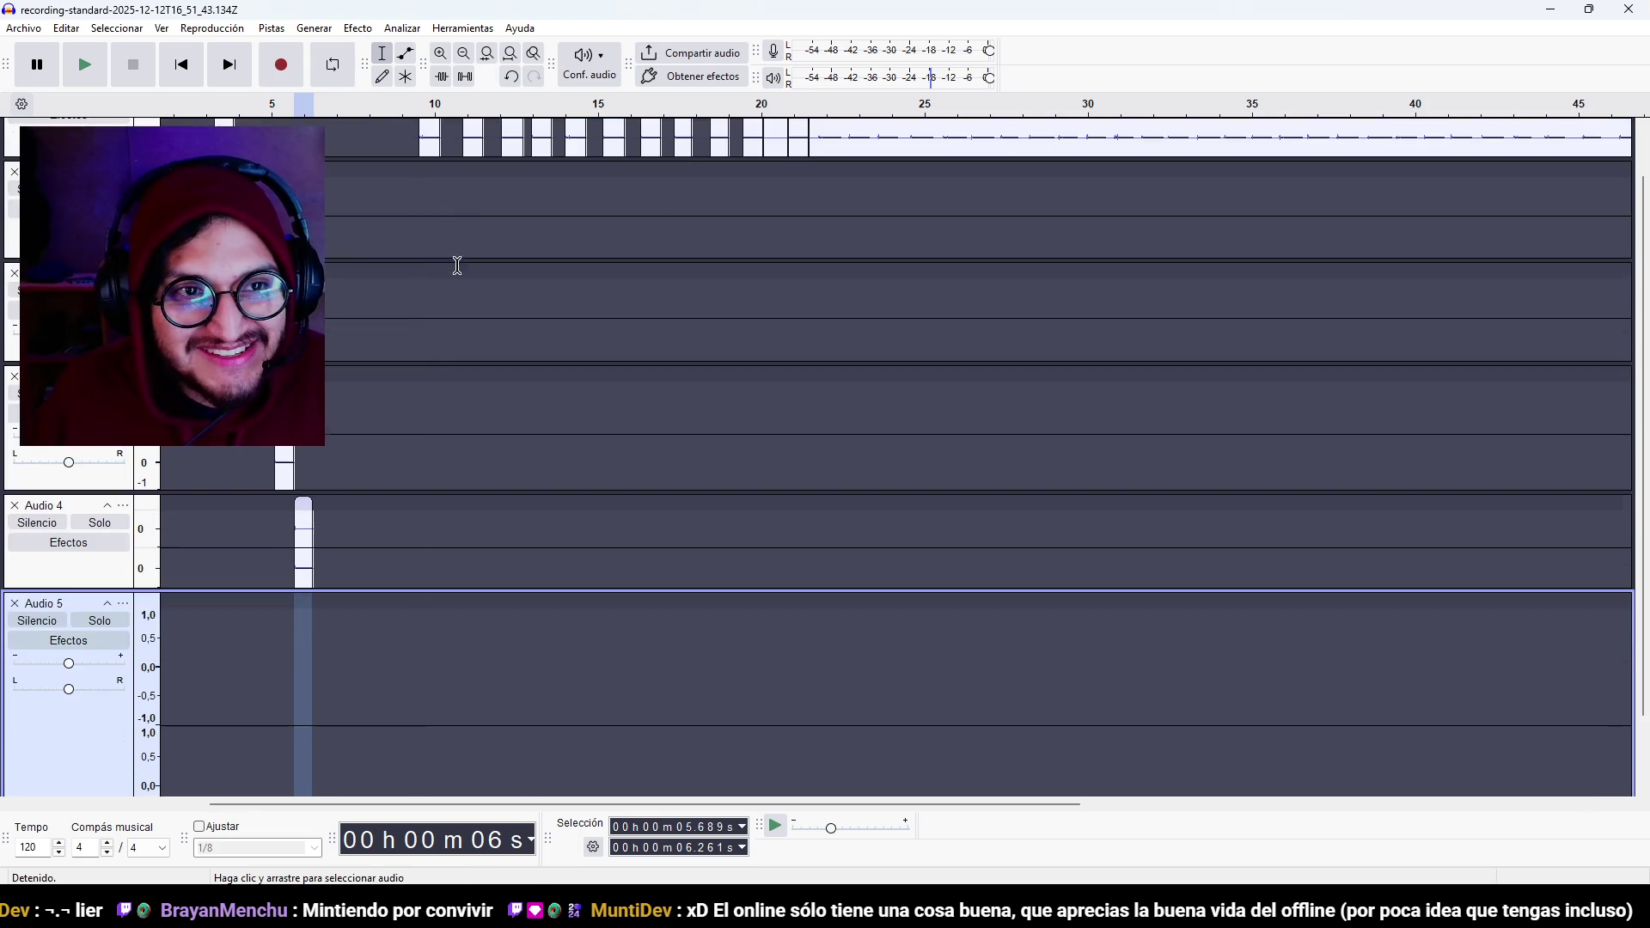
pyautogui.moveTo(427, 137)
pyautogui.mouseDown()
pyautogui.moveTo(354, 717)
pyautogui.moveTo(323, 720)
pyautogui.mouseUp()
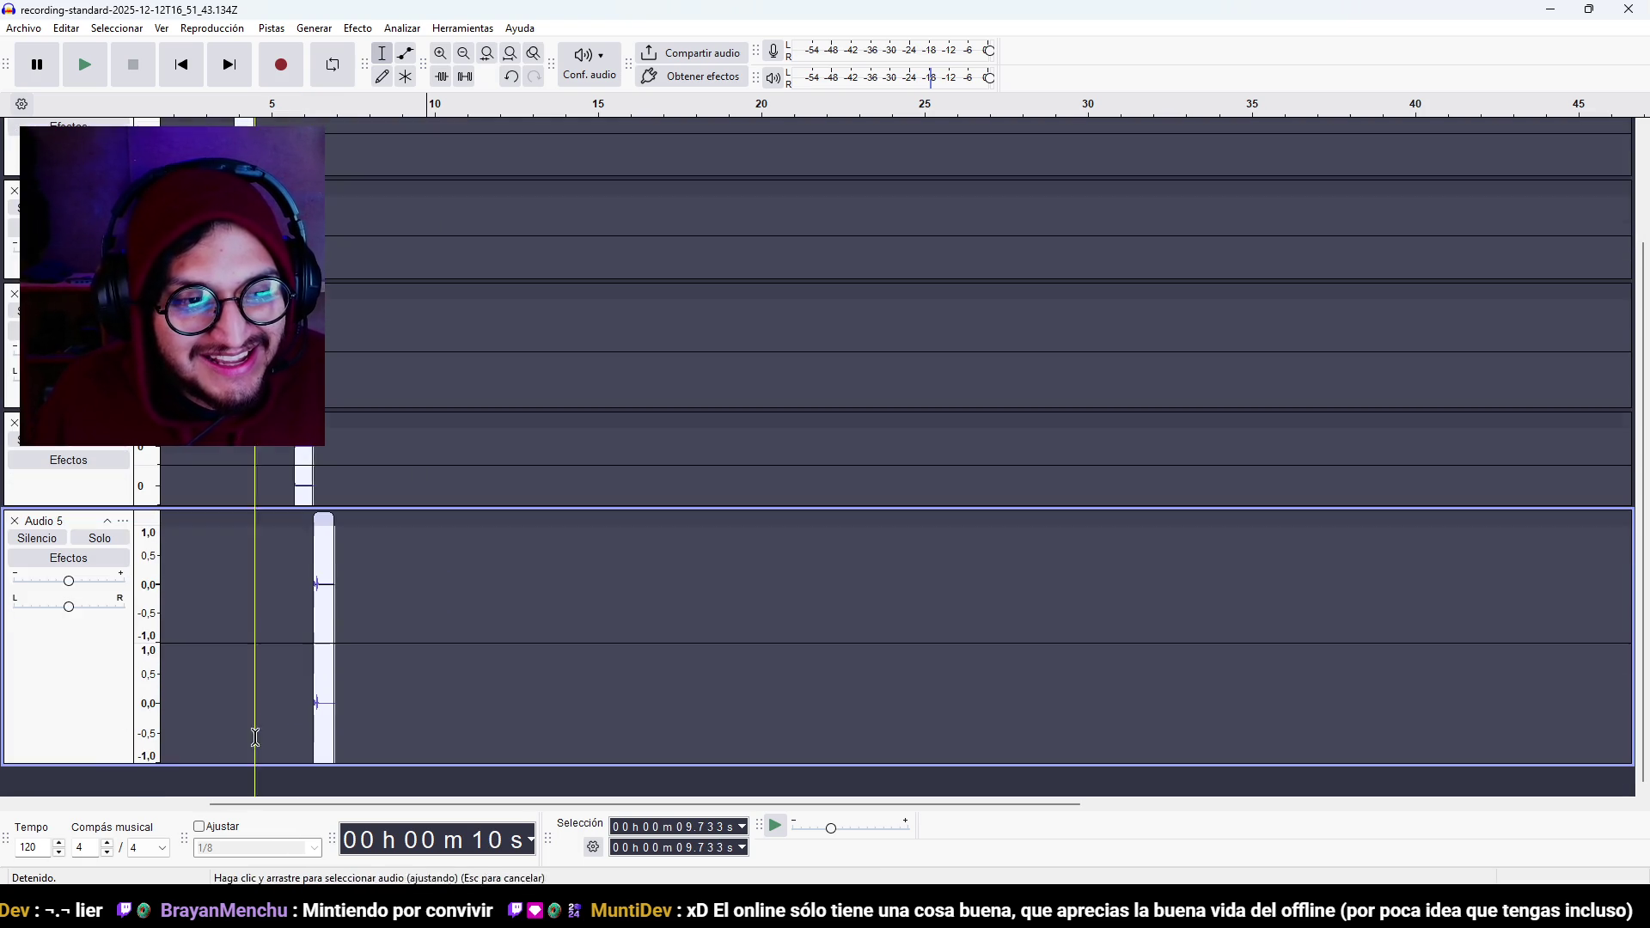
pyautogui.moveTo(116, 765); pyautogui.dragTo(117, 746)
pyautogui.moveTo(121, 549); pyautogui.dragTo(120, 339)
pyautogui.click(86, 172)
pyautogui.moveTo(133, 444); pyautogui.dragTo(126, 388)
pyautogui.click(122, 482)
pyautogui.moveTo(122, 482); pyautogui.dragTo(122, 421)
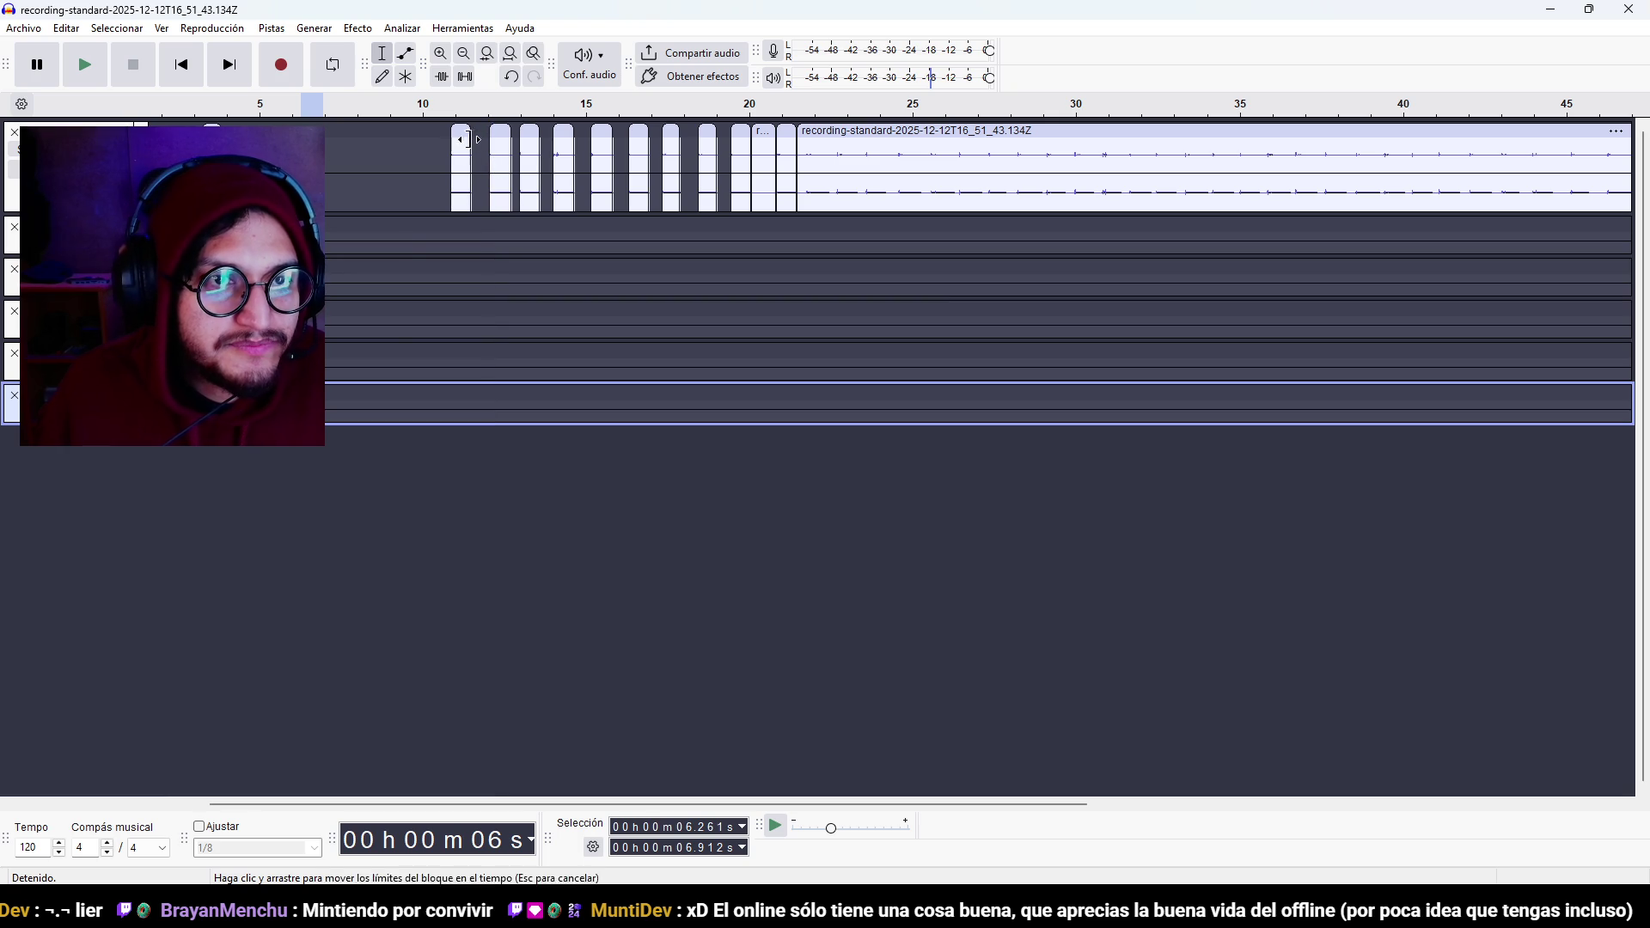
# Move the first top-track clips onto new tracks Audio 6 and Audio 7, each shrunk short.
pyautogui.rightClick(400, 496)
pyautogui.click(481, 529)
pyautogui.moveTo(471, 129)
pyautogui.mouseDown()
pyautogui.moveTo(451, 277)
pyautogui.moveTo(345, 505)
pyautogui.mouseUp()
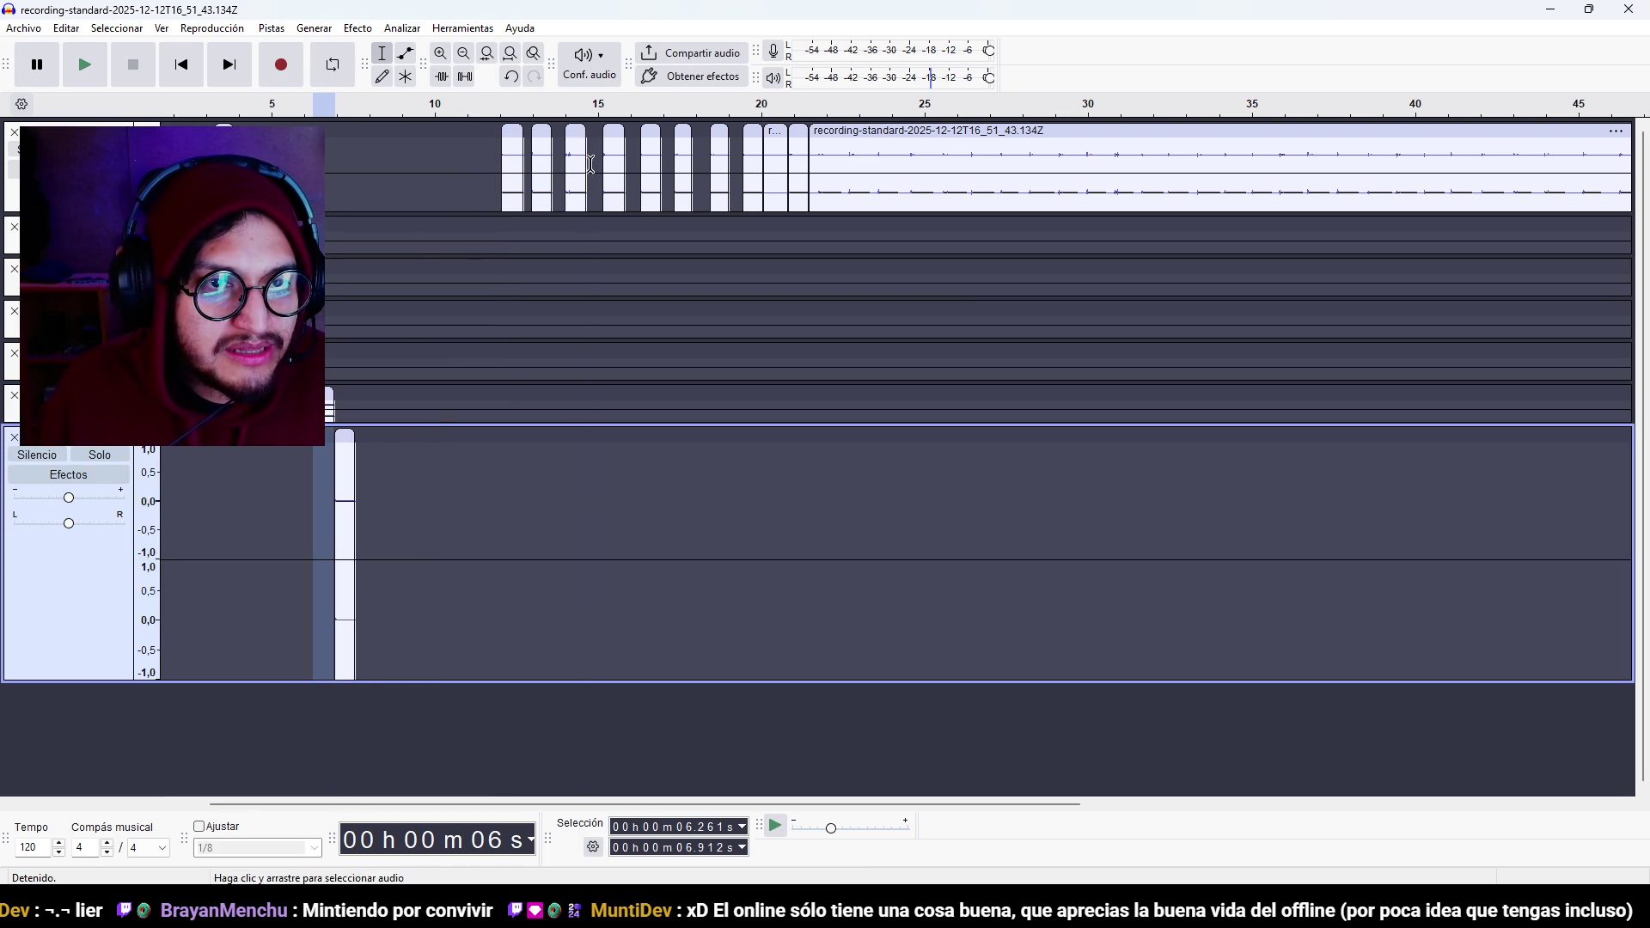
pyautogui.moveTo(110, 677); pyautogui.dragTo(109, 464)
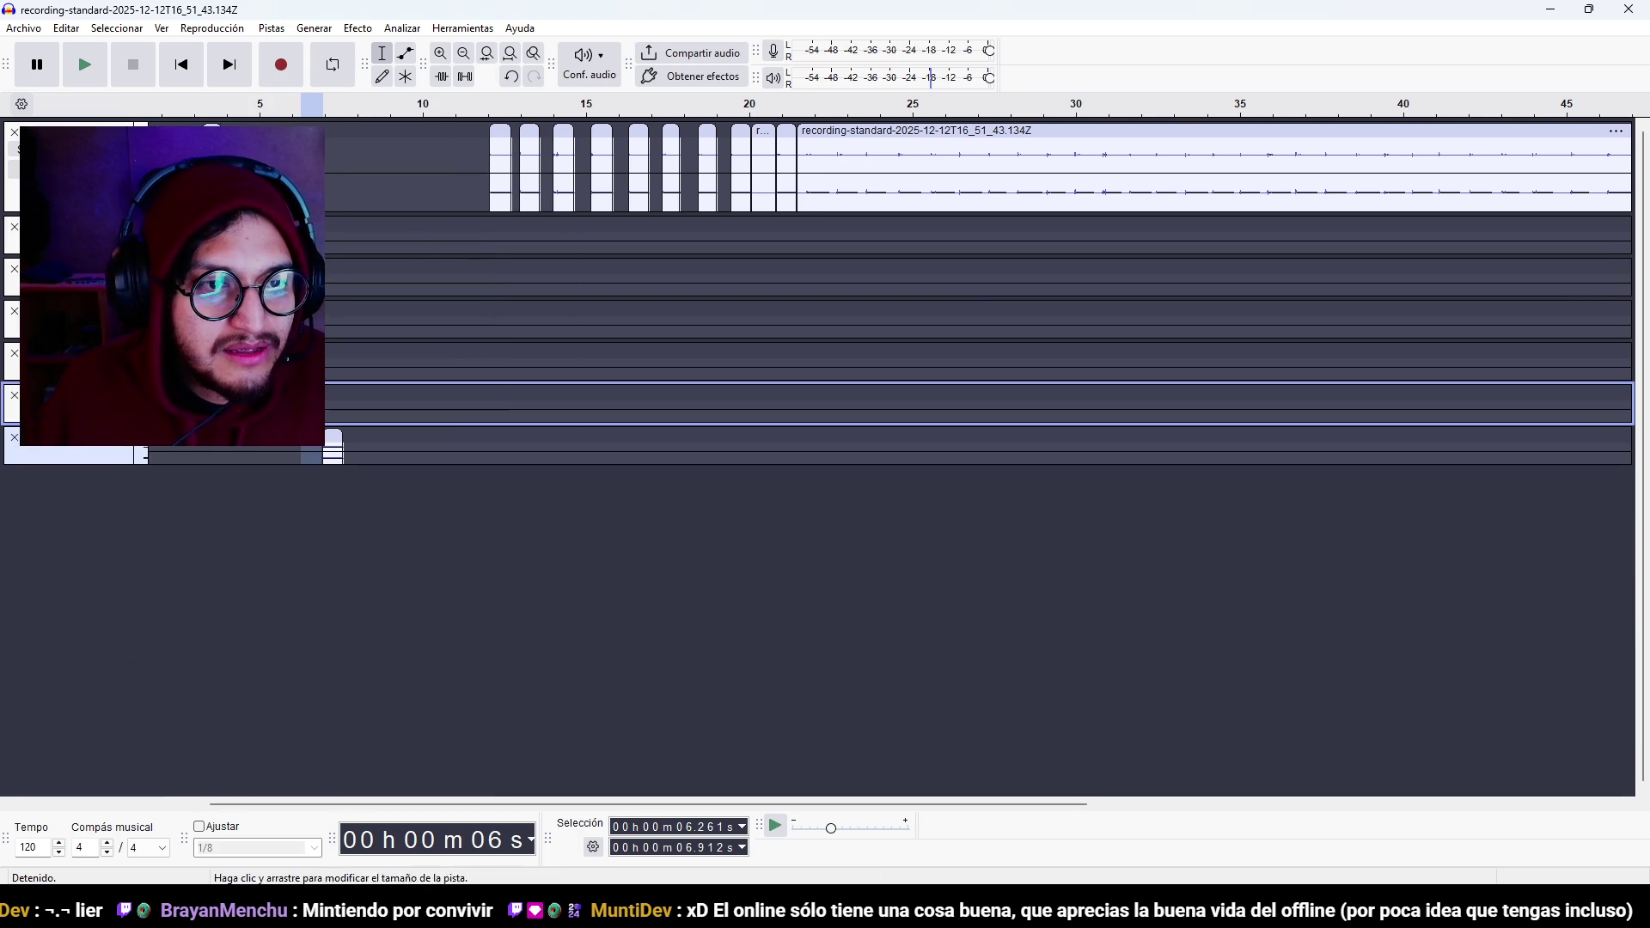
pyautogui.rightClick(409, 512)
pyautogui.click(538, 539)
pyautogui.moveTo(504, 163)
pyautogui.mouseDown()
pyautogui.moveTo(486, 567)
pyautogui.moveTo(357, 567)
pyautogui.mouseUp()
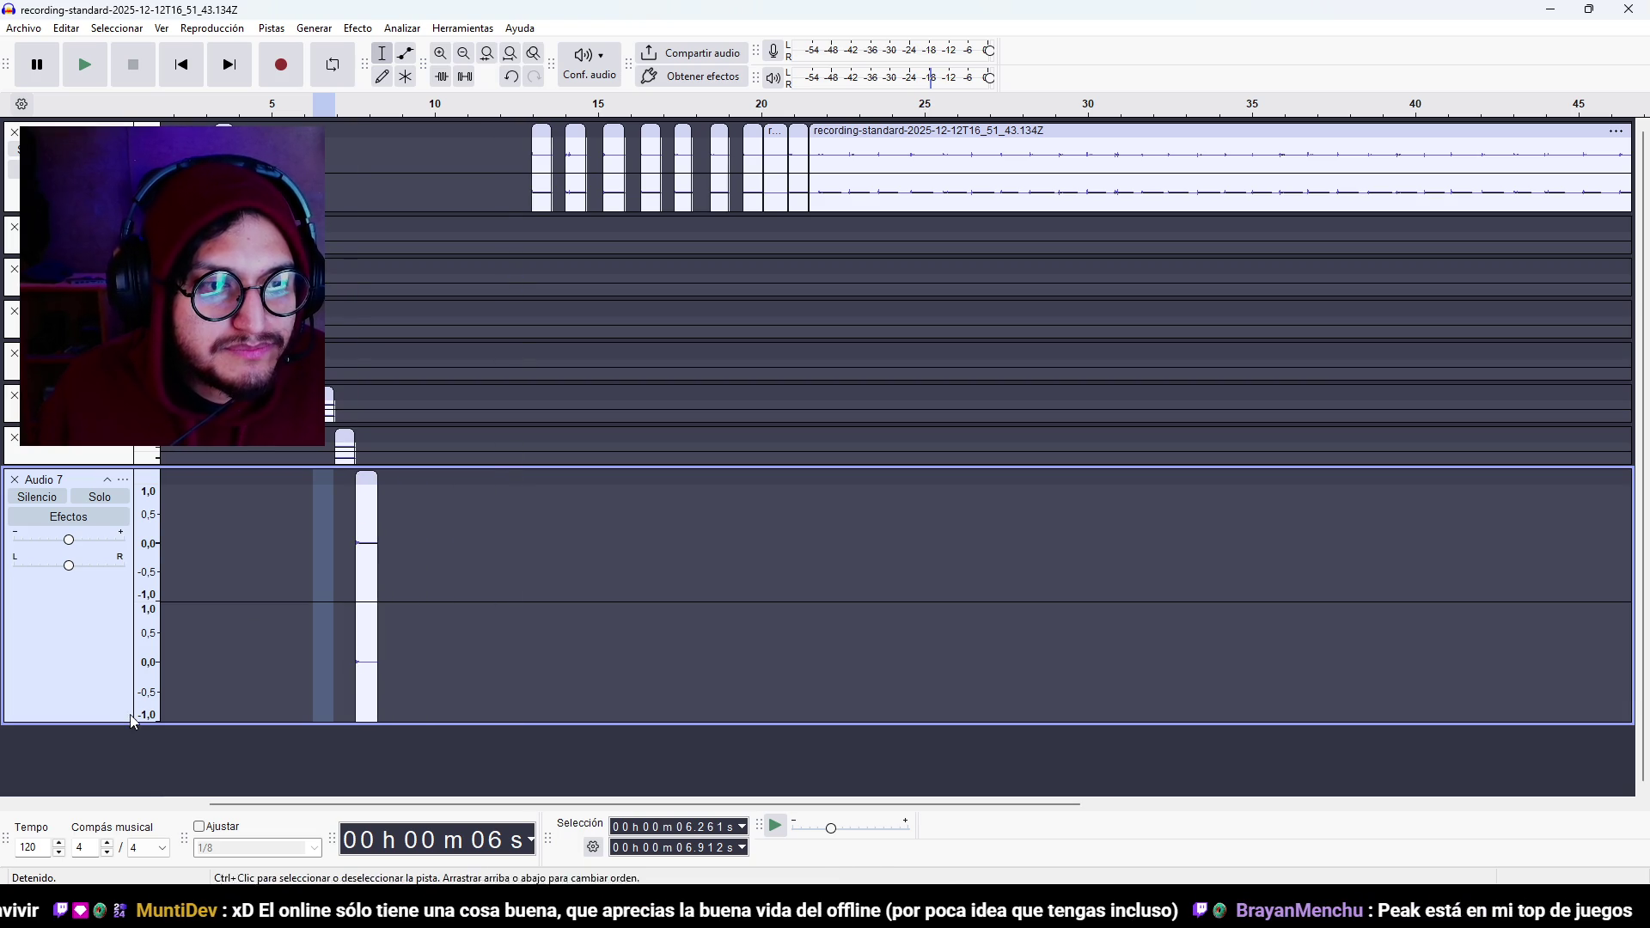
pyautogui.moveTo(102, 724); pyautogui.dragTo(101, 509)
# Move the next two top-track clips onto new tracks Audio 8 and Audio 9, shrinking Audio 8.
pyautogui.rightClick(453, 504)
pyautogui.click(424, 596)
pyautogui.rightClick(422, 595)
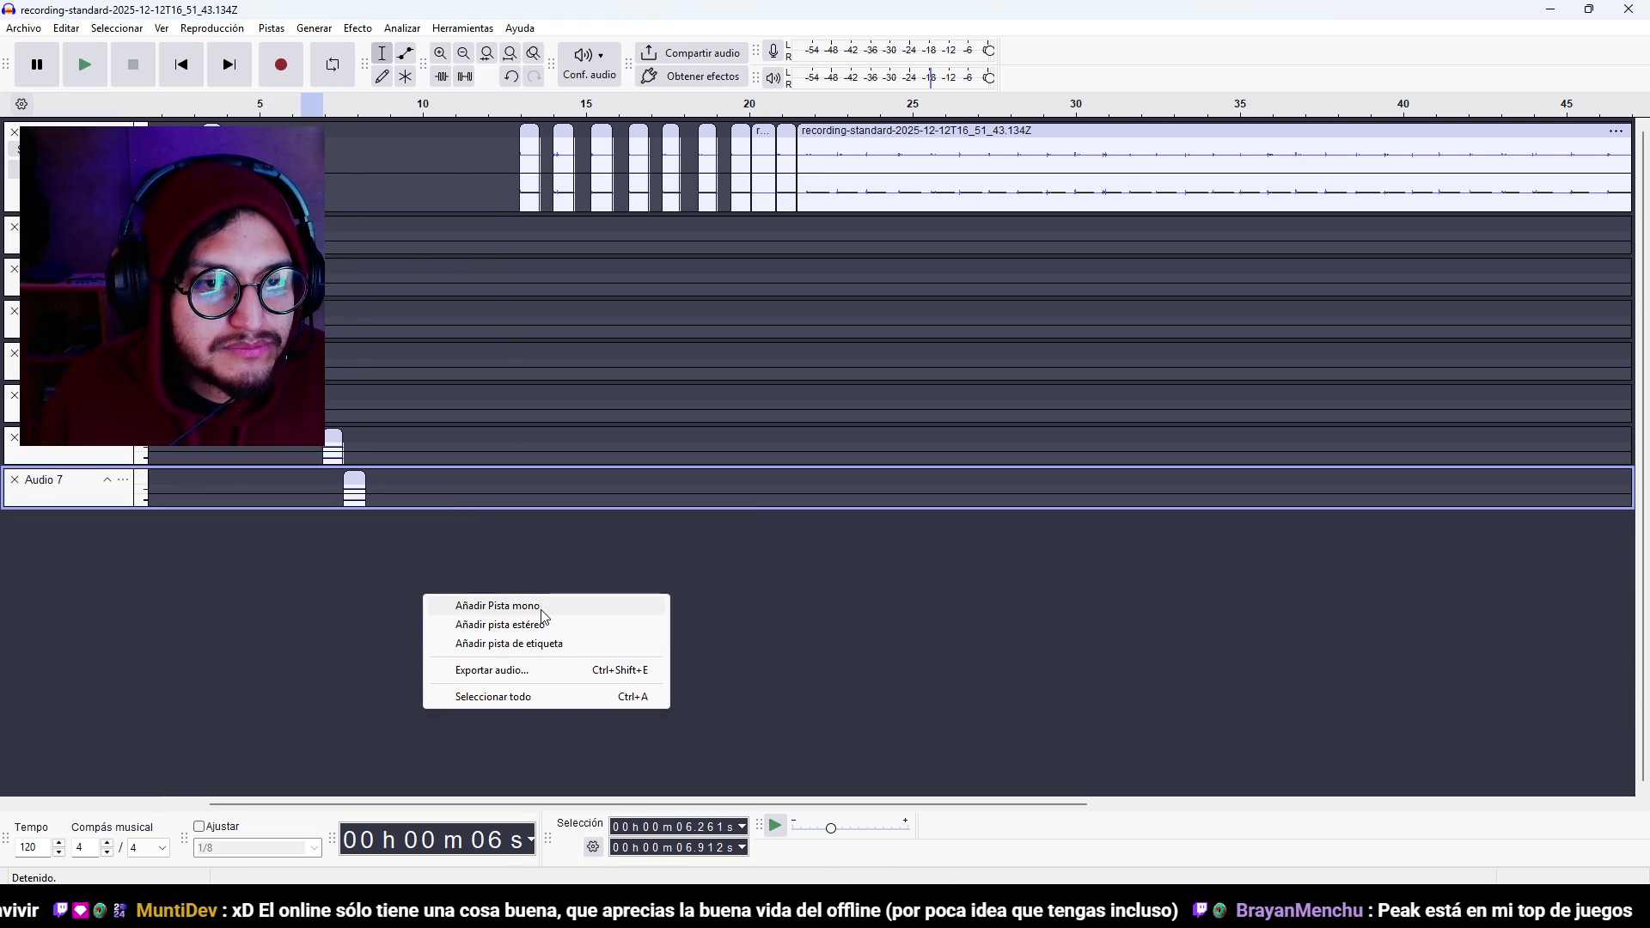
pyautogui.click(524, 625)
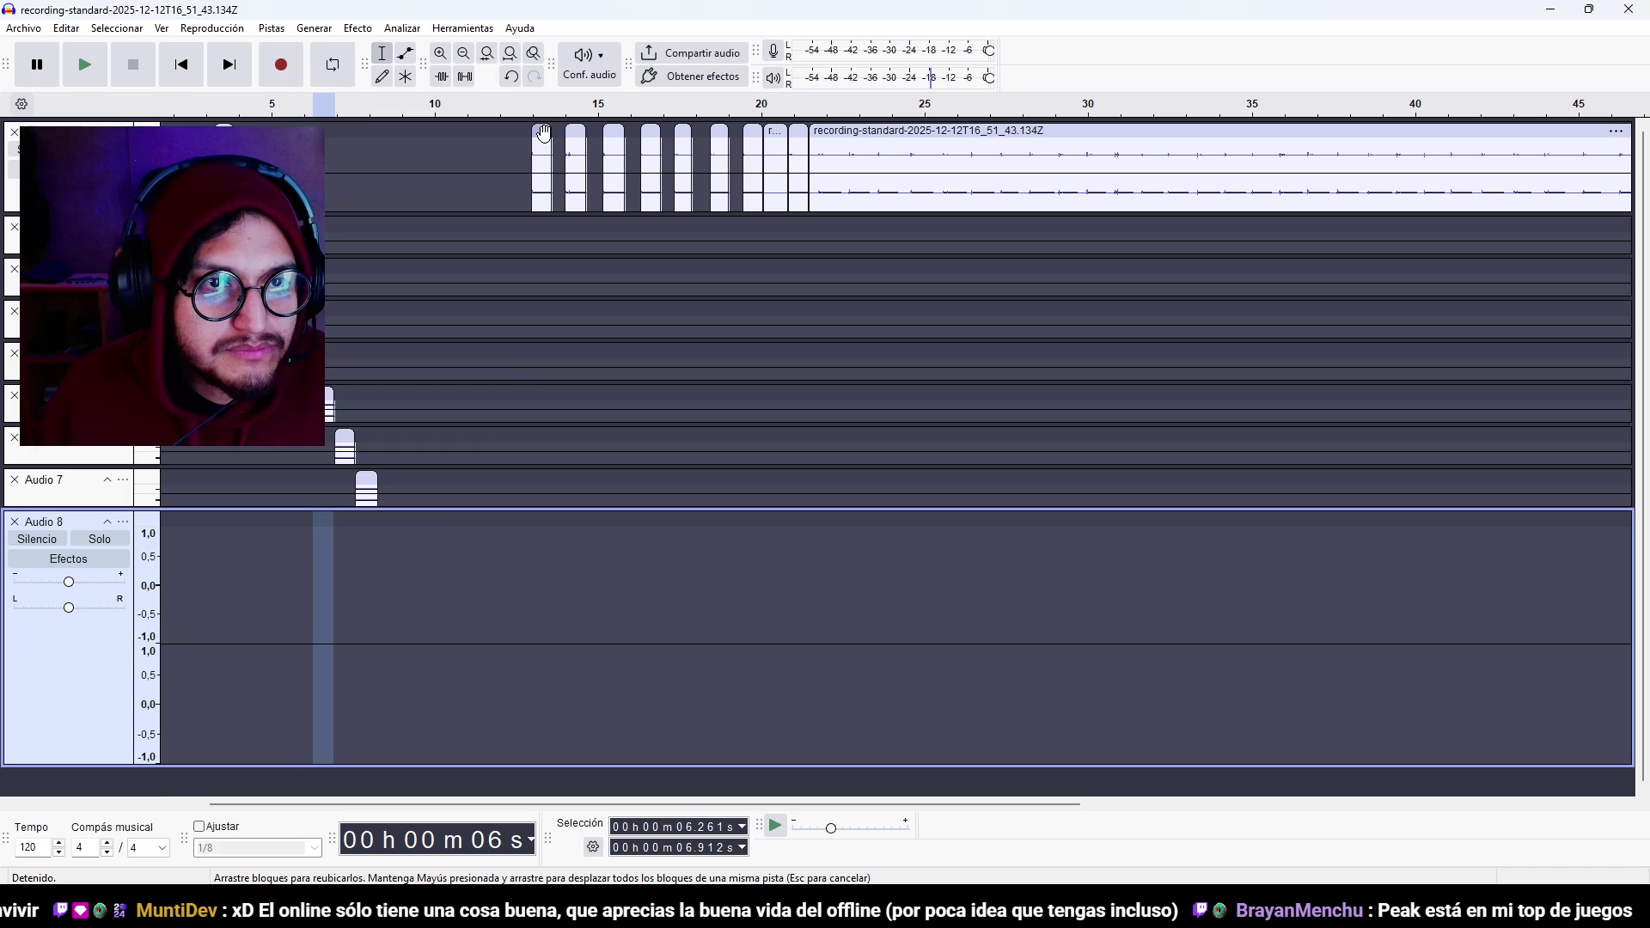
pyautogui.moveTo(443, 588); pyautogui.dragTo(388, 589)
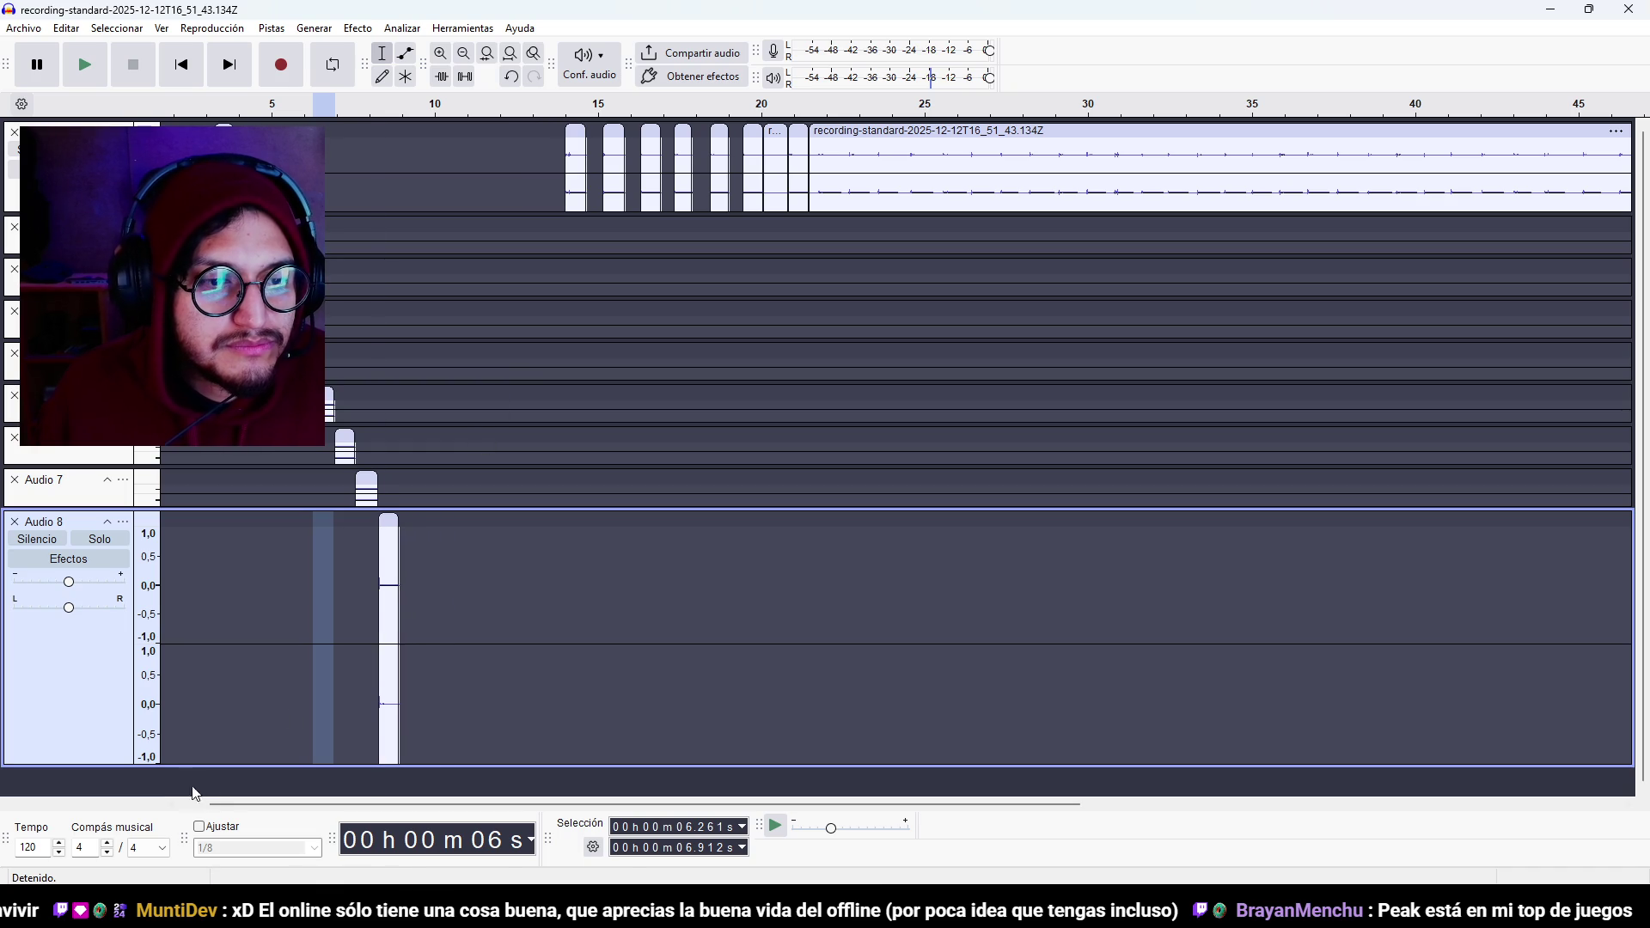
pyautogui.moveTo(121, 764); pyautogui.dragTo(123, 525)
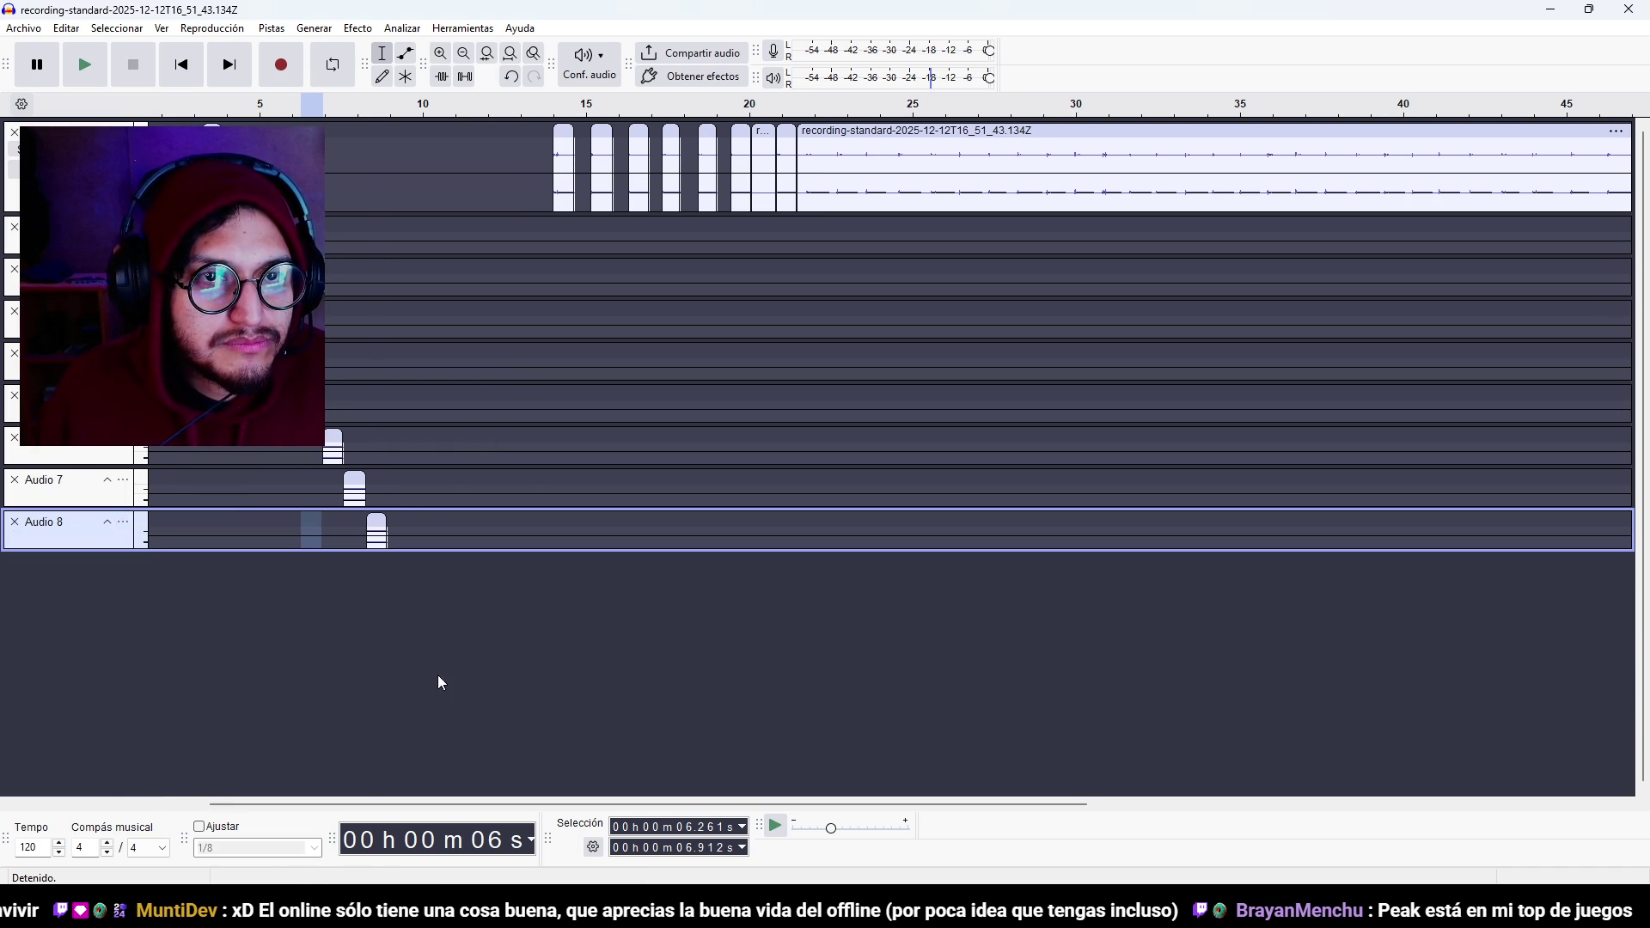
pyautogui.rightClick(510, 576)
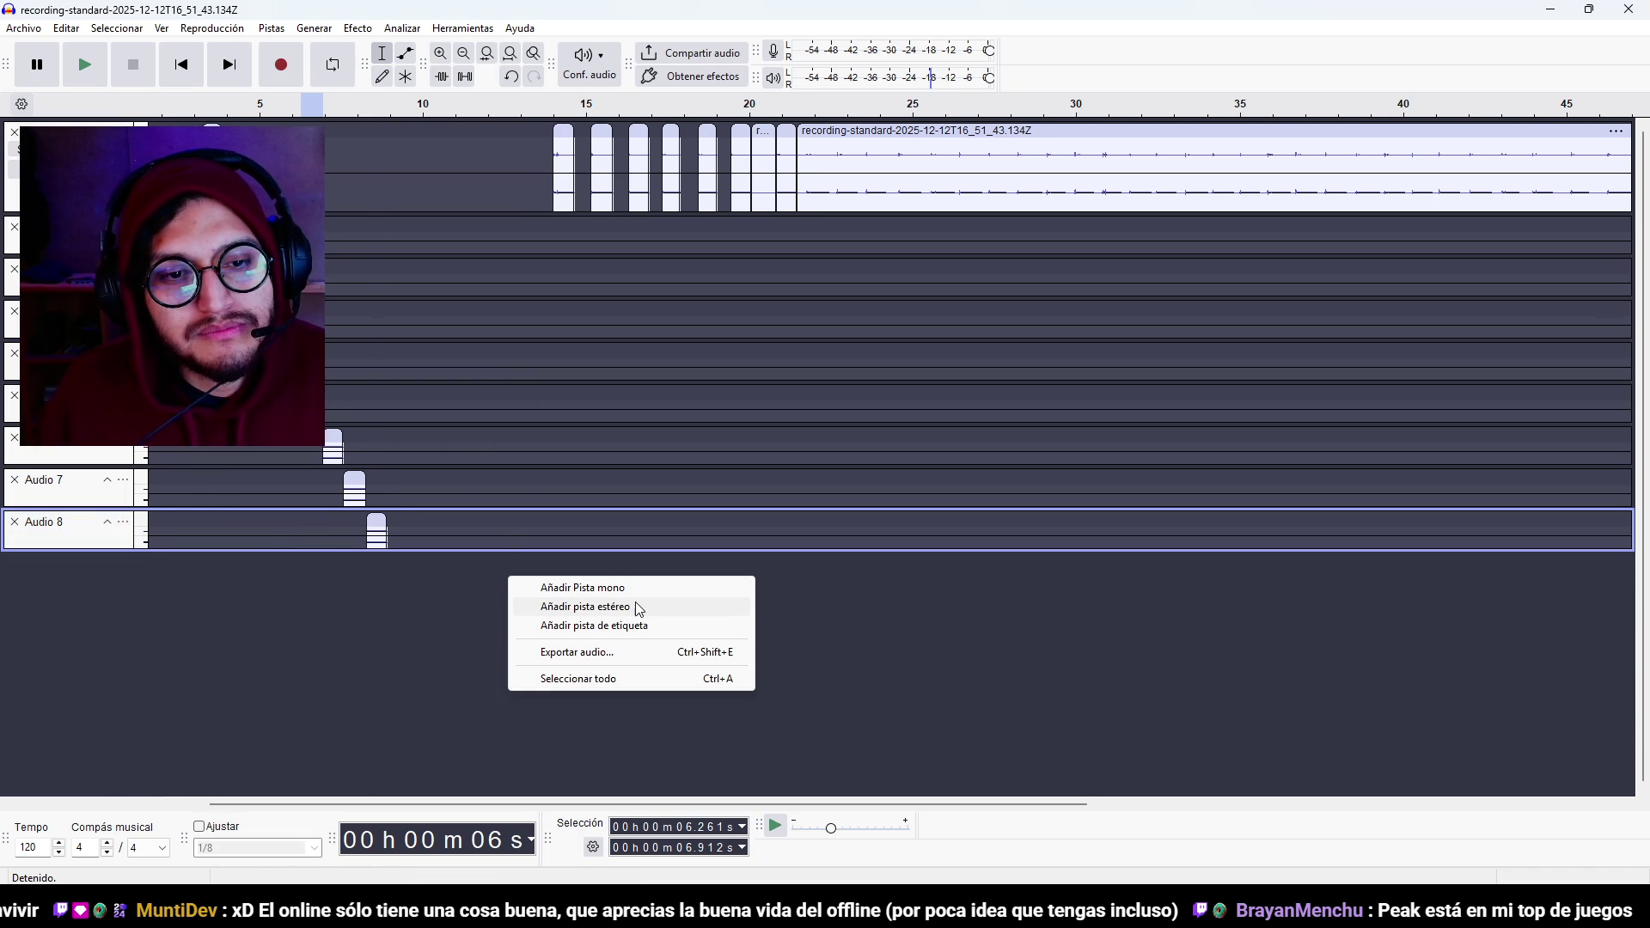
pyautogui.click(259, 636)
pyautogui.rightClick(434, 641)
pyautogui.click(481, 667)
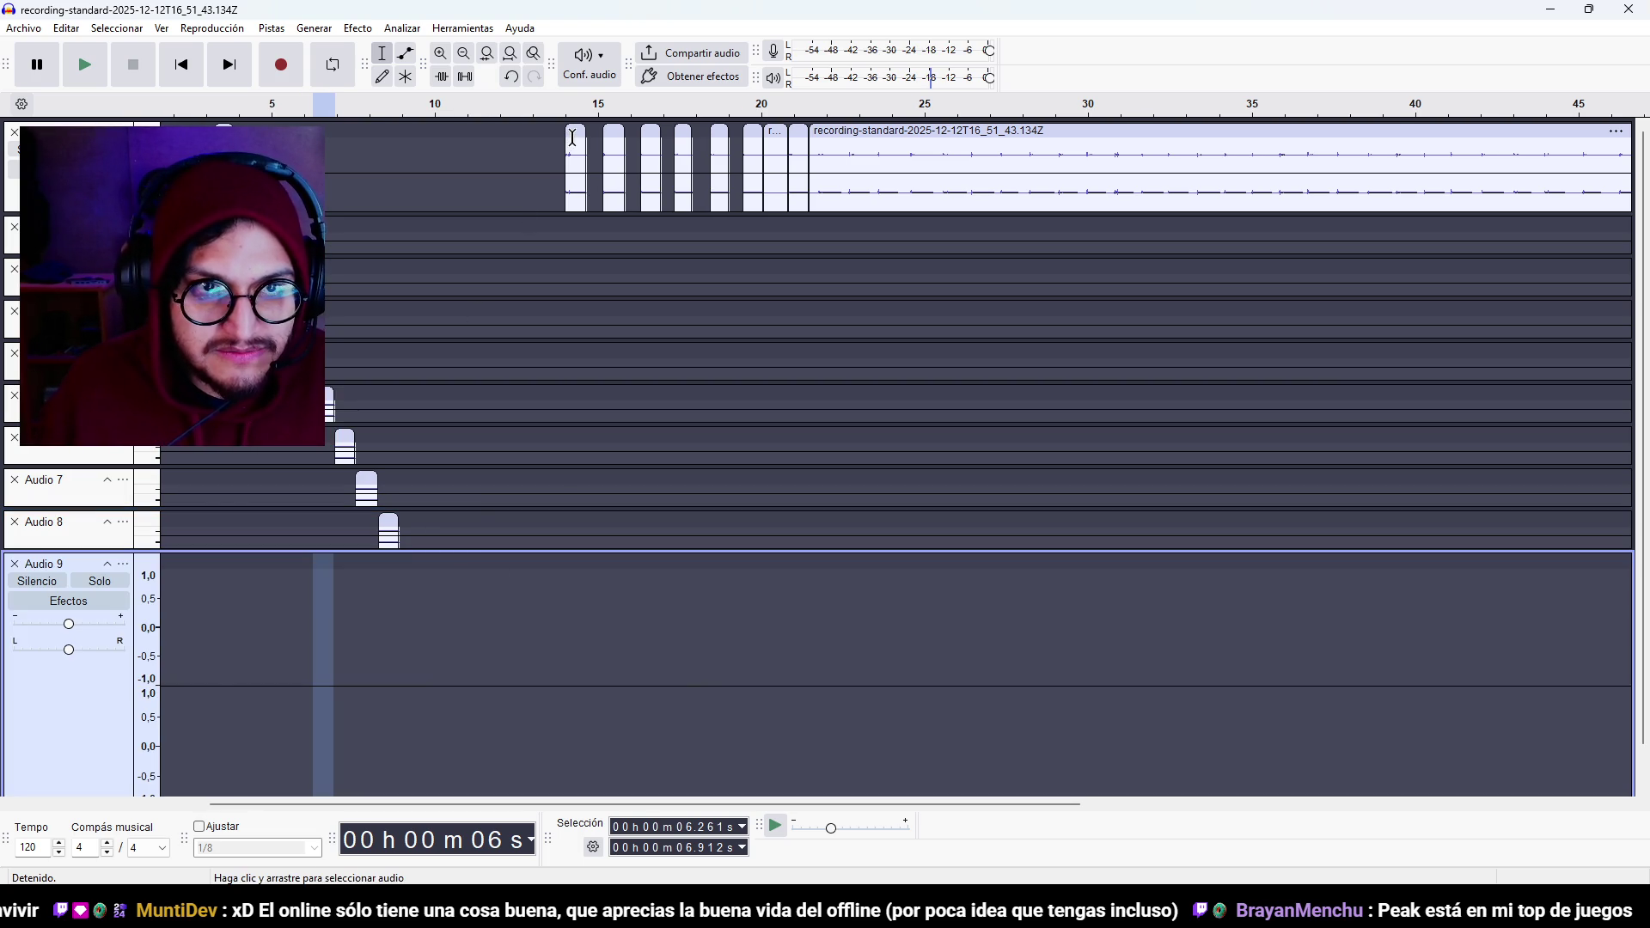
pyautogui.moveTo(574, 131)
pyautogui.mouseDown()
pyautogui.moveTo(455, 447)
pyautogui.moveTo(146, 672)
pyautogui.moveTo(189, 659)
pyautogui.mouseUp()
# Slide the Audio 9 and Audio 8 clips to 0 seconds and collapse Audio 9.
pyautogui.scroll(-1, 237, 634)
pyautogui.keyDown('ctrl'); pyautogui.scroll(1, 344, 627); pyautogui.keyUp('ctrl')
pyautogui.hscroll(-5, 334, 622)
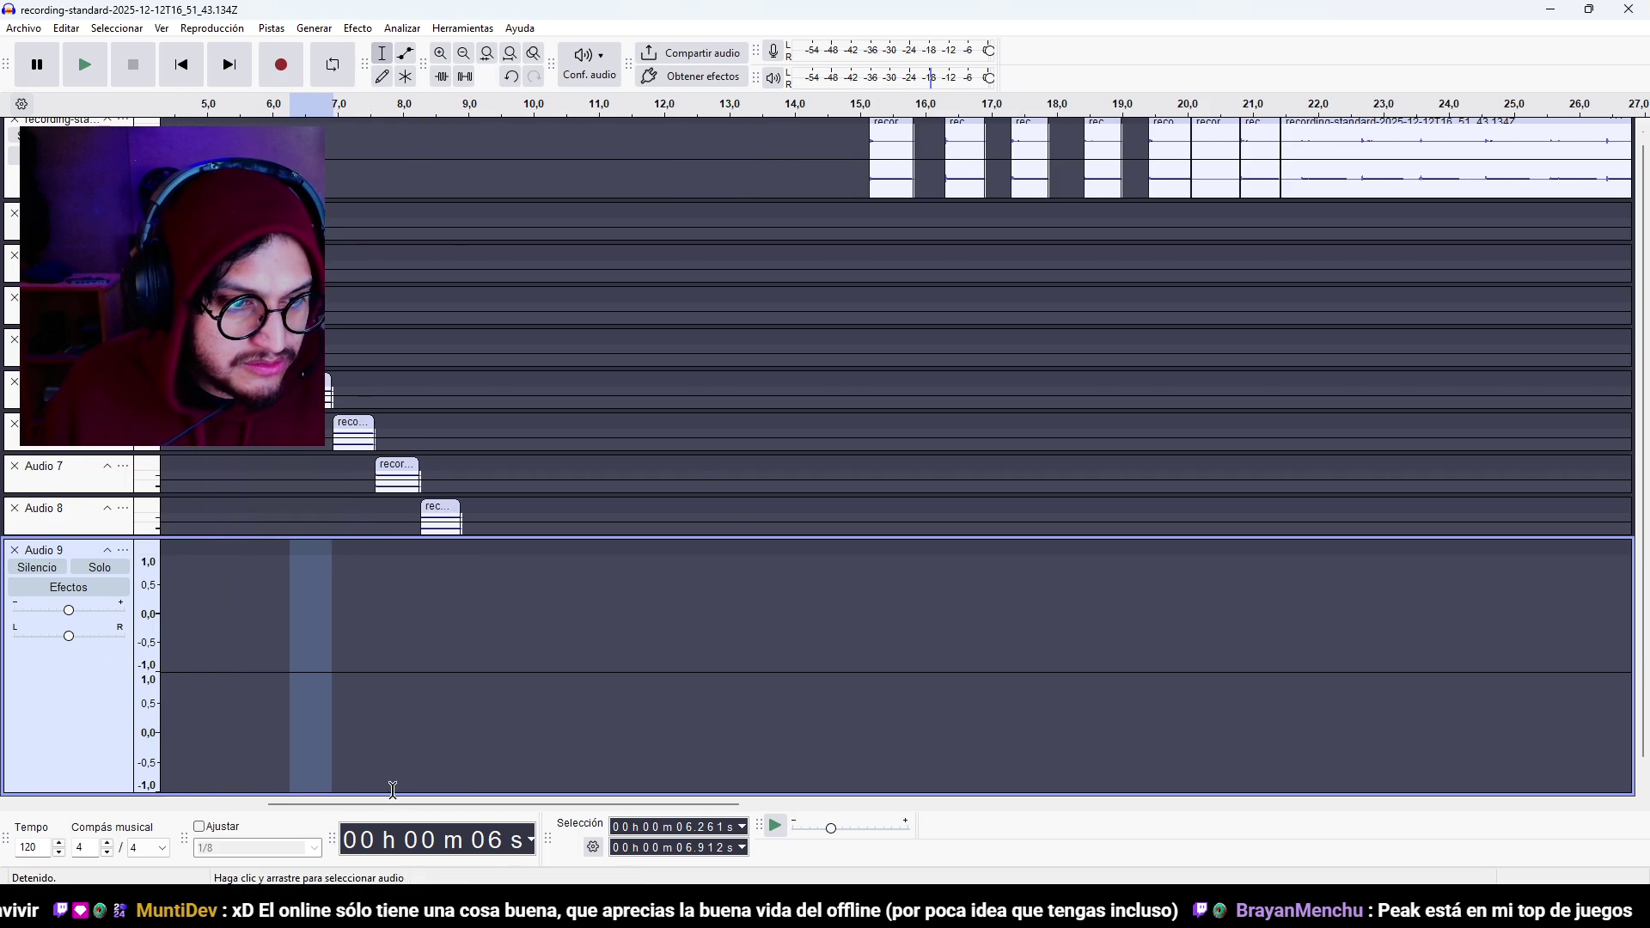
pyautogui.click(273, 572)
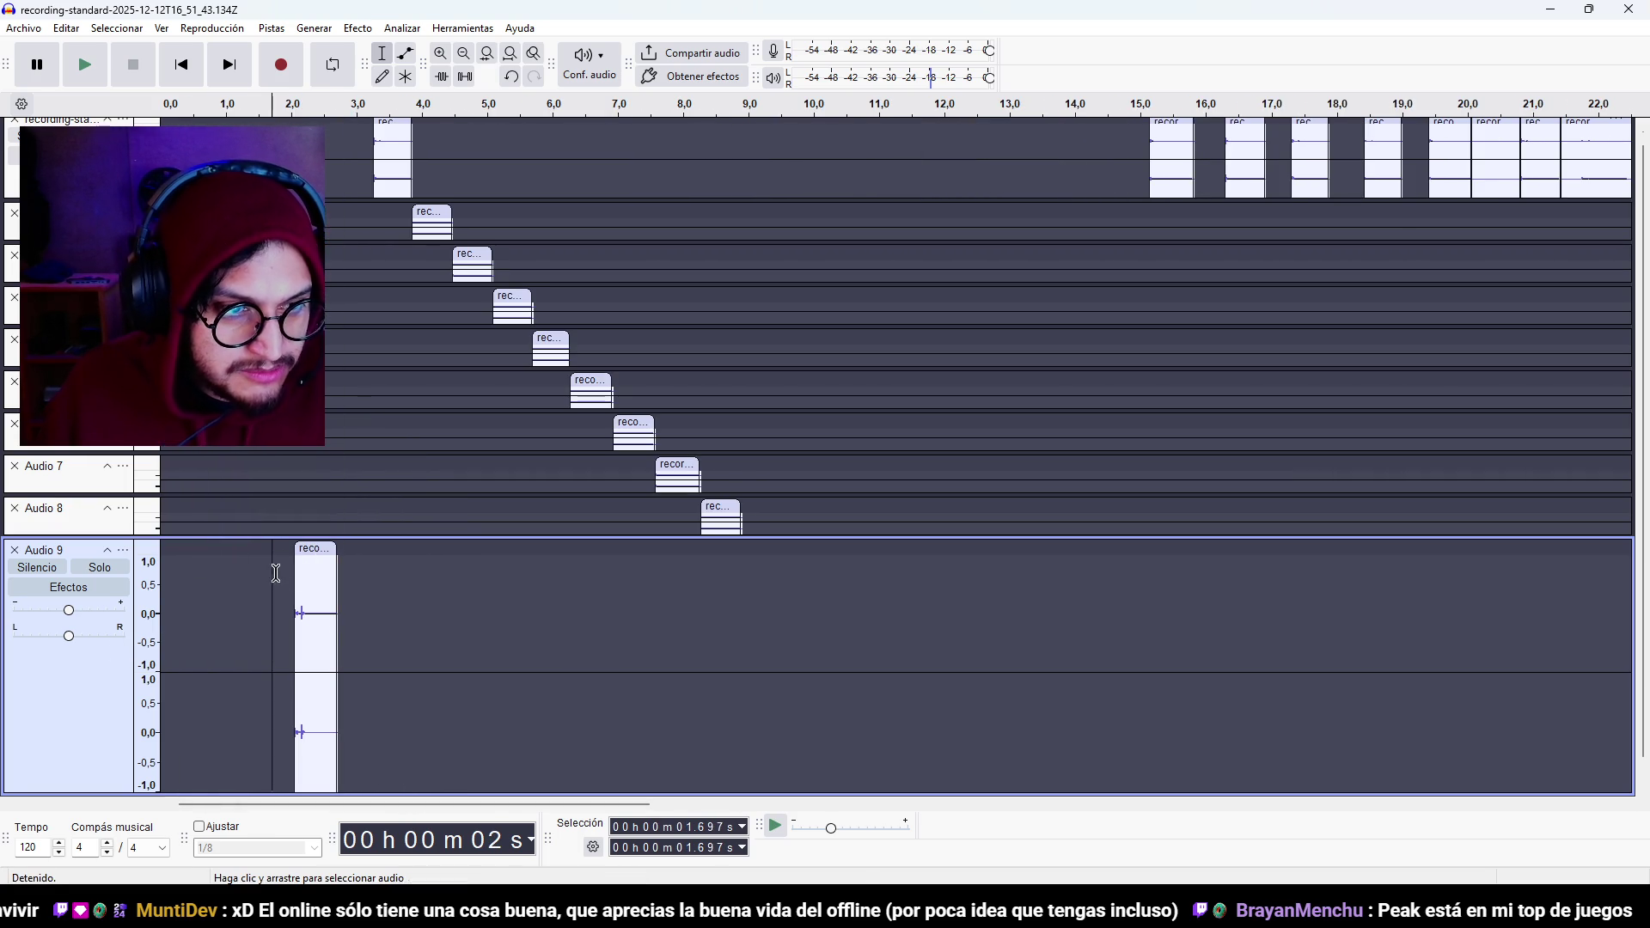
pyautogui.moveTo(308, 574); pyautogui.dragTo(175, 574)
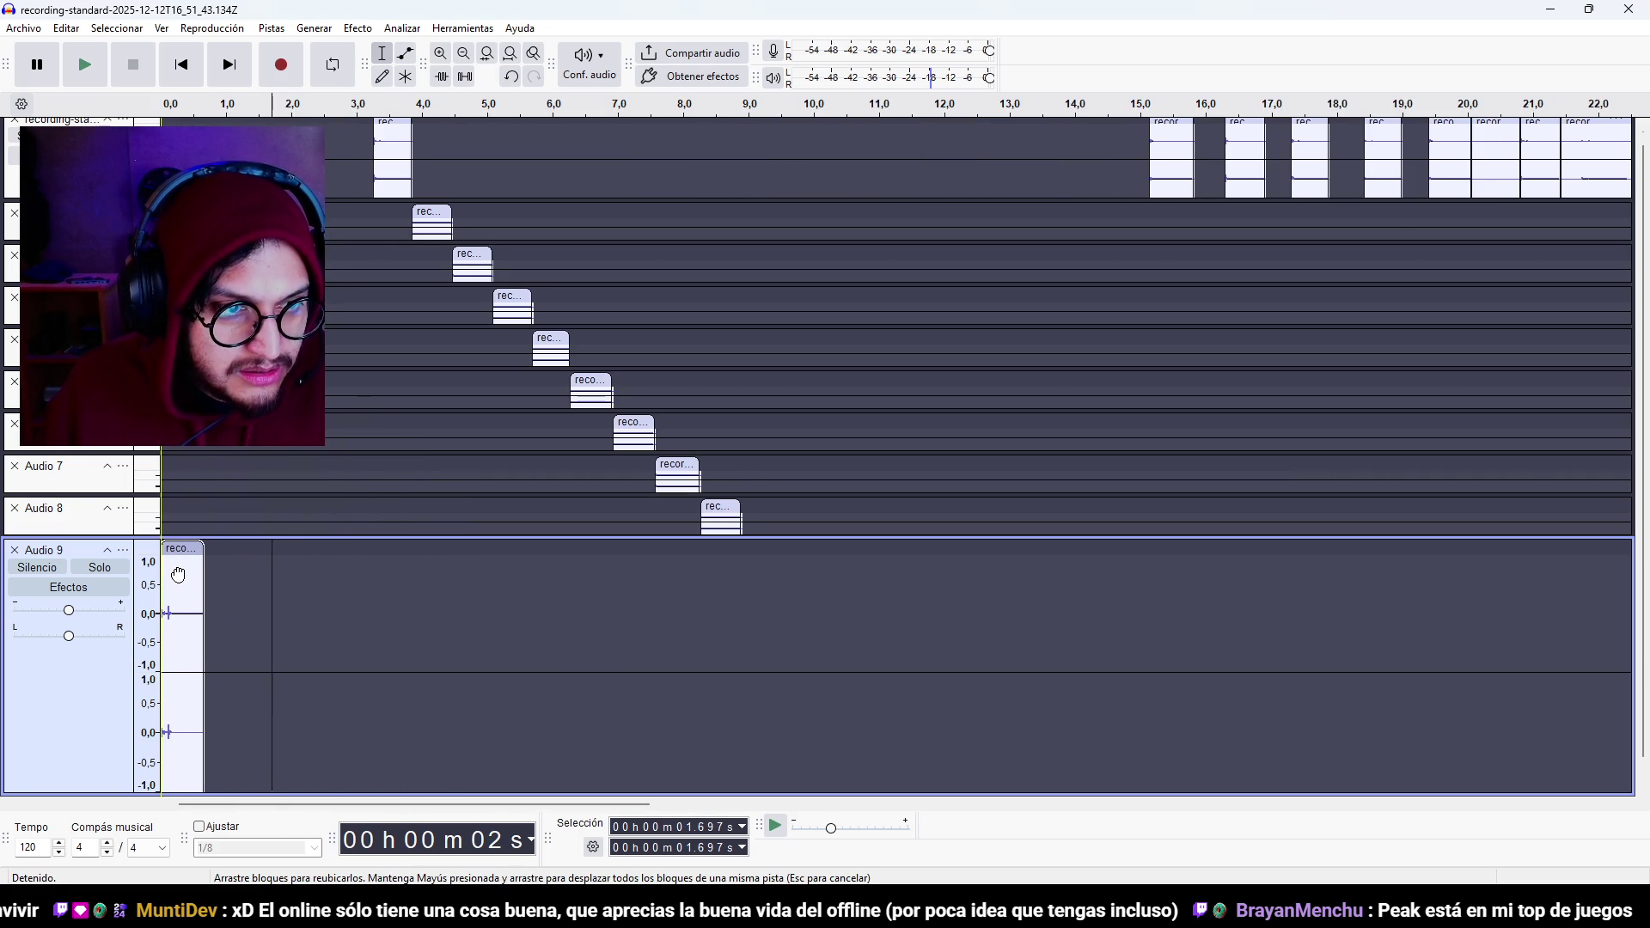
pyautogui.moveTo(711, 505); pyautogui.dragTo(197, 521)
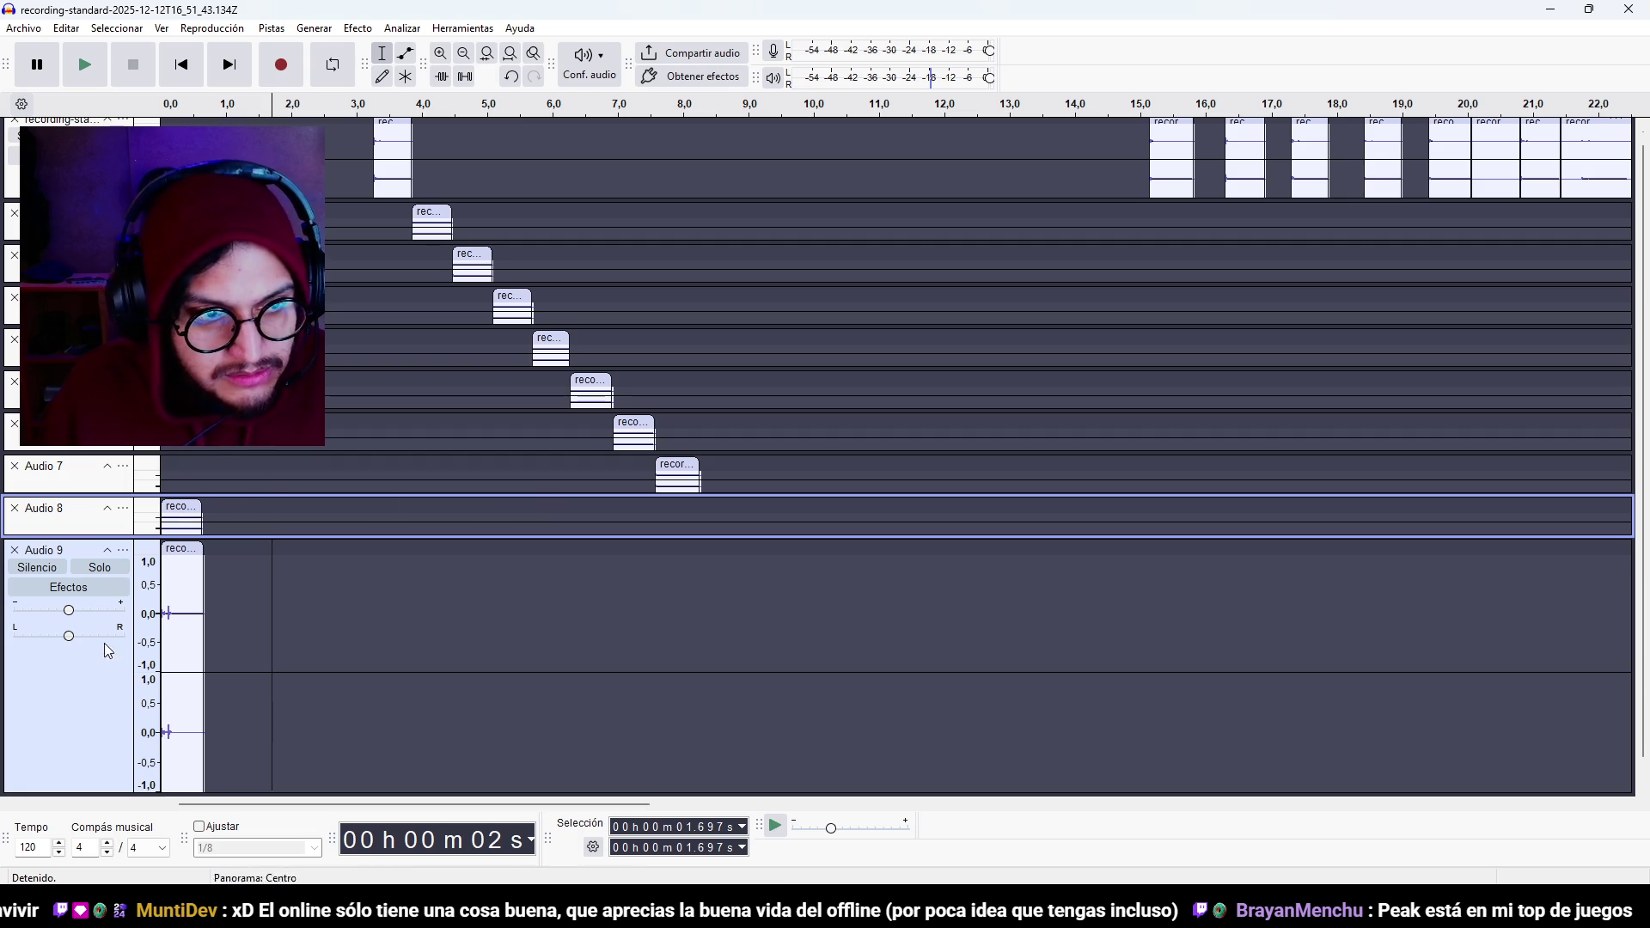
pyautogui.moveTo(117, 799); pyautogui.dragTo(145, 603)
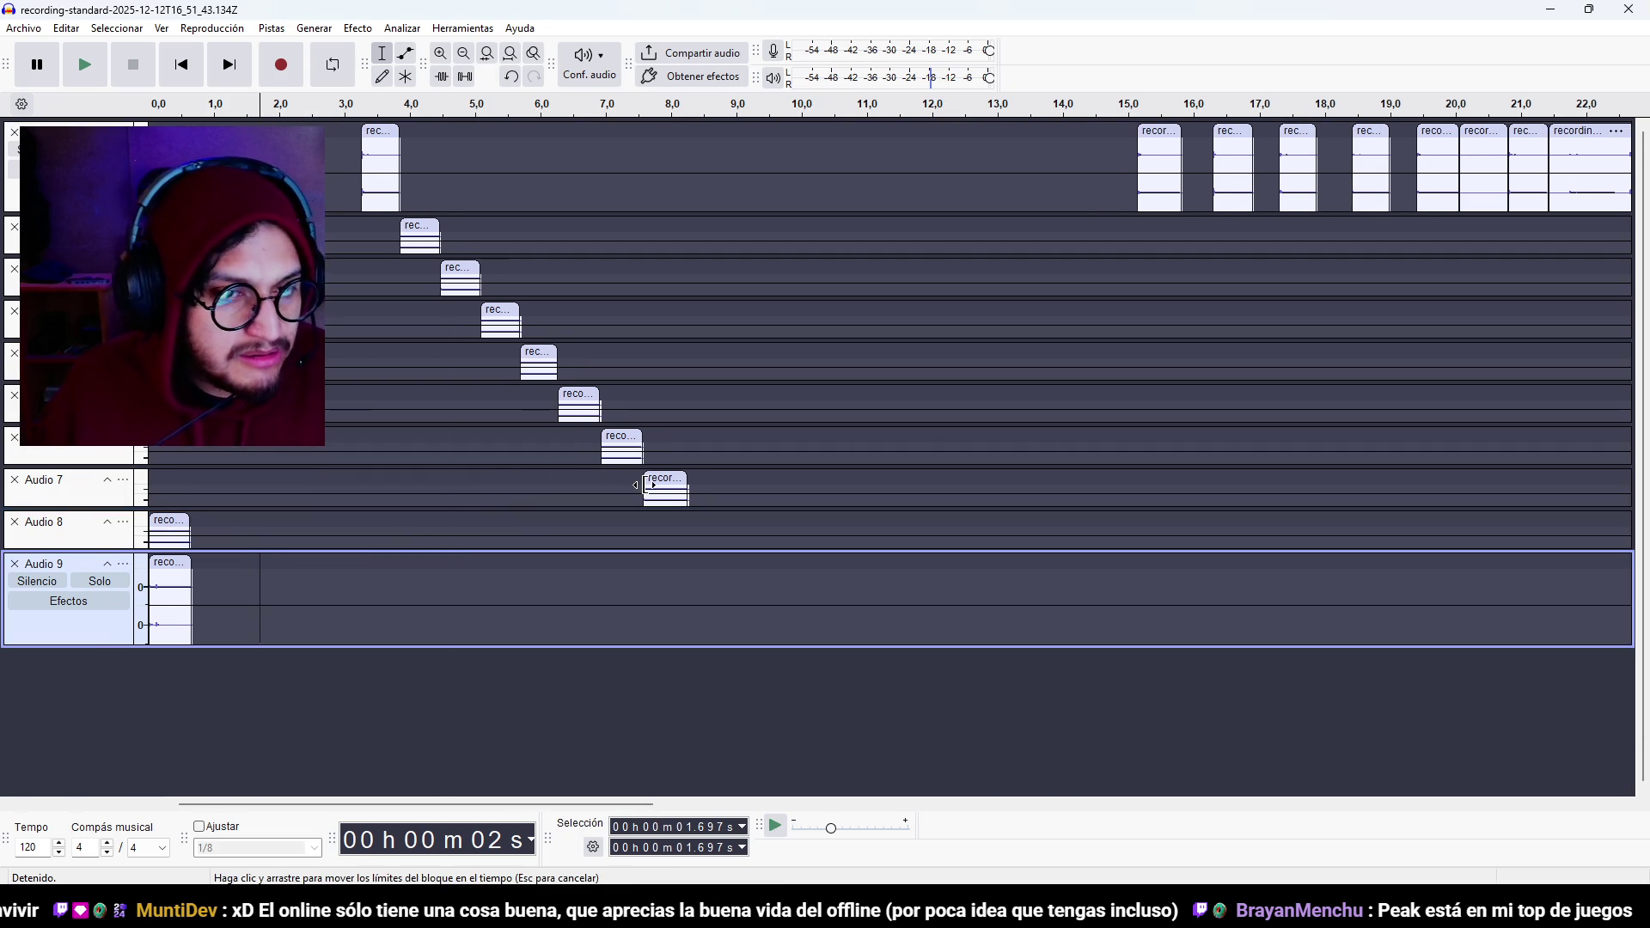
# Slide the clips on Audio 7 and every track above it to 0 seconds.
pyautogui.moveTo(659, 482); pyautogui.dragTo(194, 487)
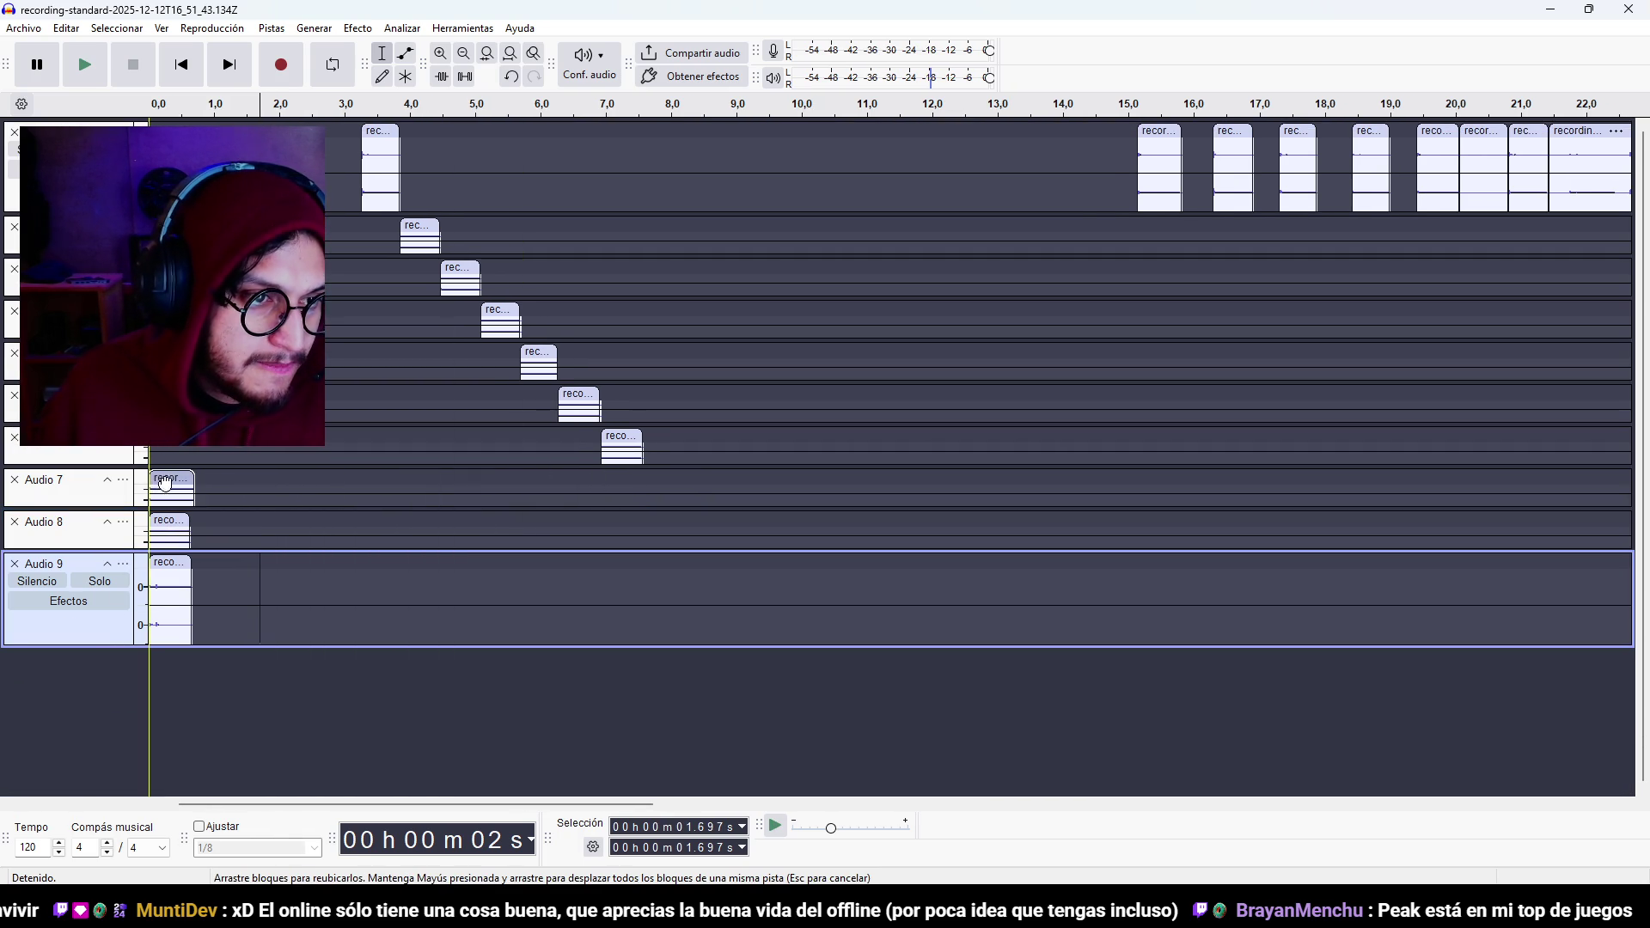
pyautogui.moveTo(607, 441); pyautogui.dragTo(582, 441)
pyautogui.click(178, 448)
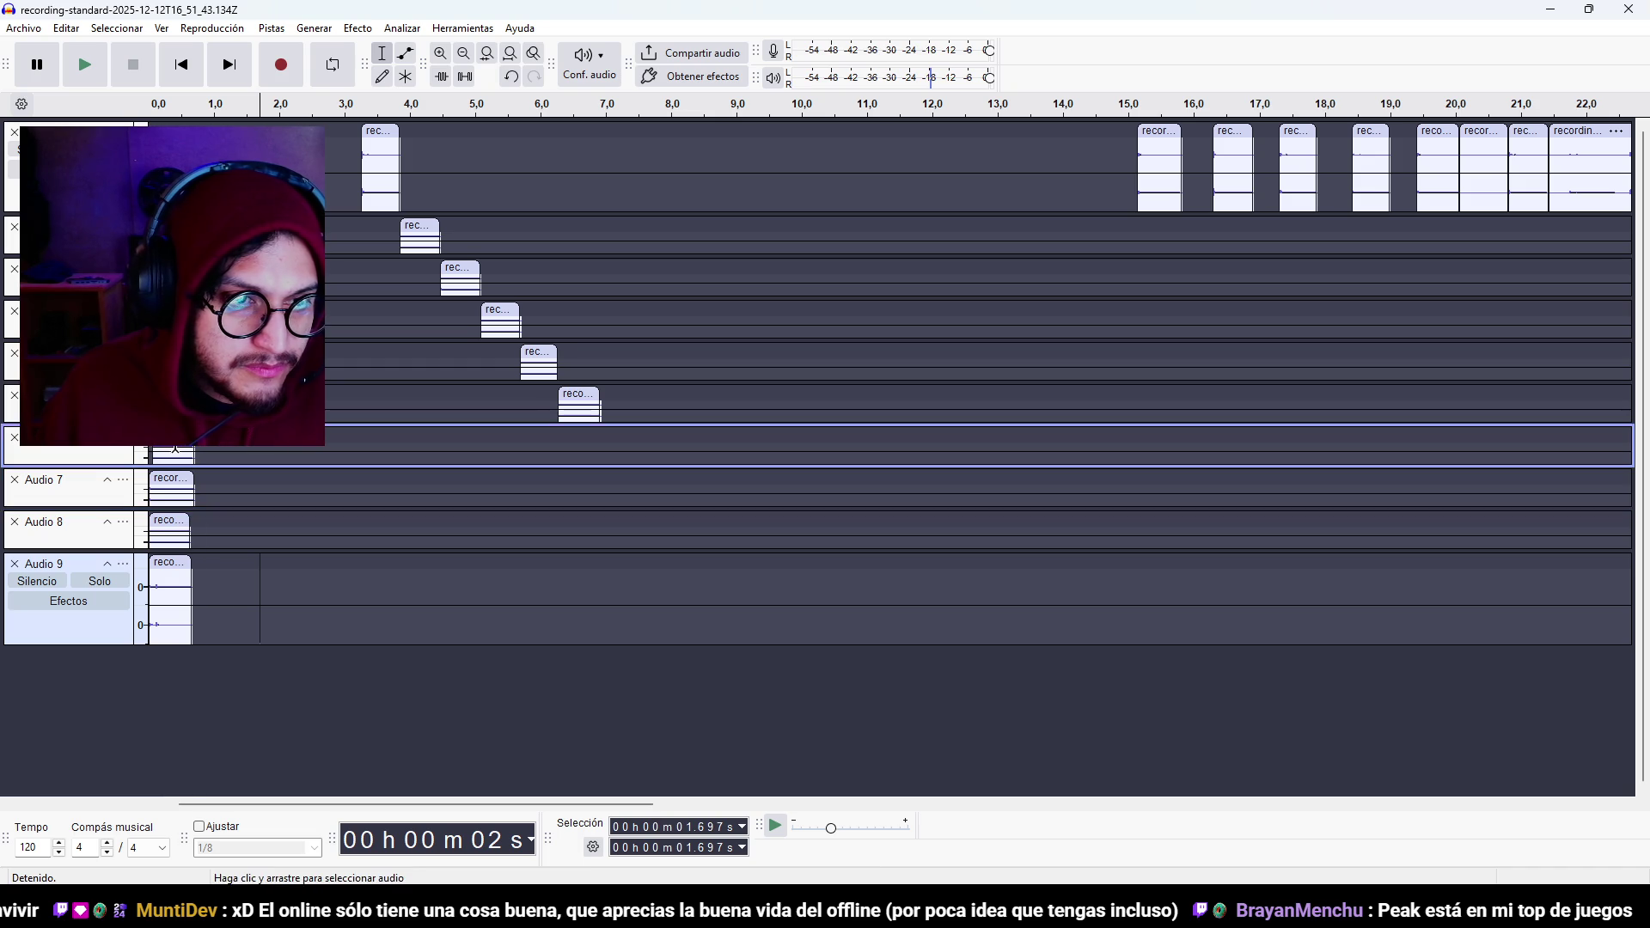
pyautogui.moveTo(574, 393); pyautogui.dragTo(165, 394)
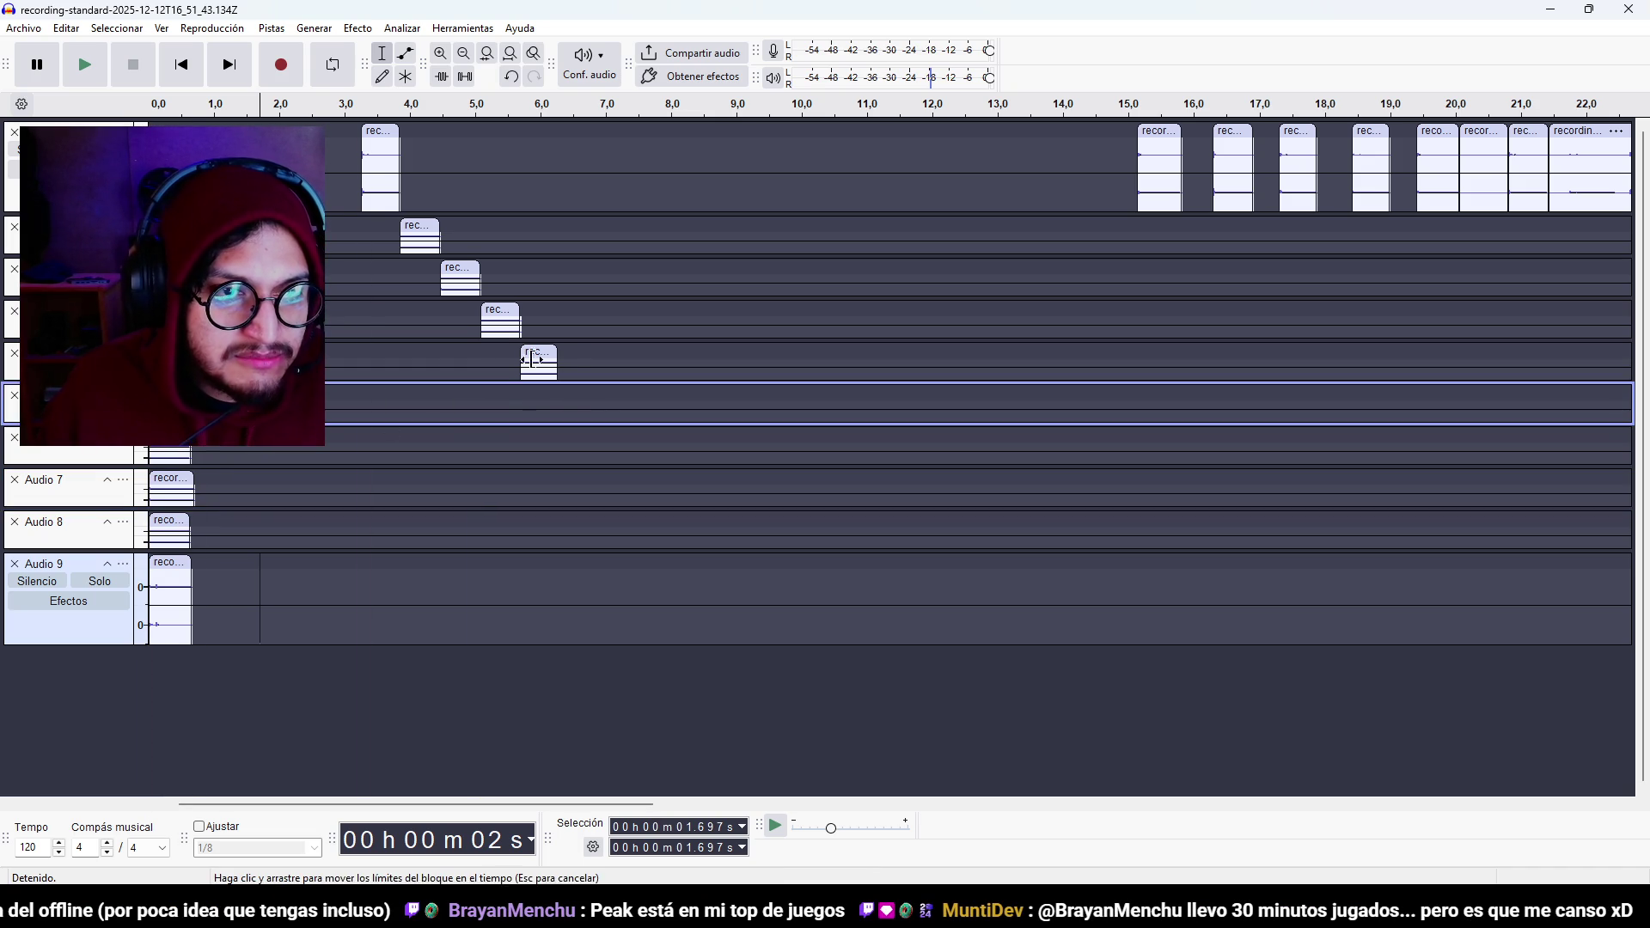
pyautogui.moveTo(537, 354); pyautogui.dragTo(172, 354)
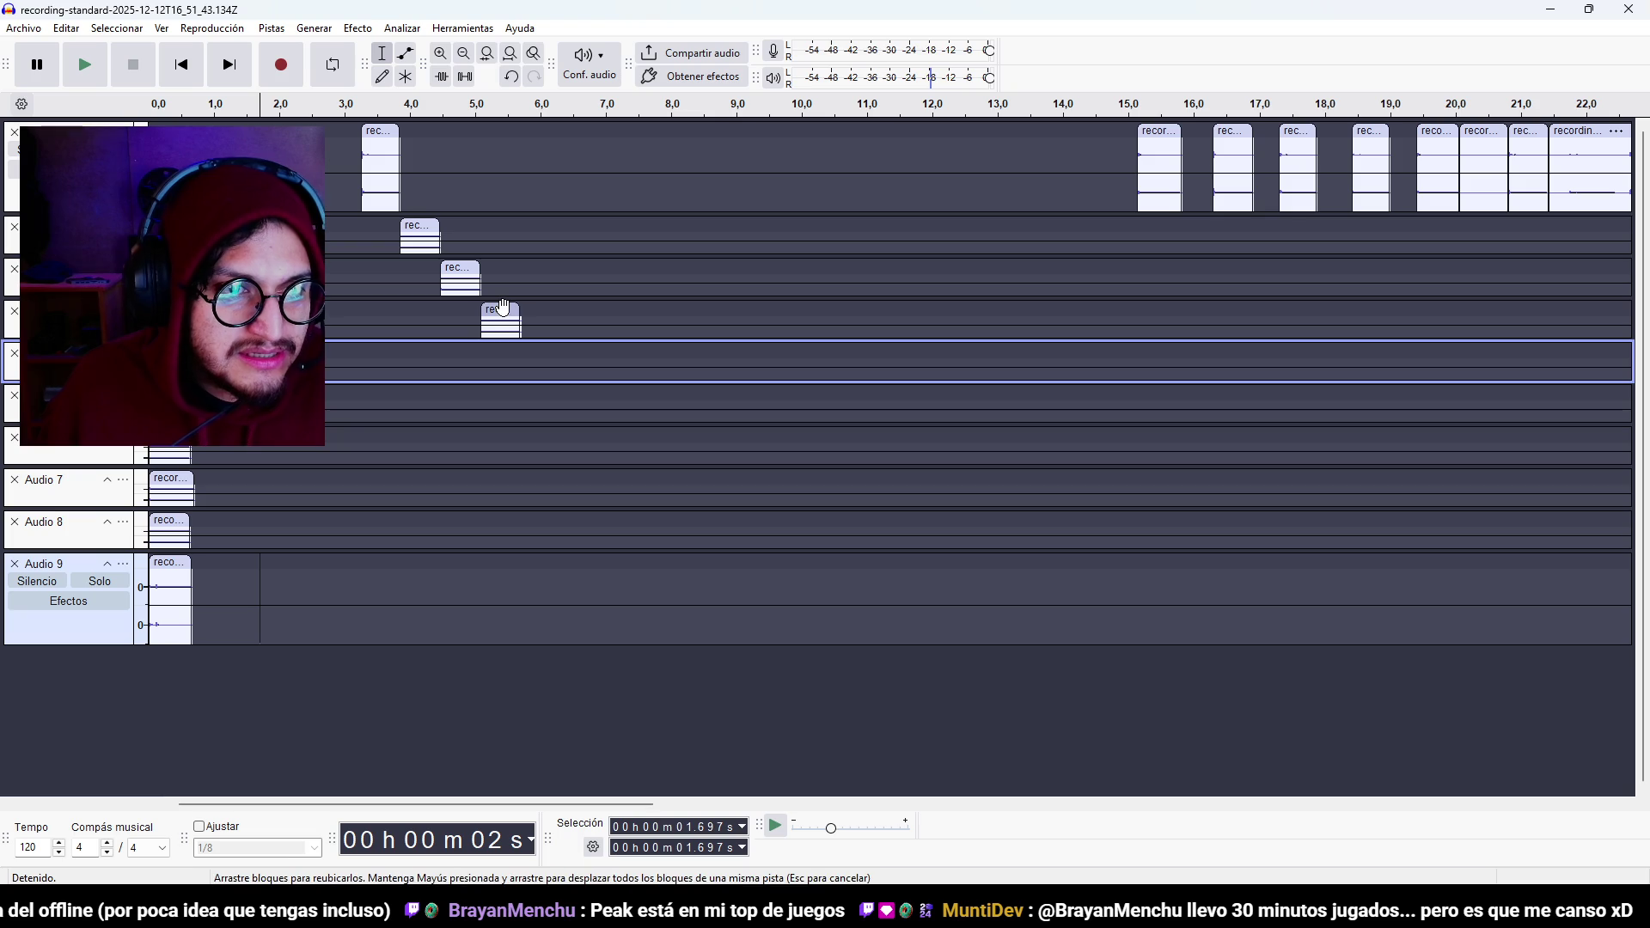
pyautogui.moveTo(484, 330); pyautogui.dragTo(374, 332)
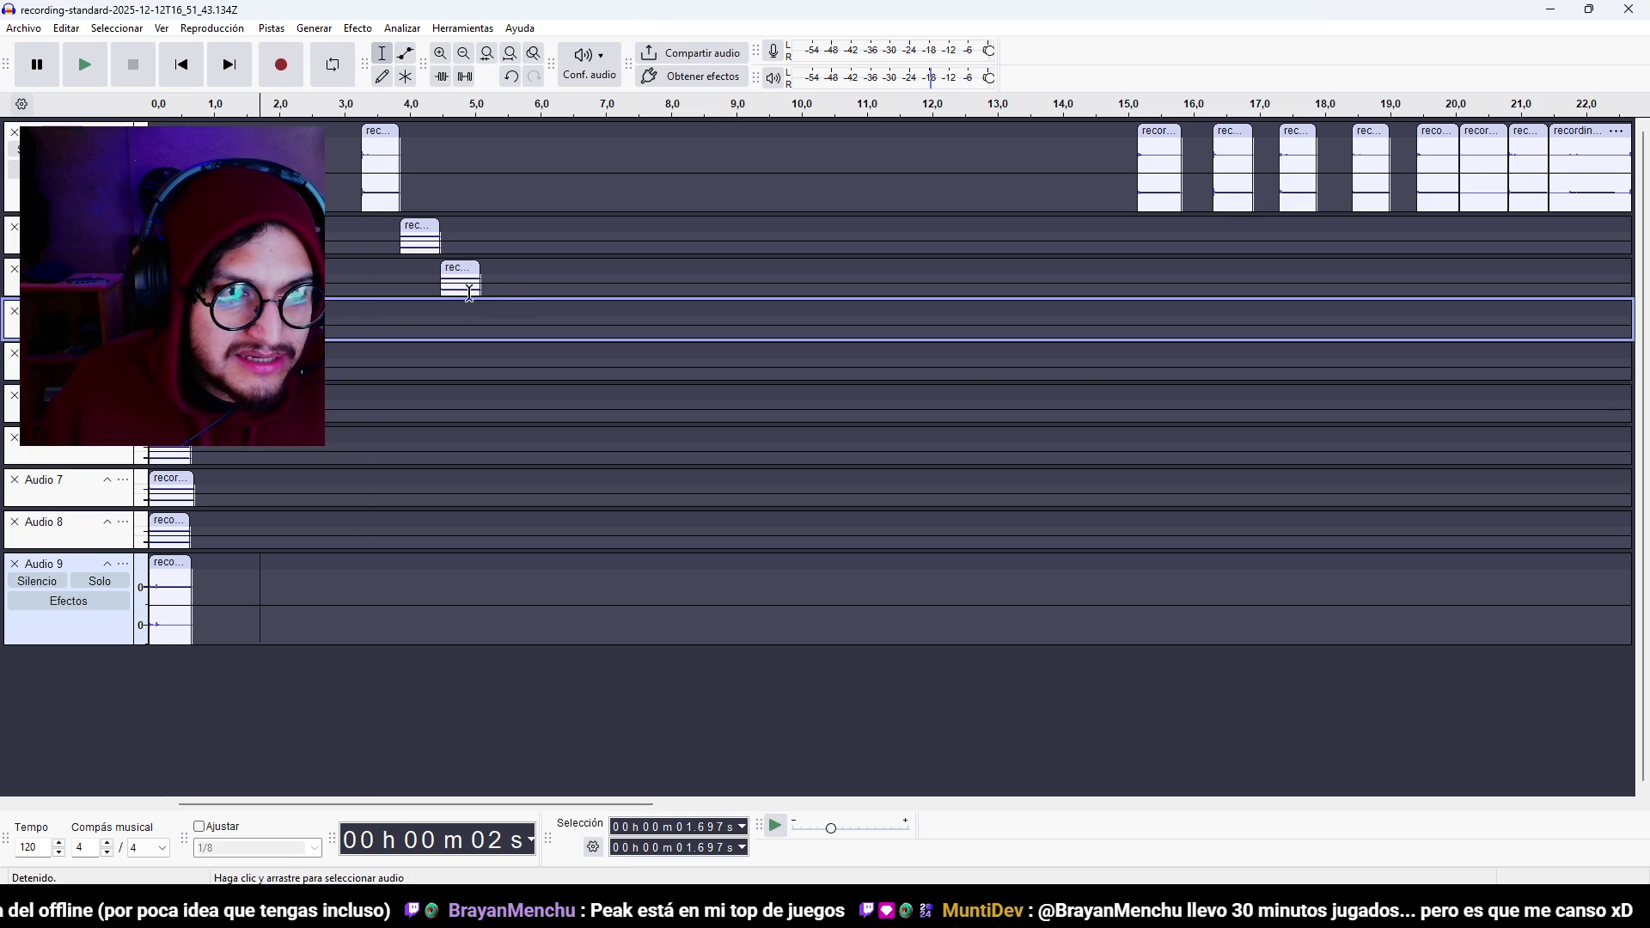
pyautogui.moveTo(460, 268); pyautogui.dragTo(292, 268)
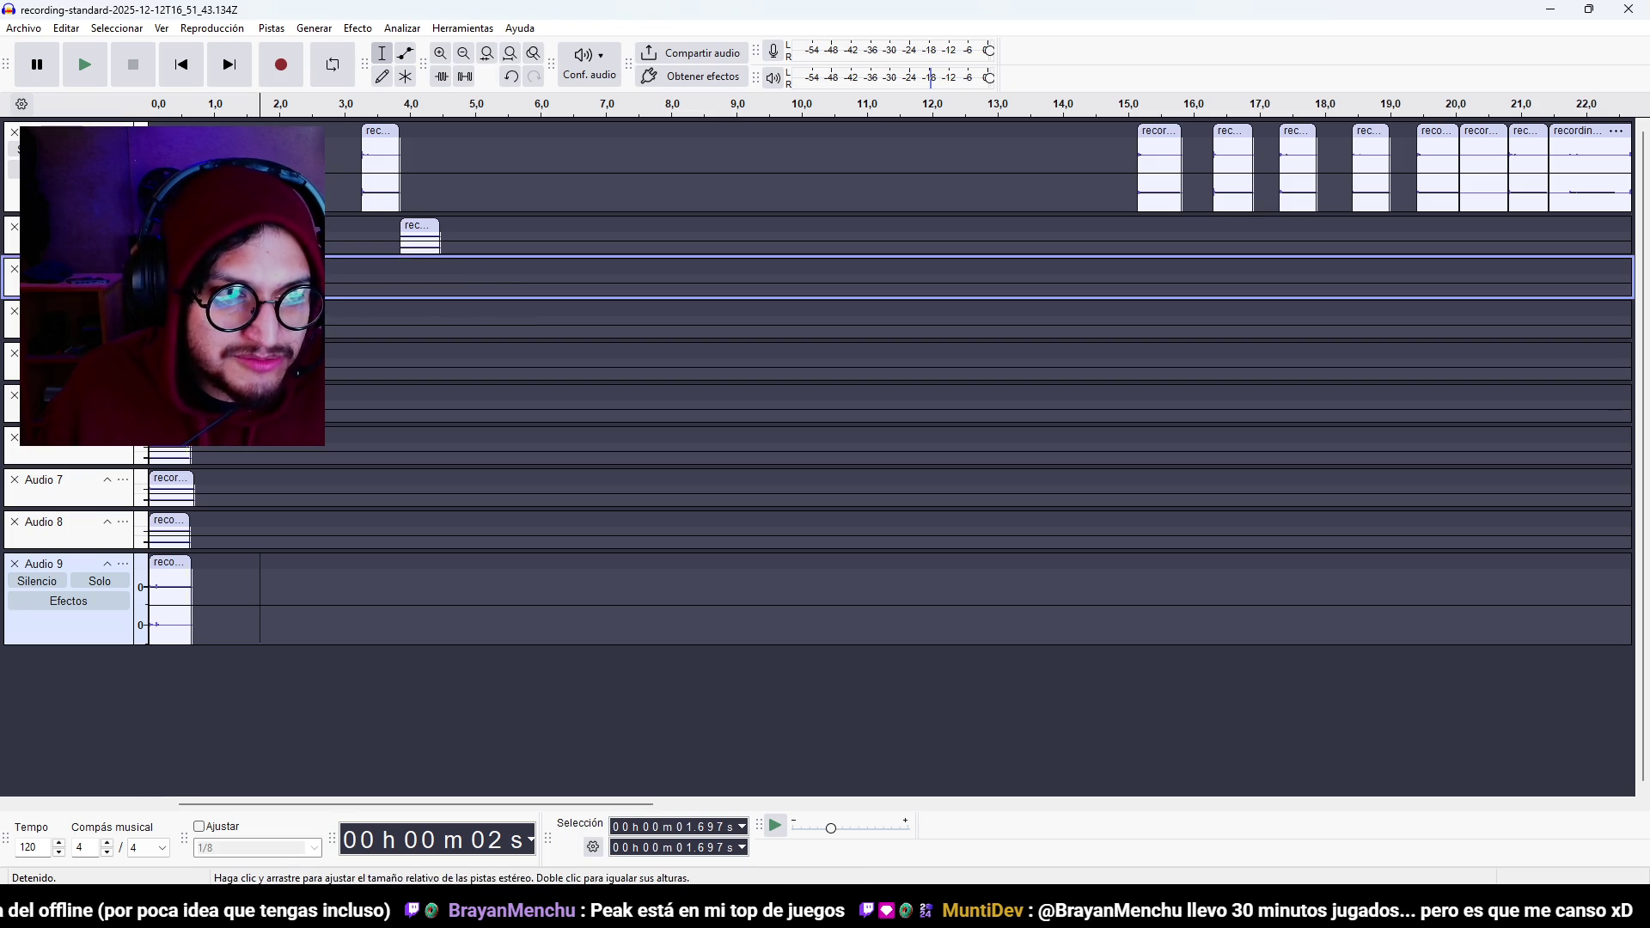
pyautogui.moveTo(420, 225); pyautogui.dragTo(174, 227)
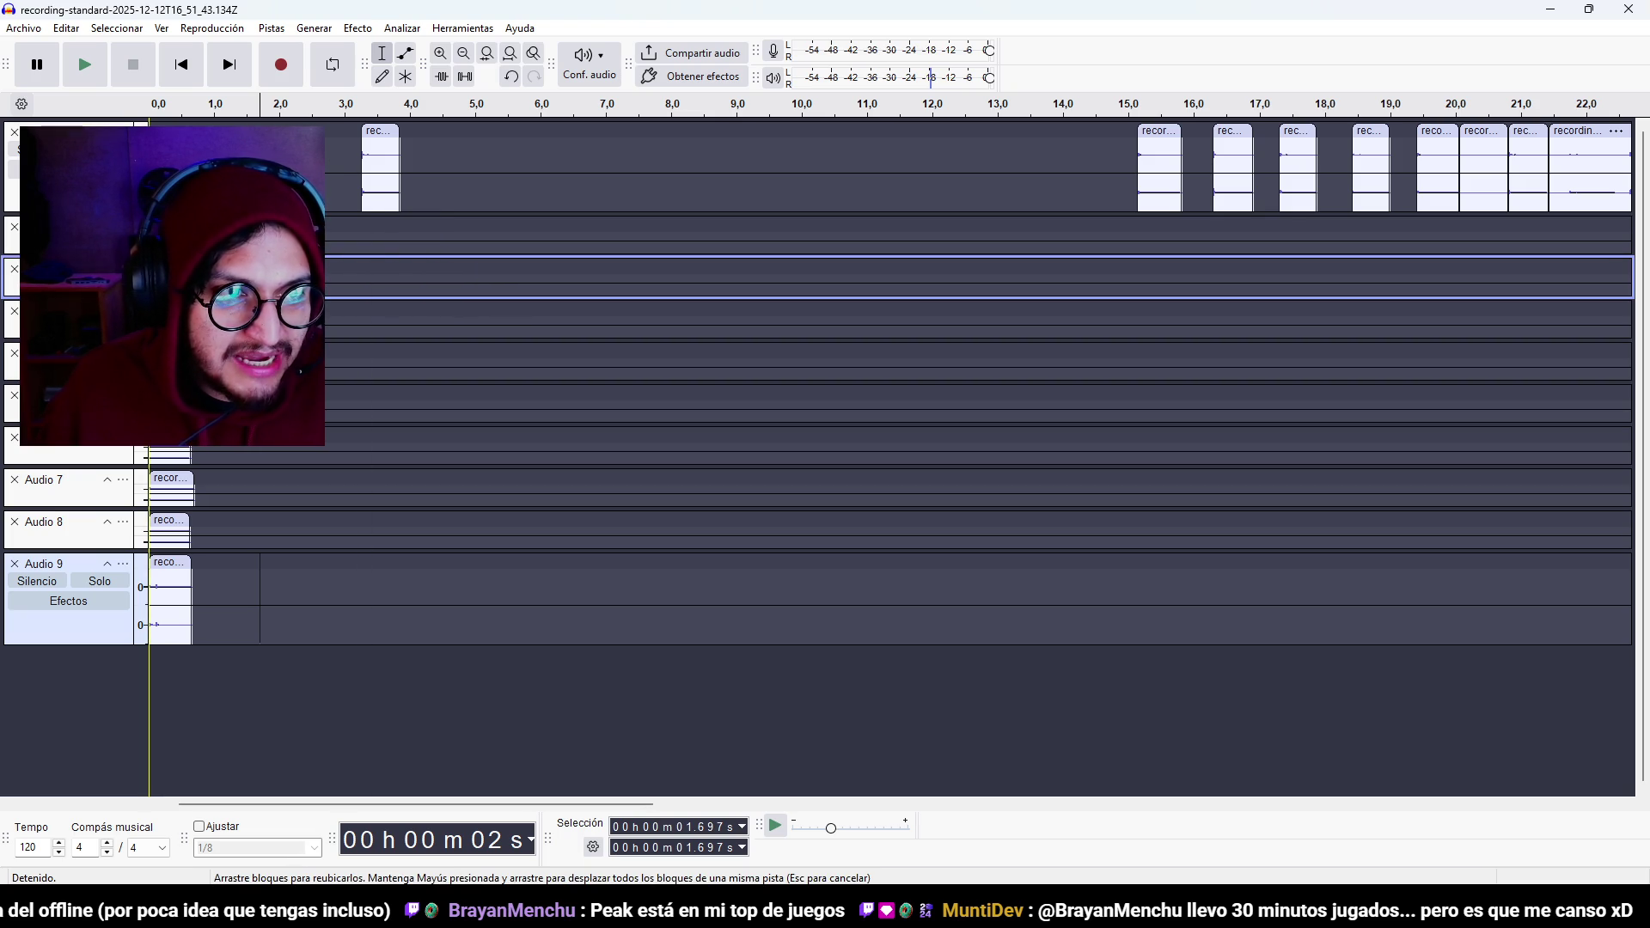
pyautogui.moveTo(381, 143); pyautogui.dragTo(176, 144)
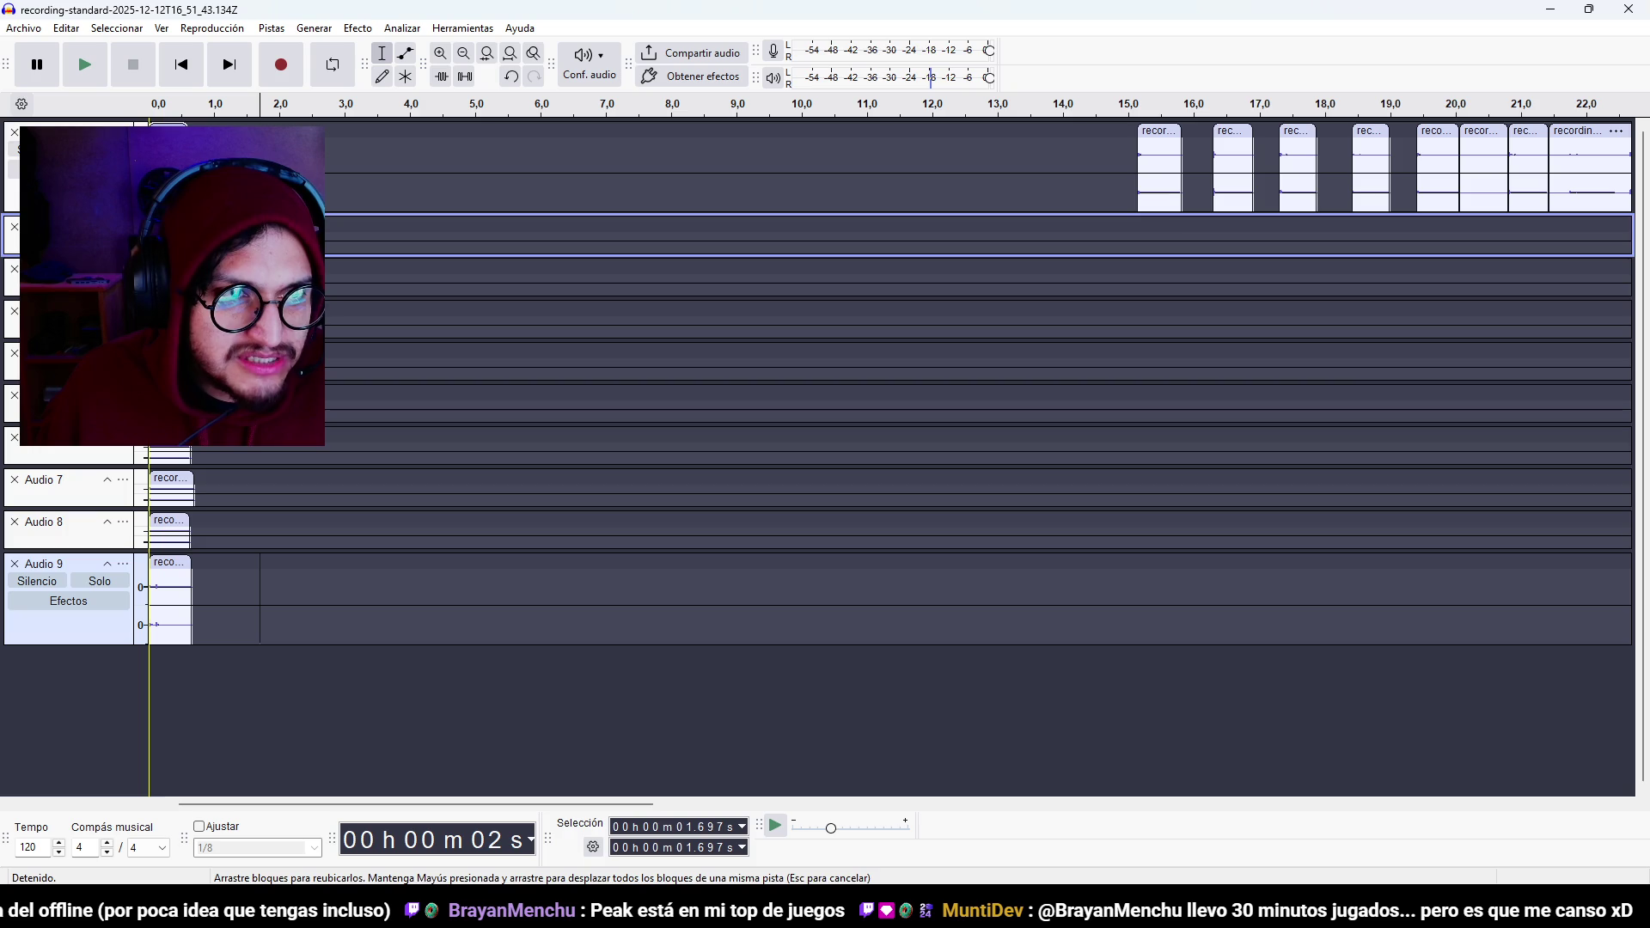
# Move the next top-track clips into new tracks Audio 10 and Audio 11 at 0 s, collapsed.
pyautogui.rightClick(399, 673)
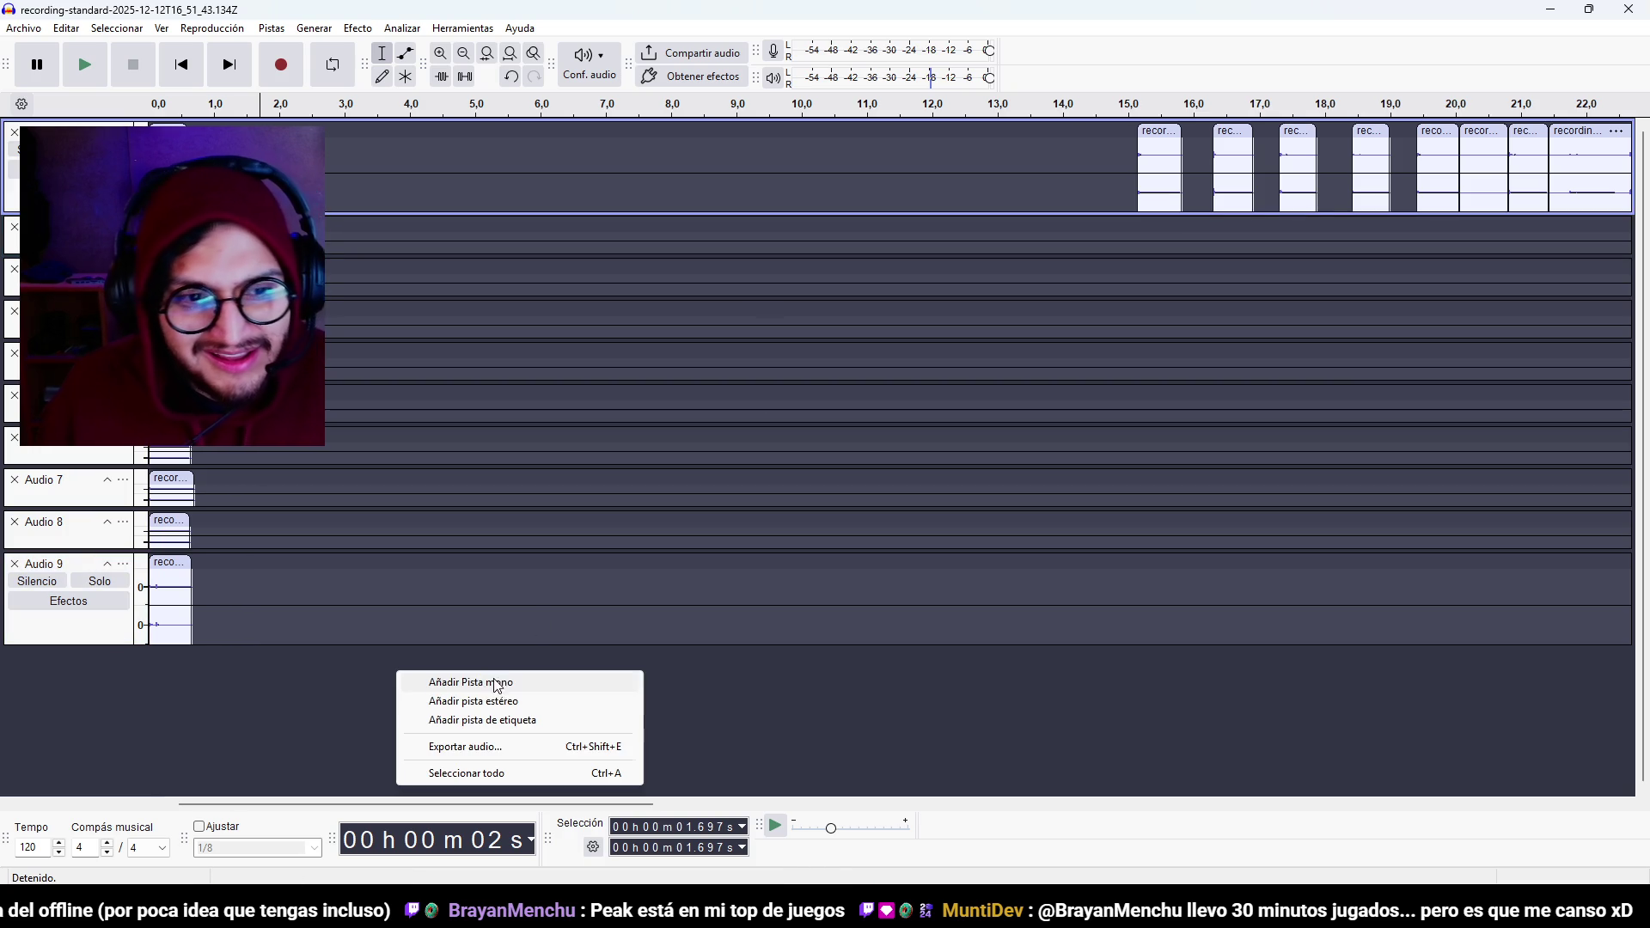
pyautogui.click(538, 702)
pyautogui.moveTo(1173, 137)
pyautogui.mouseDown()
pyautogui.moveTo(593, 567)
pyautogui.moveTo(240, 752)
pyautogui.moveTo(179, 720)
pyautogui.mouseUp()
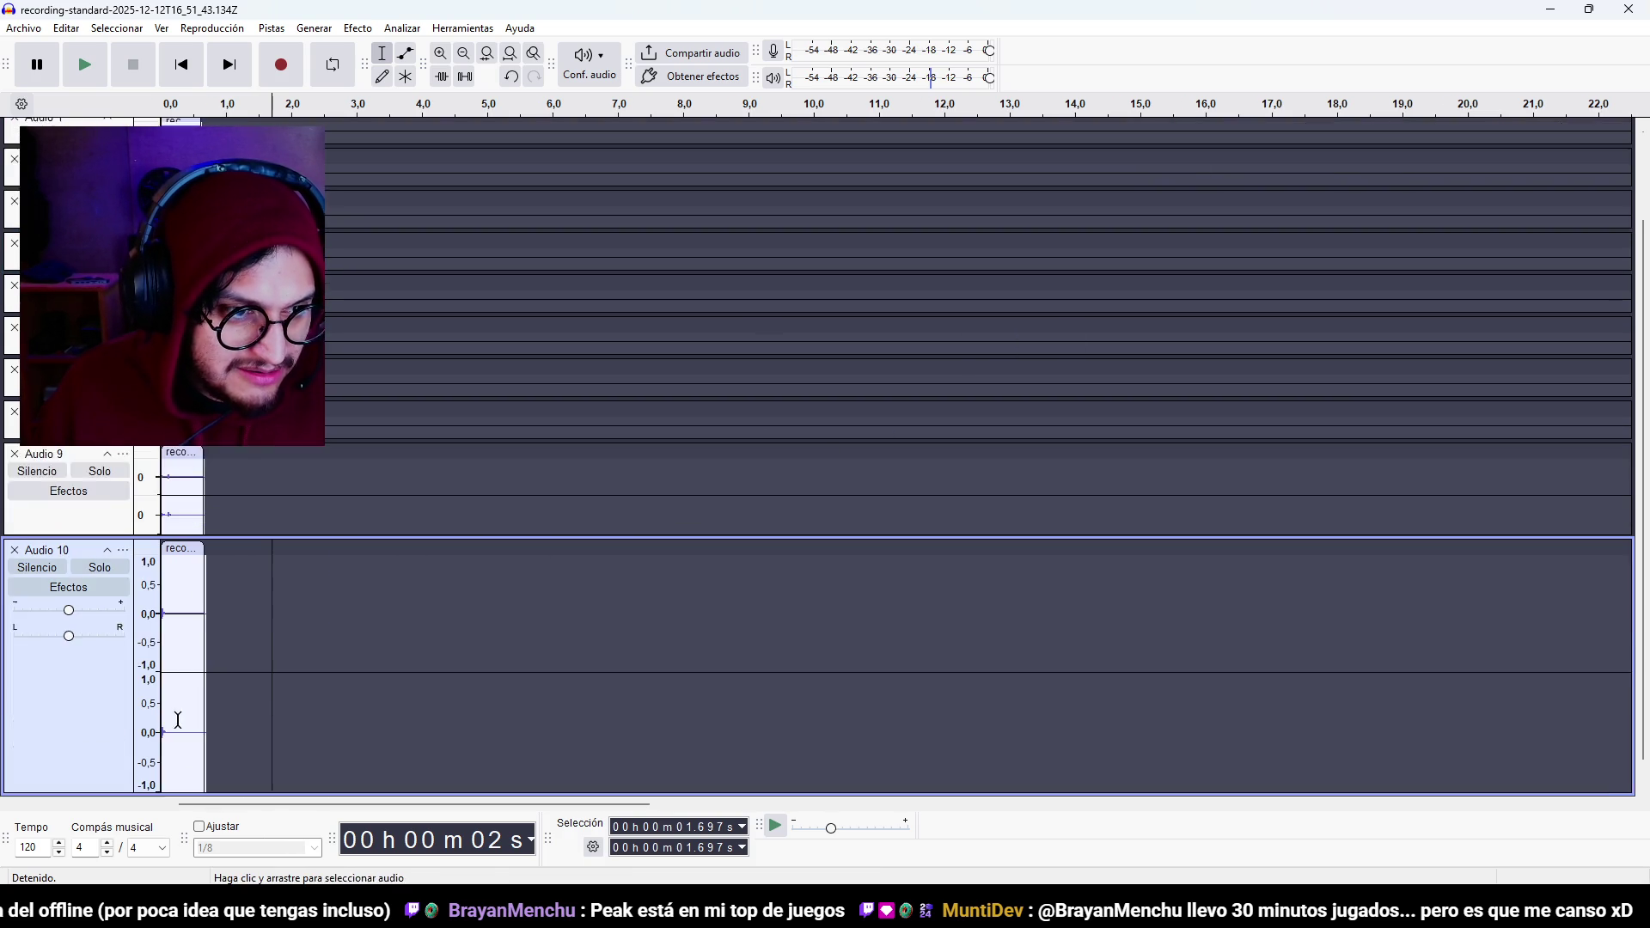
pyautogui.moveTo(107, 765); pyautogui.dragTo(111, 567)
pyautogui.click(111, 567)
pyautogui.scroll(-2, 138, 704)
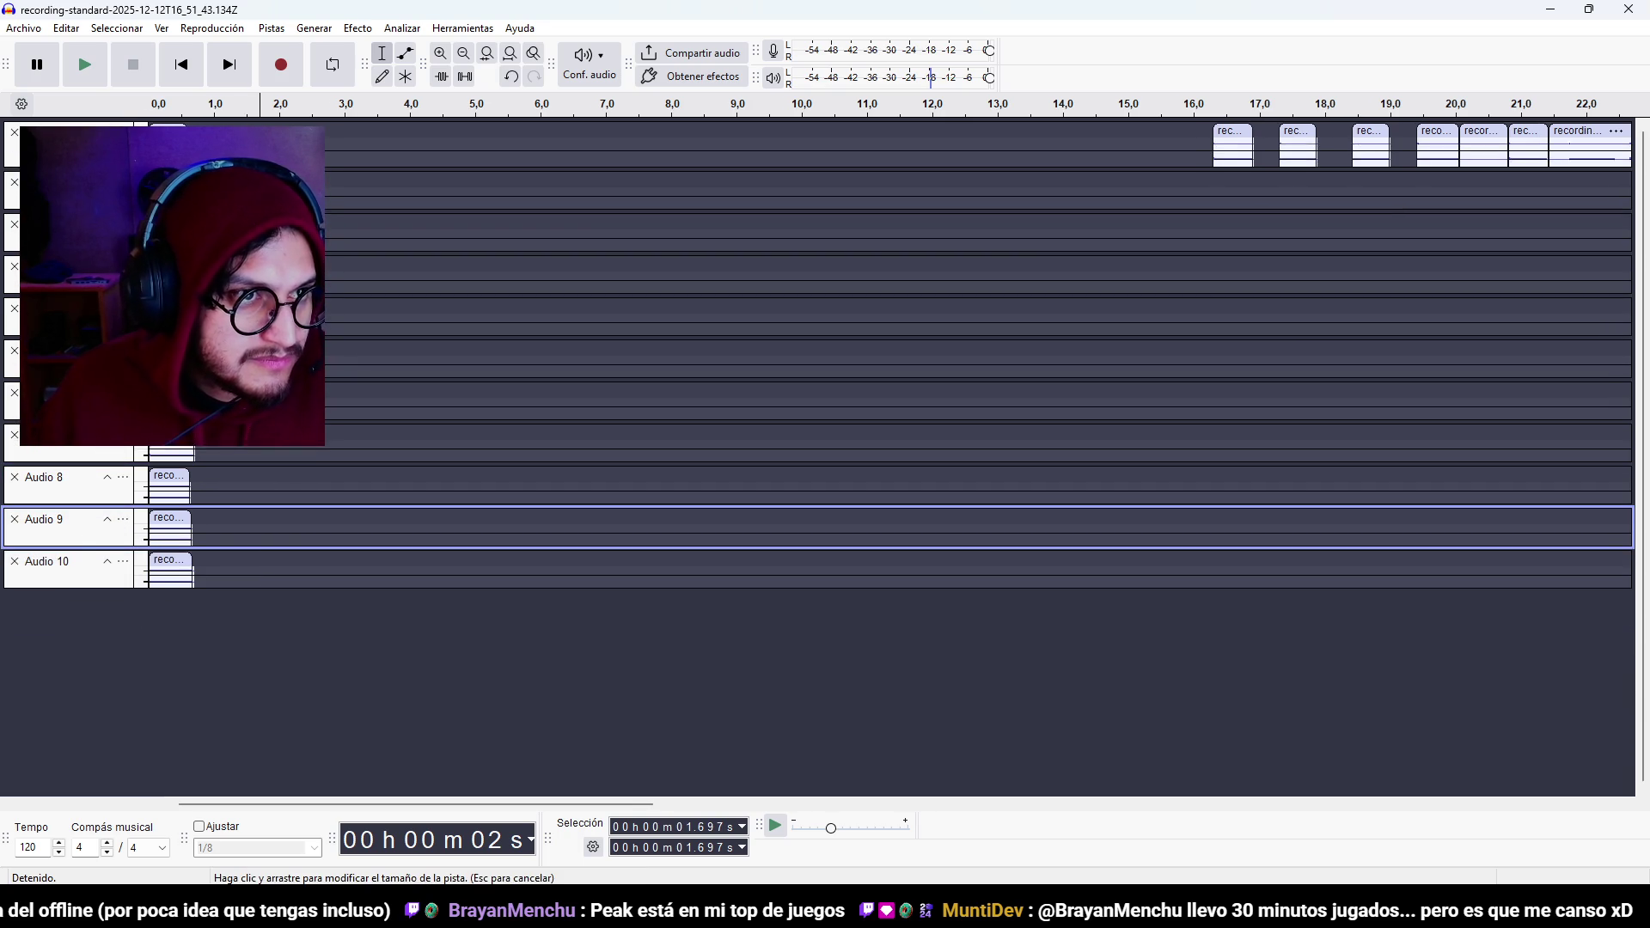
pyautogui.click(214, 144)
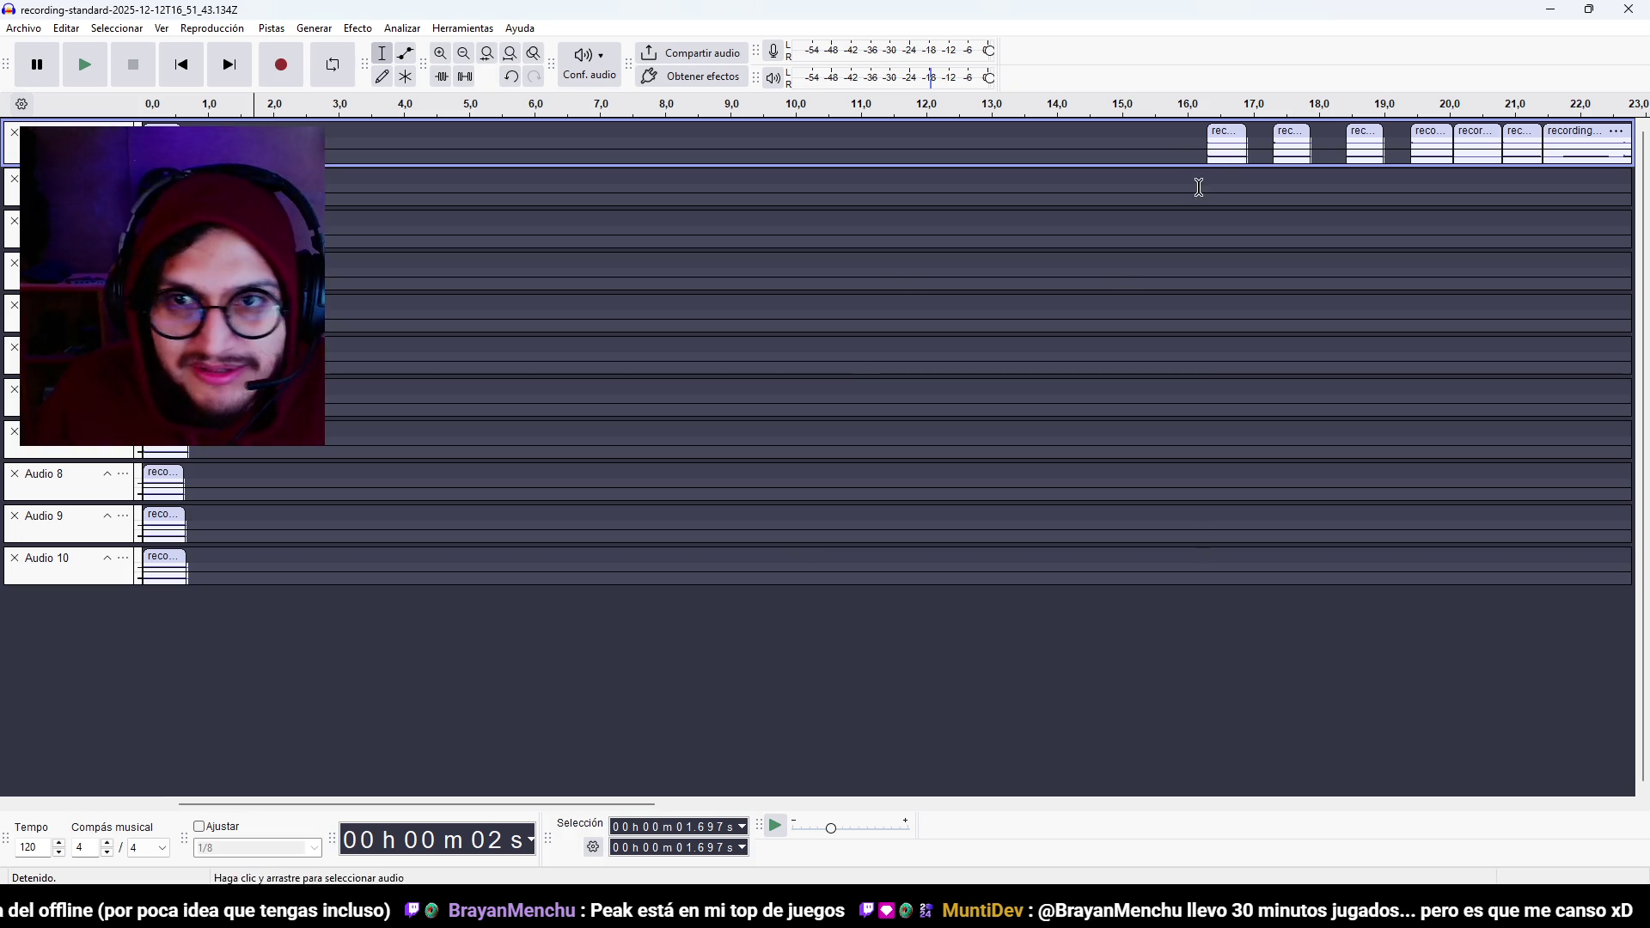
pyautogui.rightClick(368, 622)
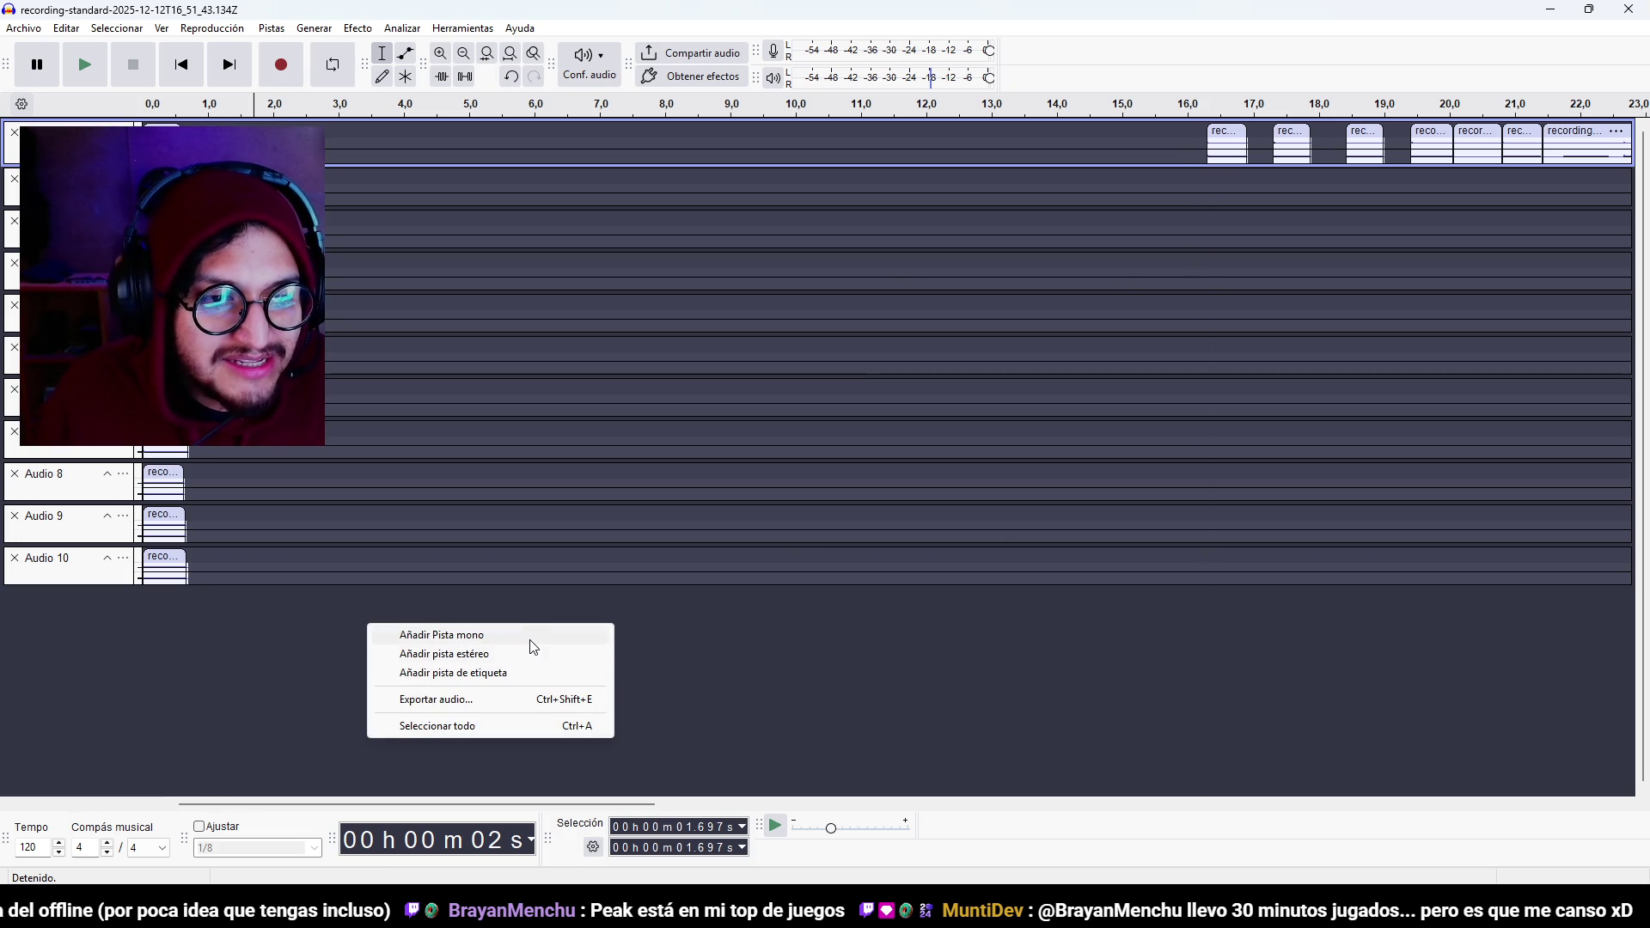
pyautogui.click(511, 658)
pyautogui.moveTo(1234, 144)
pyautogui.mouseDown()
pyautogui.moveTo(416, 661)
pyautogui.moveTo(171, 661)
pyautogui.mouseUp()
pyautogui.scroll(-1, 103, 733)
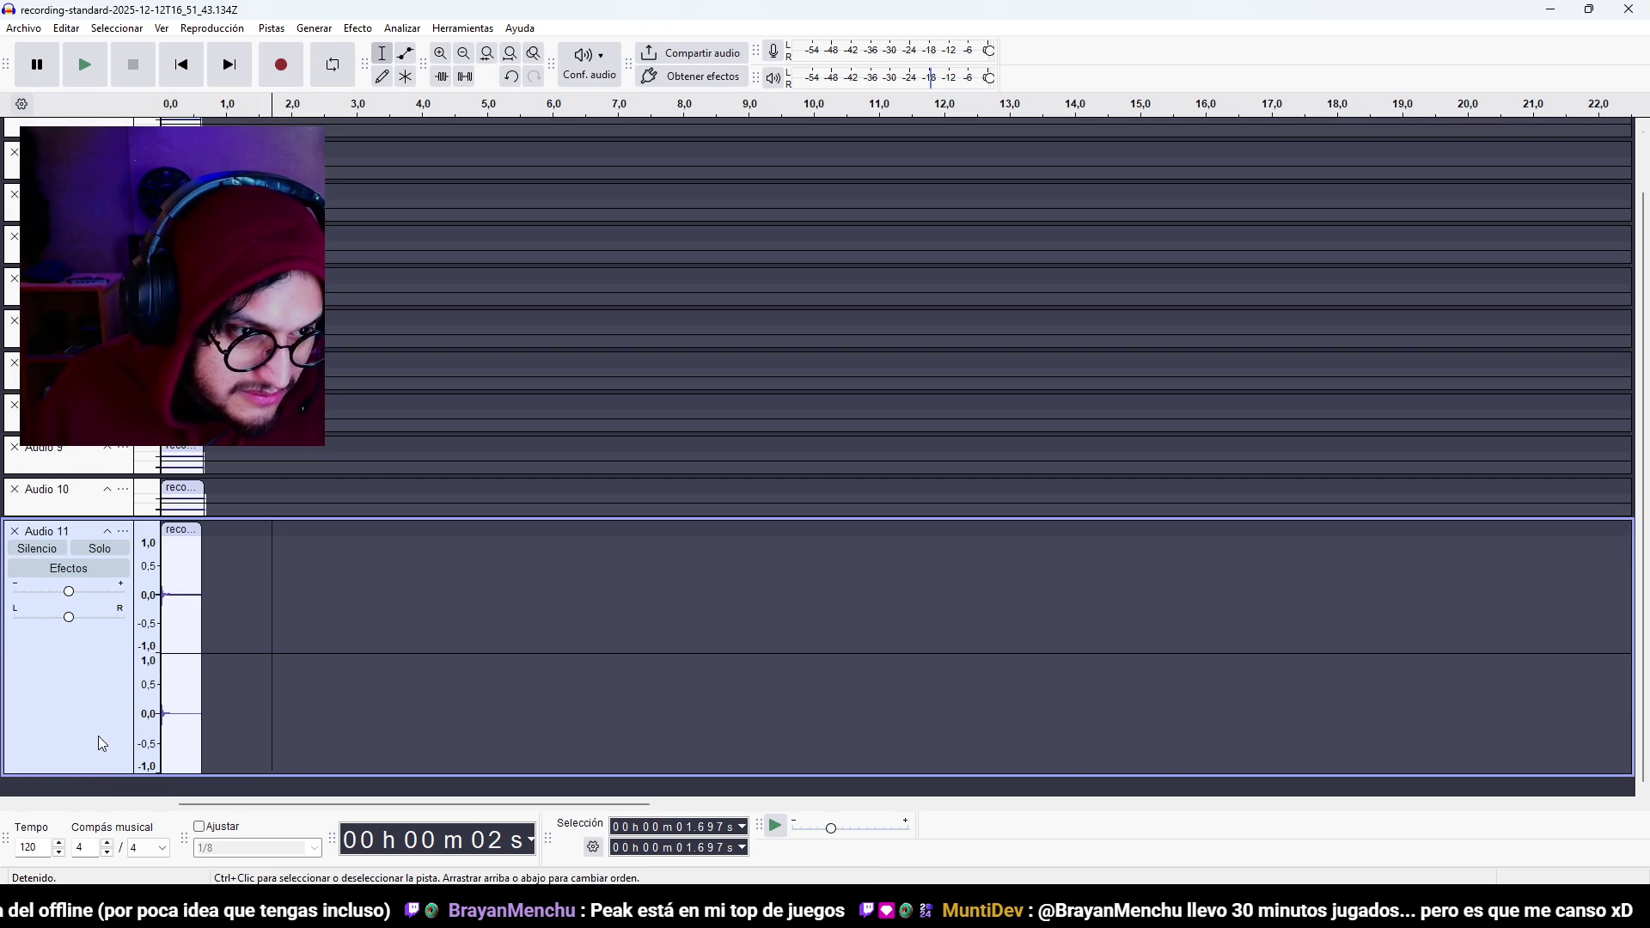
pyautogui.moveTo(107, 774); pyautogui.dragTo(645, 663)
# Move two more clips, including the one near 19 s, into Audio 12 and Audio 13 at 0 s.
pyautogui.rightClick(684, 662)
pyautogui.click(730, 686)
pyautogui.moveTo(1309, 132)
pyautogui.mouseDown()
pyautogui.moveTo(496, 662)
pyautogui.moveTo(178, 663)
pyautogui.mouseUp()
pyautogui.scroll(-2, 178, 663)
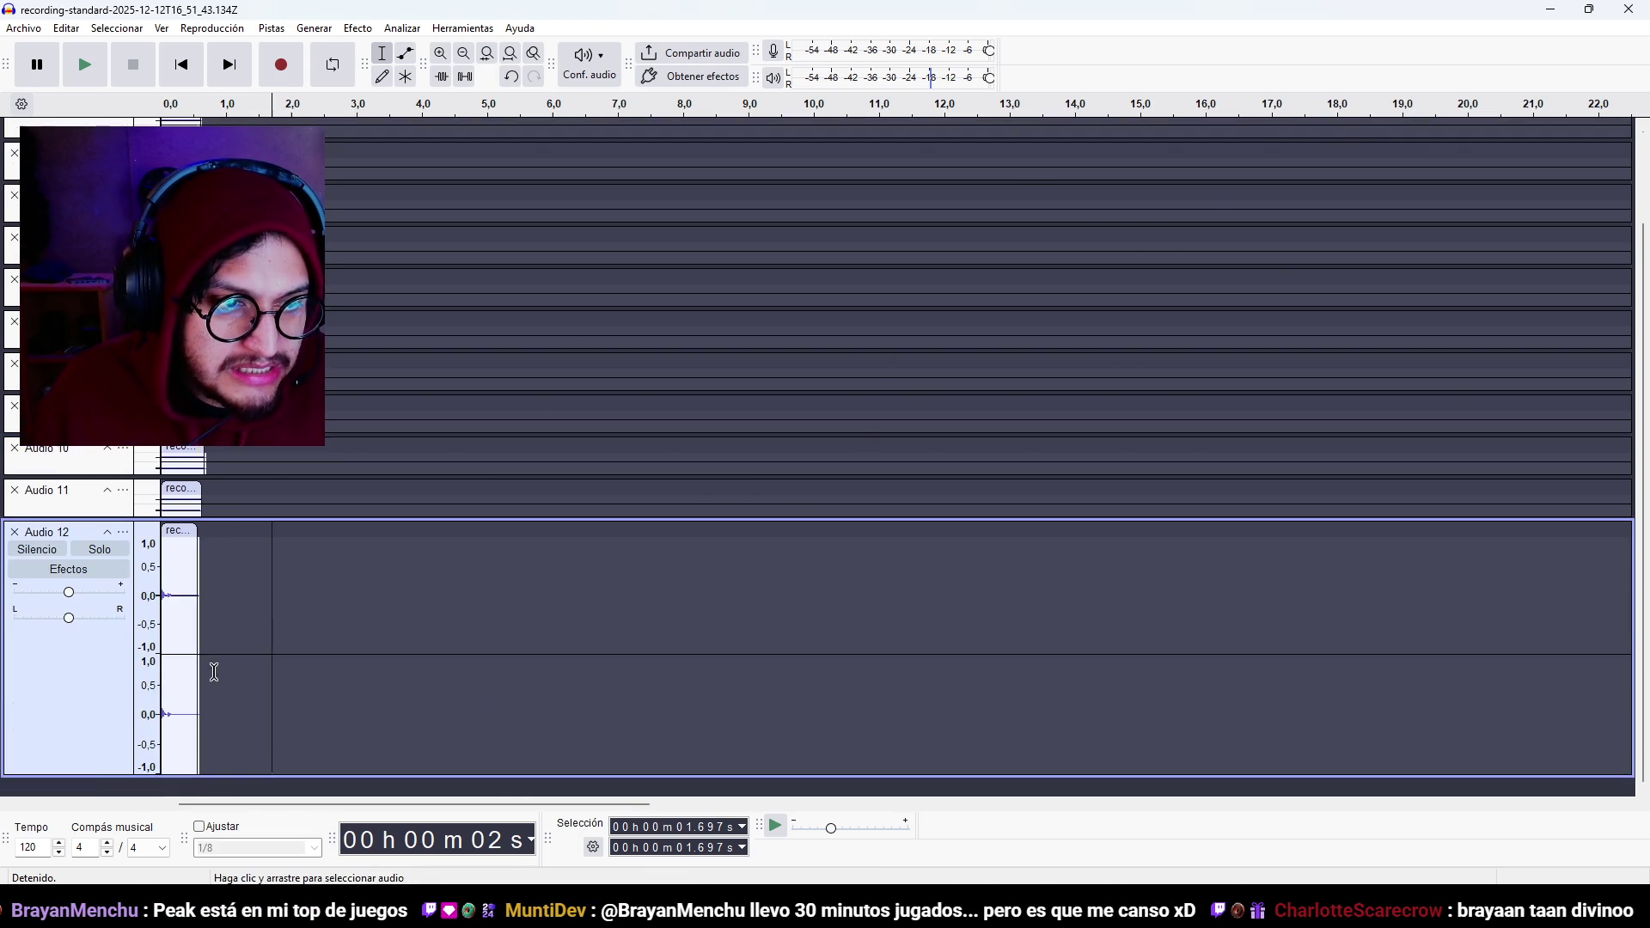
pyautogui.moveTo(100, 776); pyautogui.dragTo(601, 516)
pyautogui.rightClick(496, 776)
pyautogui.click(610, 799)
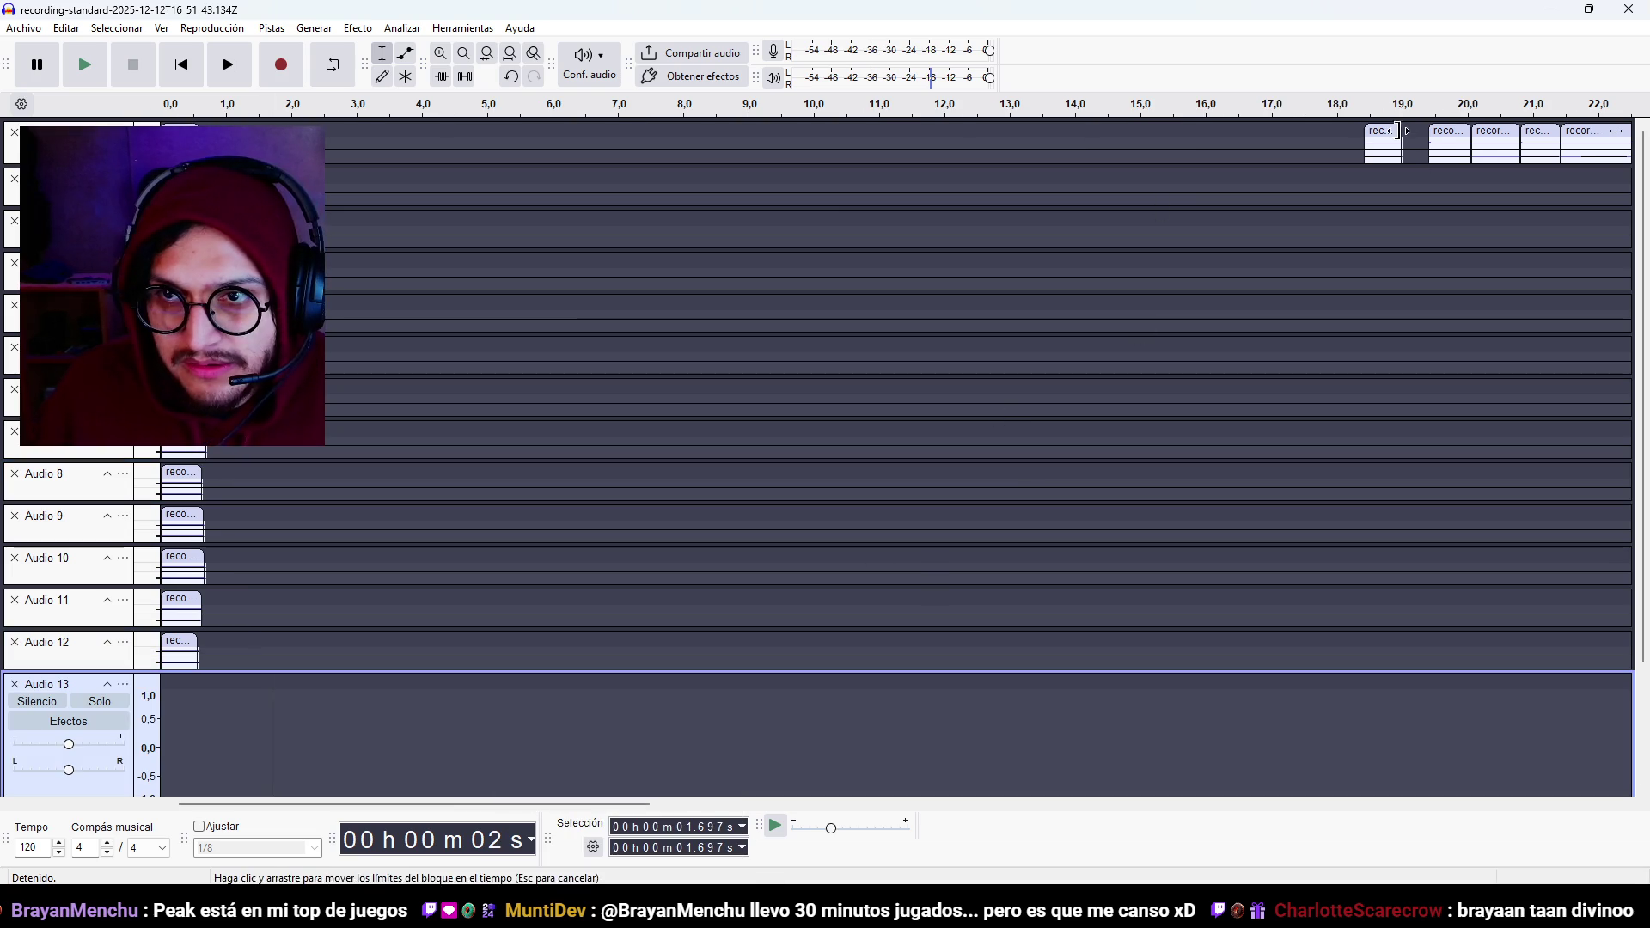
pyautogui.moveTo(1375, 142)
pyautogui.mouseDown()
pyautogui.moveTo(371, 706)
pyautogui.moveTo(174, 706)
pyautogui.mouseUp()
pyautogui.scroll(-2, 175, 706)
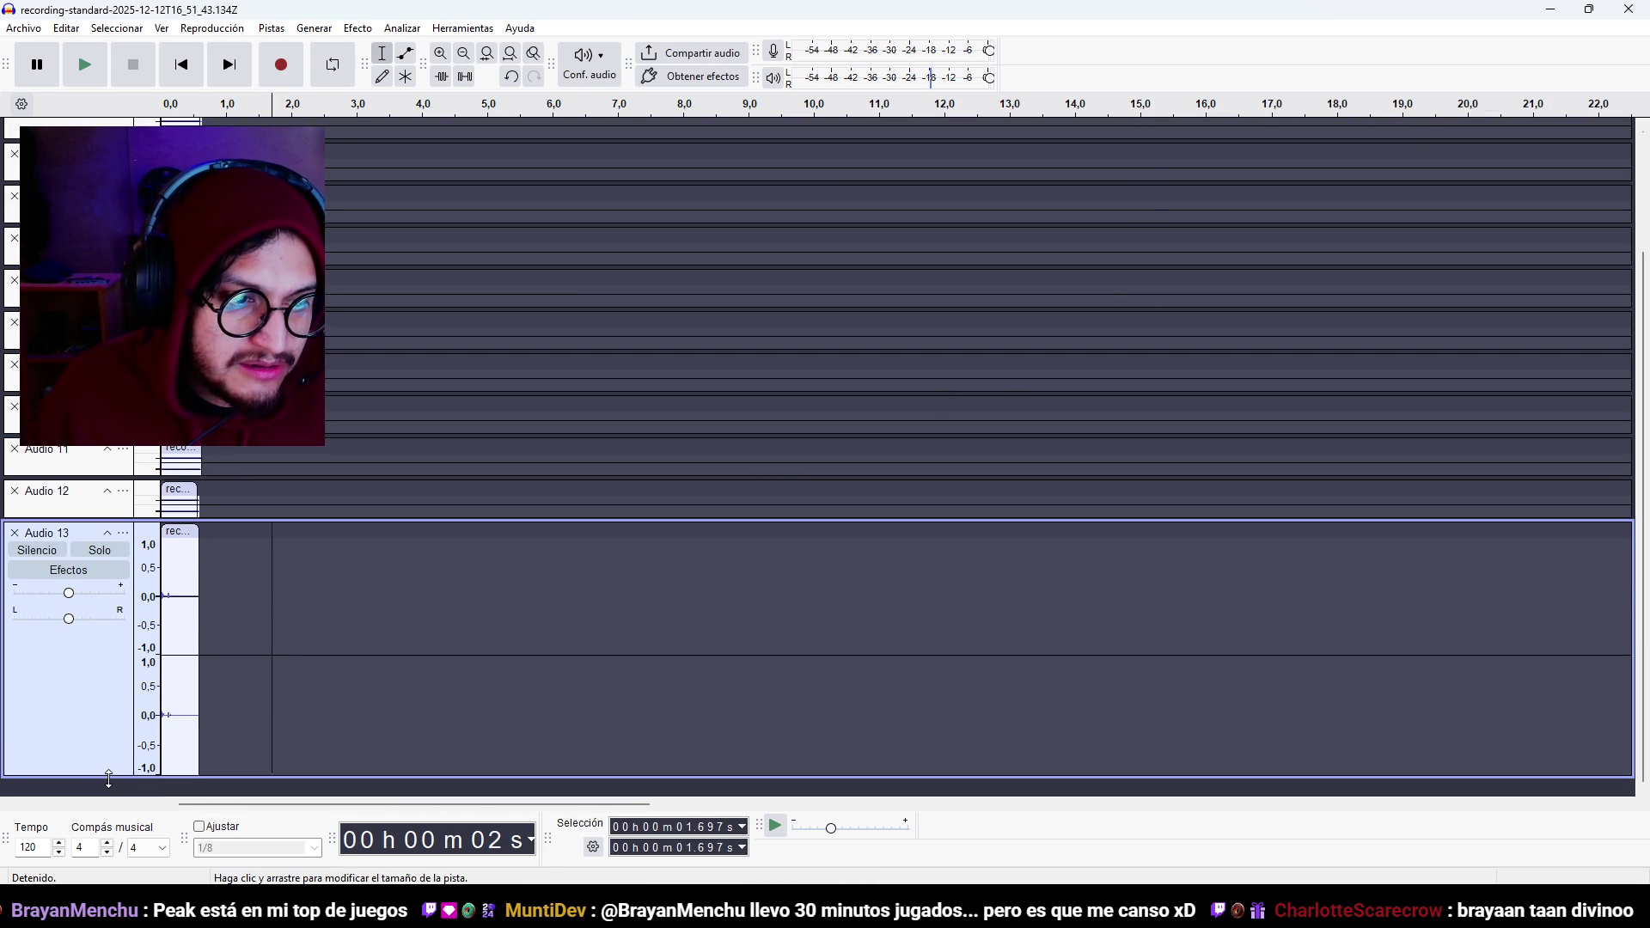
pyautogui.moveTo(106, 775); pyautogui.dragTo(145, 486)
pyautogui.click(145, 486)
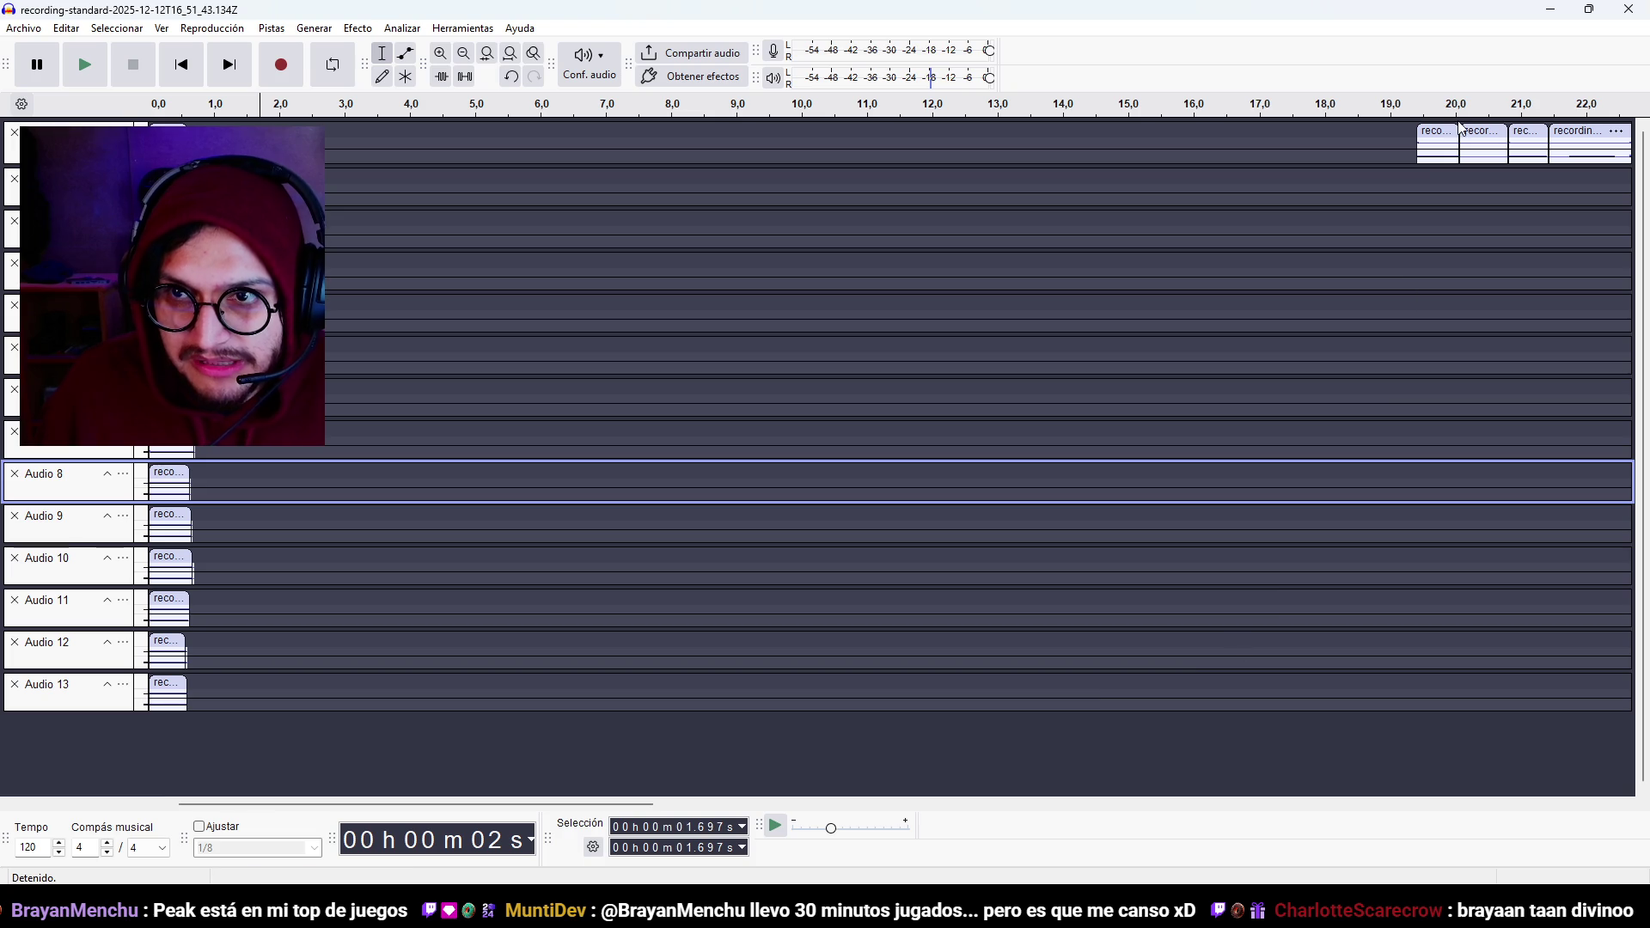
# Add new tracks Audio 14 and Audio 15 and move a top clip onto each at 0 seconds.
pyautogui.rightClick(1250, 782)
pyautogui.click(1383, 692)
pyautogui.moveTo(1447, 131)
pyautogui.mouseDown()
pyautogui.moveTo(396, 693)
pyautogui.moveTo(179, 769)
pyautogui.mouseUp()
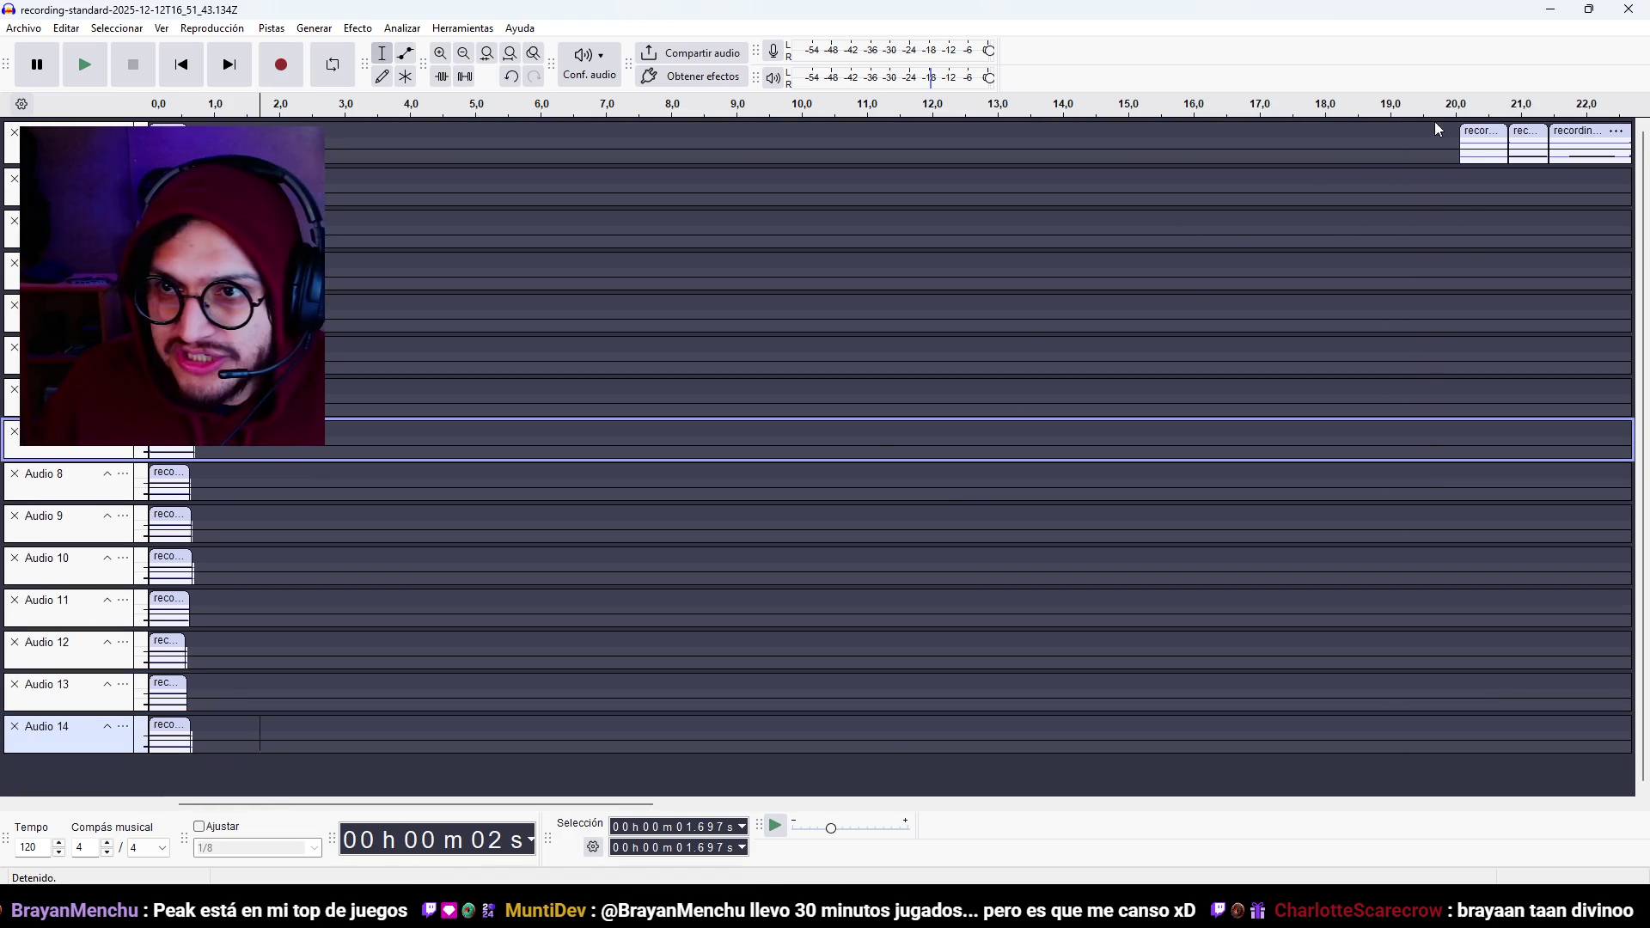
pyautogui.rightClick(1003, 772)
pyautogui.click(1163, 801)
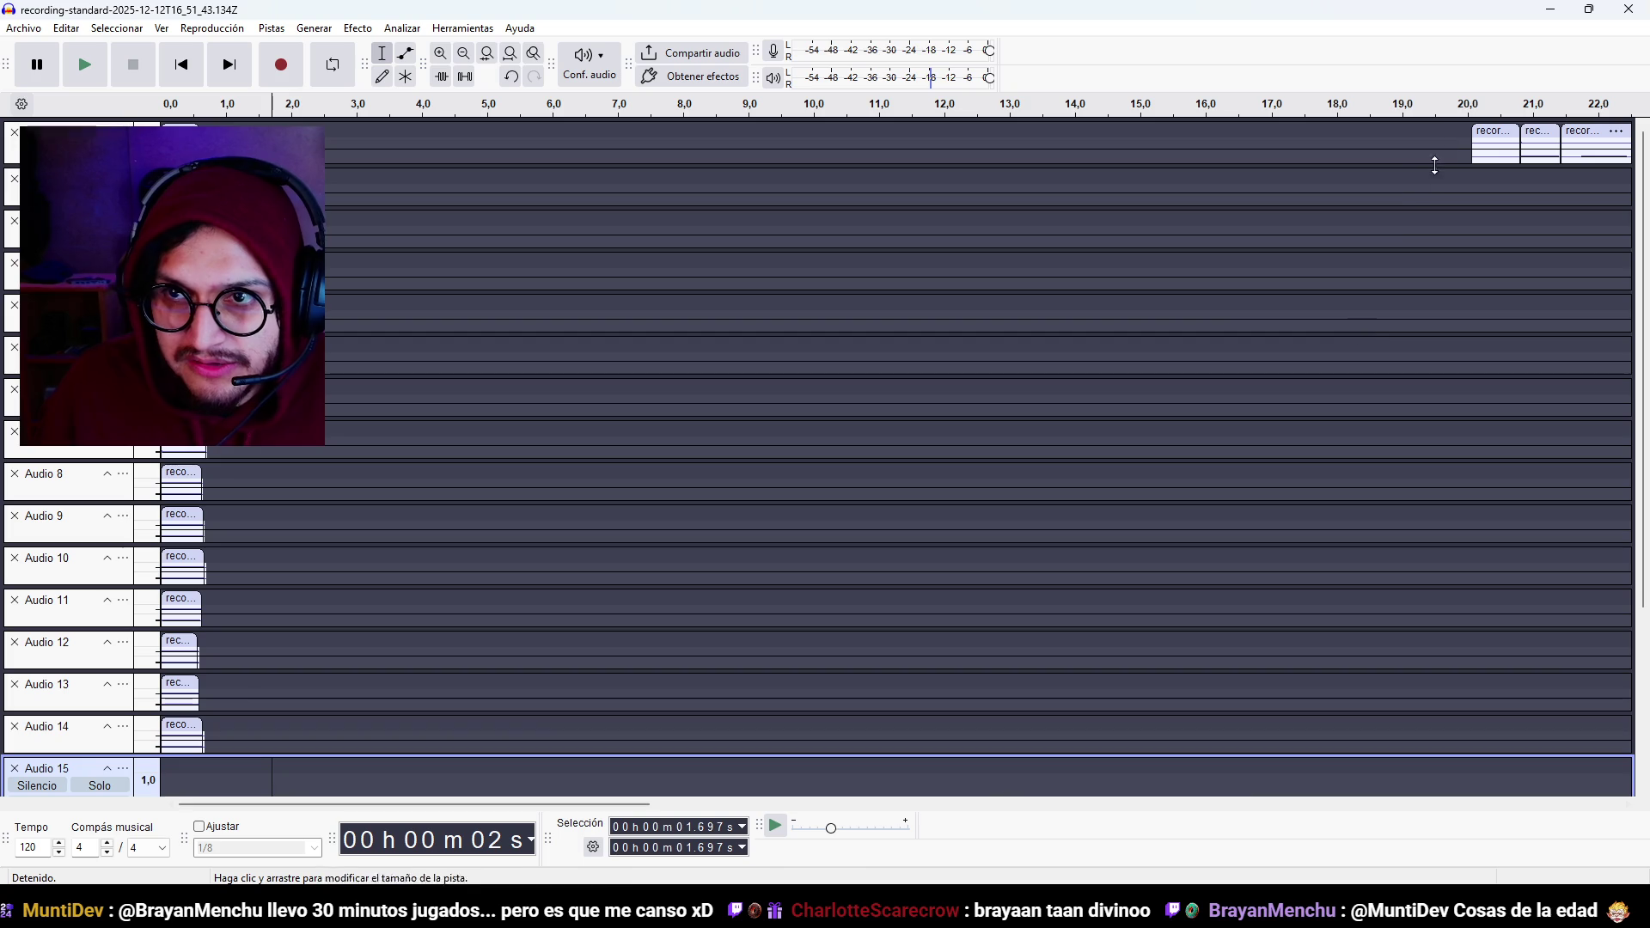
pyautogui.moveTo(1494, 131)
pyautogui.mouseDown()
pyautogui.moveTo(988, 524)
pyautogui.moveTo(190, 796)
pyautogui.mouseUp()
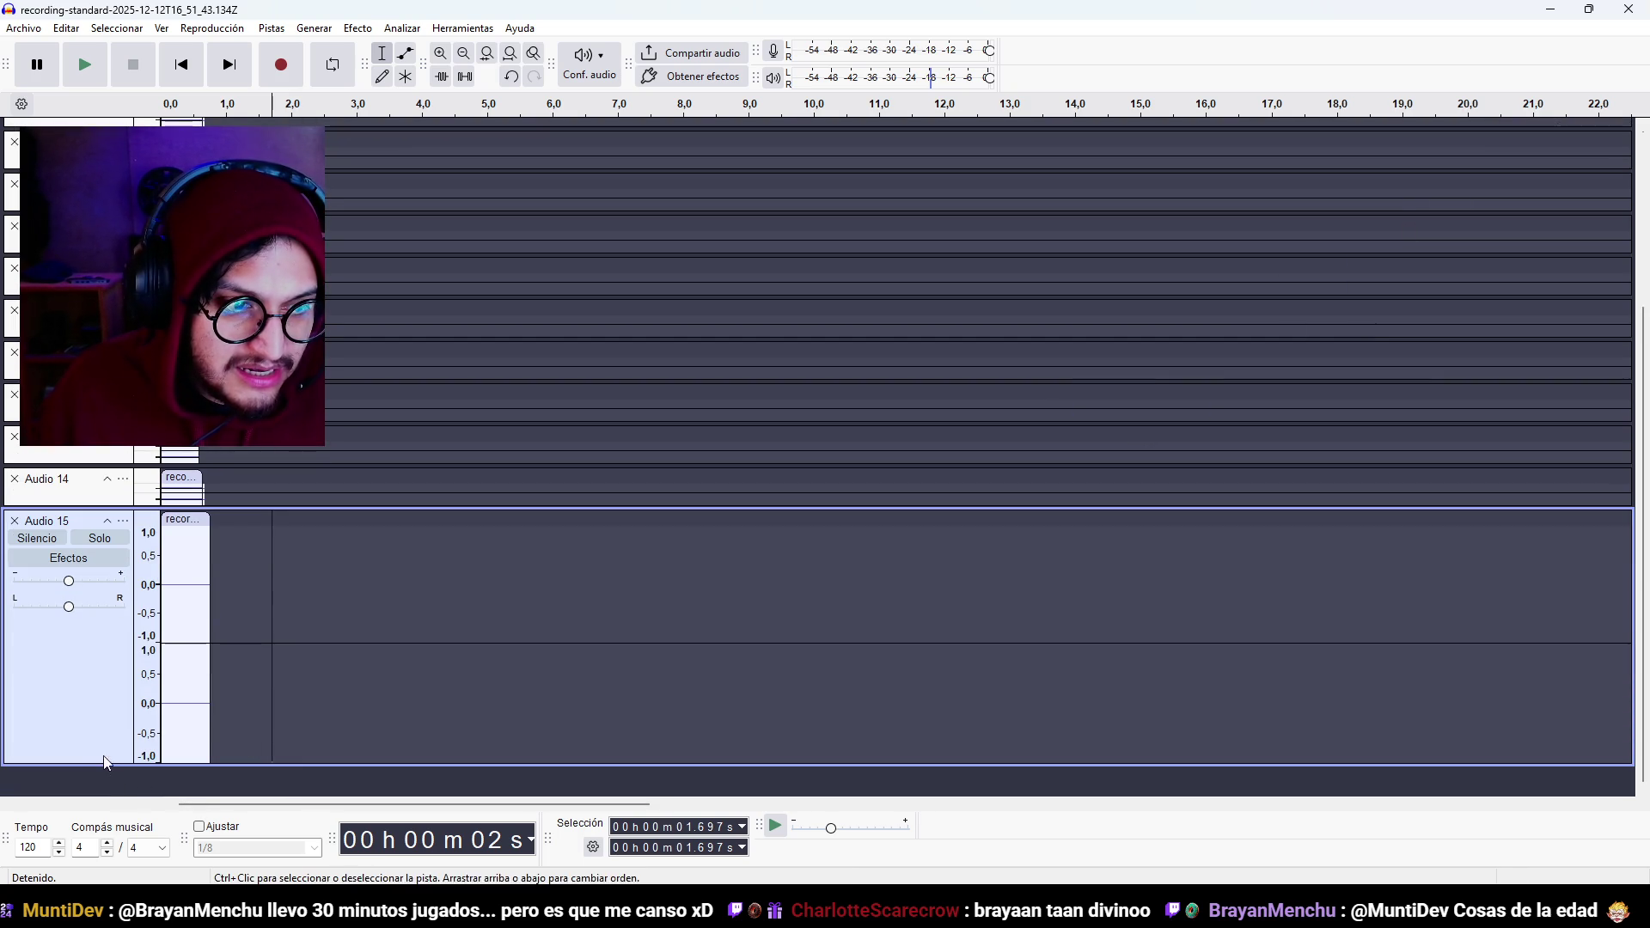
# Rework the Audio 15 clip, deleting the stray one near 6 seconds and placing a clip at the start.
pyautogui.moveTo(182, 523); pyautogui.dragTo(571, 524)
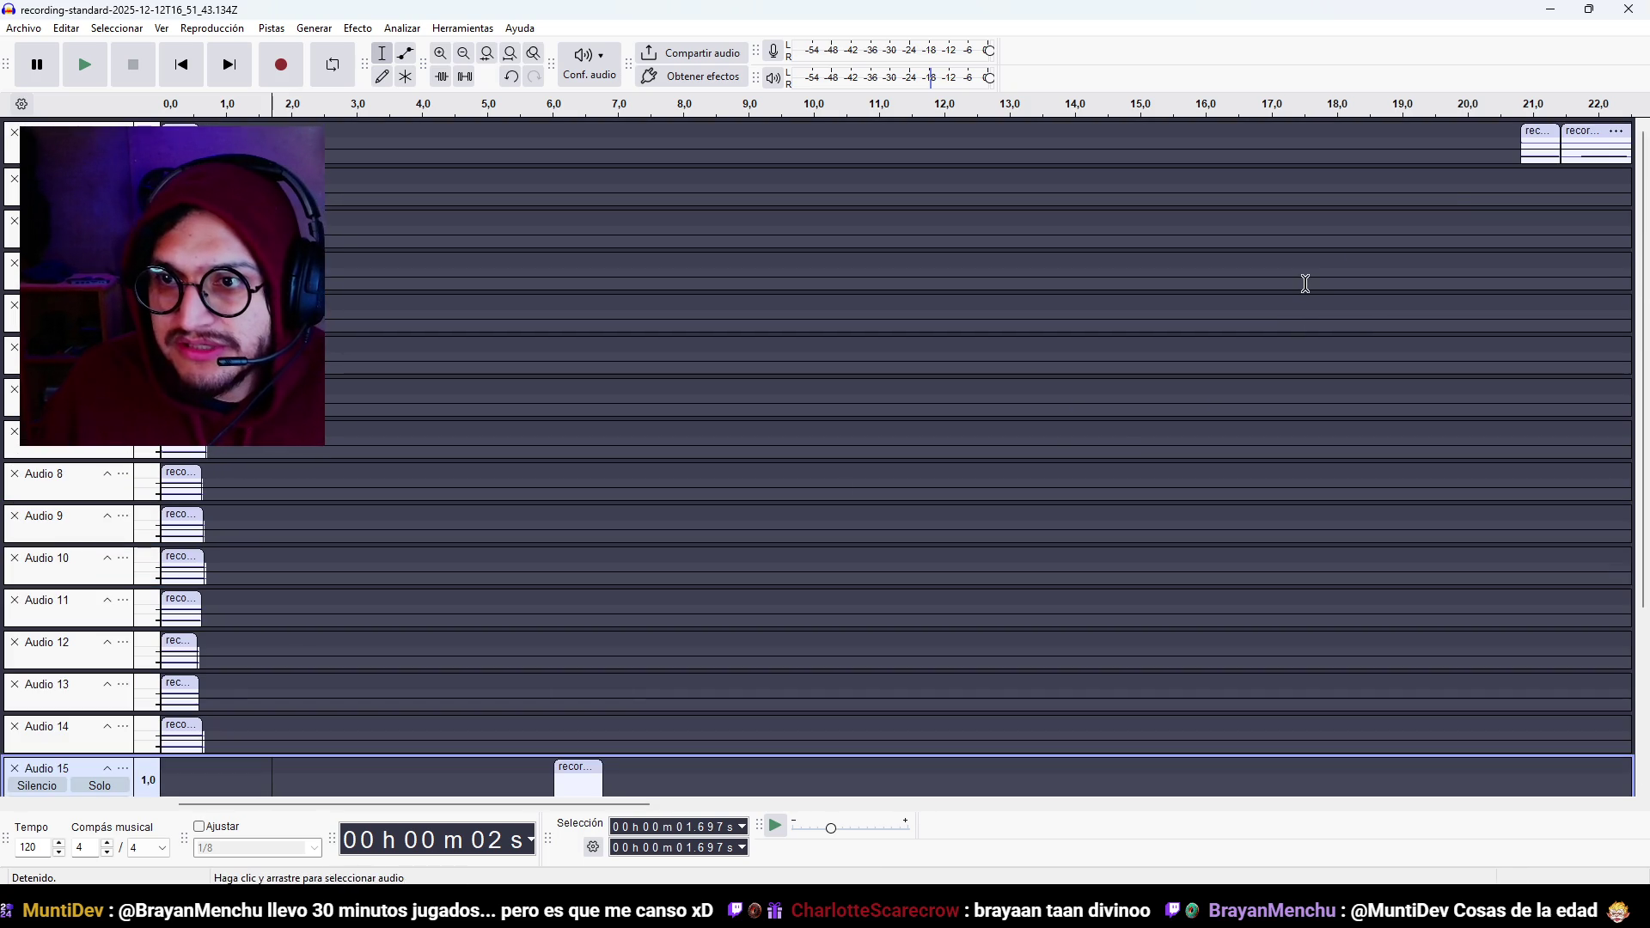
pyautogui.moveTo(552, 803)
pyautogui.mouseDown()
pyautogui.moveTo(767, 813)
pyautogui.moveTo(551, 813)
pyautogui.mouseUp()
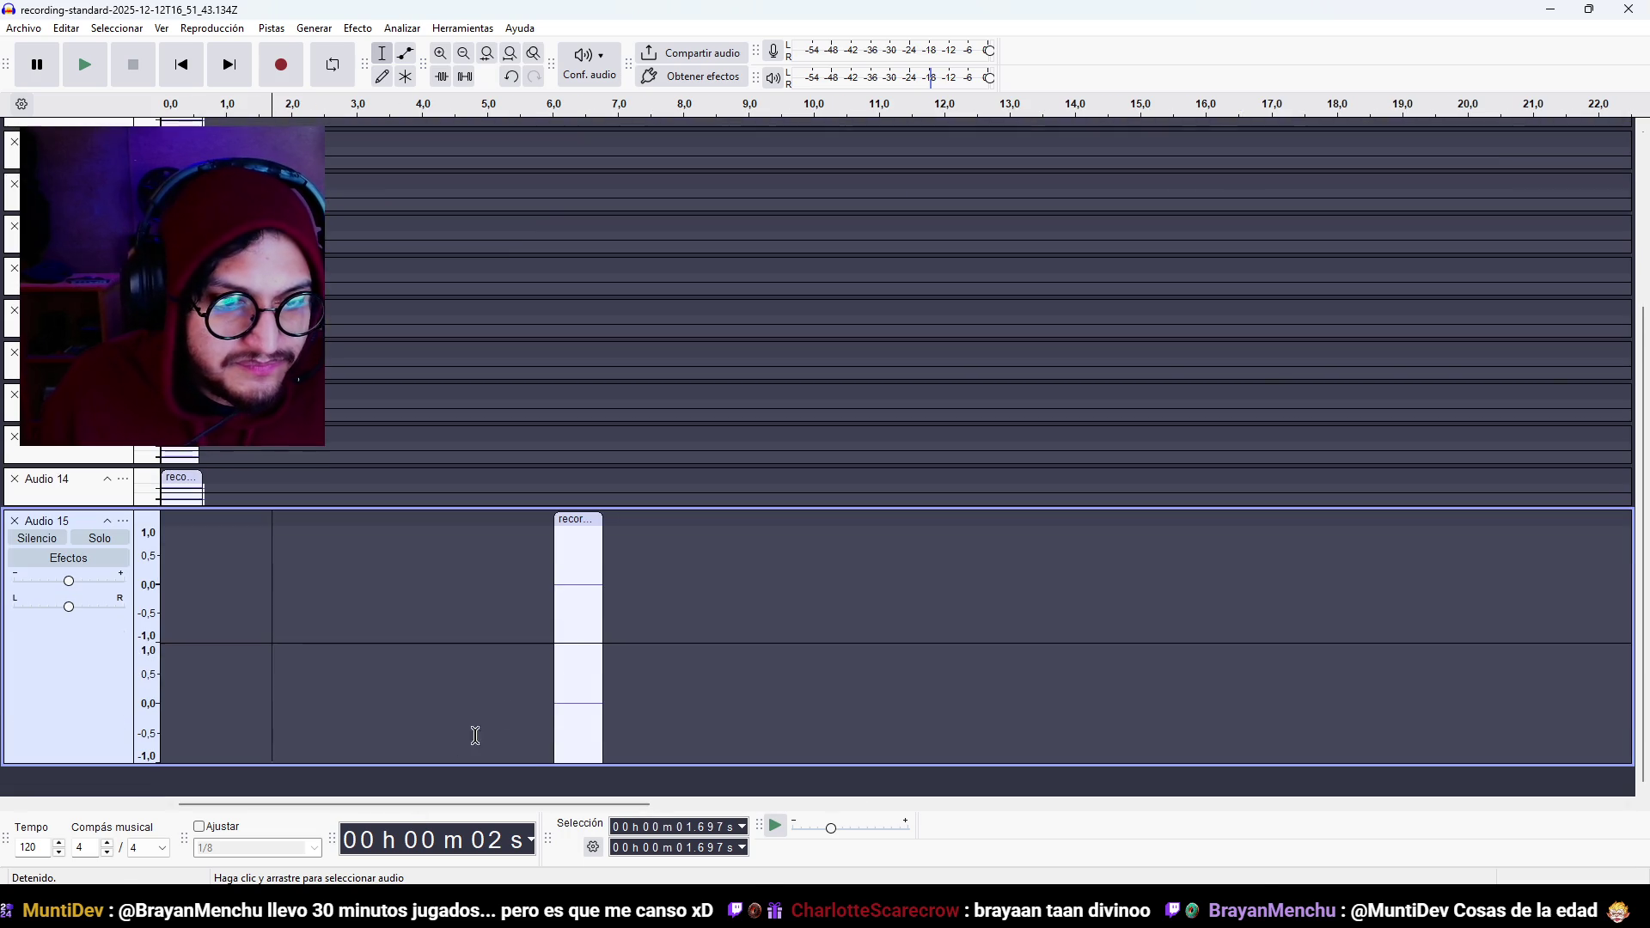
pyautogui.click(567, 519)
pyautogui.press('Delete')
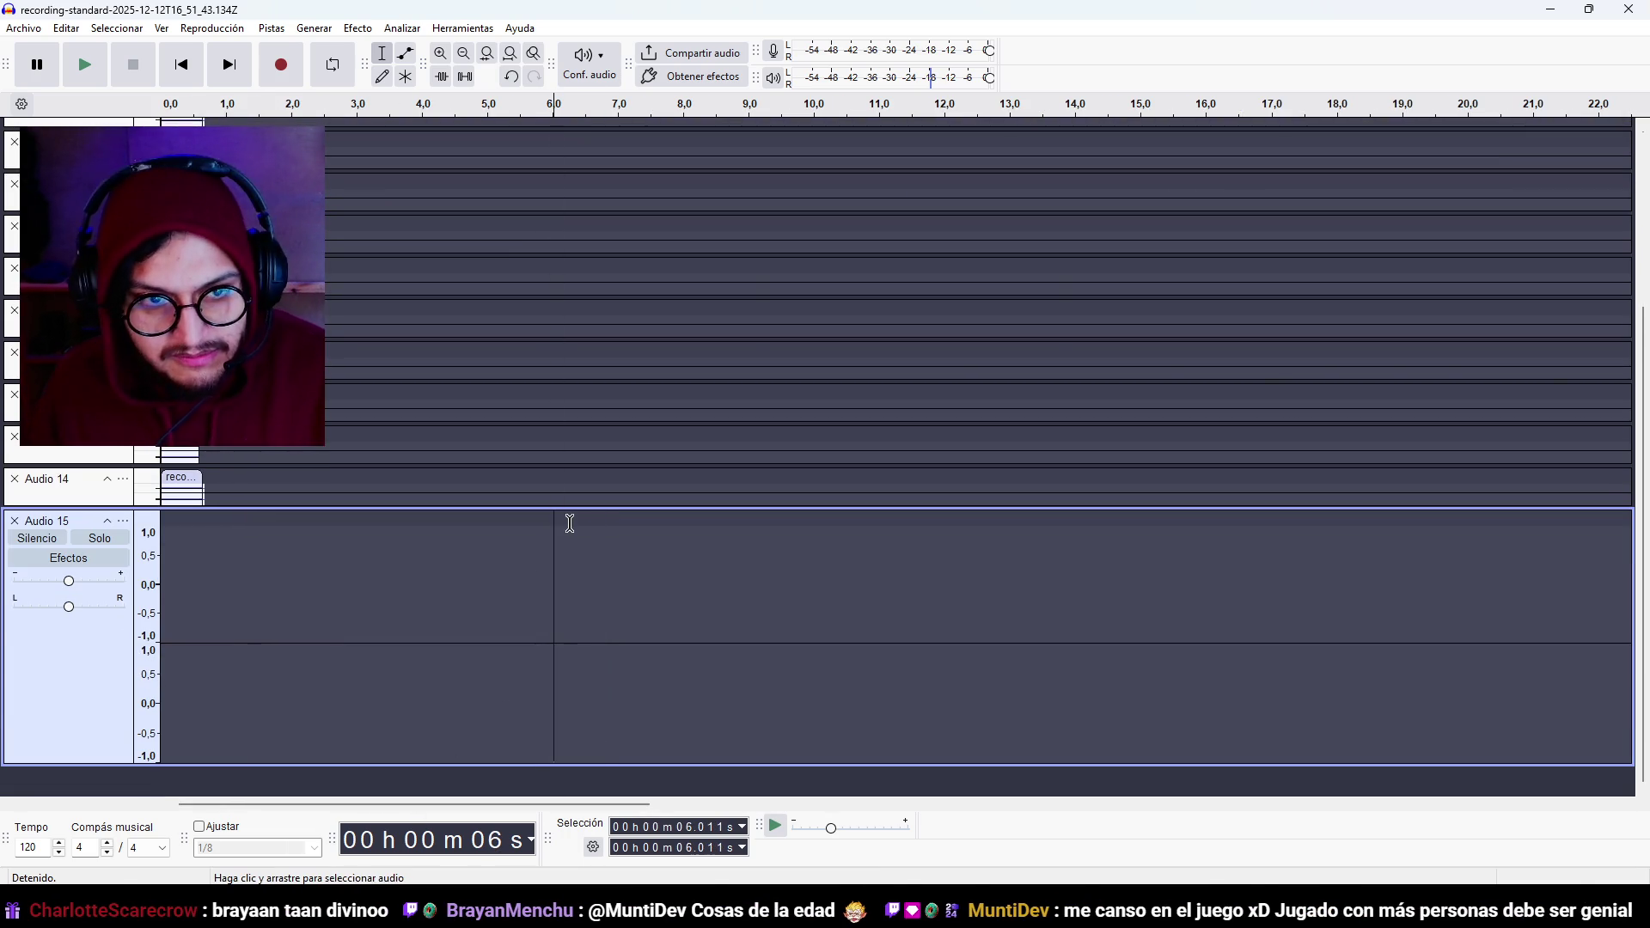
pyautogui.scroll(3, 445, 609)
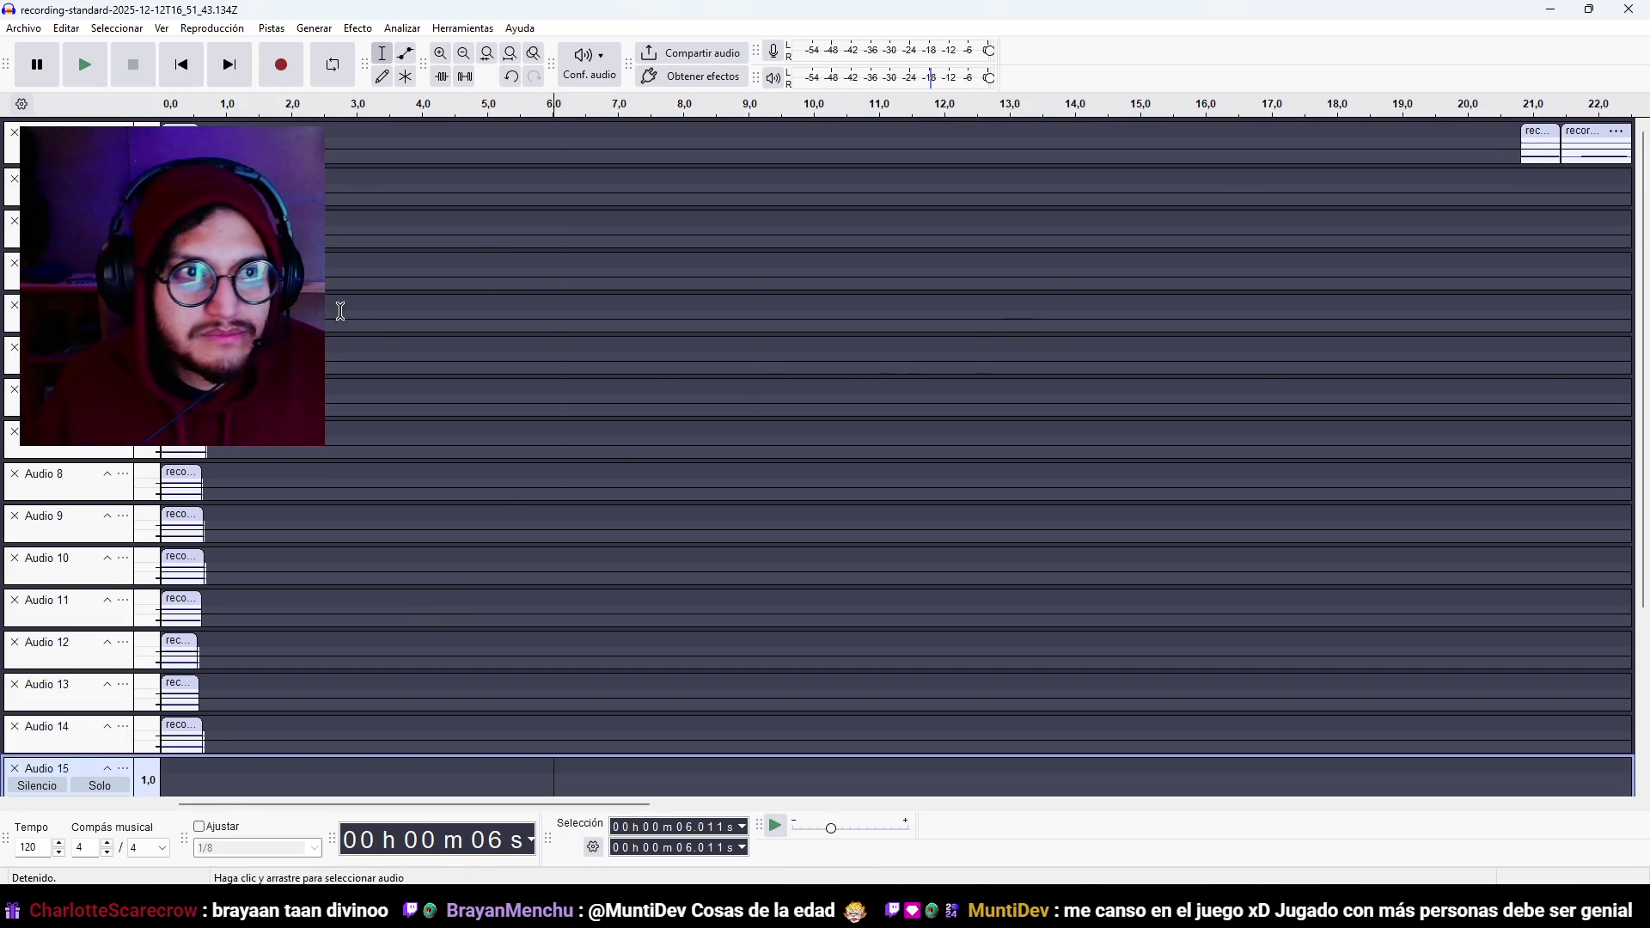
pyautogui.scroll(-3, 409, 471)
pyautogui.scroll(3, 409, 471)
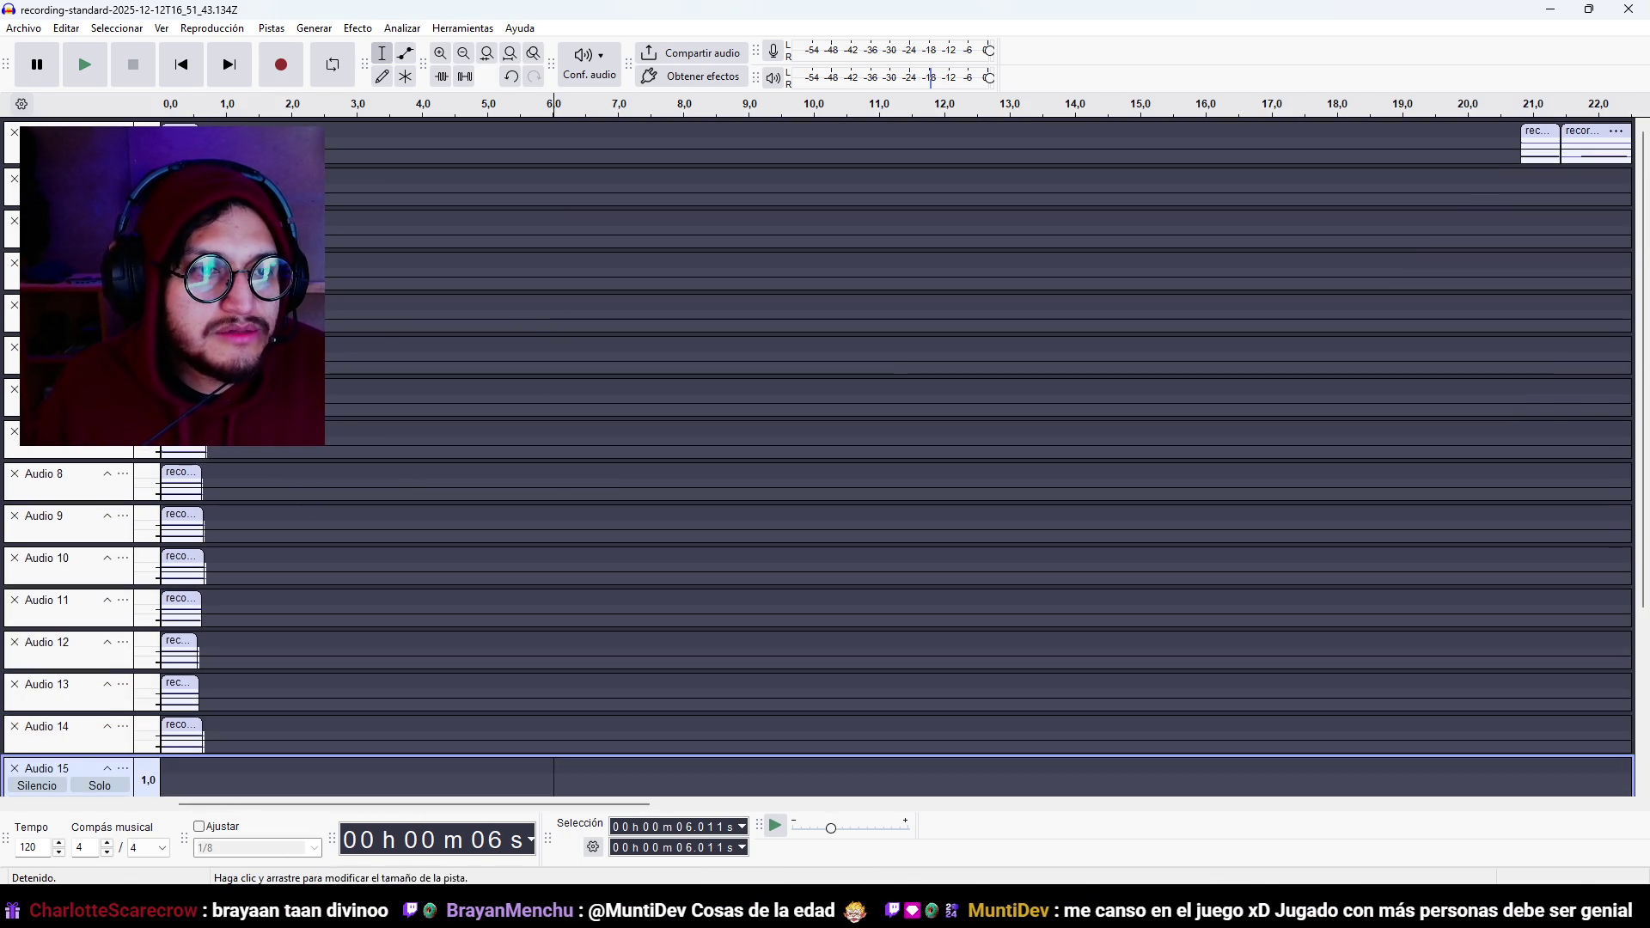
pyautogui.moveTo(180, 514)
pyautogui.mouseDown()
pyautogui.moveTo(280, 687)
pyautogui.moveTo(258, 777)
pyautogui.mouseUp()
pyautogui.moveTo(264, 520); pyautogui.dragTo(181, 526)
pyautogui.scroll(5, 182, 558)
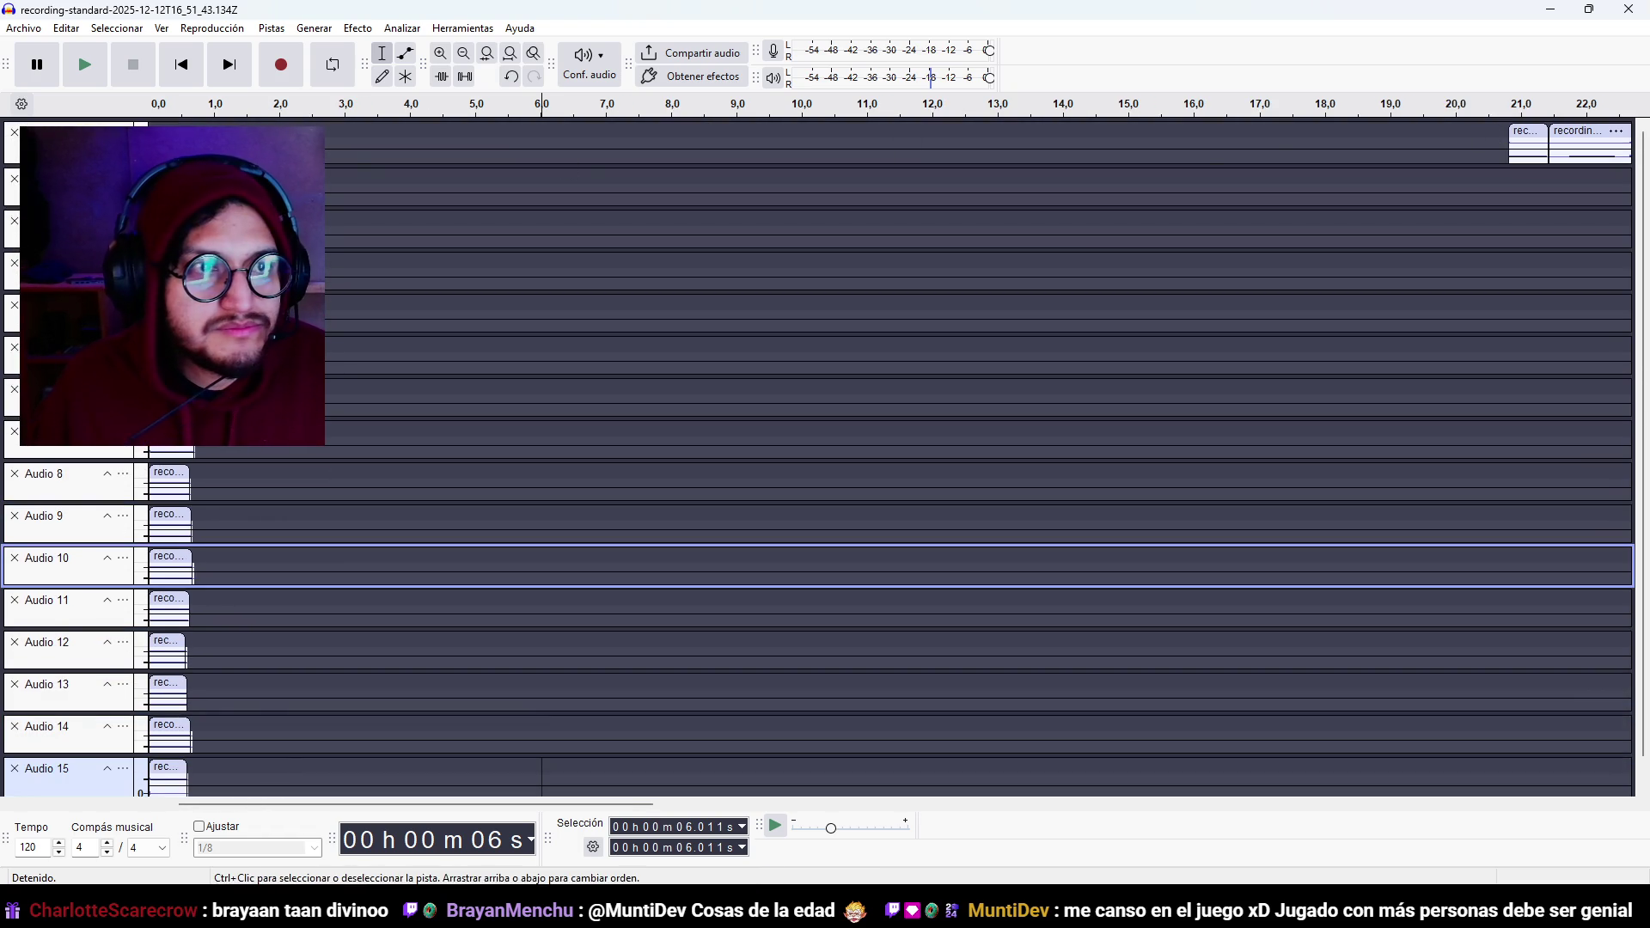
# Enlarge the original top stereo track and mute it.
pyautogui.moveTo(172, 163); pyautogui.dragTo(171, 217)
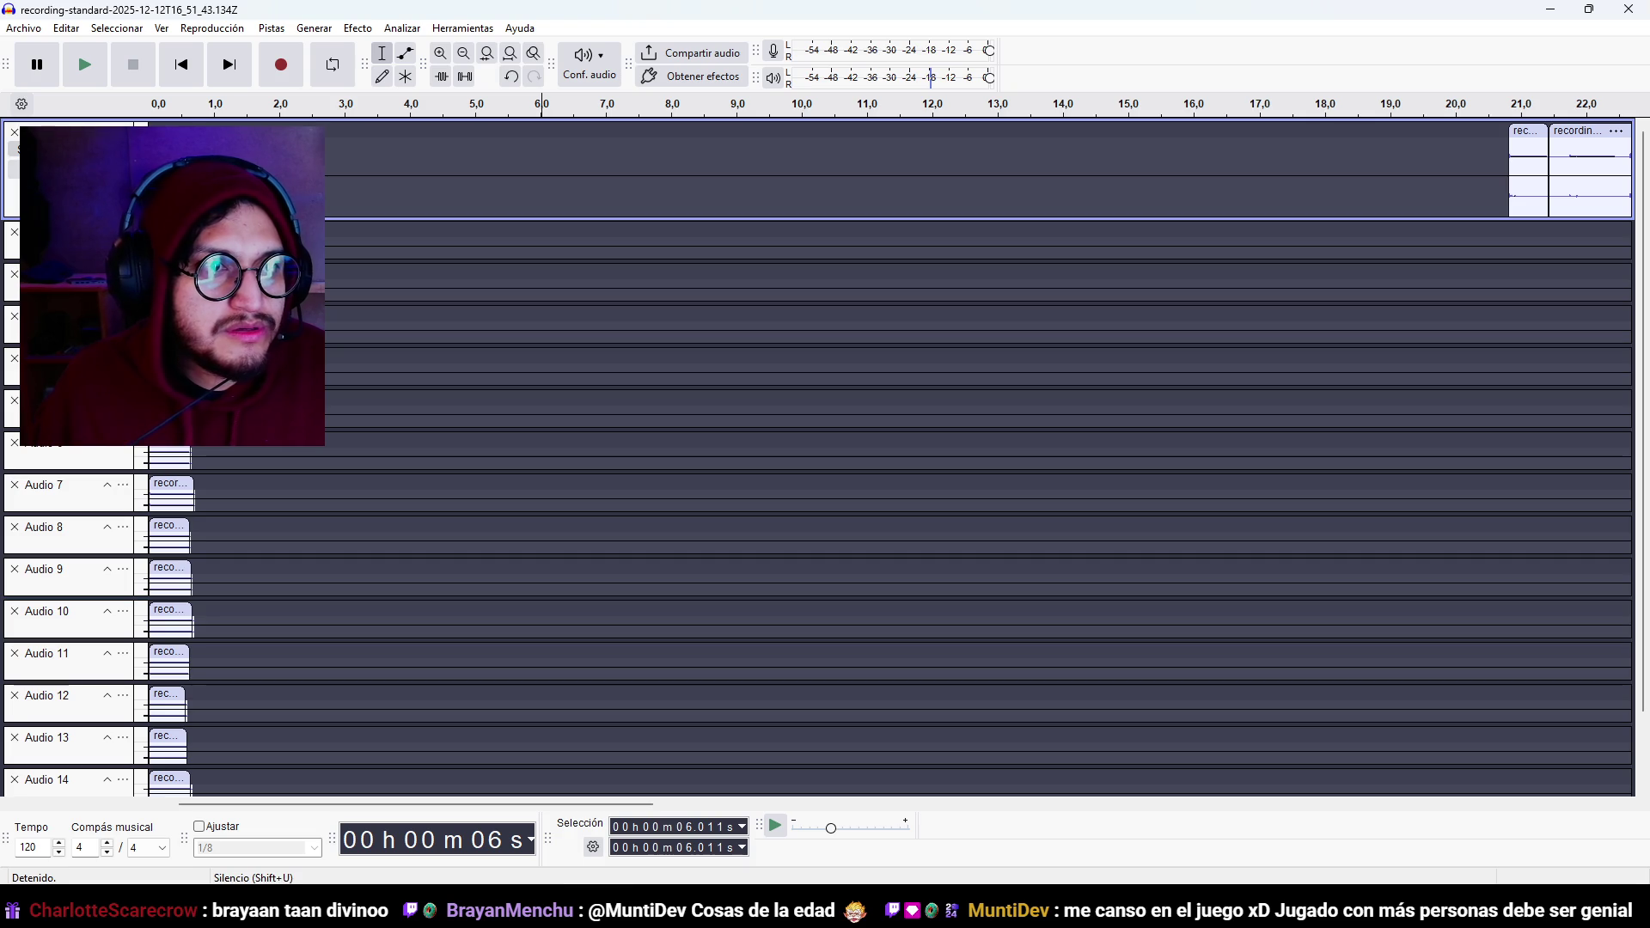
pyautogui.click(34, 148)
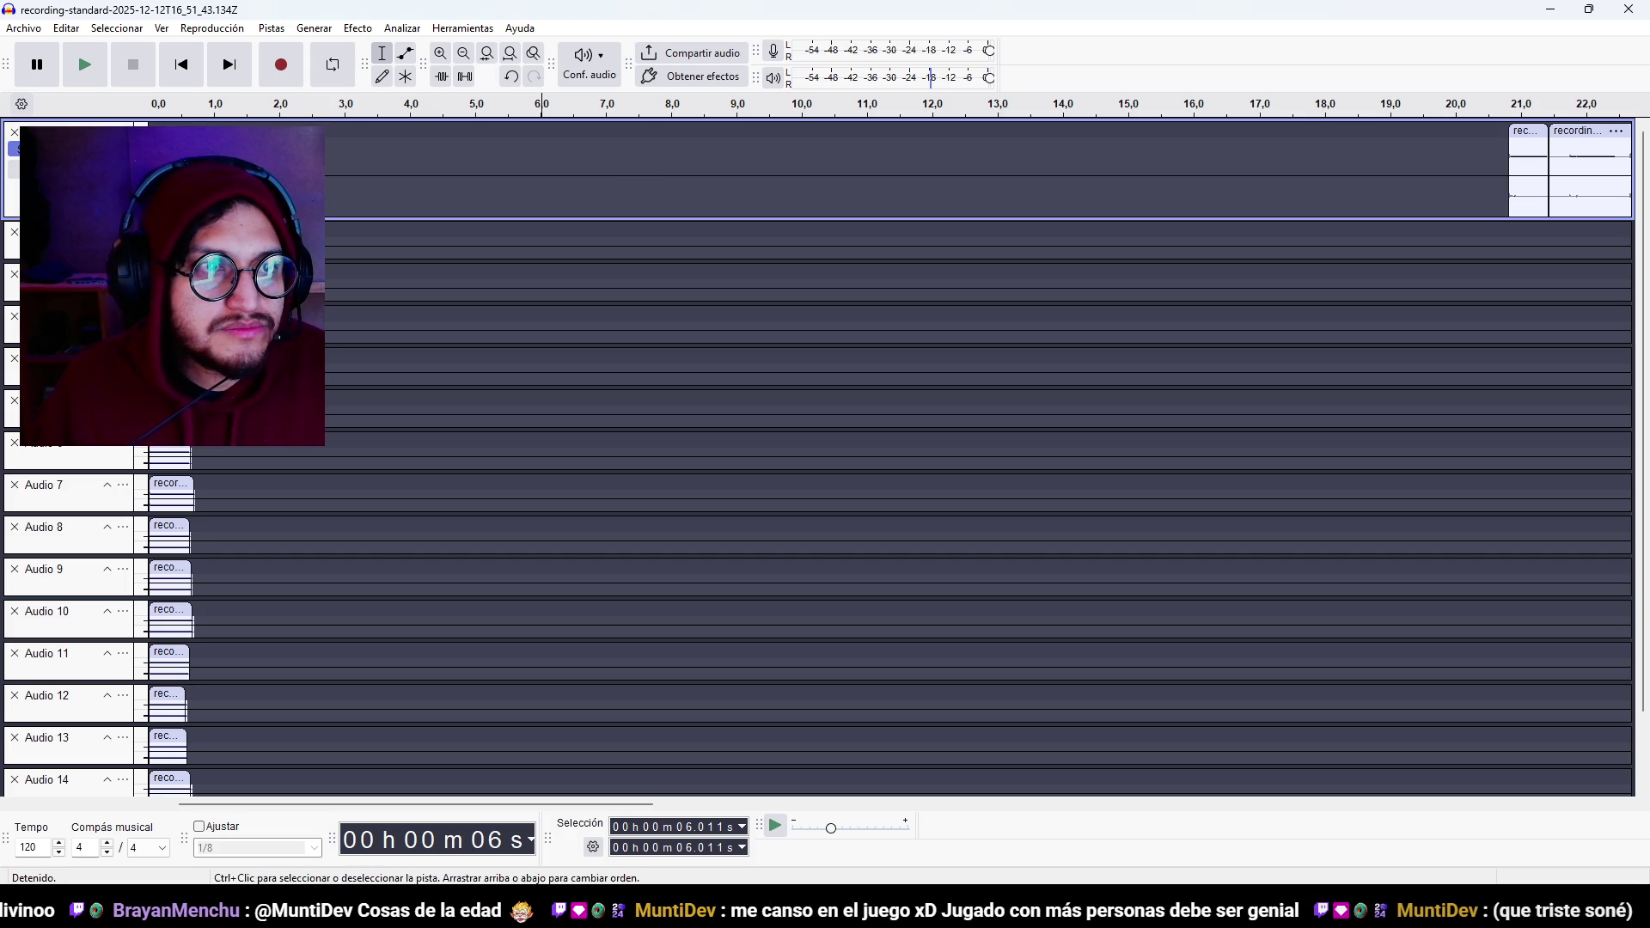
pyautogui.click(167, 227)
pyautogui.scroll(-2, 131, 493)
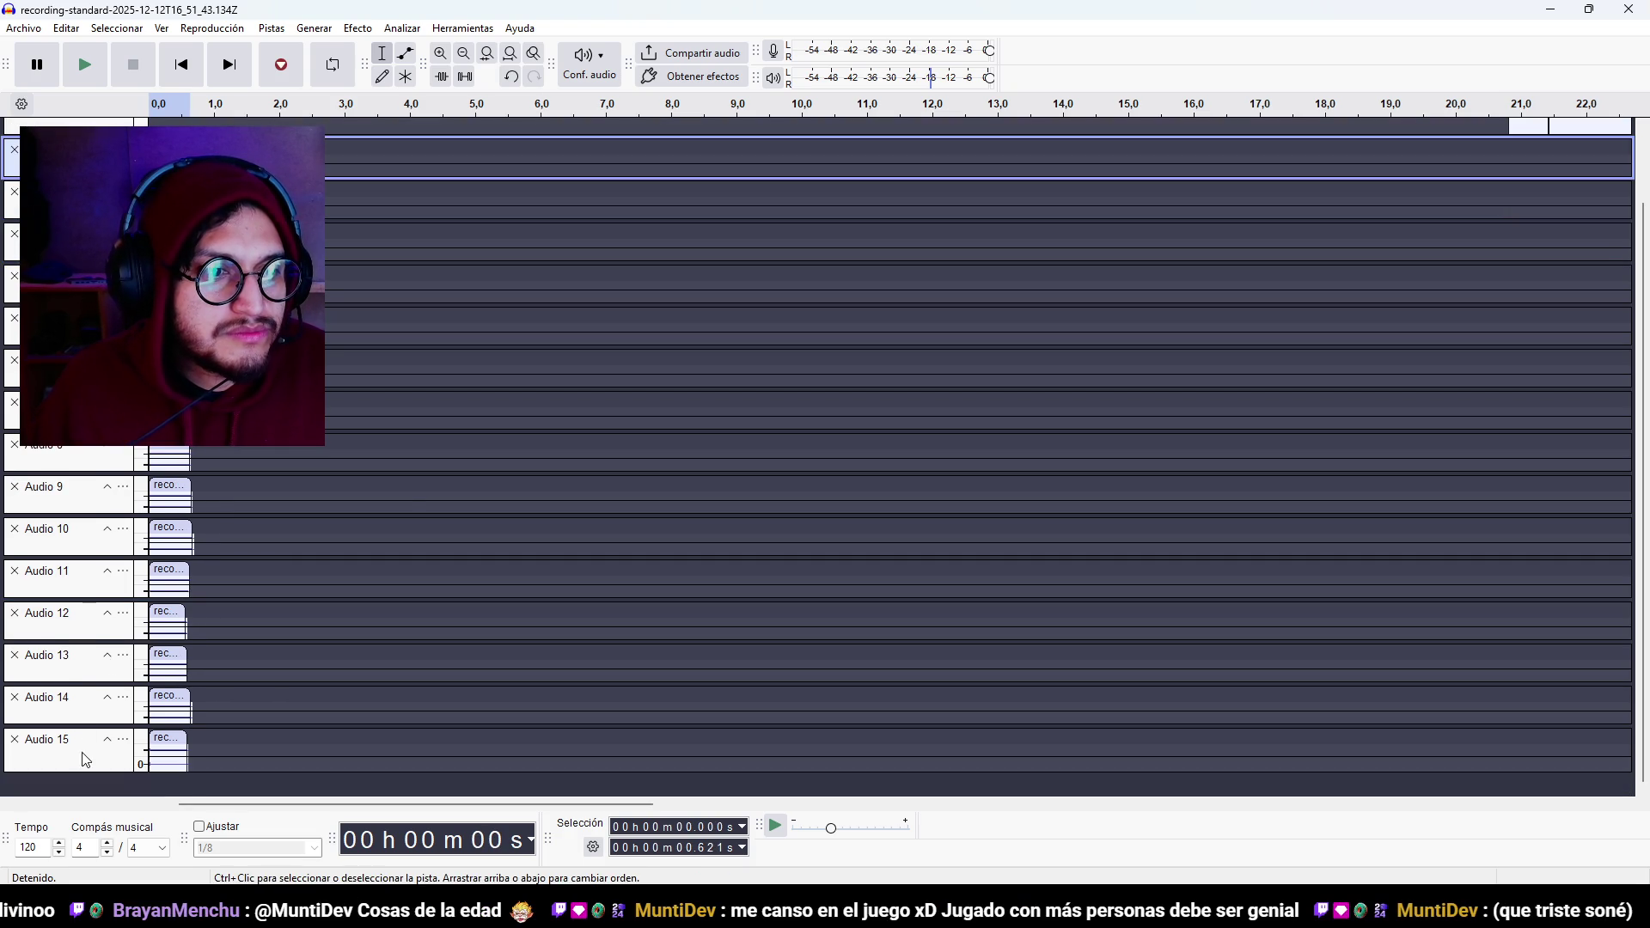
pyautogui.scroll(2, 80, 748)
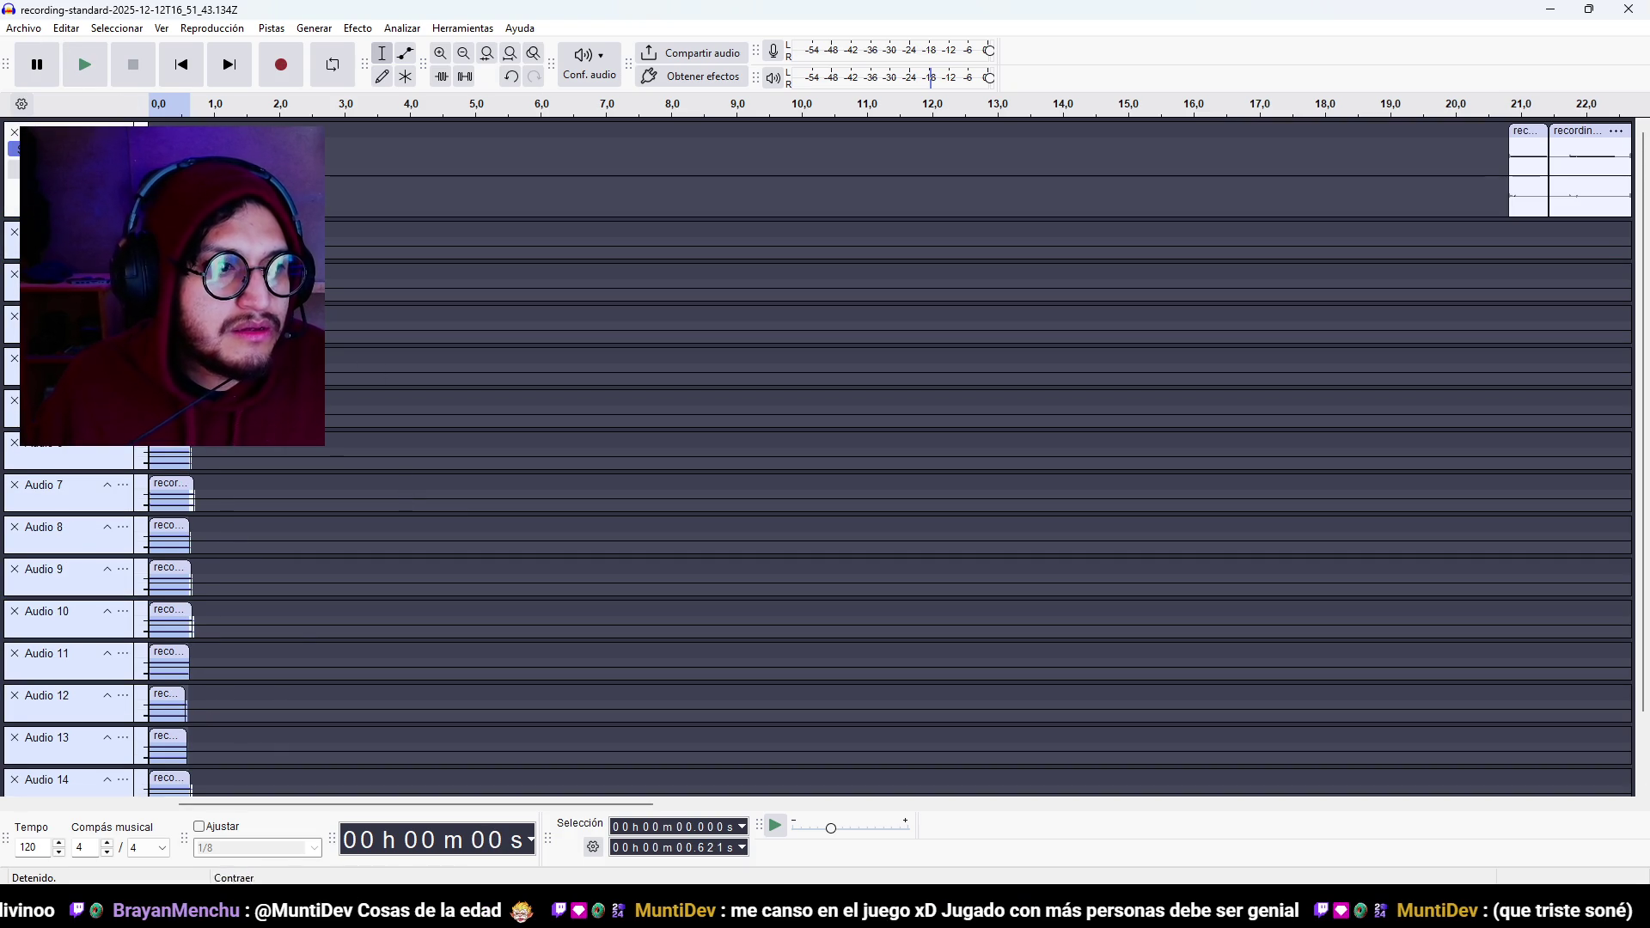
# Bring up the Save Project As window.
pyautogui.hotkey('ctrl', 's')
pyautogui.press('Return')
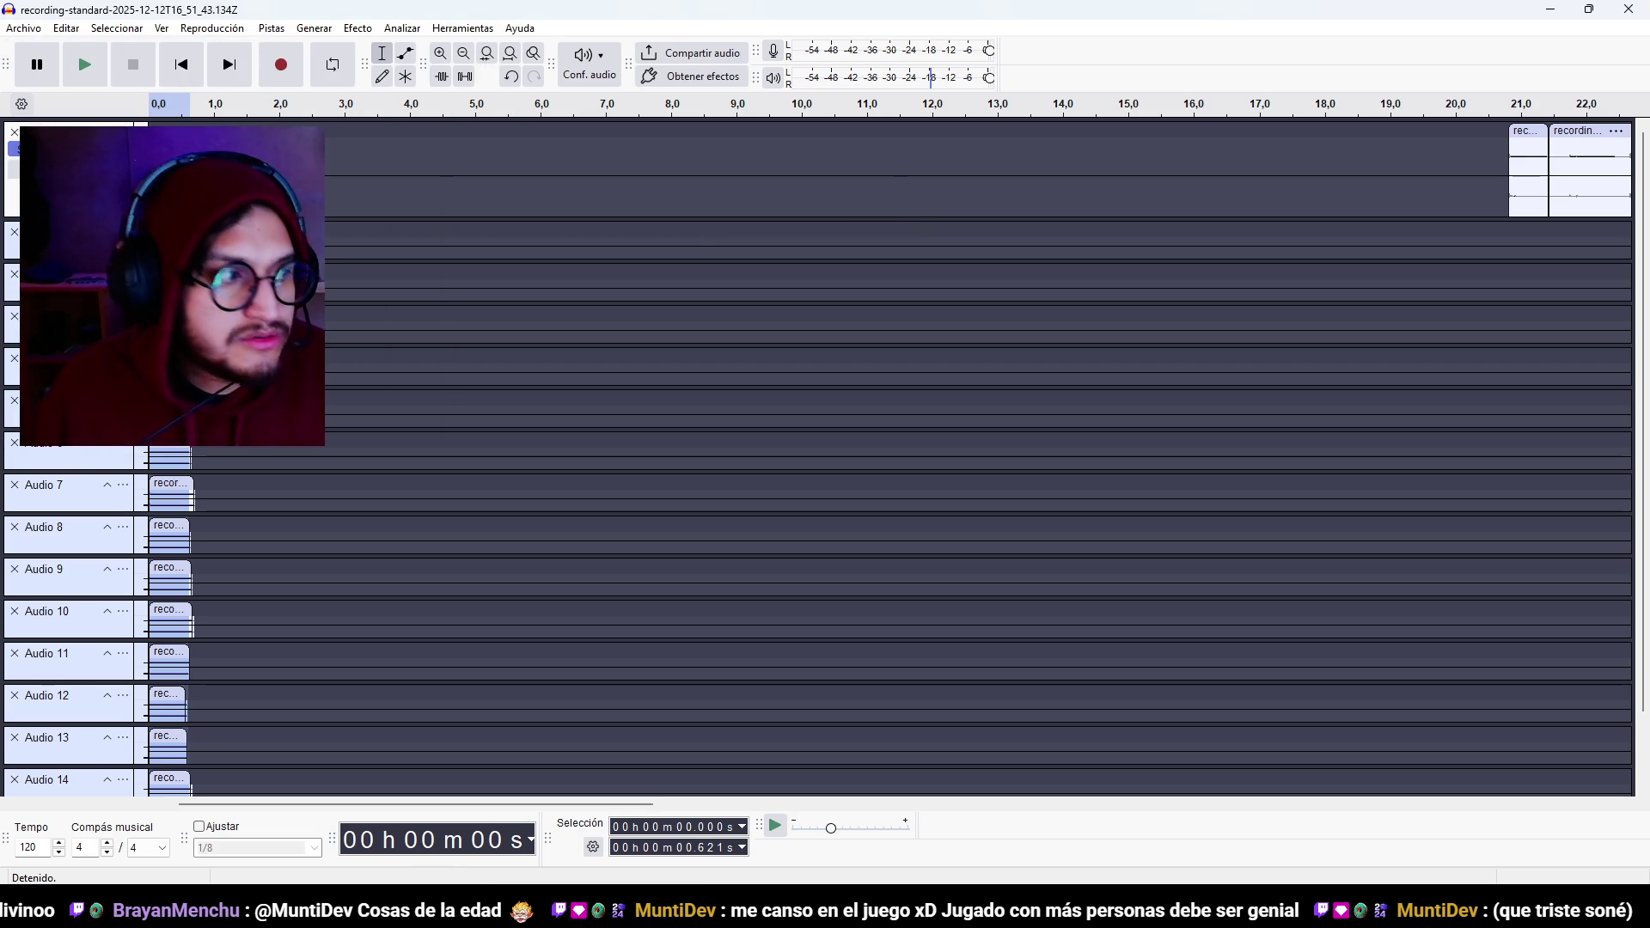
pyautogui.hotkey('ctrl', 's')
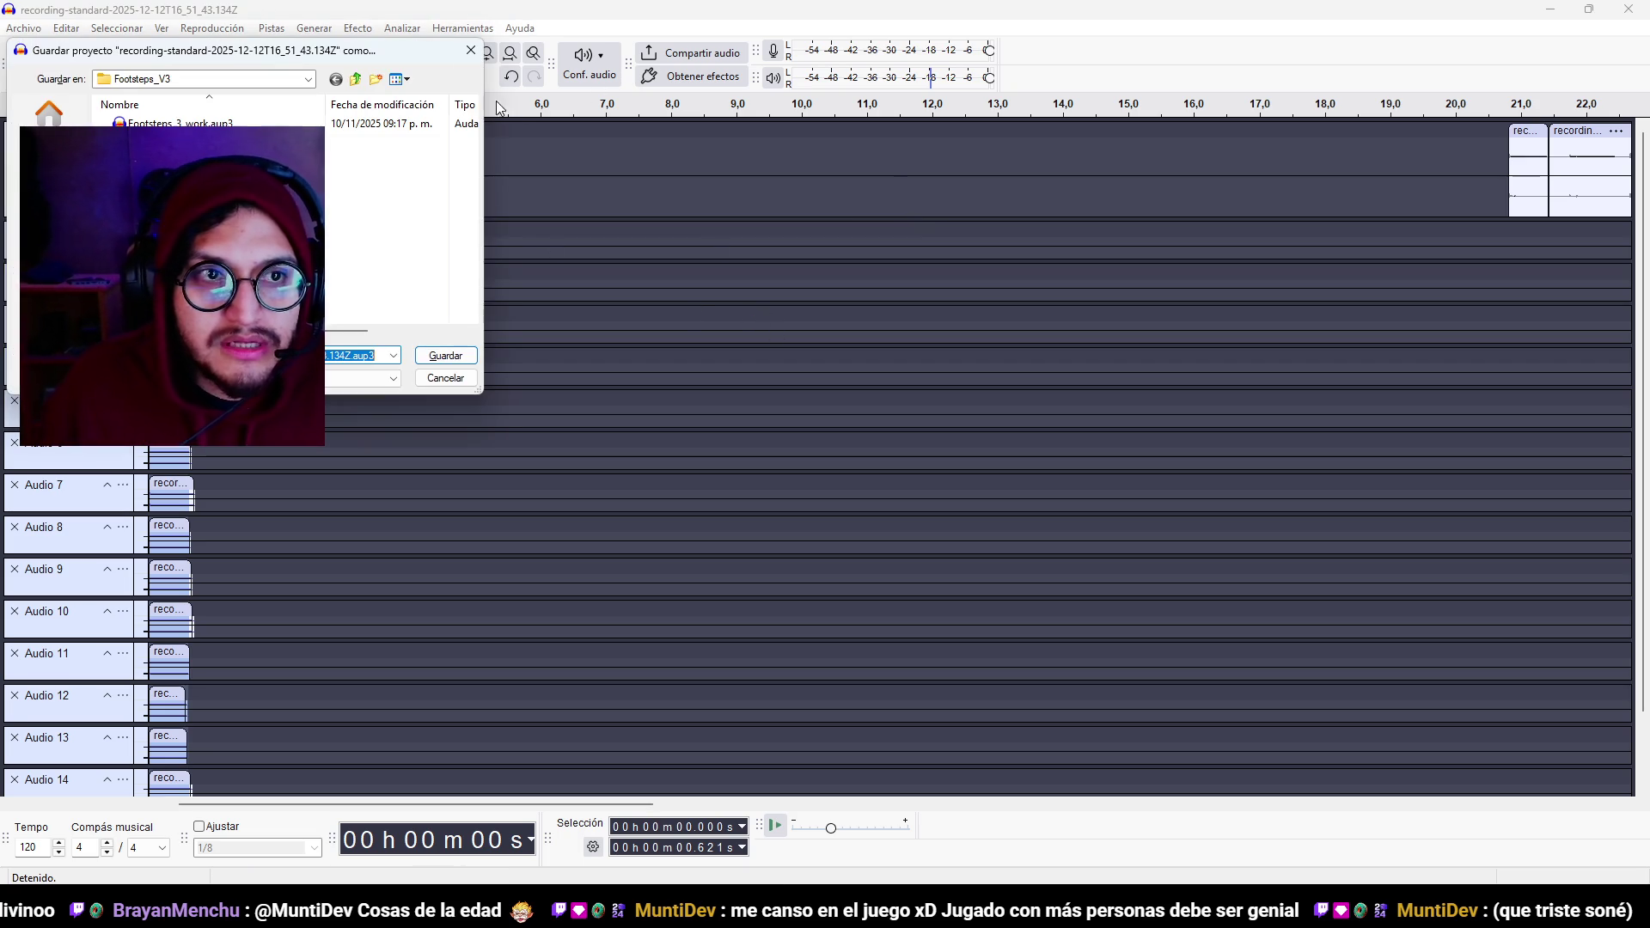
# Save the project as Footsteps_from_krotos_Audio in 02_Terror_SoundWork's Footsteps_v5 folder.
pyautogui.click(355, 81)
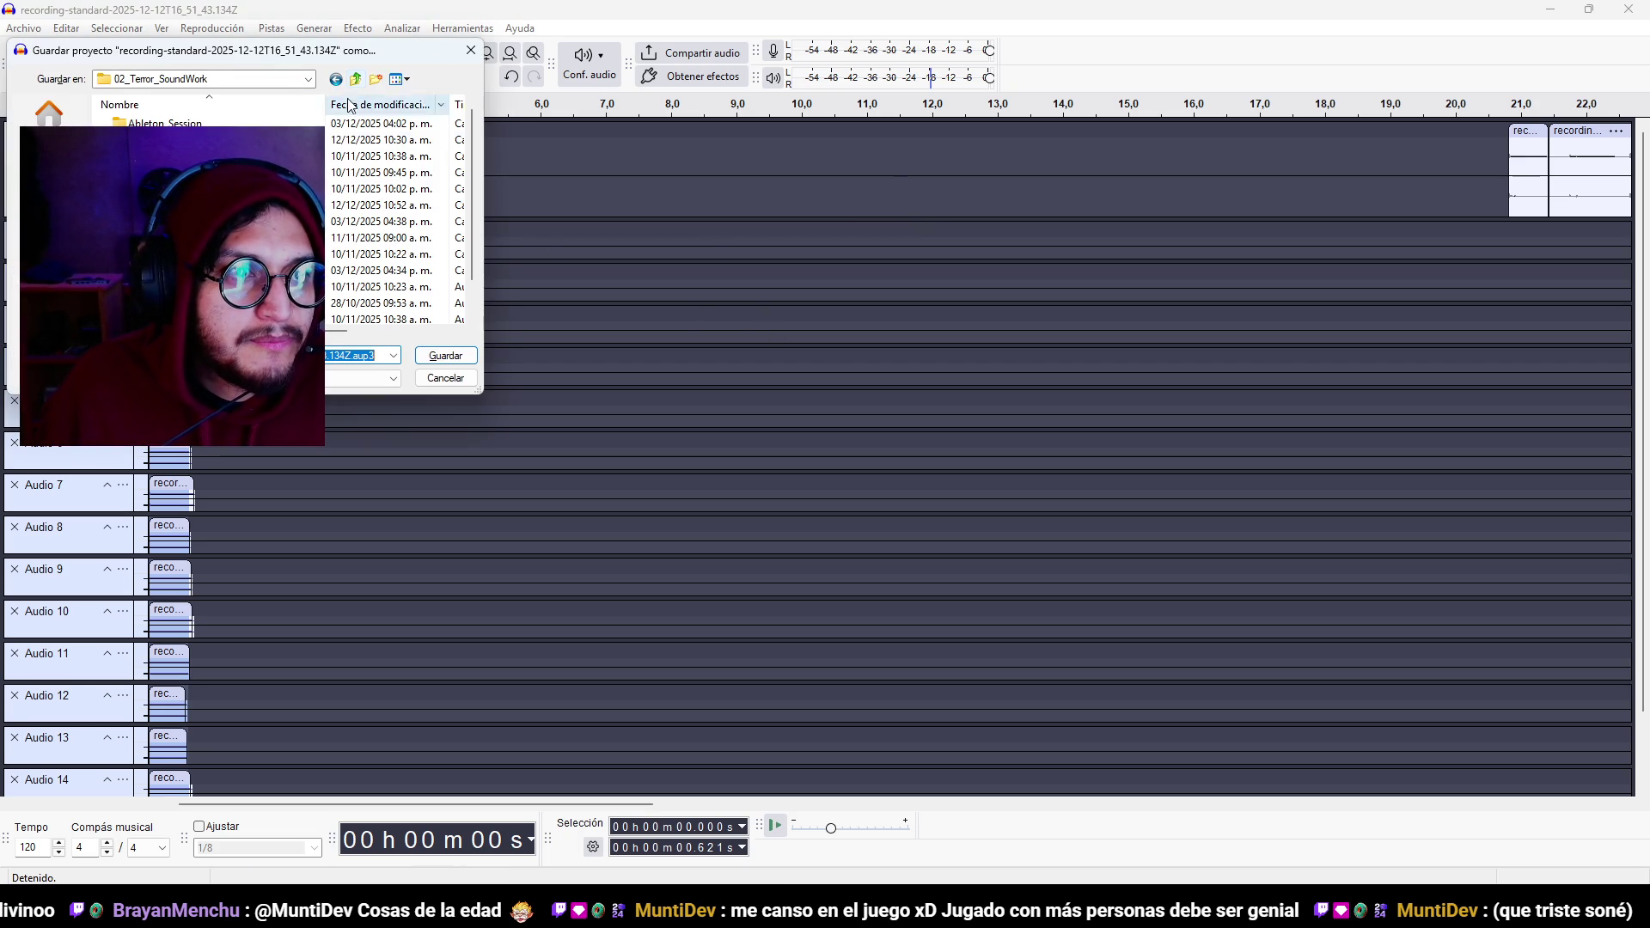
pyautogui.doubleClick(215, 205)
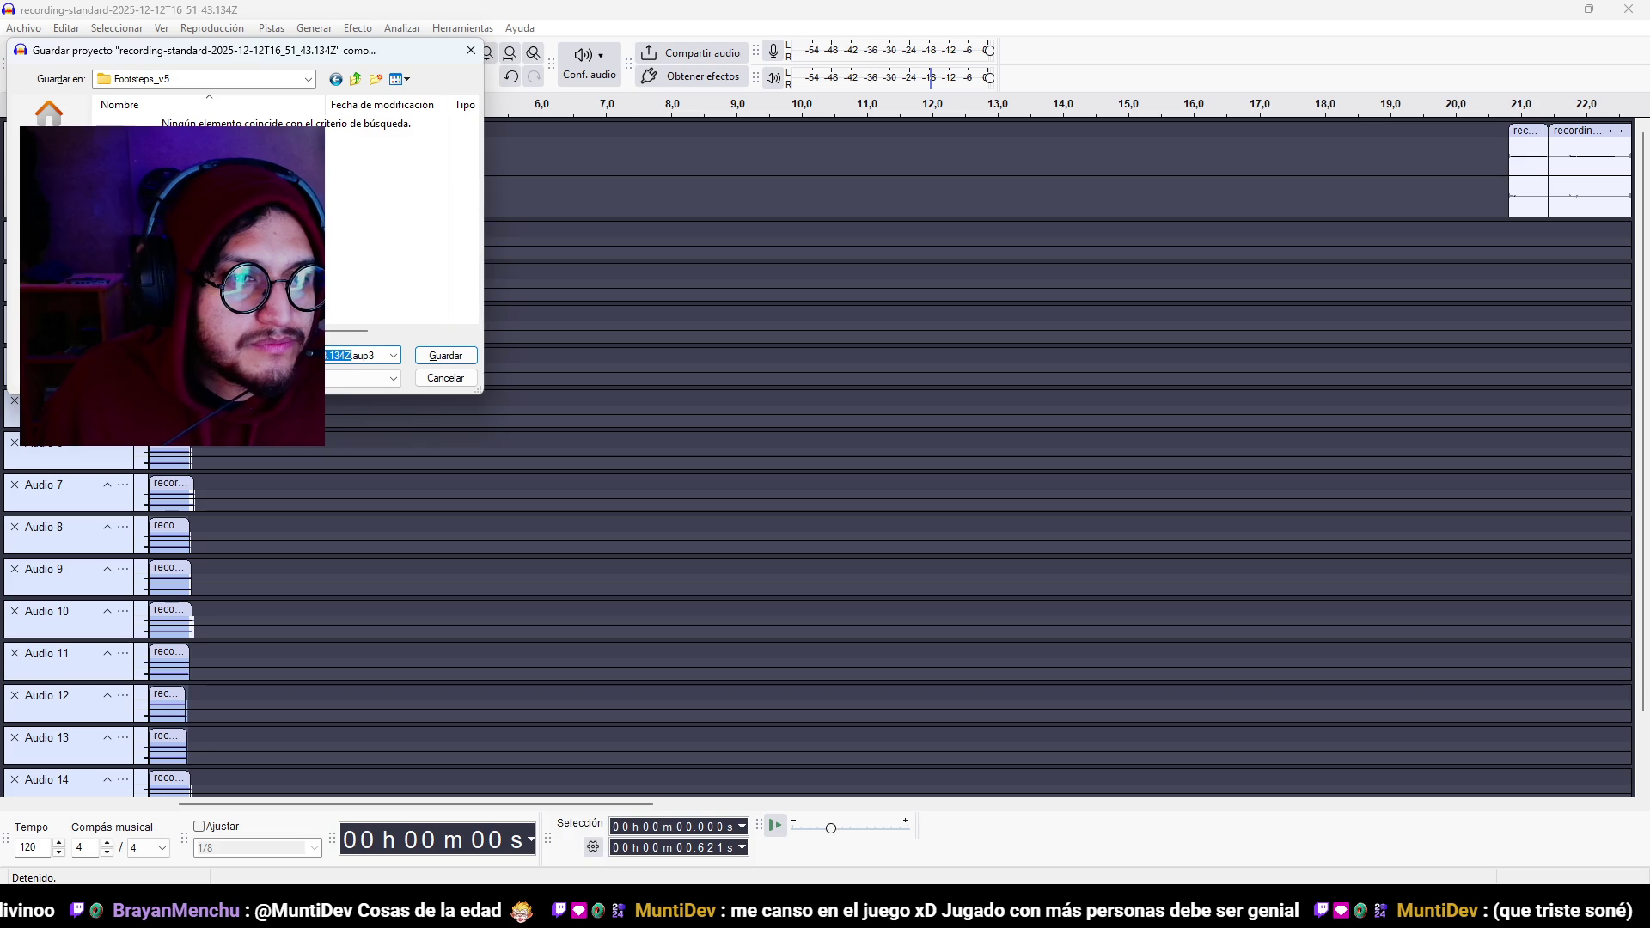
pyautogui.press('BackSpace')
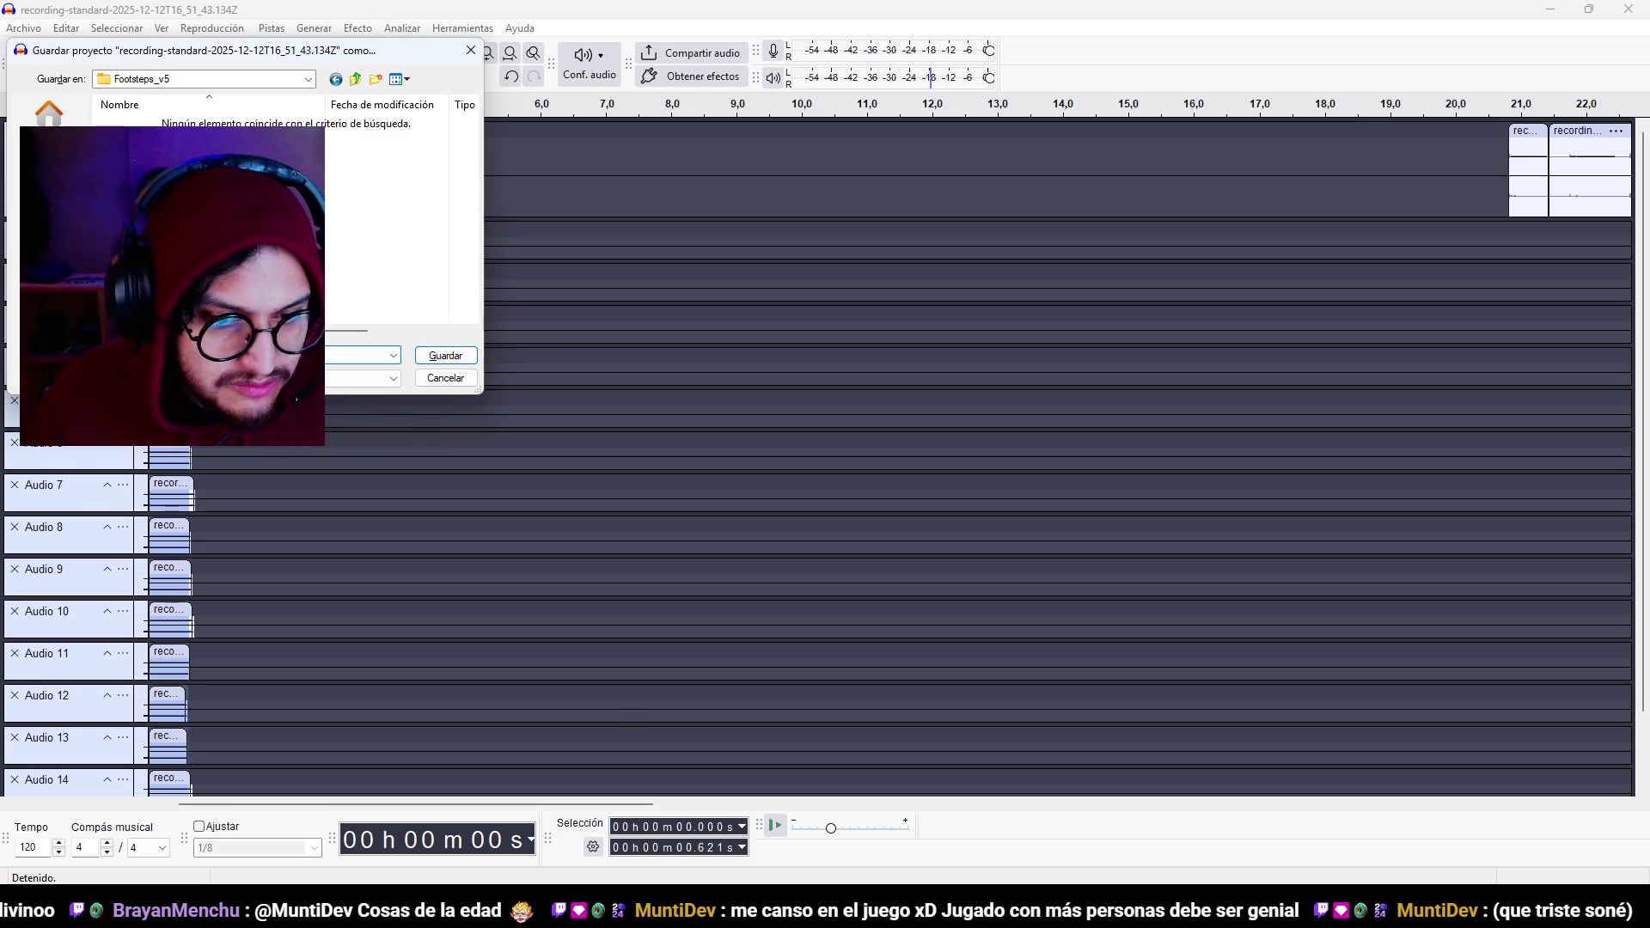
pyautogui.moveTo(713, 906)
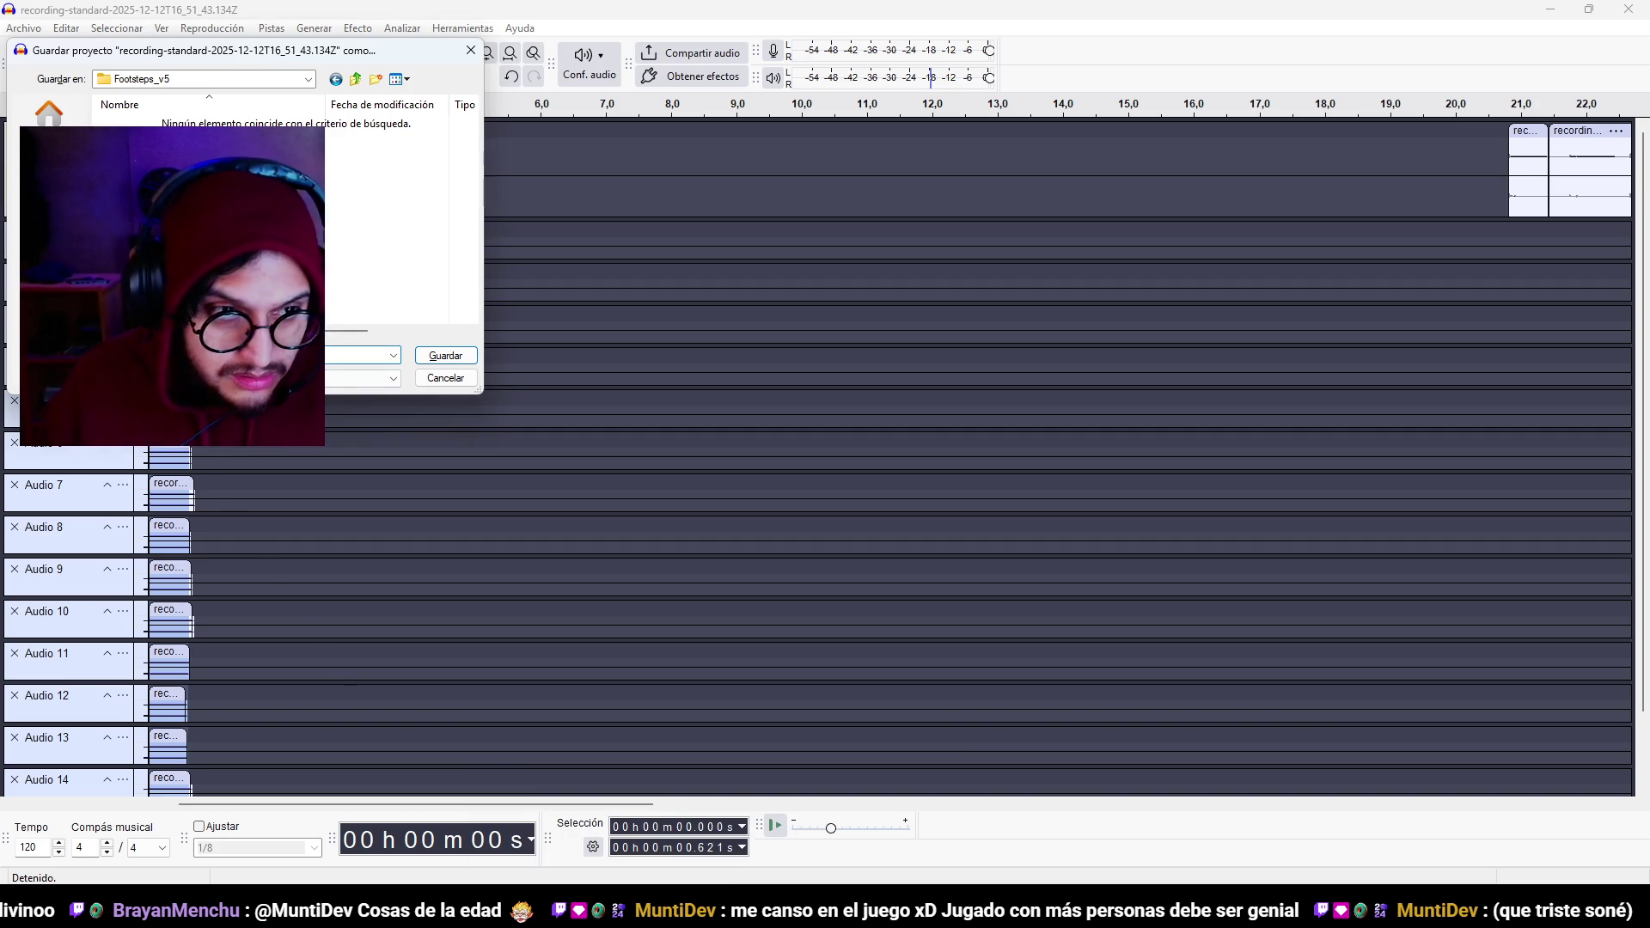
pyautogui.press('Return')
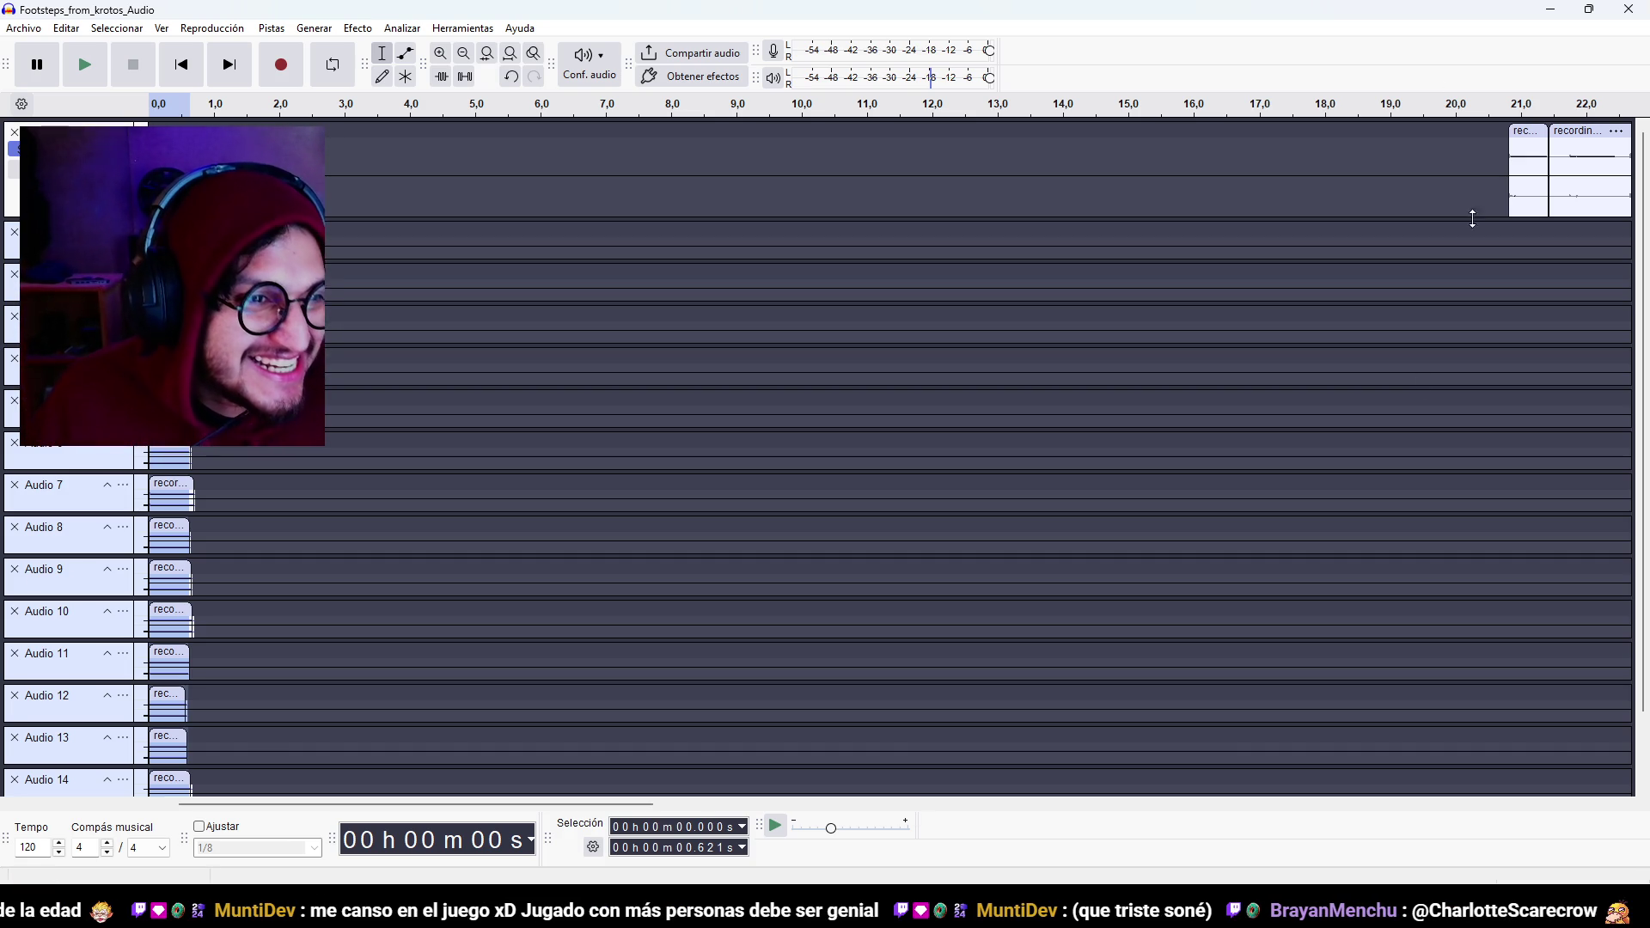
# Export the tracks as separate OGG files with prefix Footstep_Clean_ (-01 to -15), then switch to Explorer.
pyautogui.click(31, 26)
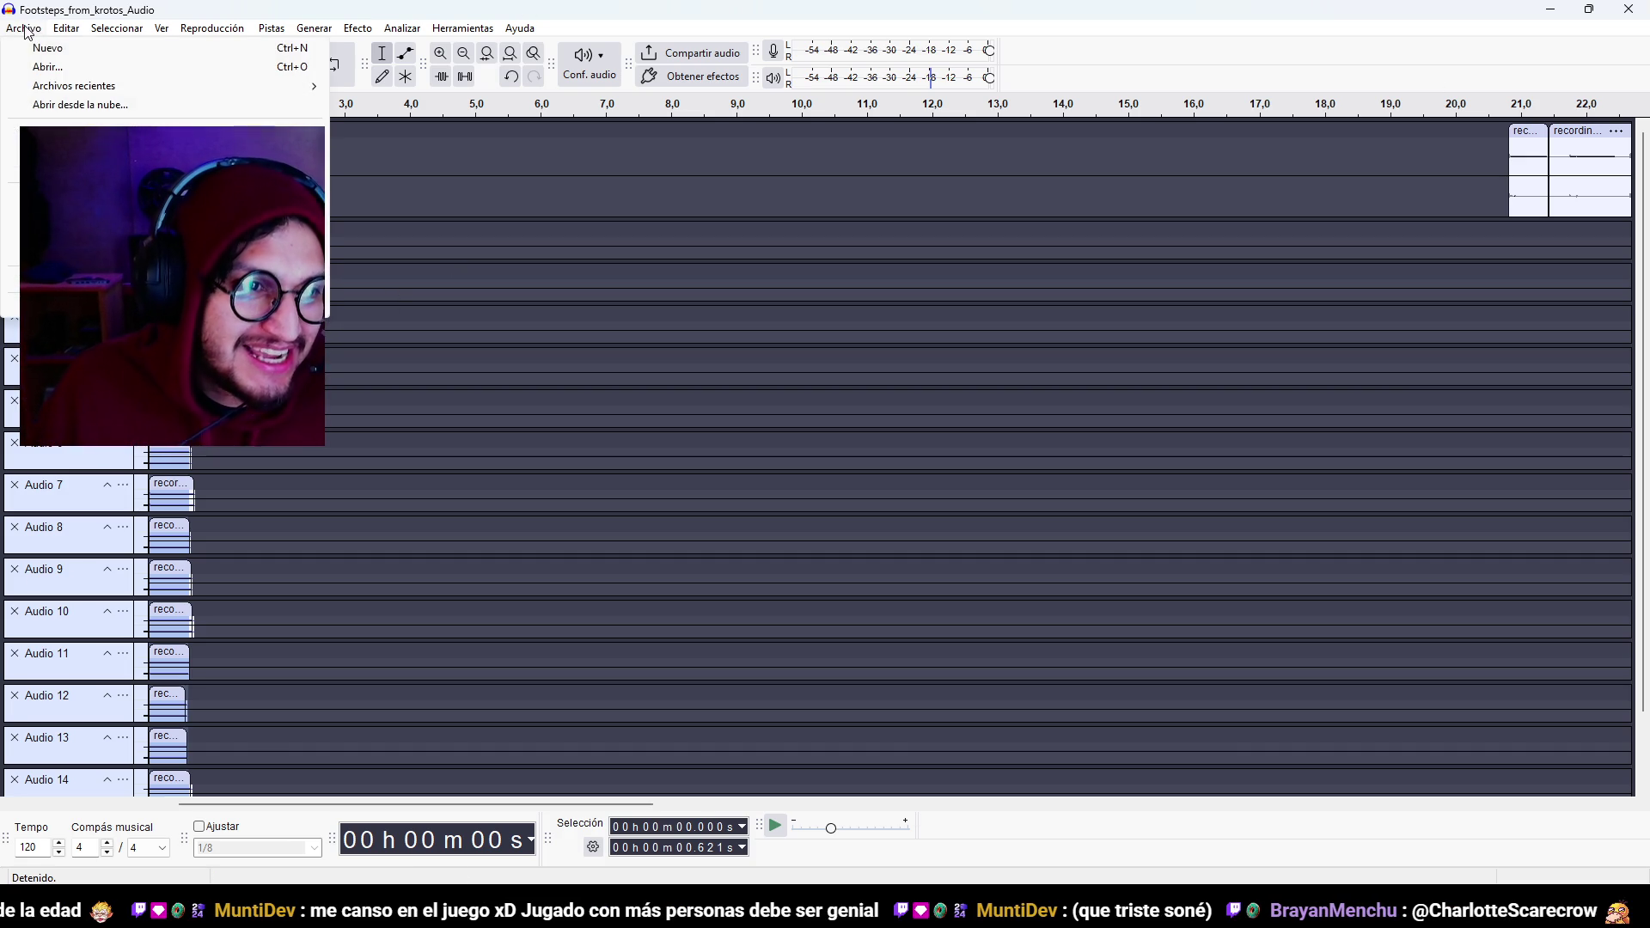
pyautogui.click(331, 230)
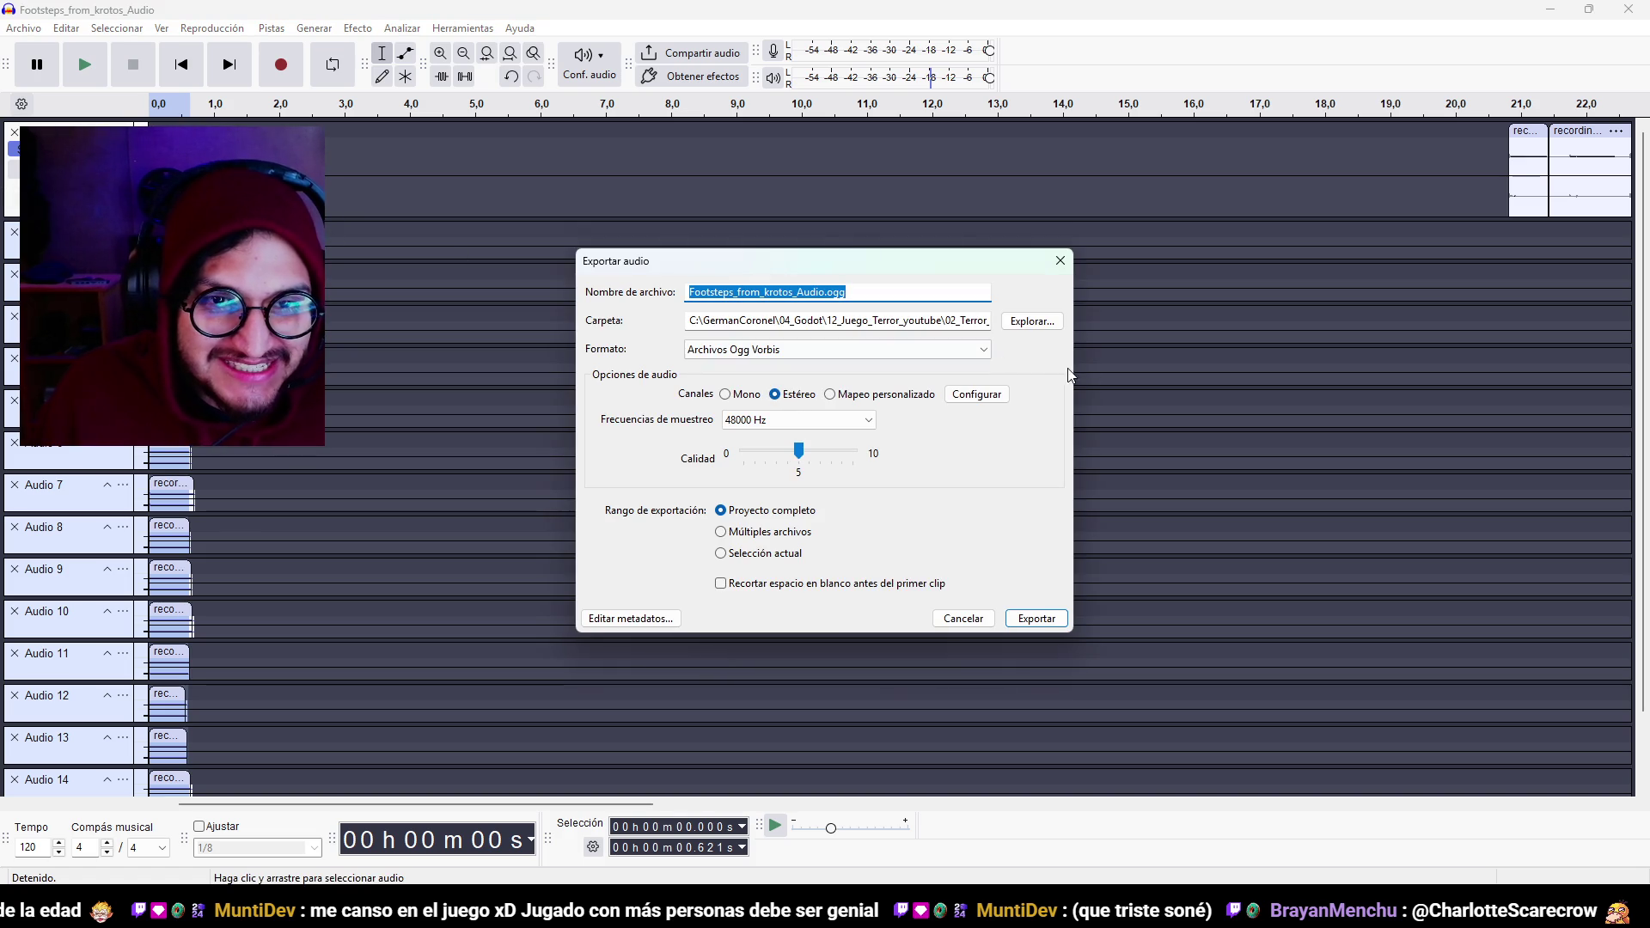
pyautogui.click(769, 532)
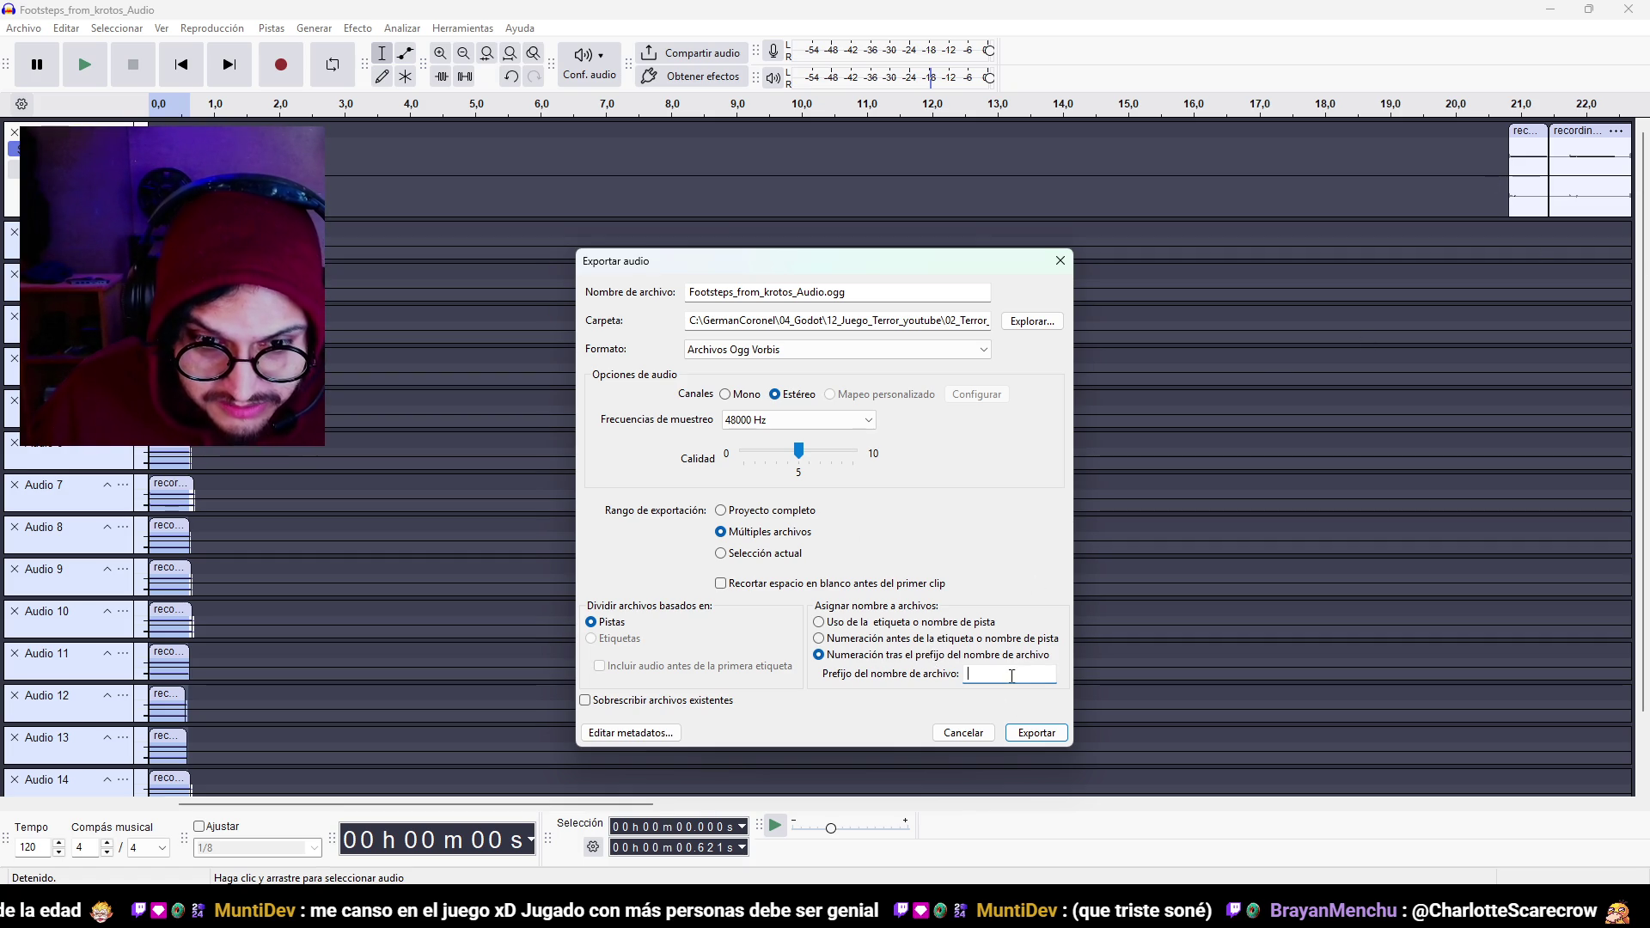
pyautogui.write('Footstep_Clean_')
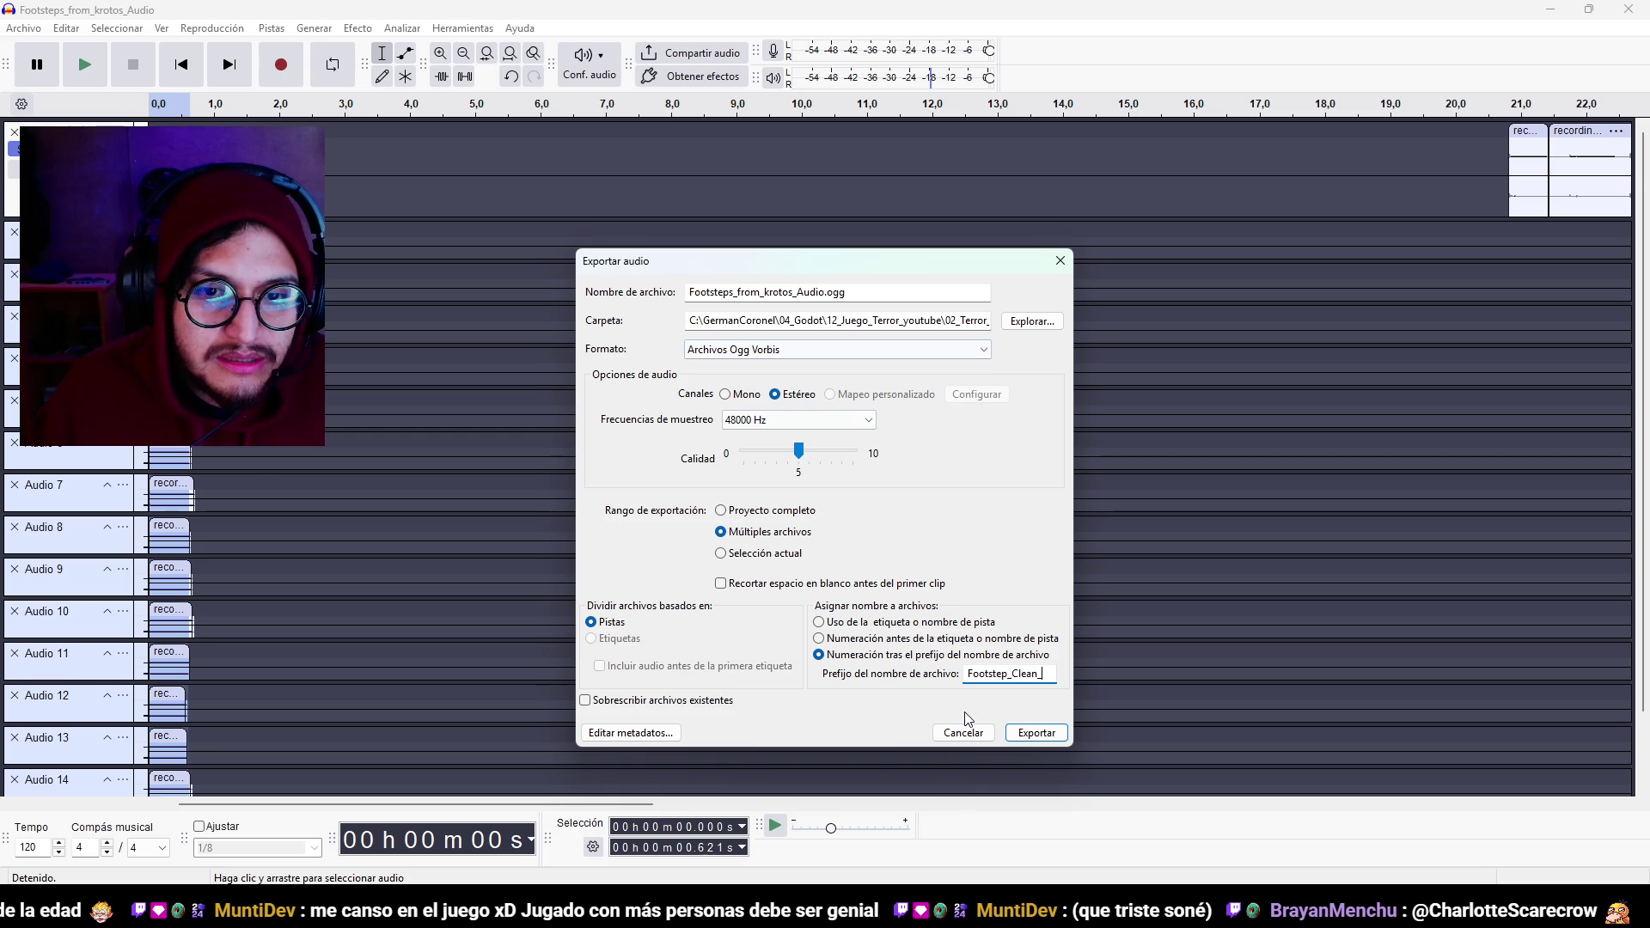
pyautogui.click(1038, 735)
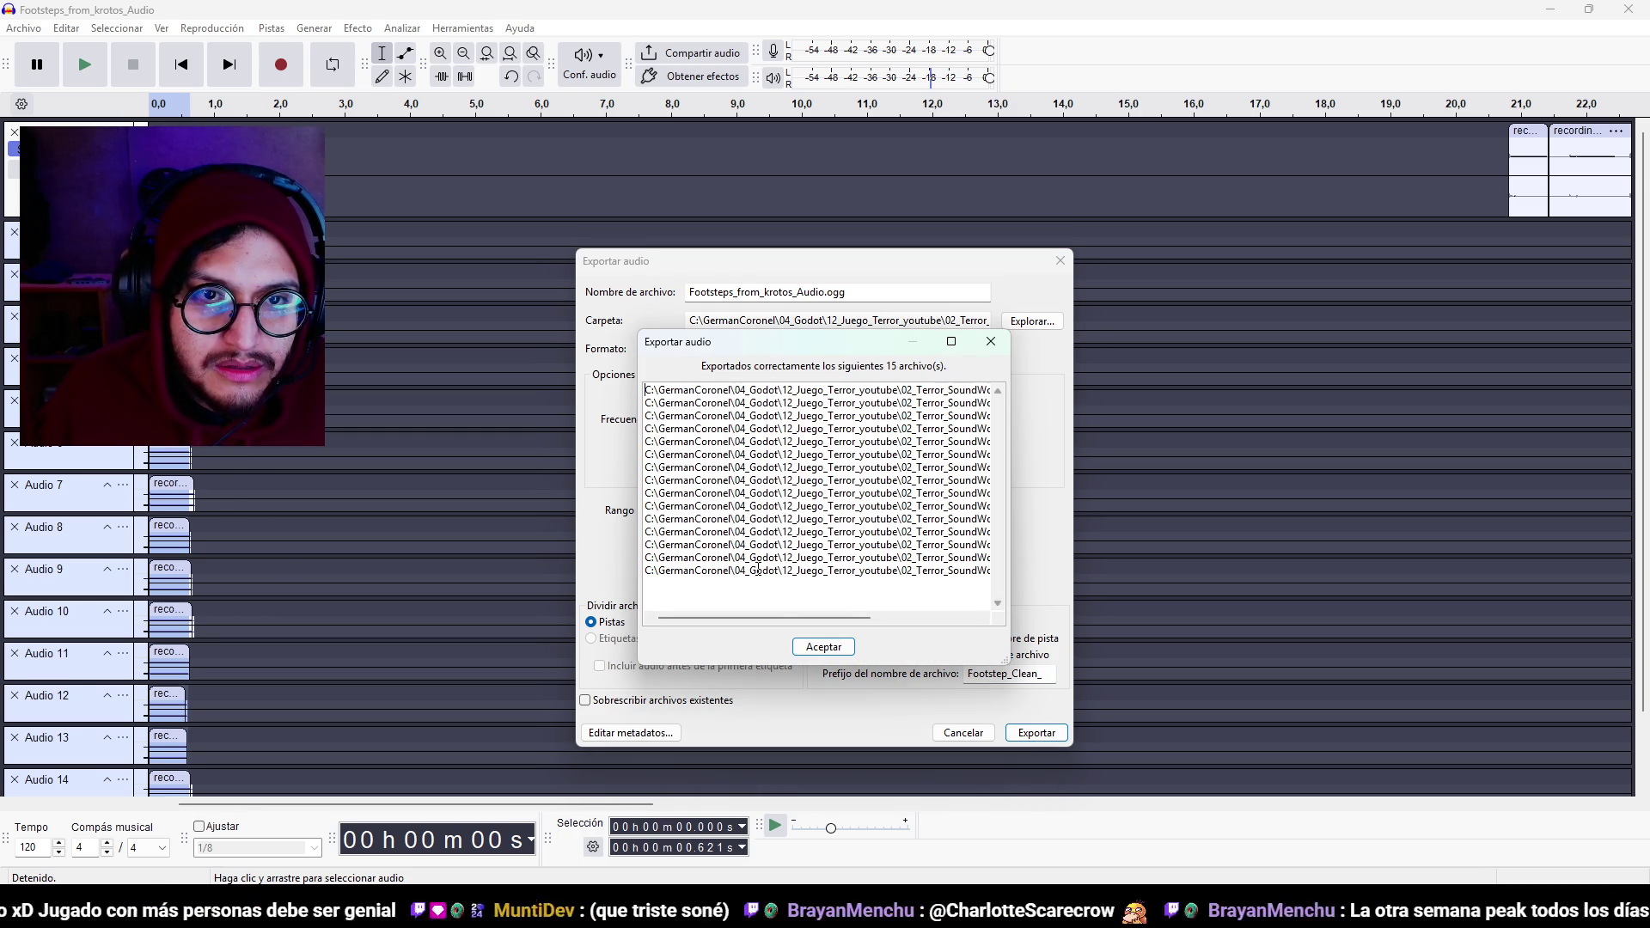
pyautogui.moveTo(777, 617); pyautogui.dragTo(918, 616)
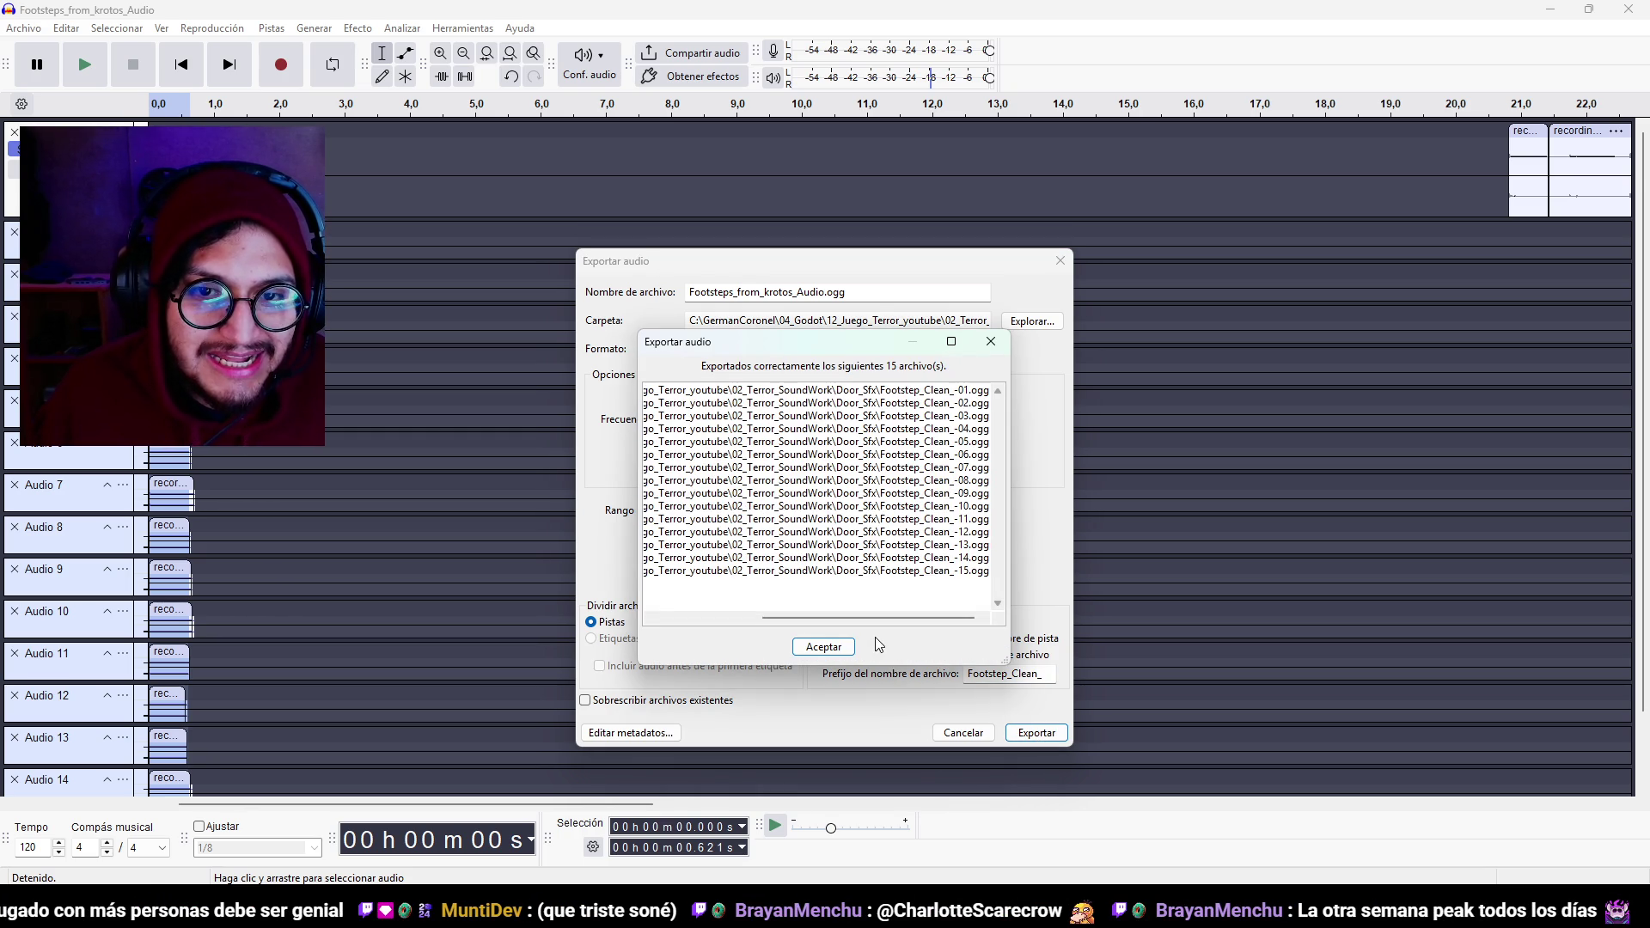
pyautogui.click(827, 647)
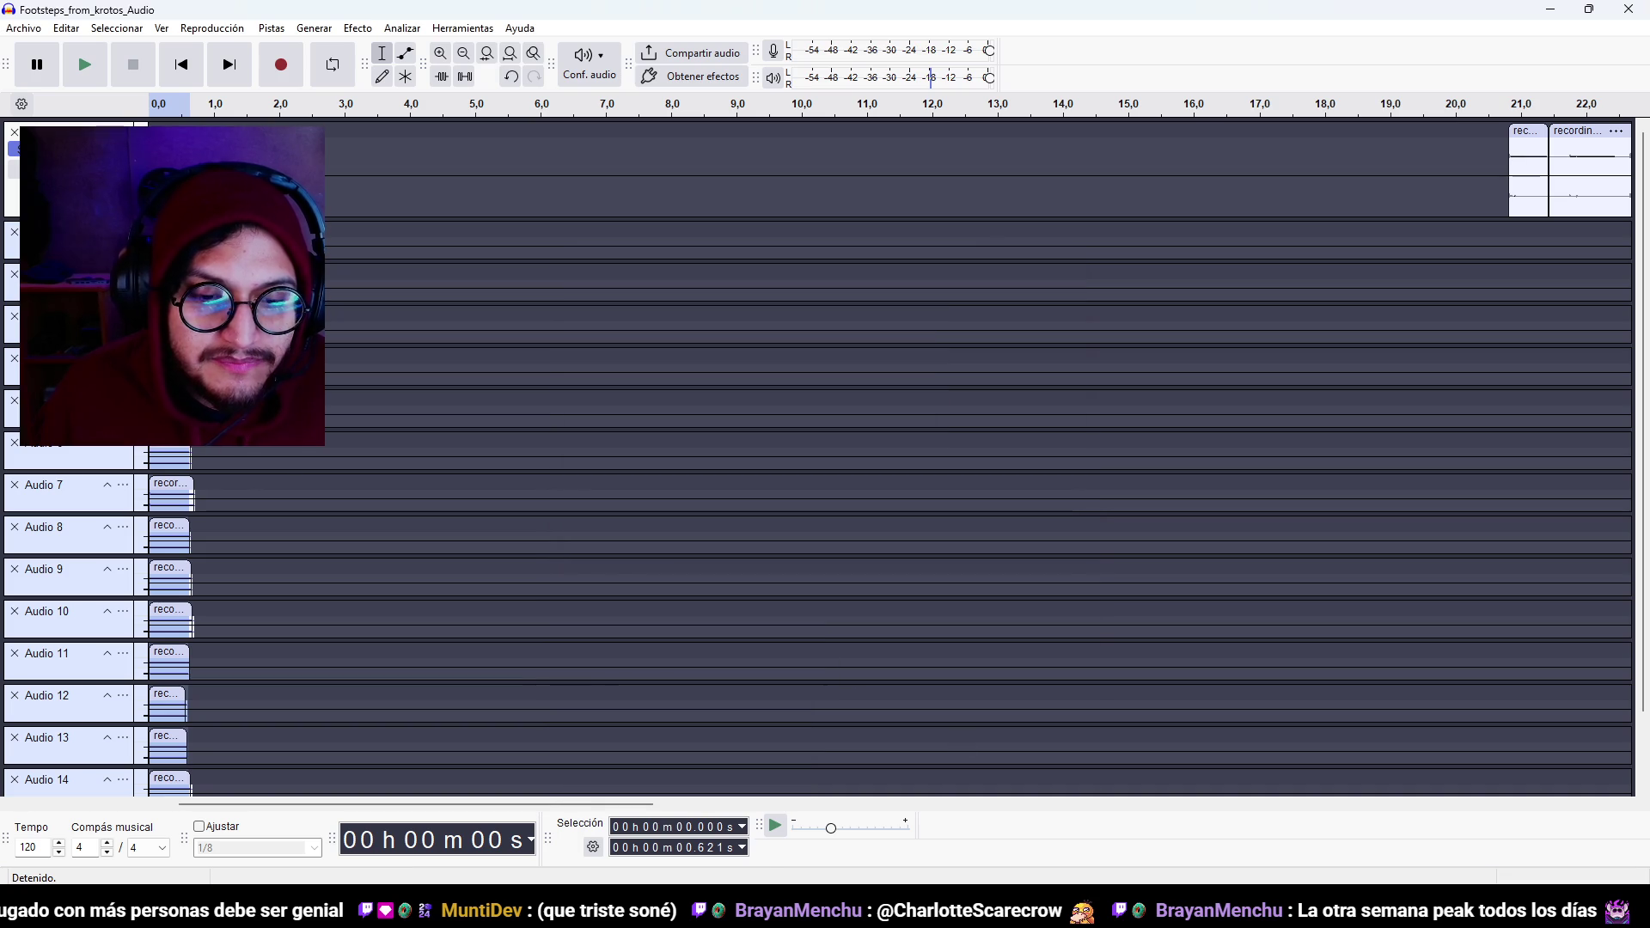
pyautogui.hotkey('alt', 'Tab')
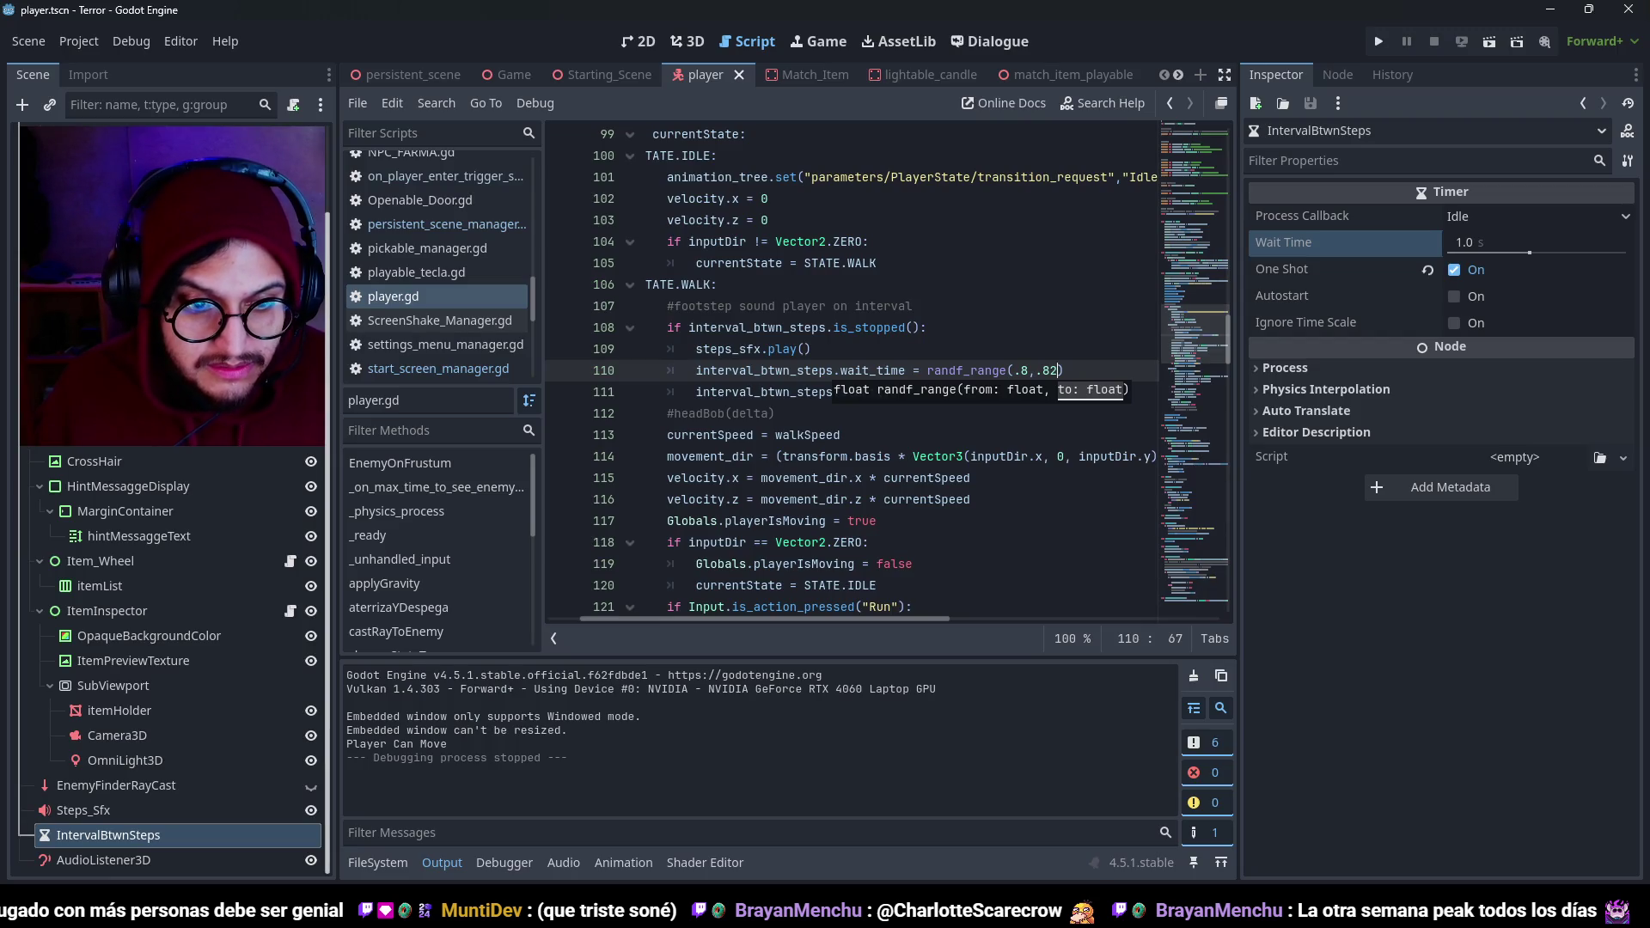
pyautogui.hotkey('alt', 'Tab')
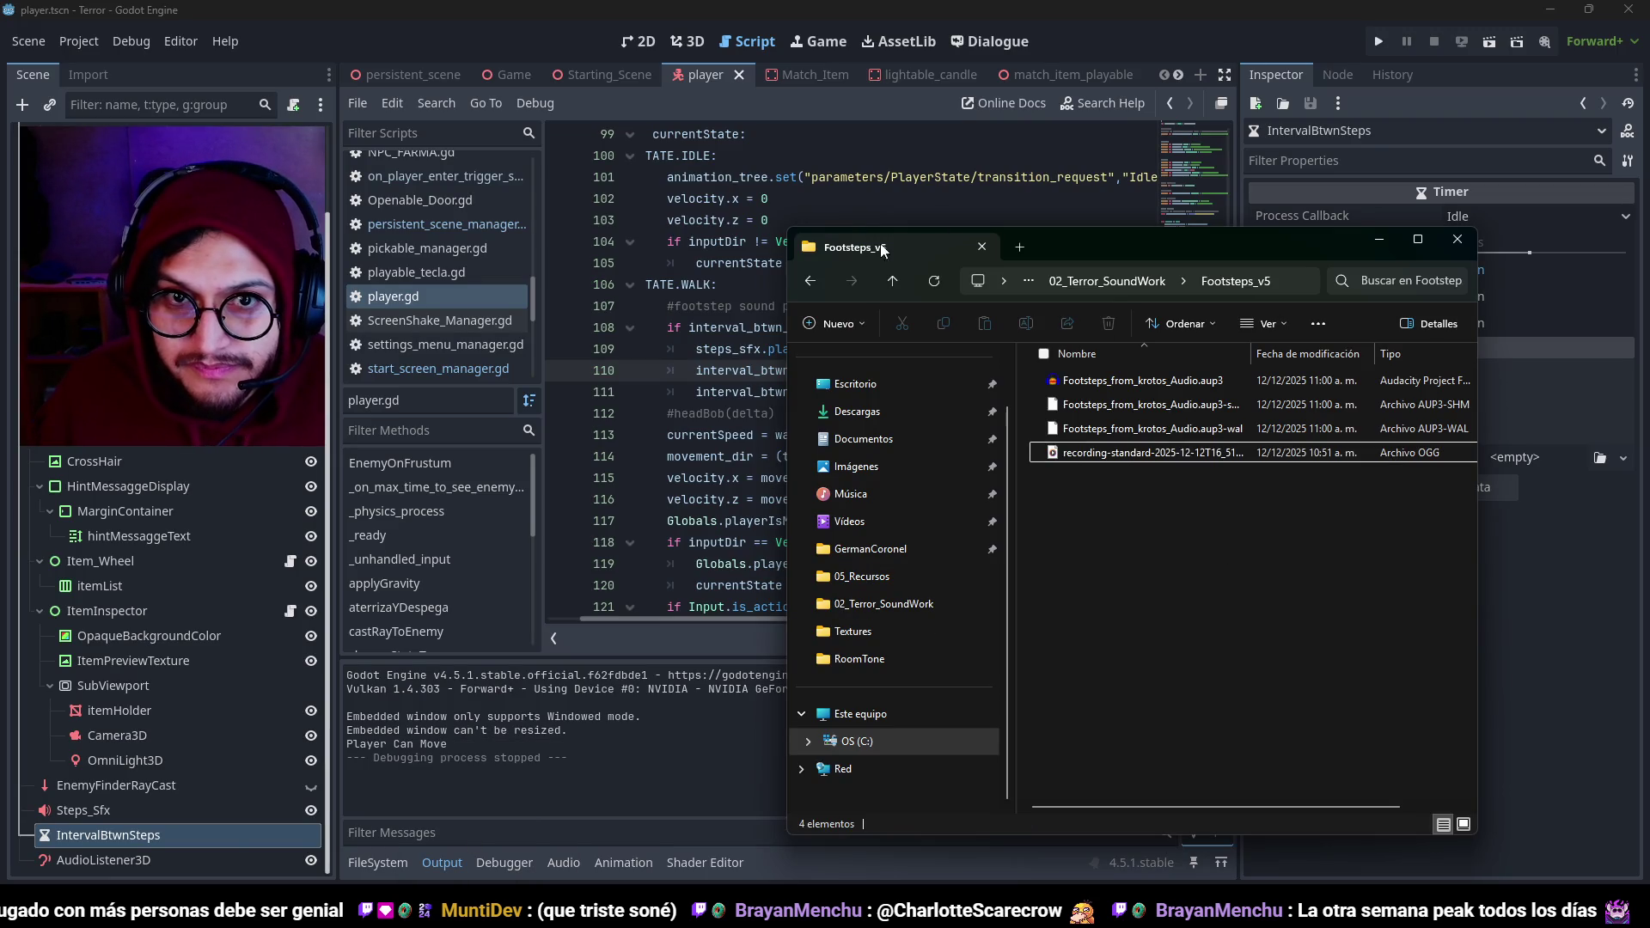
# Open Footsteps_v5 from 02_Terror_SoundWork in File Explorer and move its window up and right.
pyautogui.click(892, 280)
pyautogui.doubleClick(1137, 500)
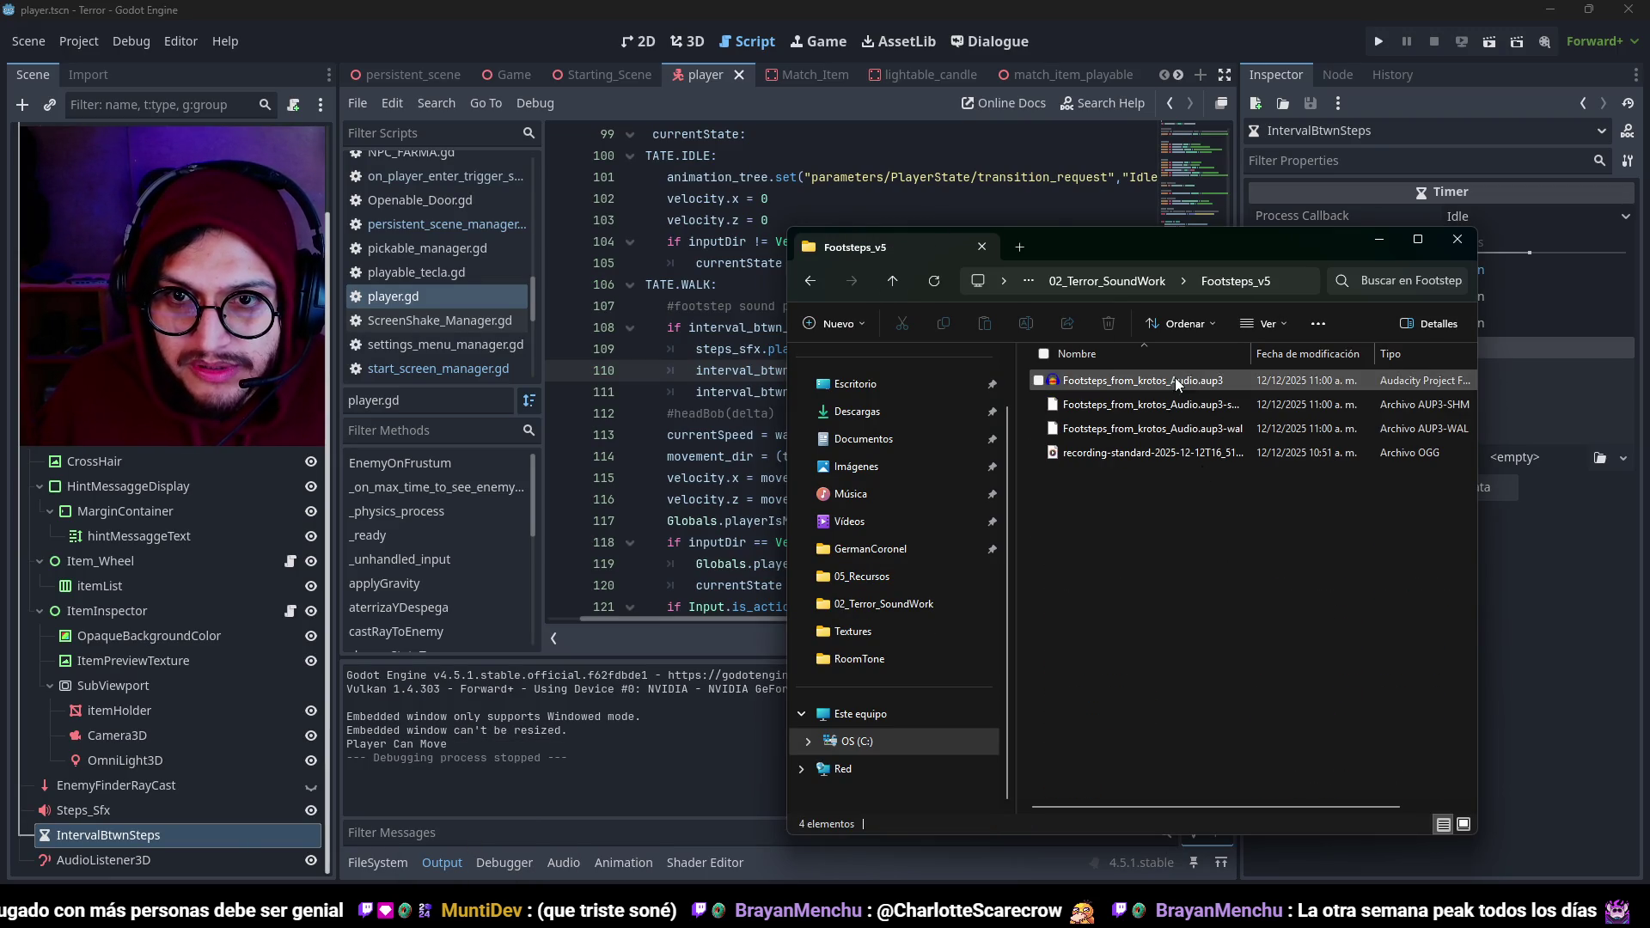
pyautogui.click(1166, 459)
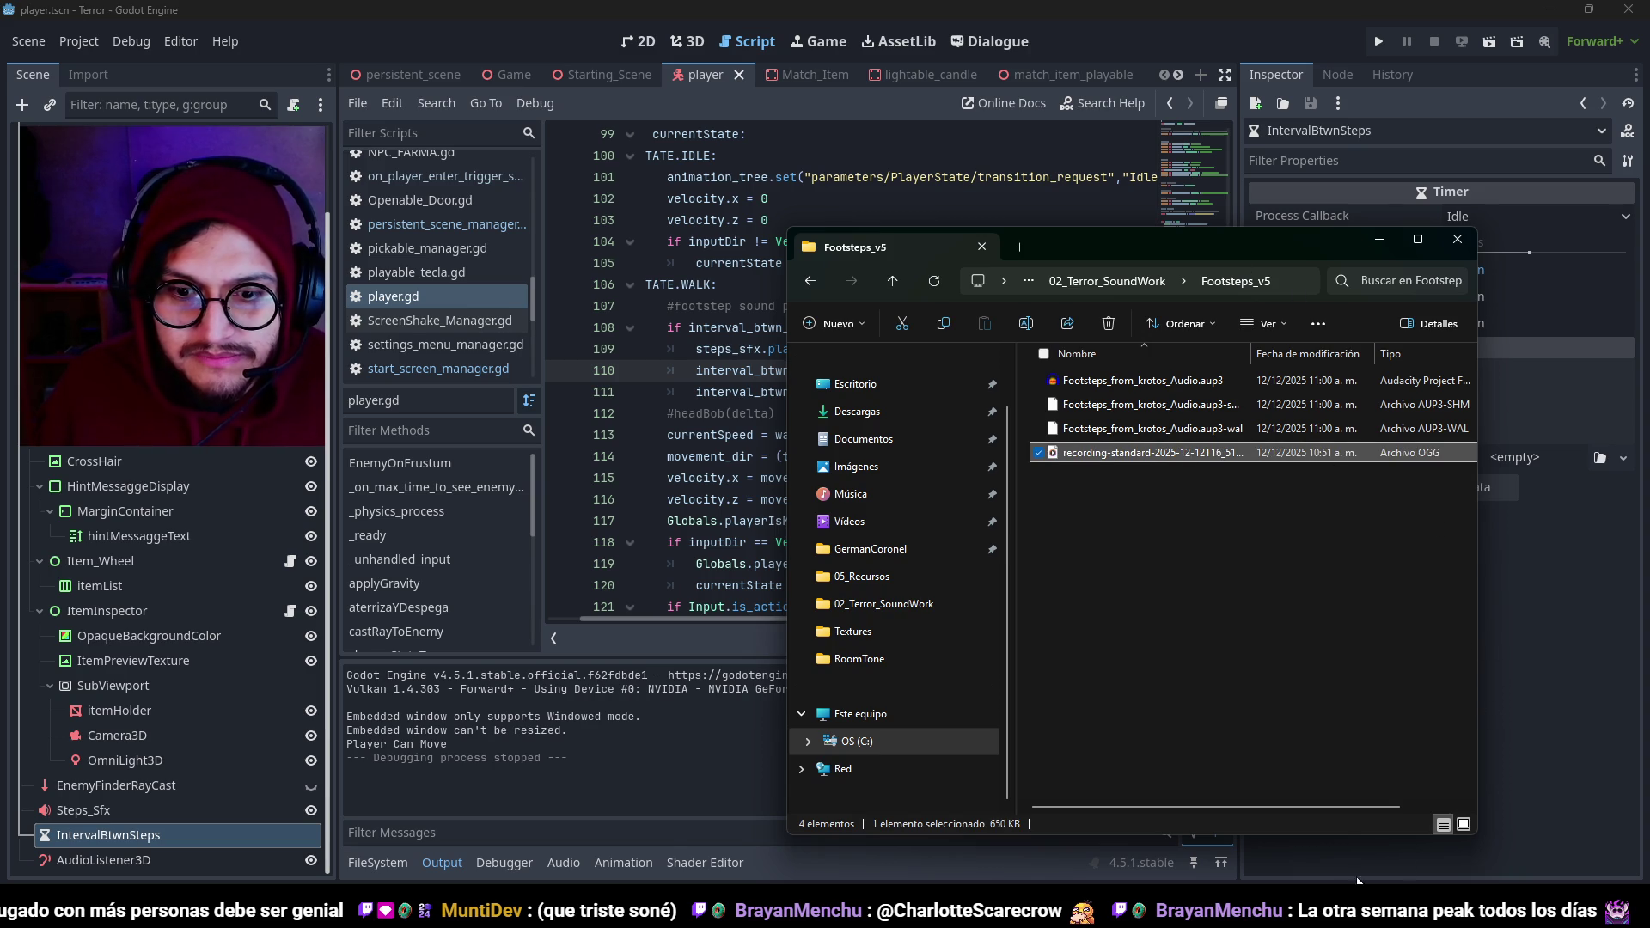
pyautogui.hotkey('alt', 'Tab')
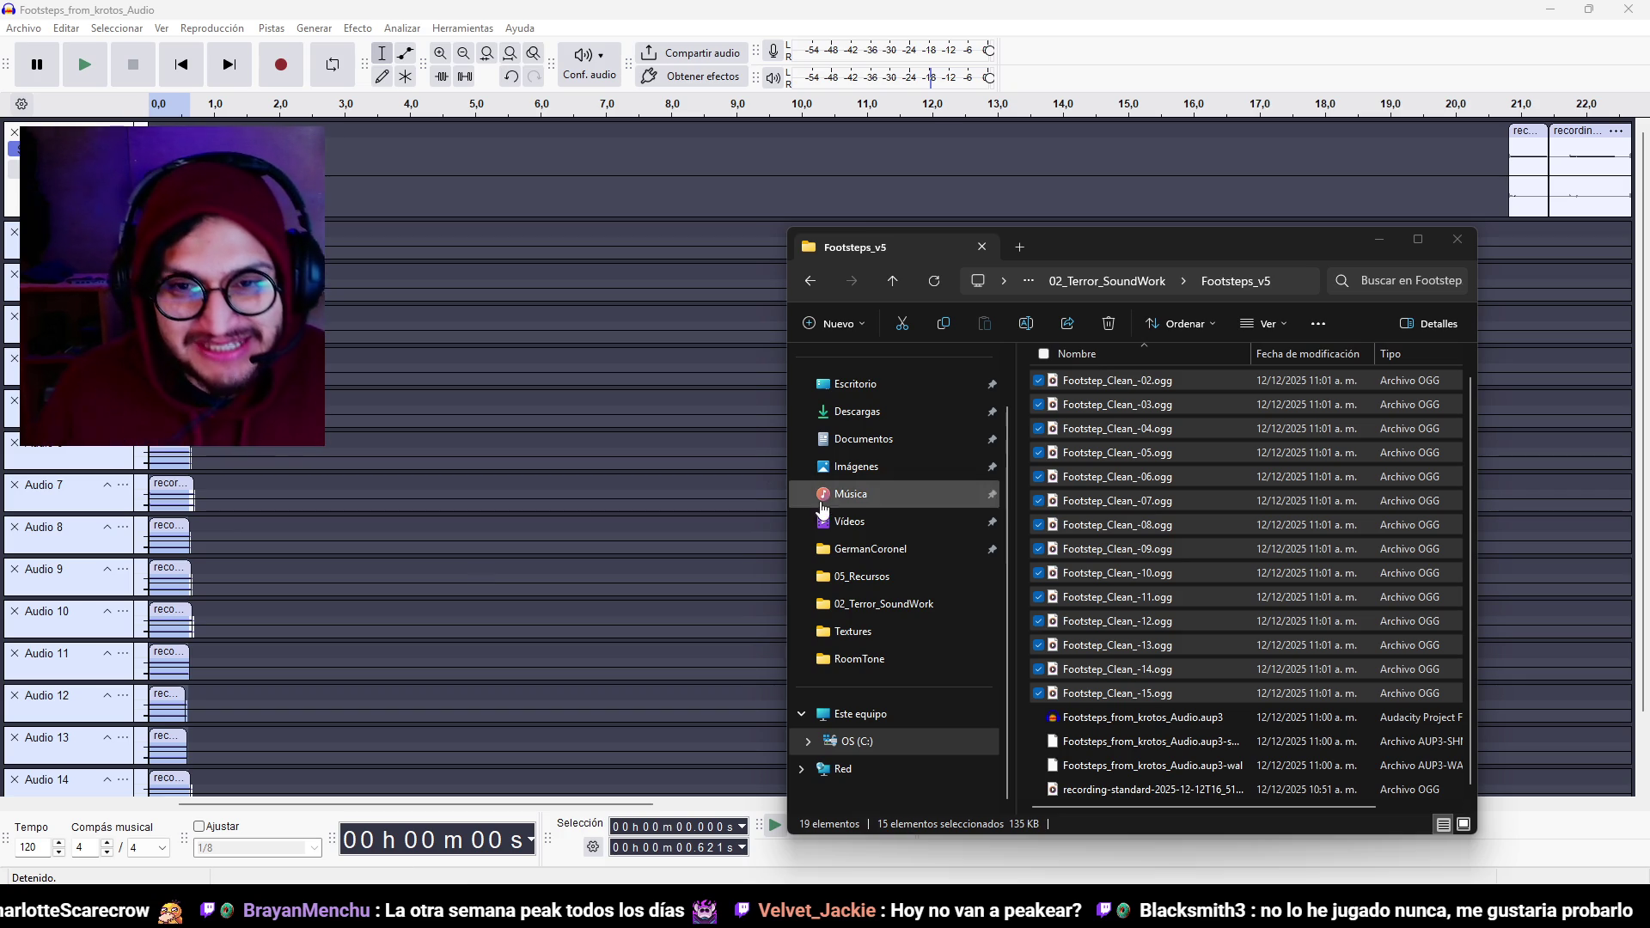
pyautogui.moveTo(1229, 245)
pyautogui.mouseDown()
pyautogui.moveTo(1145, 175)
pyautogui.moveTo(1385, 139)
pyautogui.mouseUp()
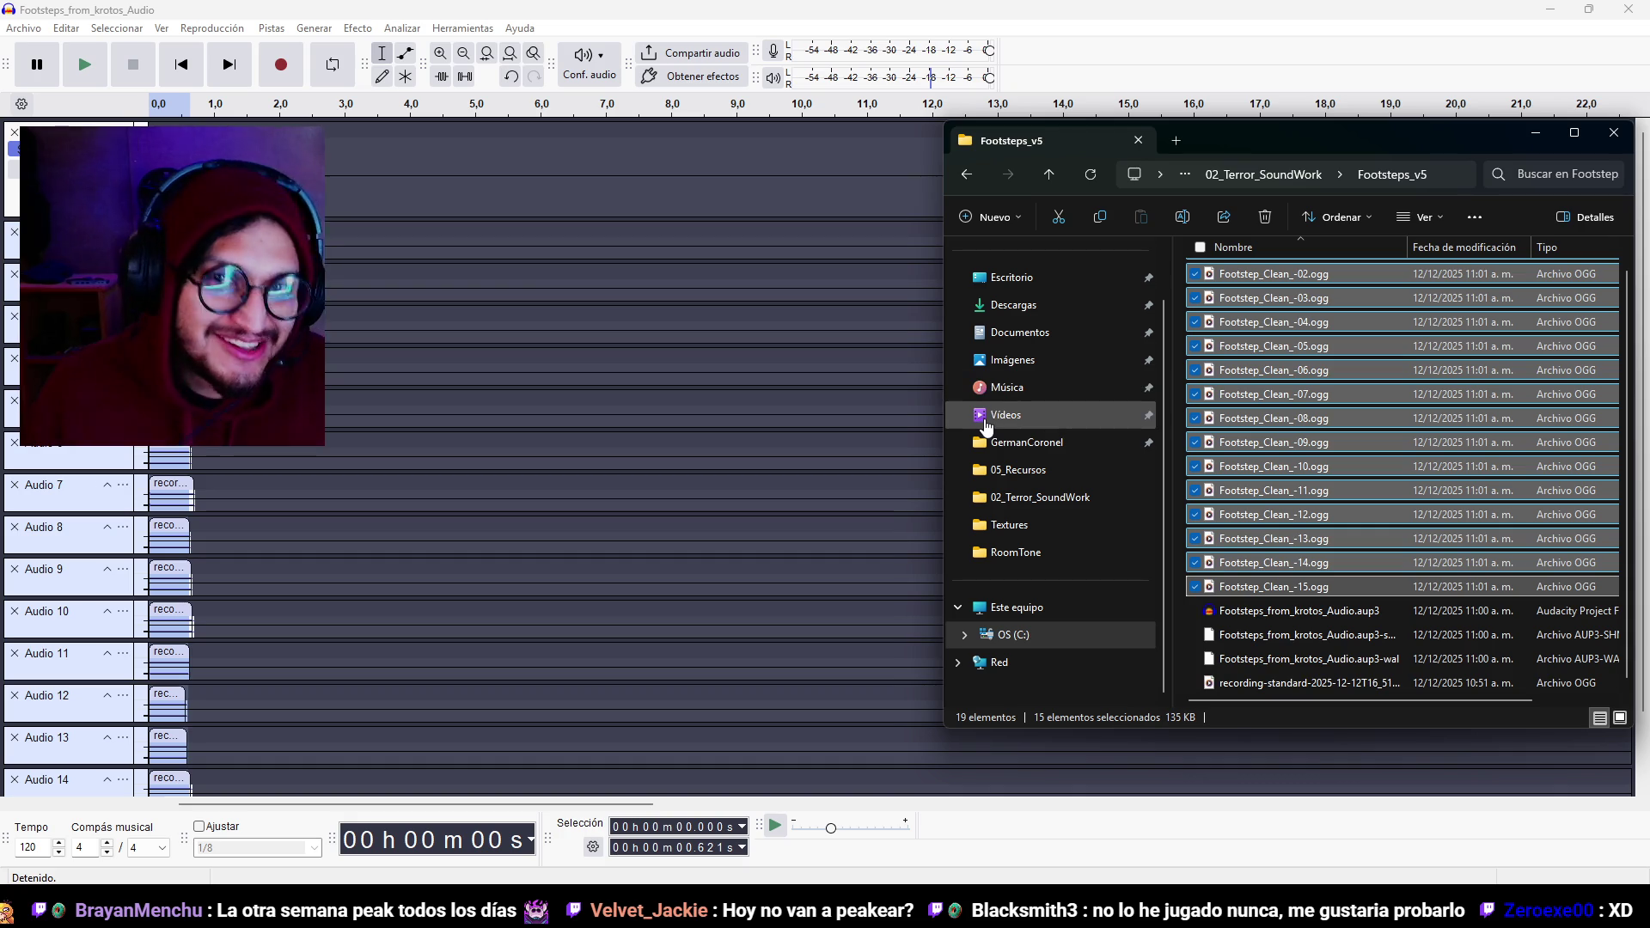
# Go back to player.gd in Godot's script editor and save the player scene with Ctrl+S.
pyautogui.click(1439, 31)
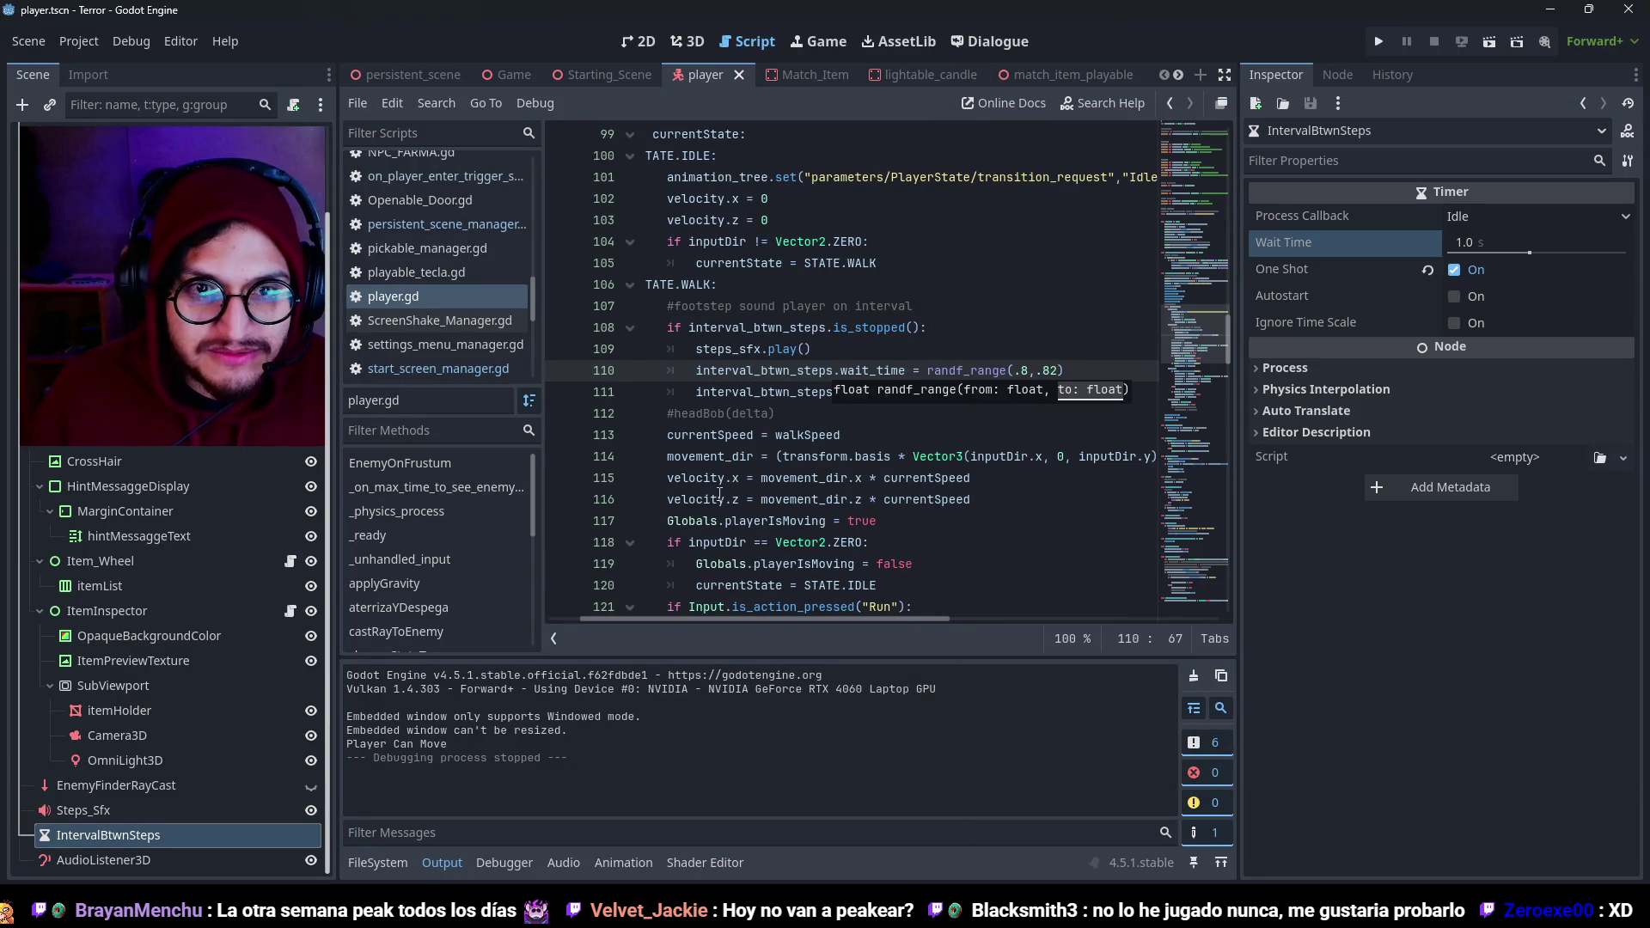
pyautogui.click(809, 242)
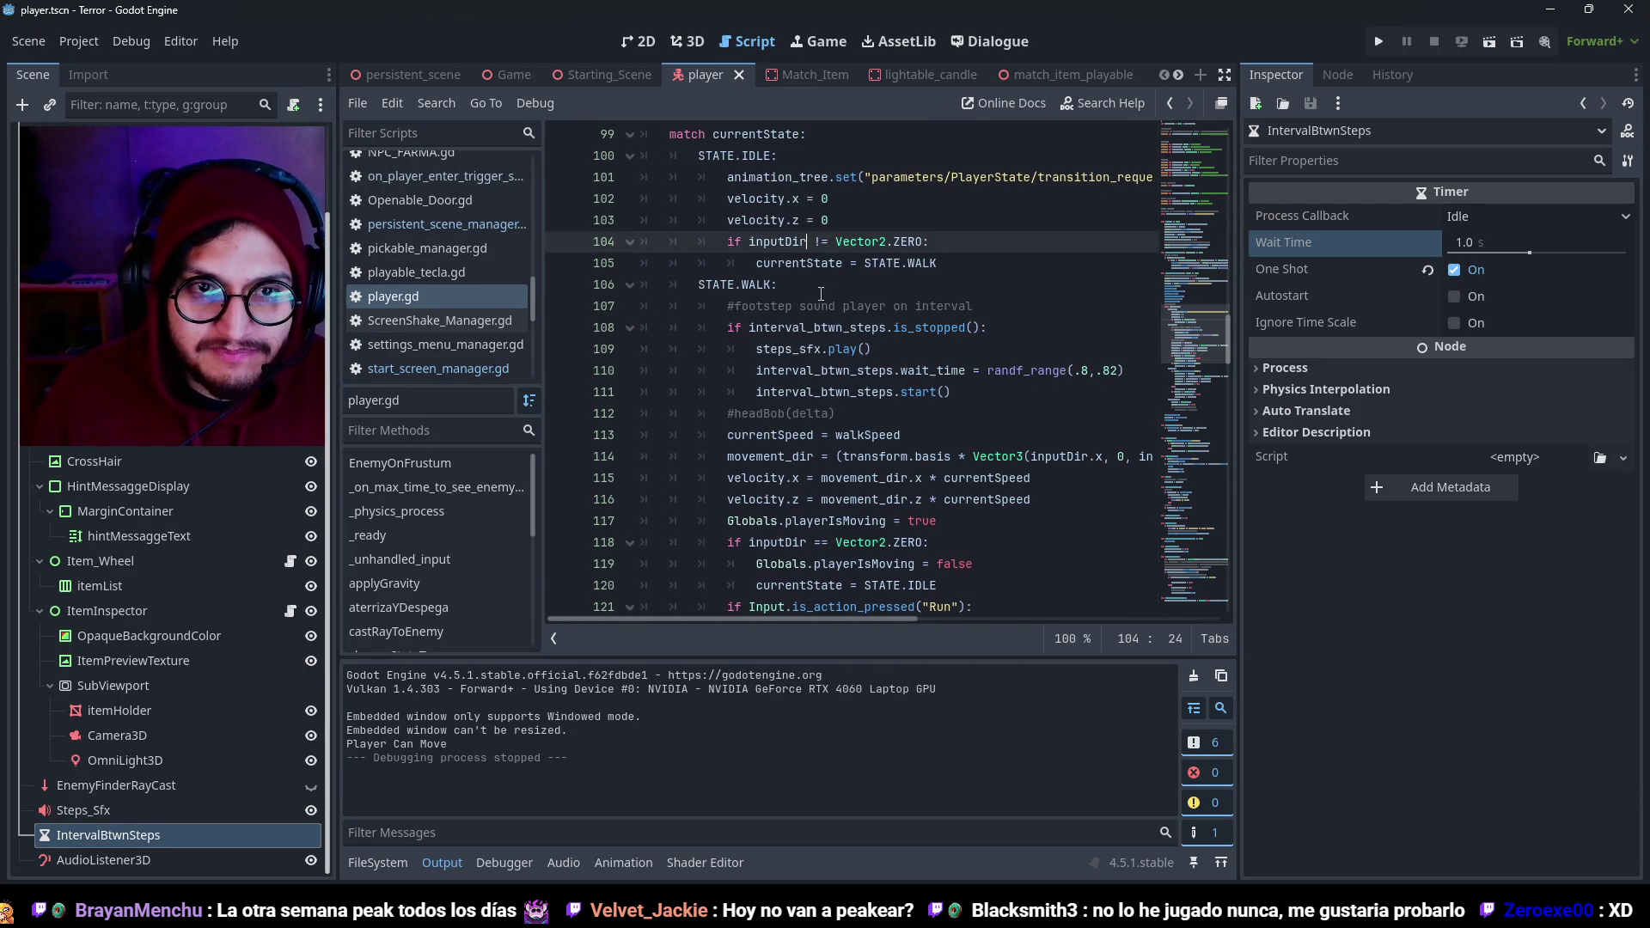
pyautogui.scroll(5, 862, 444)
pyautogui.scroll(3, 863, 444)
pyautogui.scroll(-5, 862, 444)
pyautogui.hotkey('ctrl', 's')
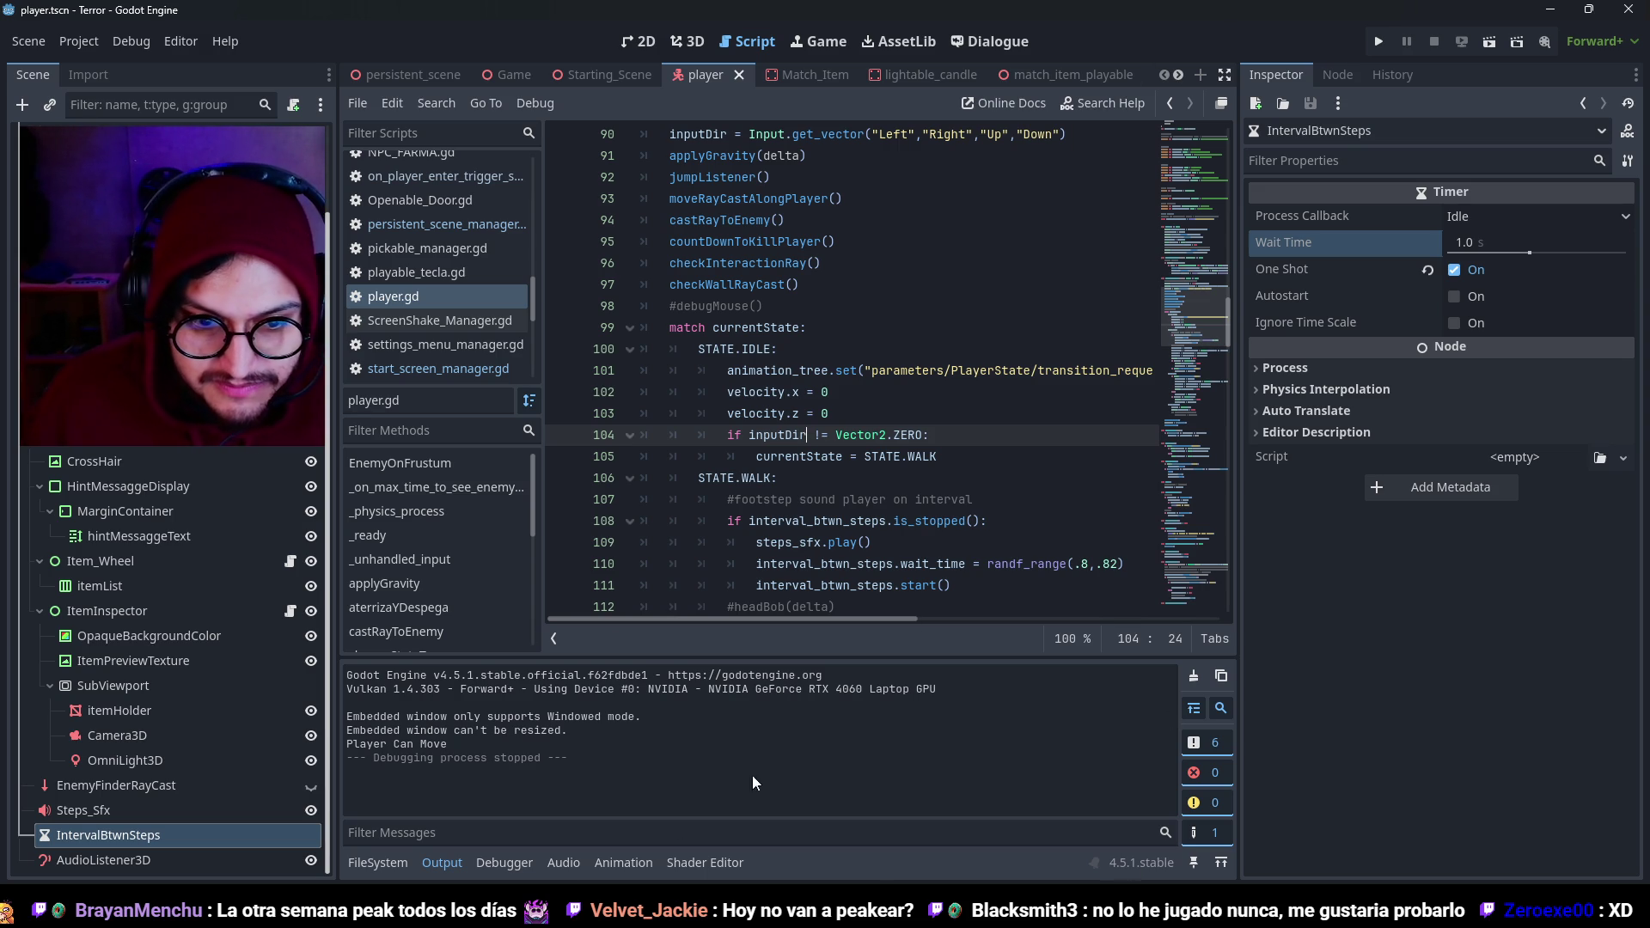
# Delete the old Footstep_1 to Footstep_6 clips from the Footstep_Sfxs folder.
pyautogui.click(376, 862)
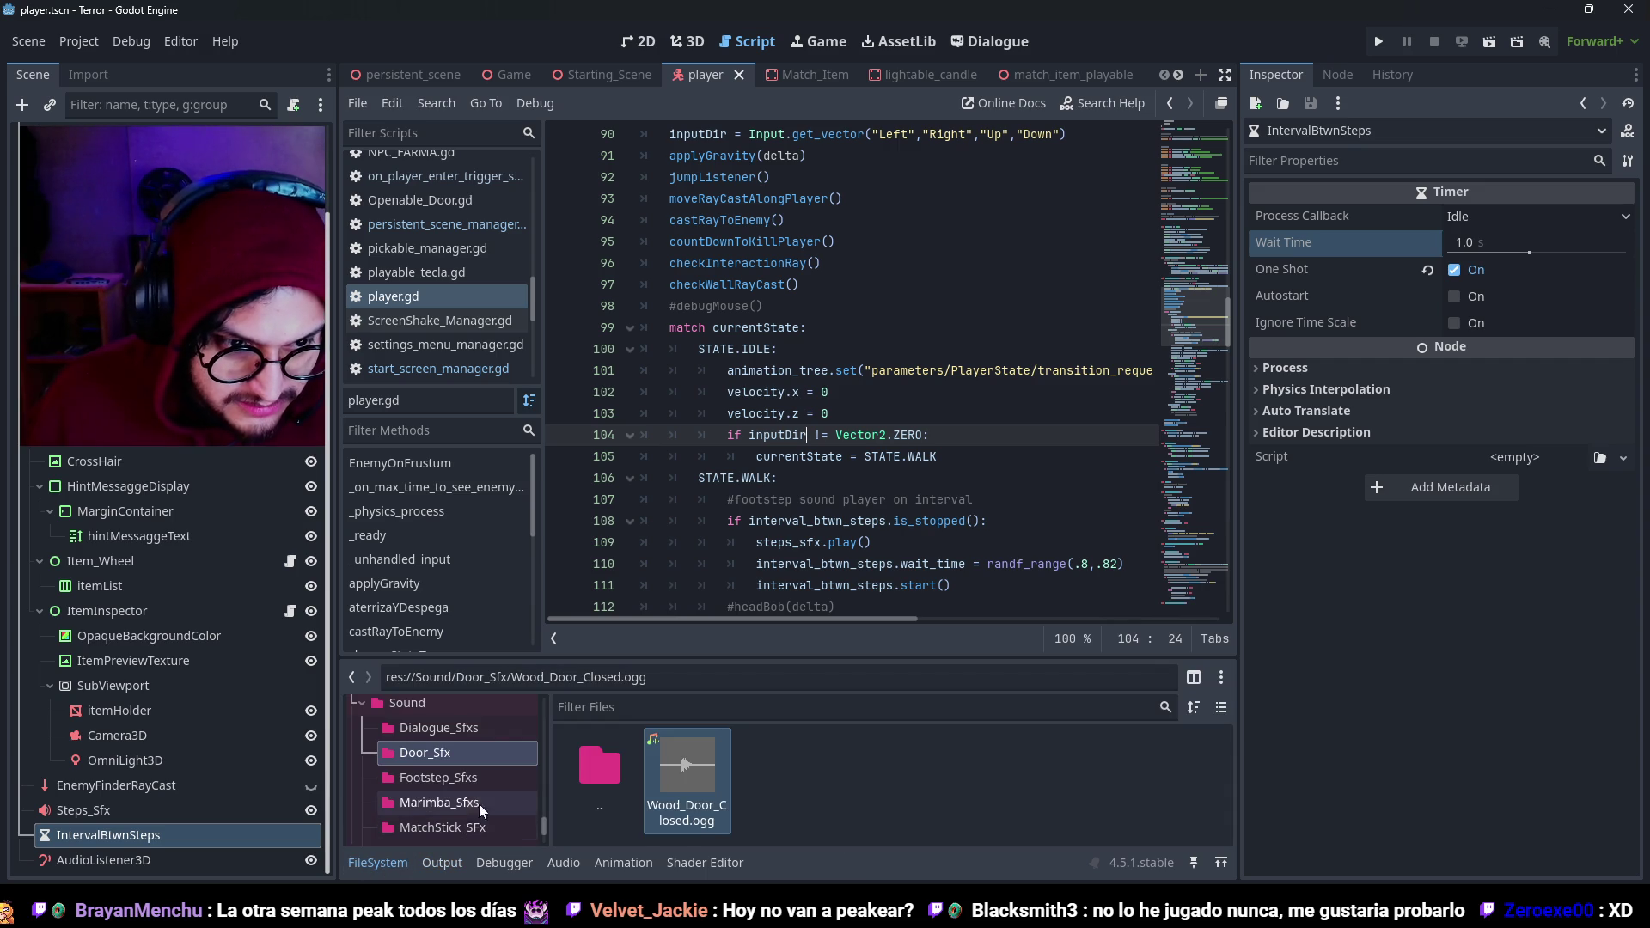
pyautogui.click(457, 782)
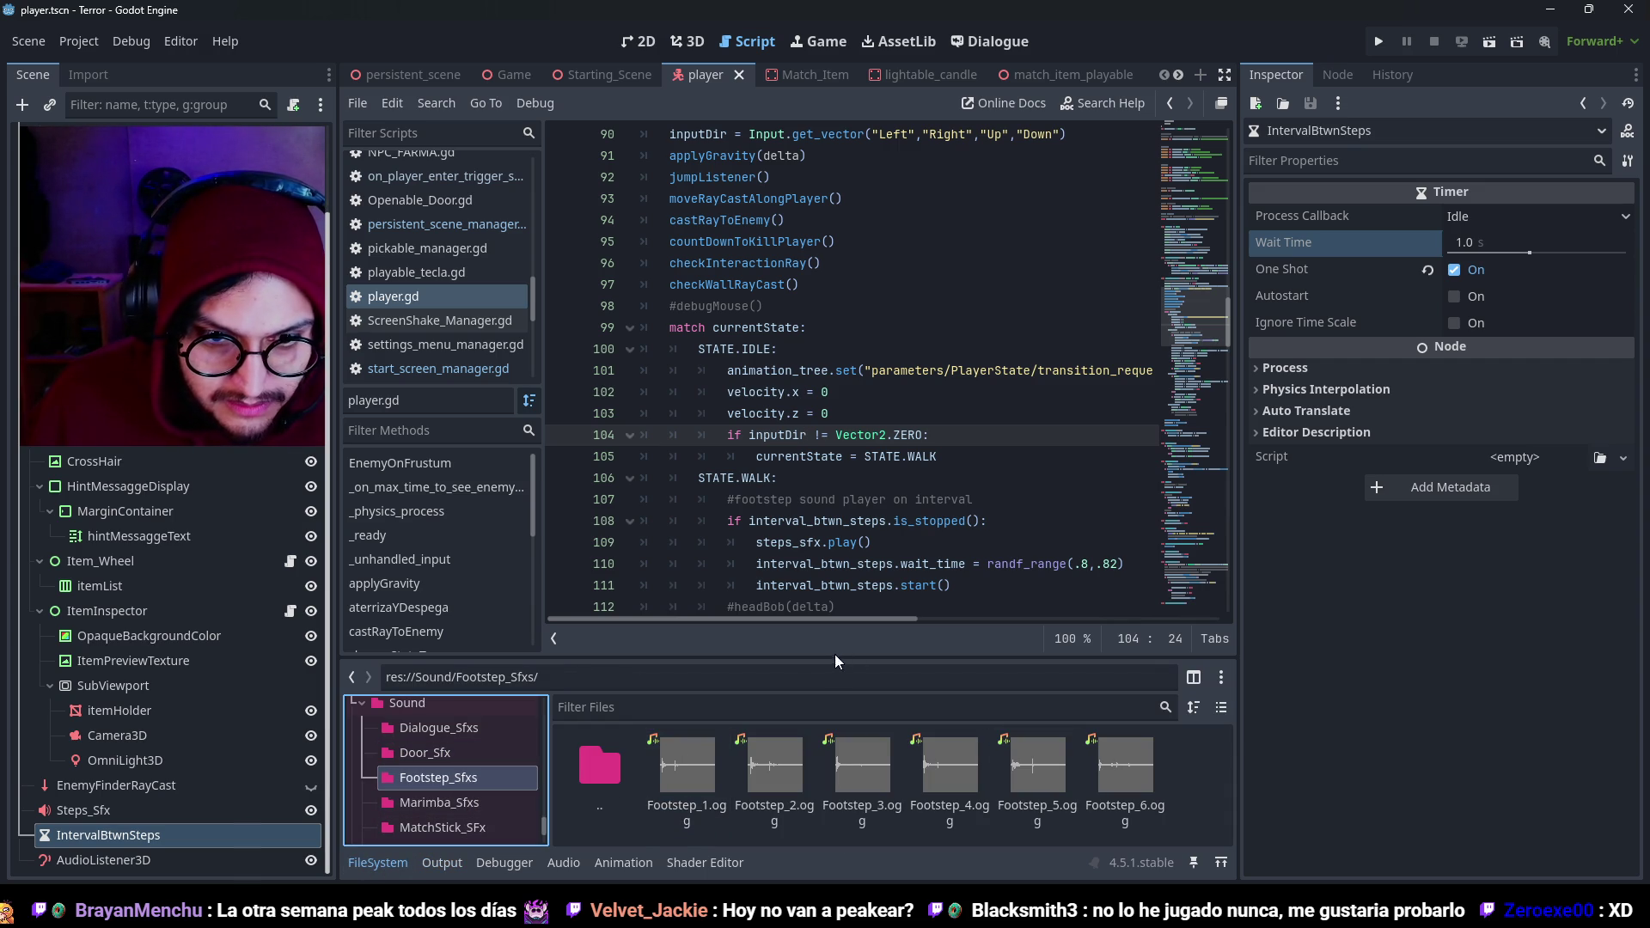
pyautogui.moveTo(824, 658); pyautogui.dragTo(821, 410)
pyautogui.click(687, 524)
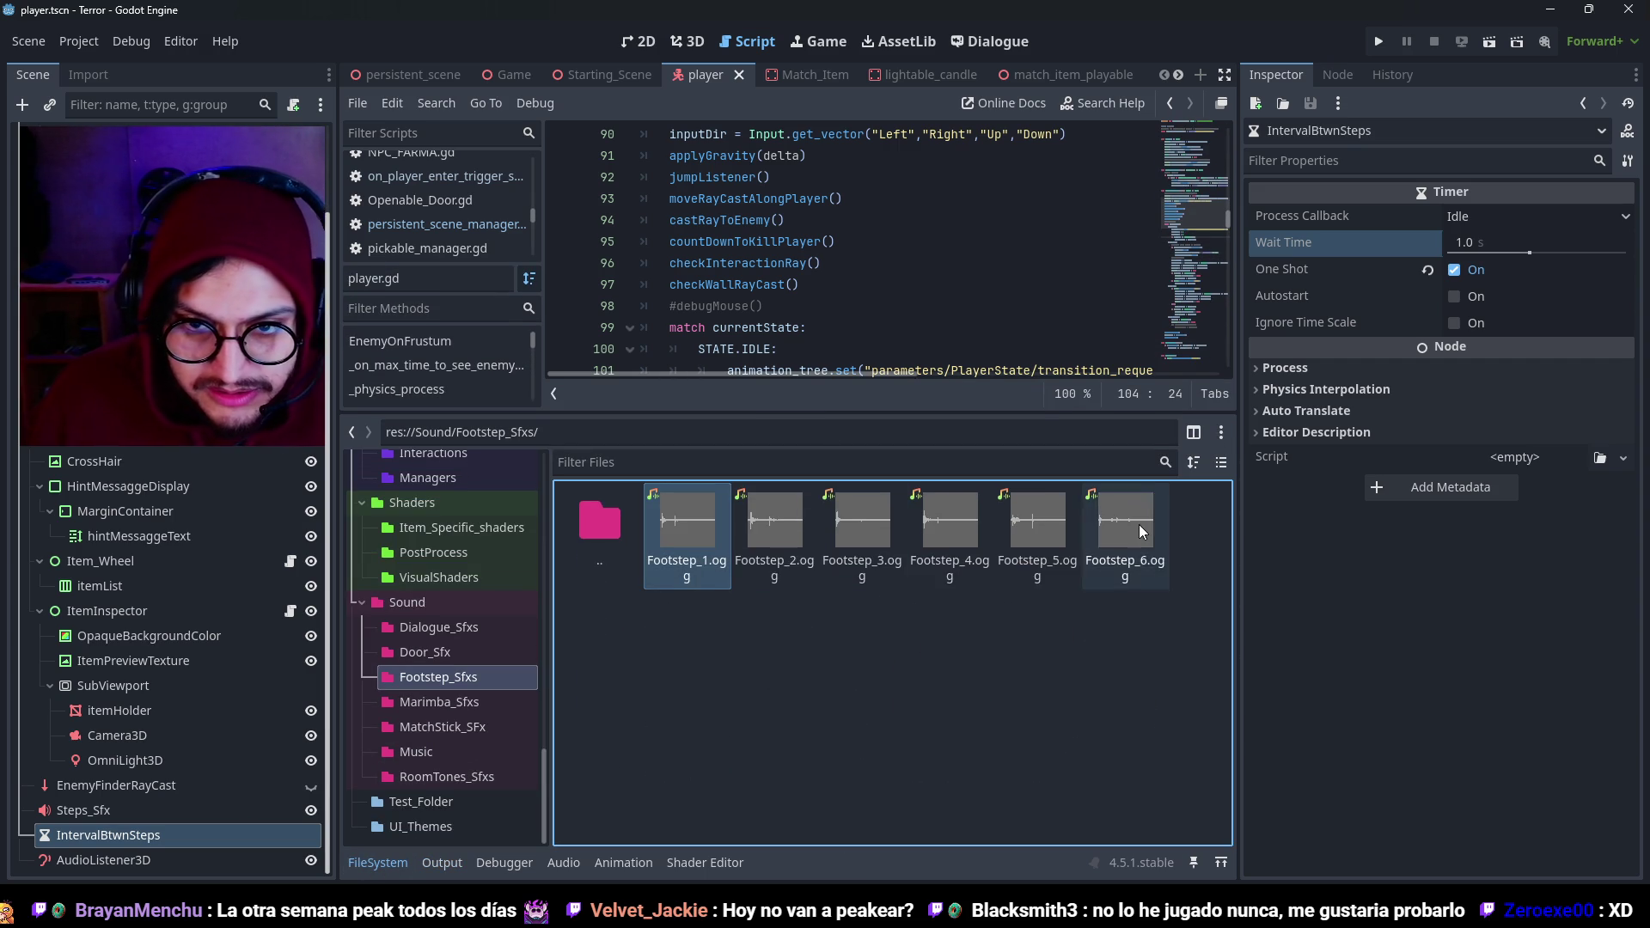
pyautogui.keyDown('shift'); pyautogui.click(1138, 524); pyautogui.keyUp('shift')
pyautogui.press('Delete')
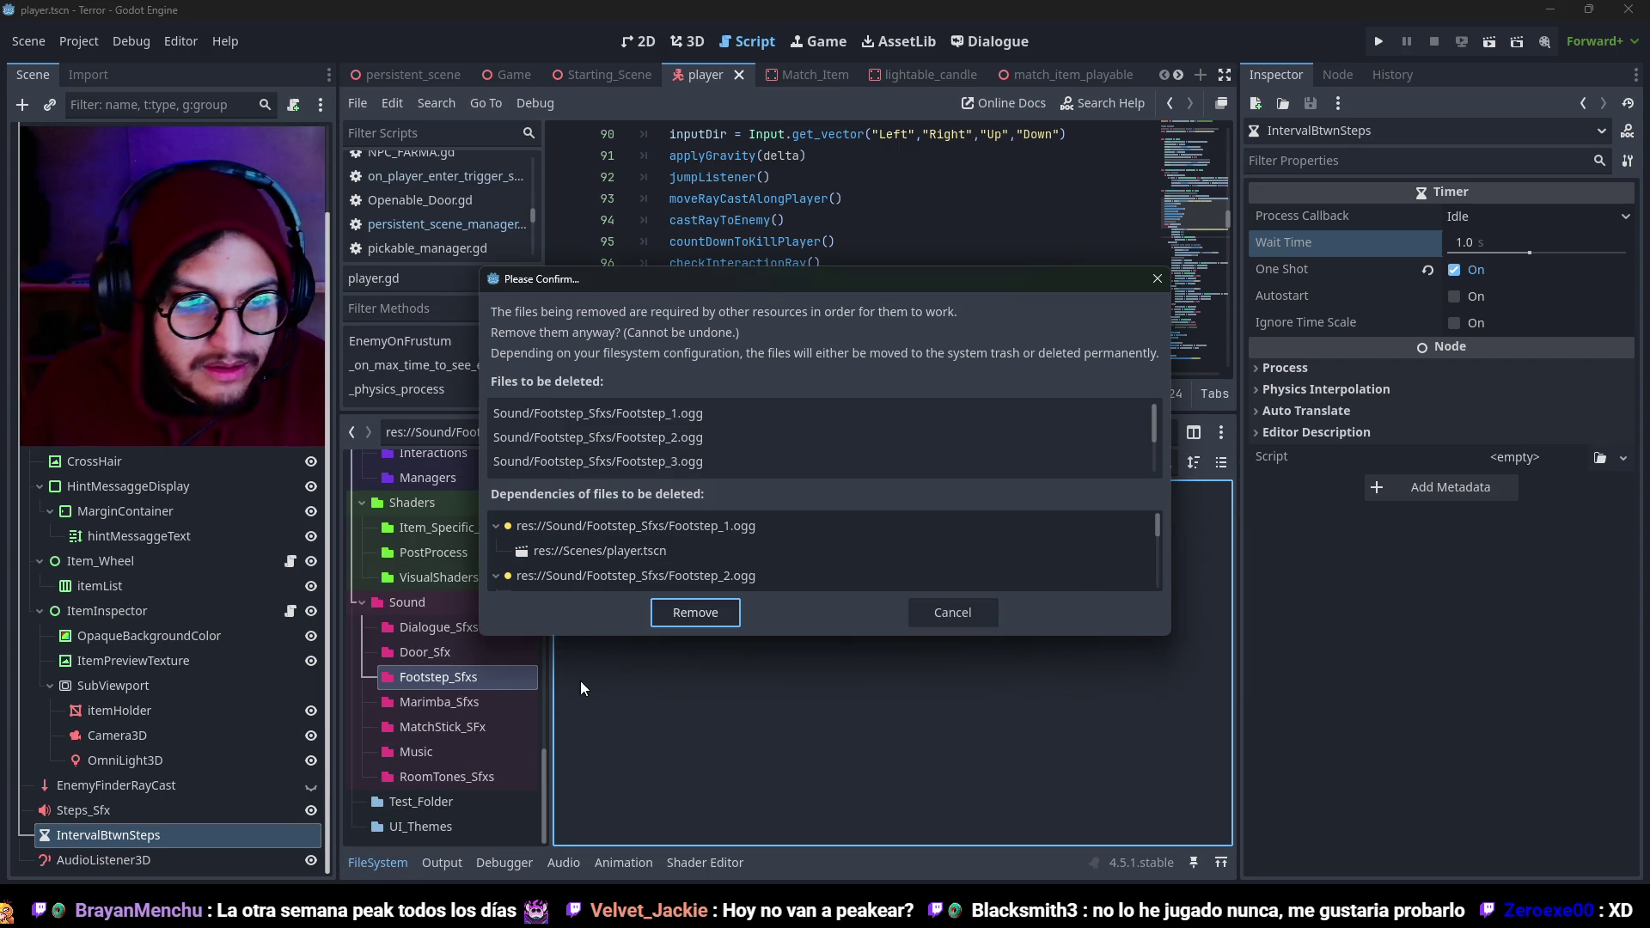
pyautogui.press('Return')
# Play Footstep_Clean_-01, -02 and -15 in the Footsteps_v5 folder to check them.
pyautogui.click(457, 676)
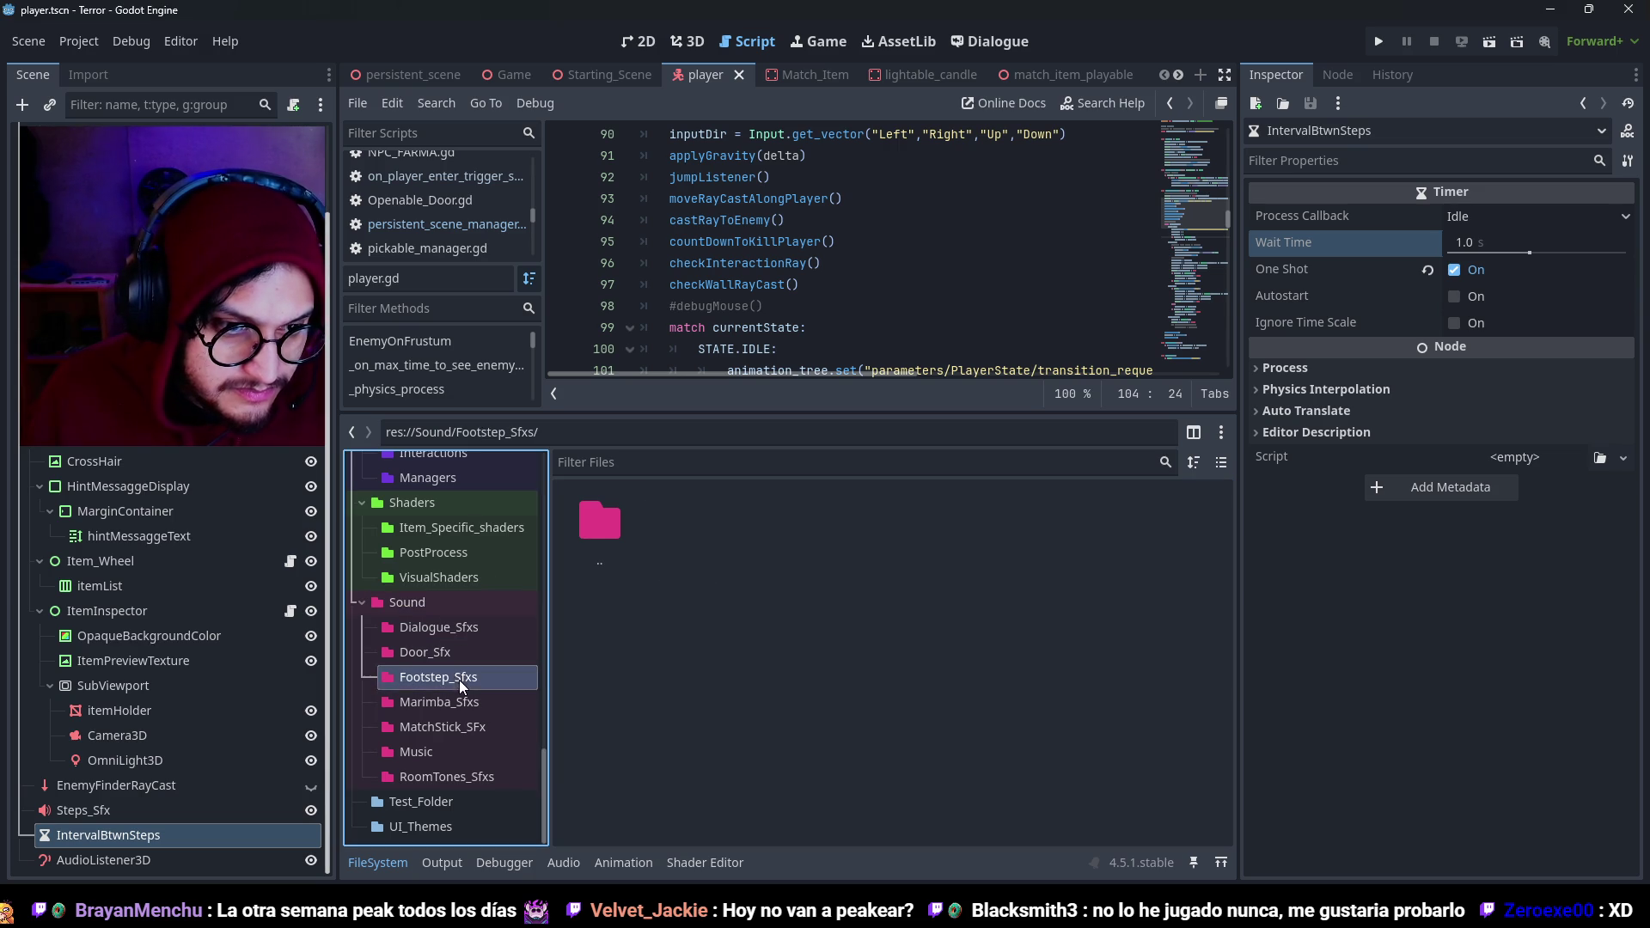
pyautogui.moveTo(524, 916)
pyautogui.click(474, 817)
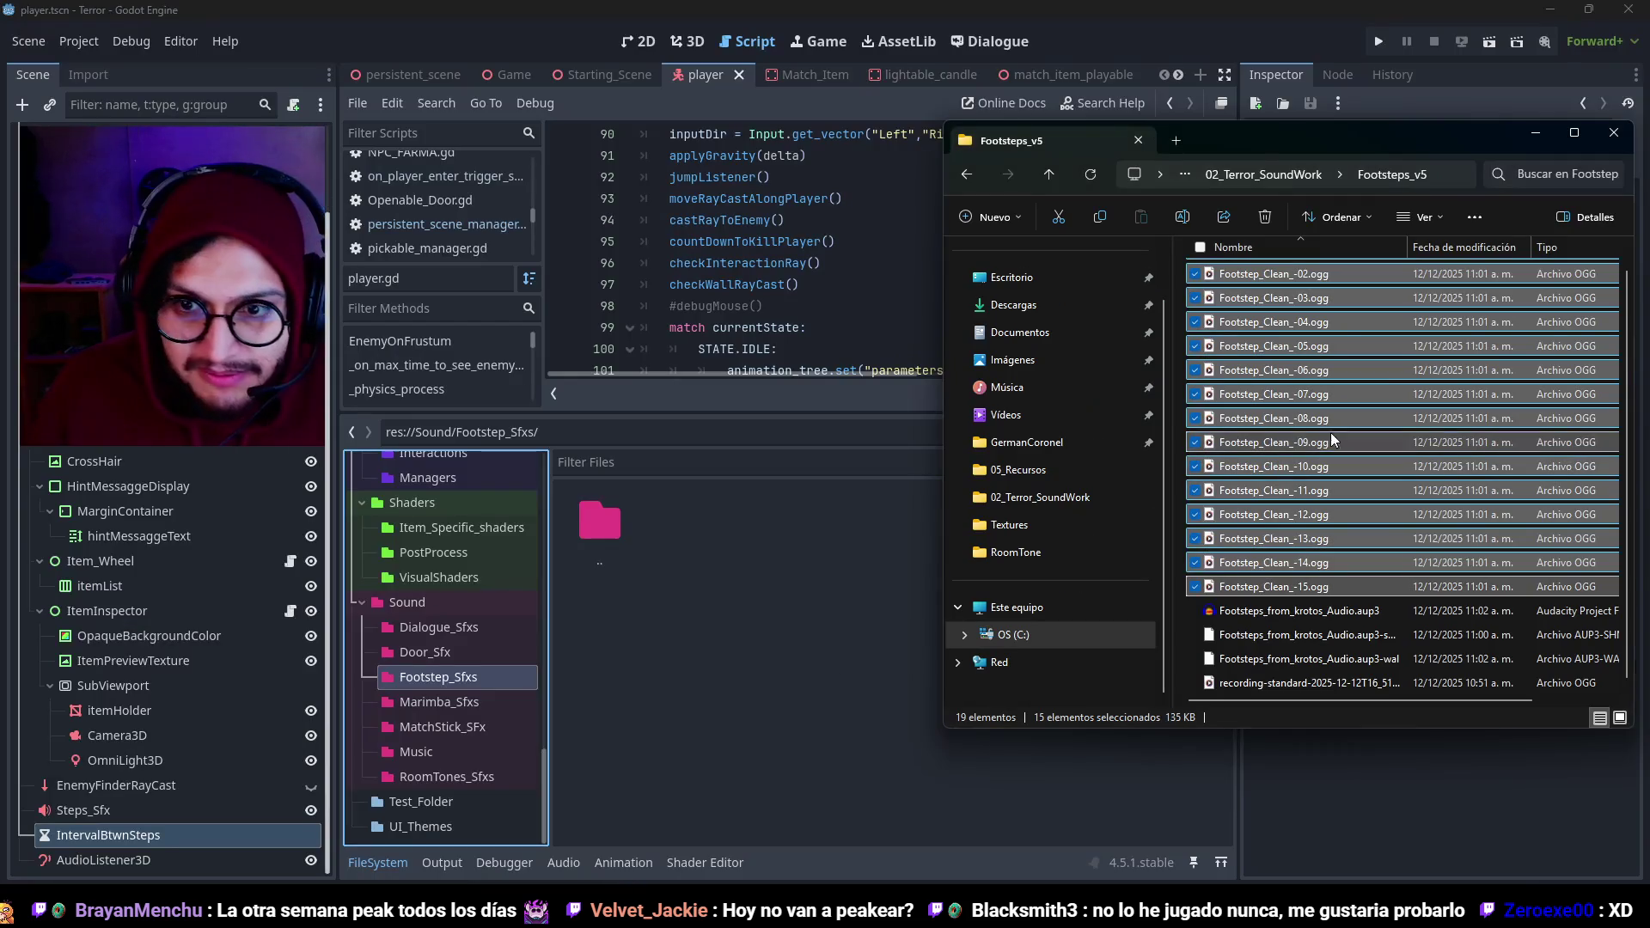
pyautogui.moveTo(1262, 275)
pyautogui.mouseDown()
pyautogui.moveTo(1234, 416)
pyautogui.moveTo(1263, 405)
pyautogui.mouseUp()
pyautogui.scroll(1, 1311, 396)
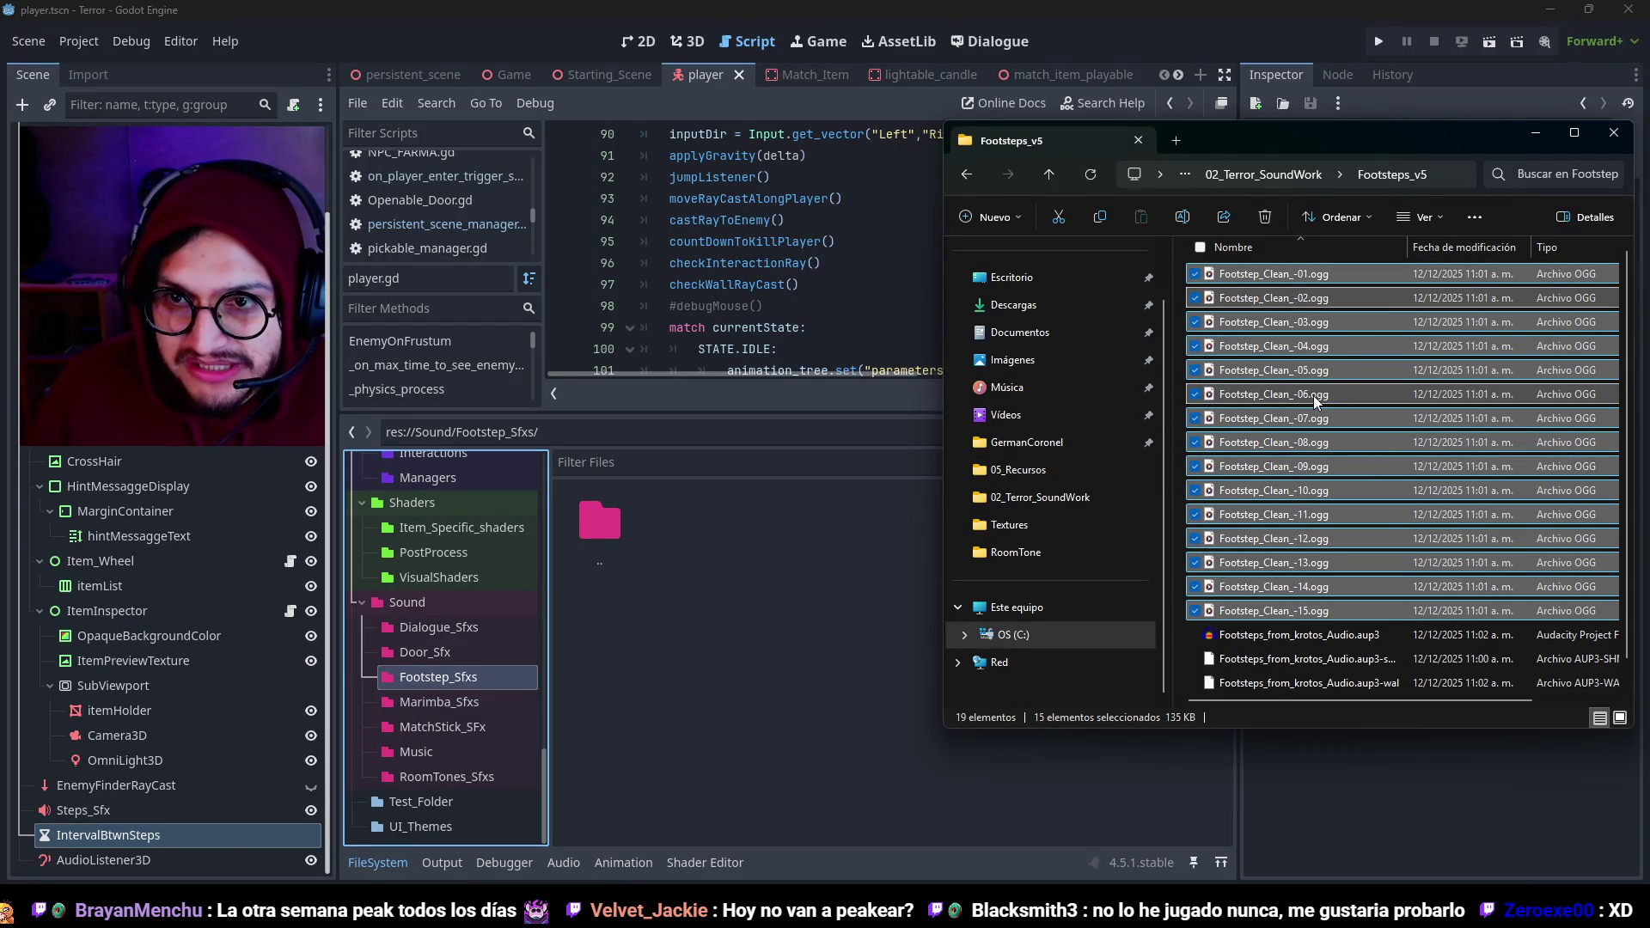
pyautogui.doubleClick(1306, 275)
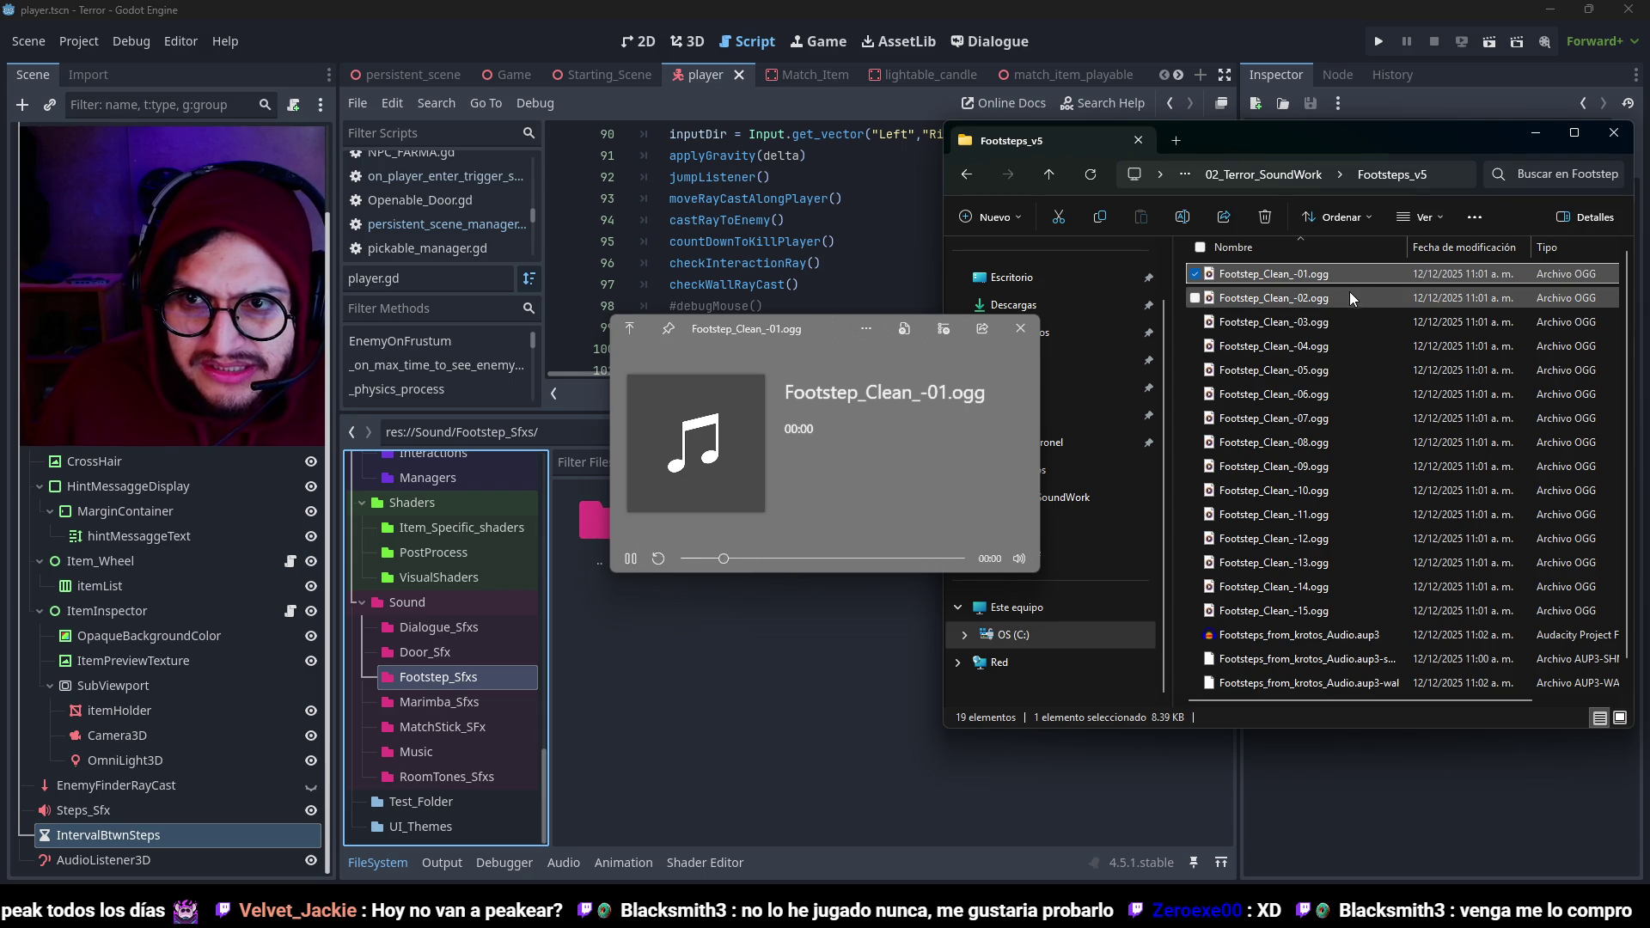
pyautogui.doubleClick(1347, 292)
pyautogui.doubleClick(1358, 605)
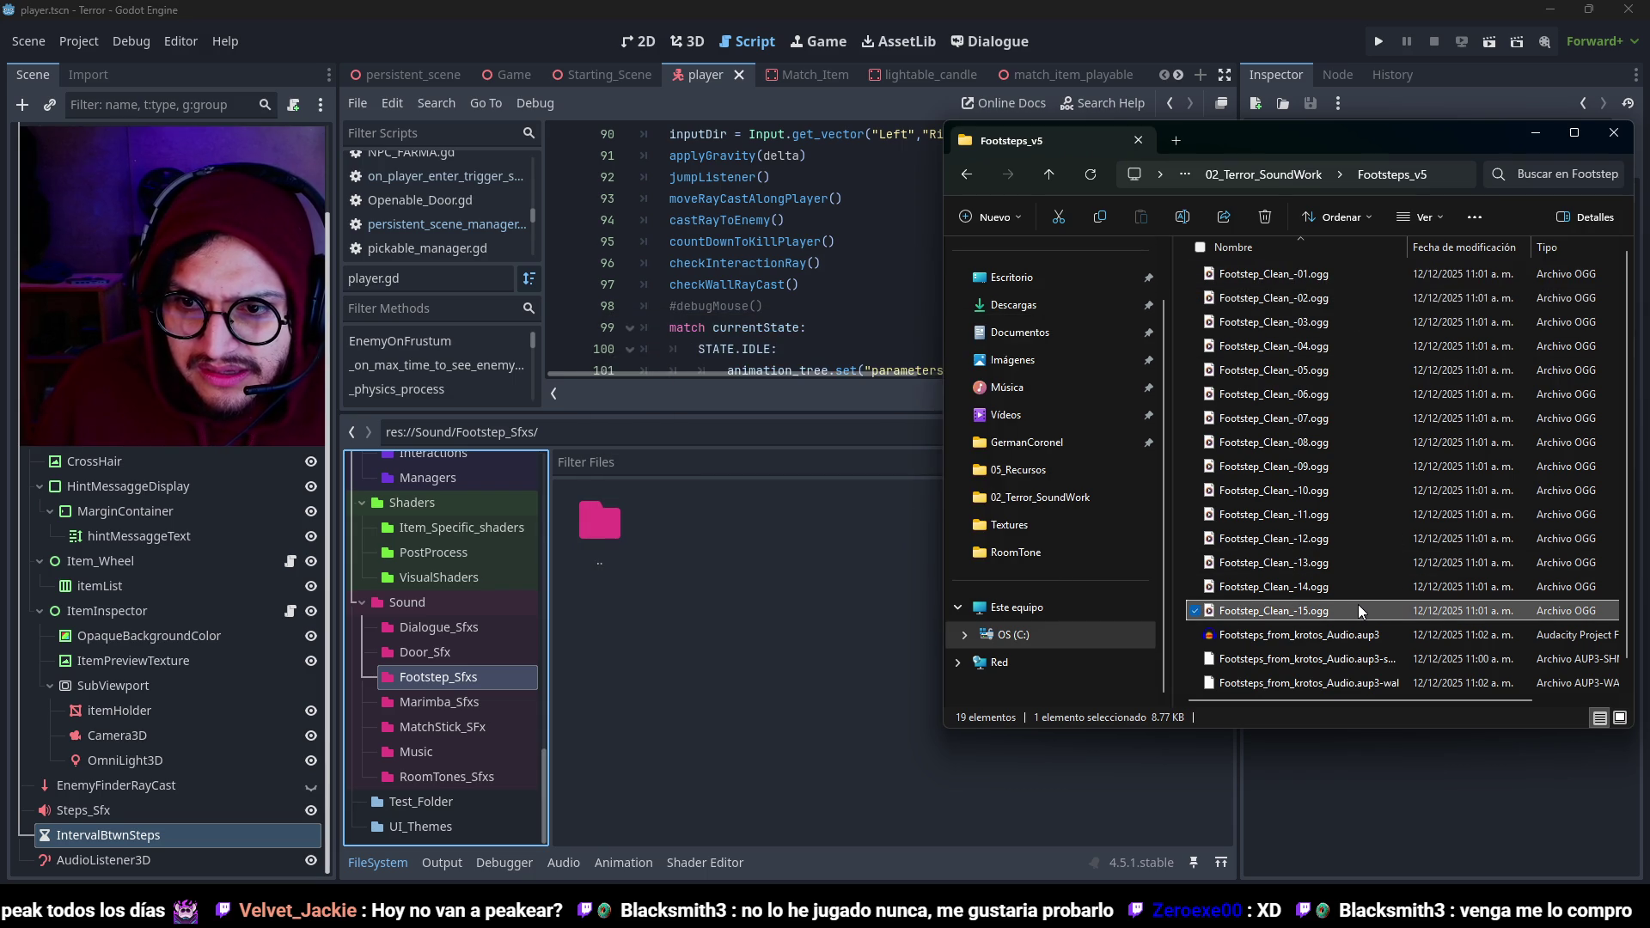
# Drag all fifteen Footstep_Clean clips from Explorer into Godot's Footstep_Sfxs folder.
pyautogui.keyDown('shift'); pyautogui.click(1355, 281); pyautogui.keyUp('shift')
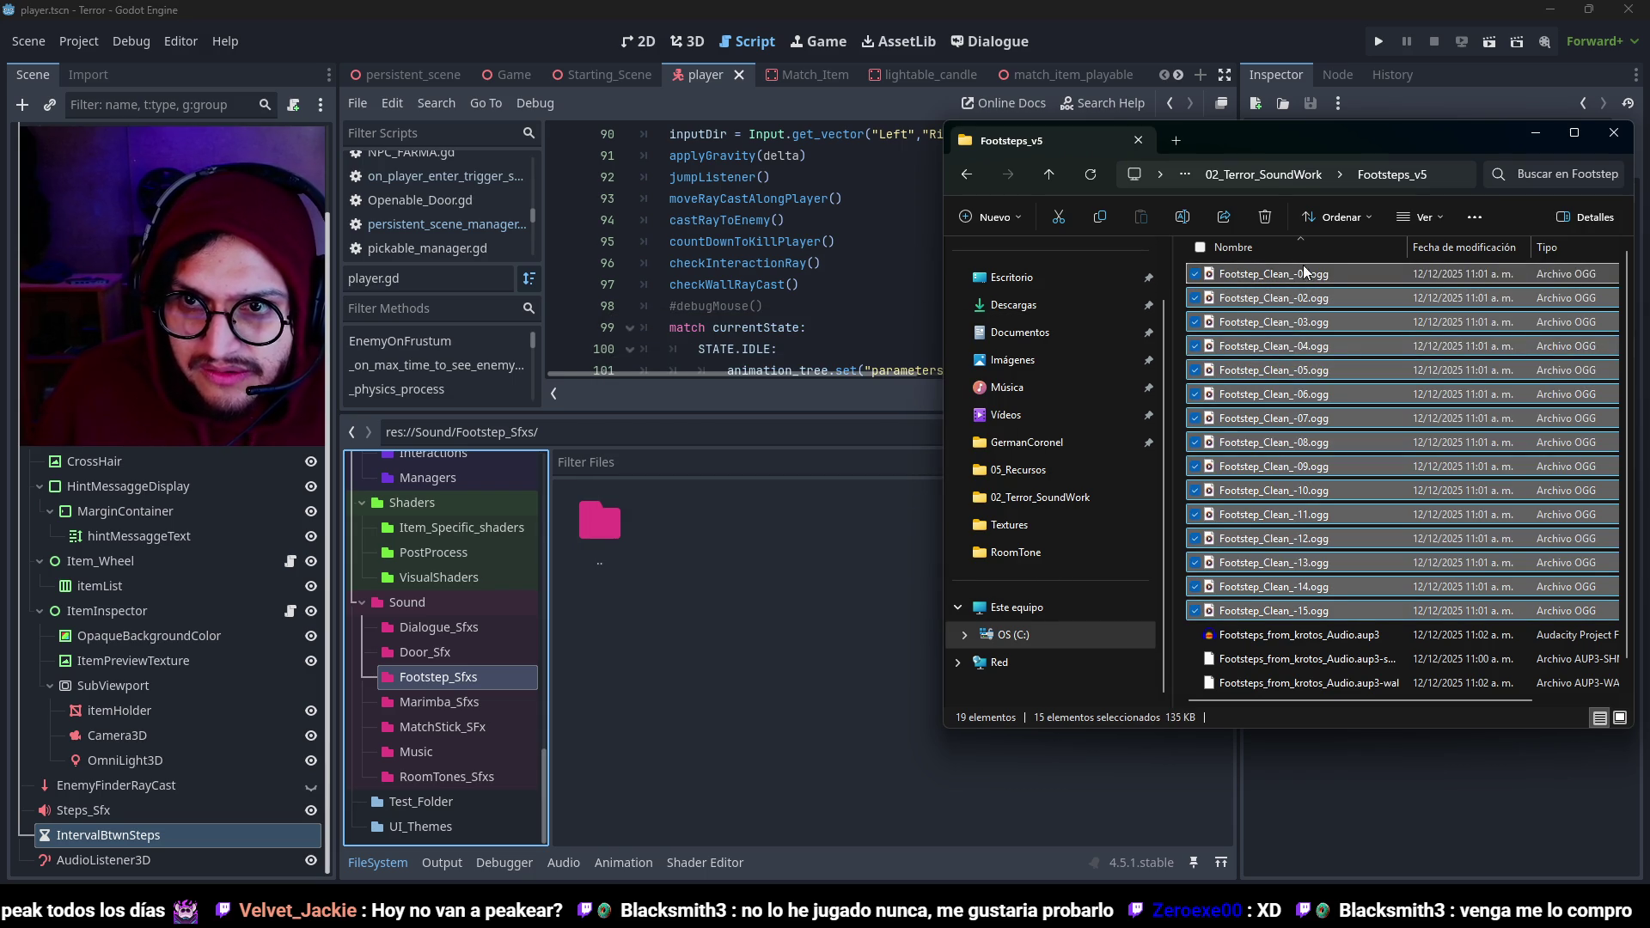
pyautogui.moveTo(703, 611); pyautogui.dragTo(756, 568)
pyautogui.hotkey('alt', 'Tab')
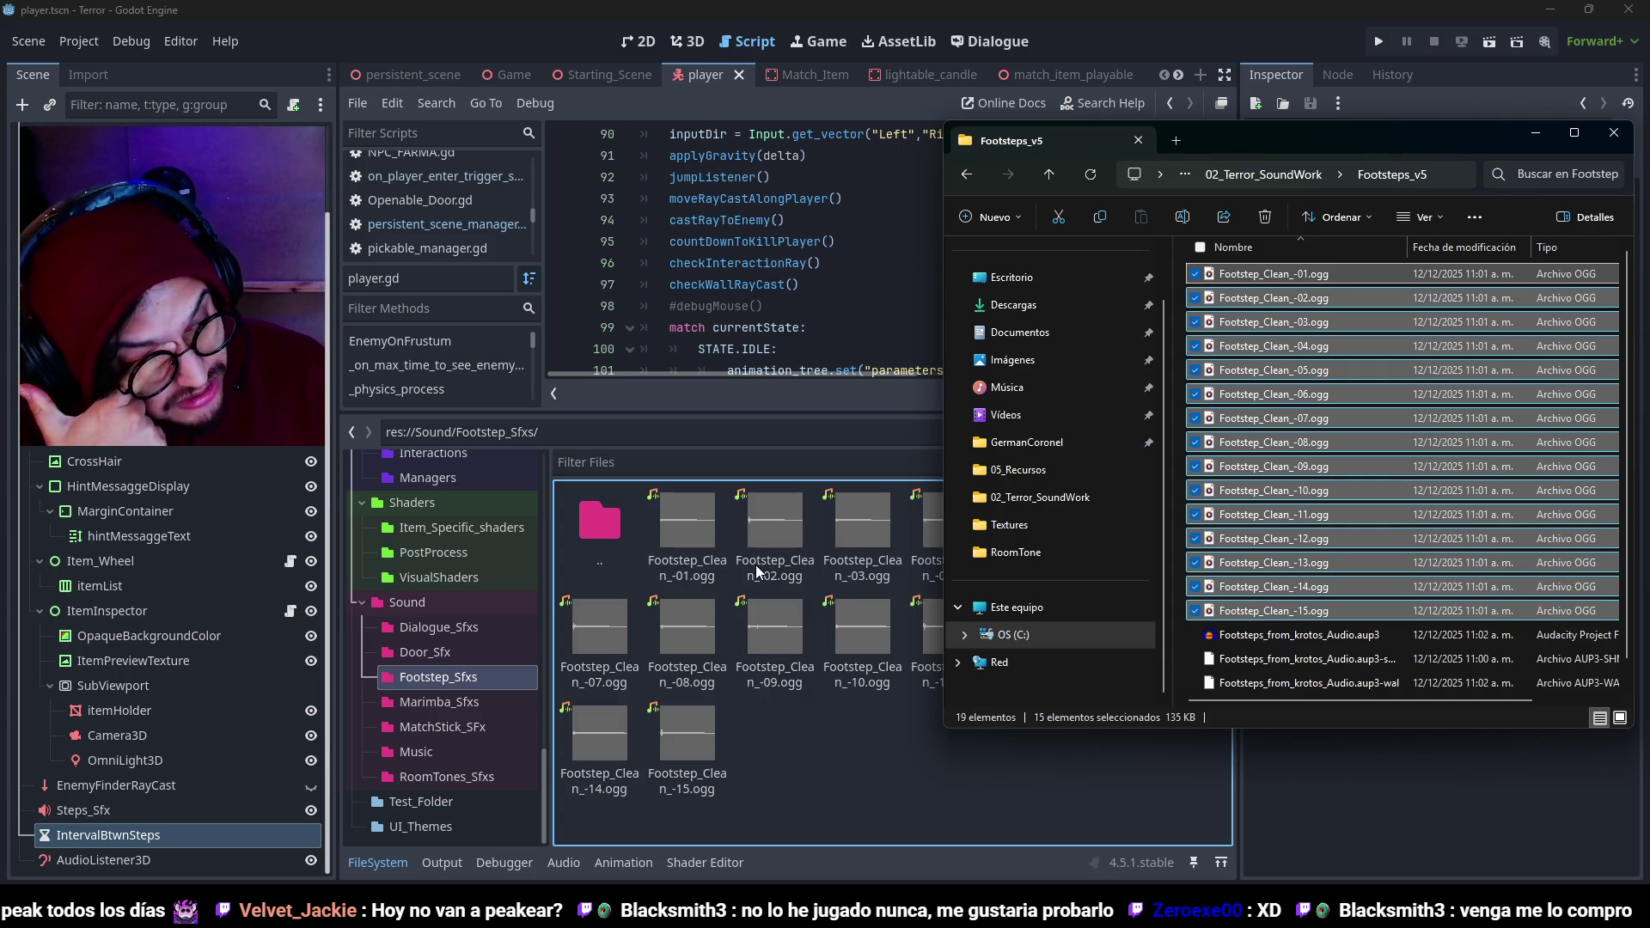
pyautogui.click(822, 768)
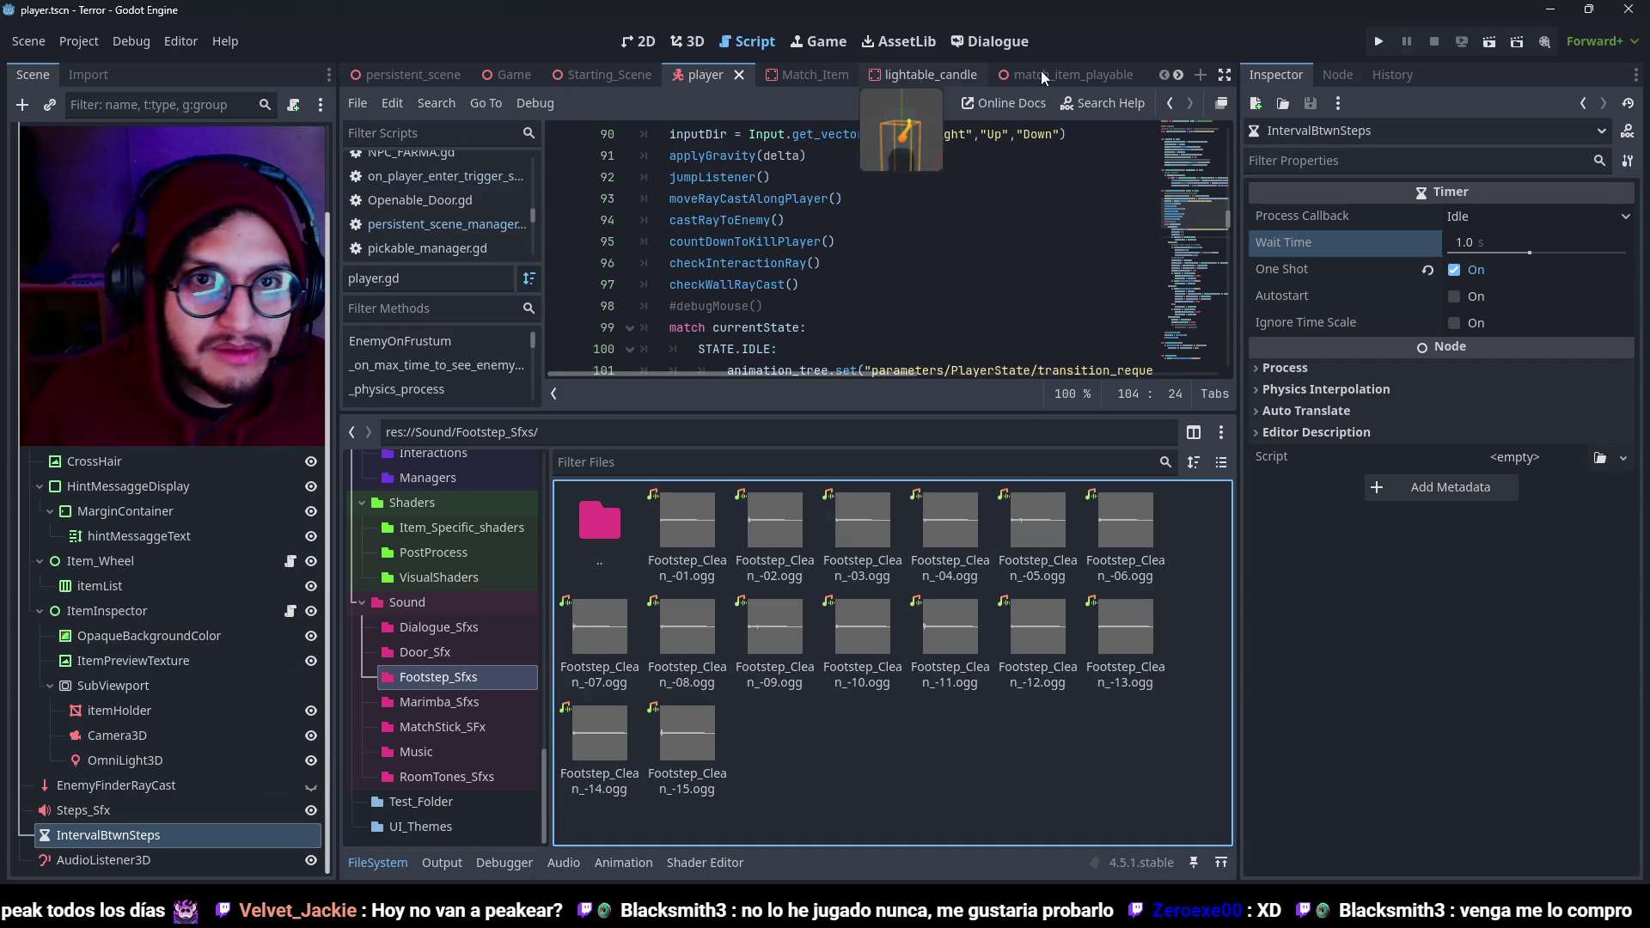
# Select Steps_Sfx and remove the five old streams from its Randomizer.
pyautogui.click(120, 809)
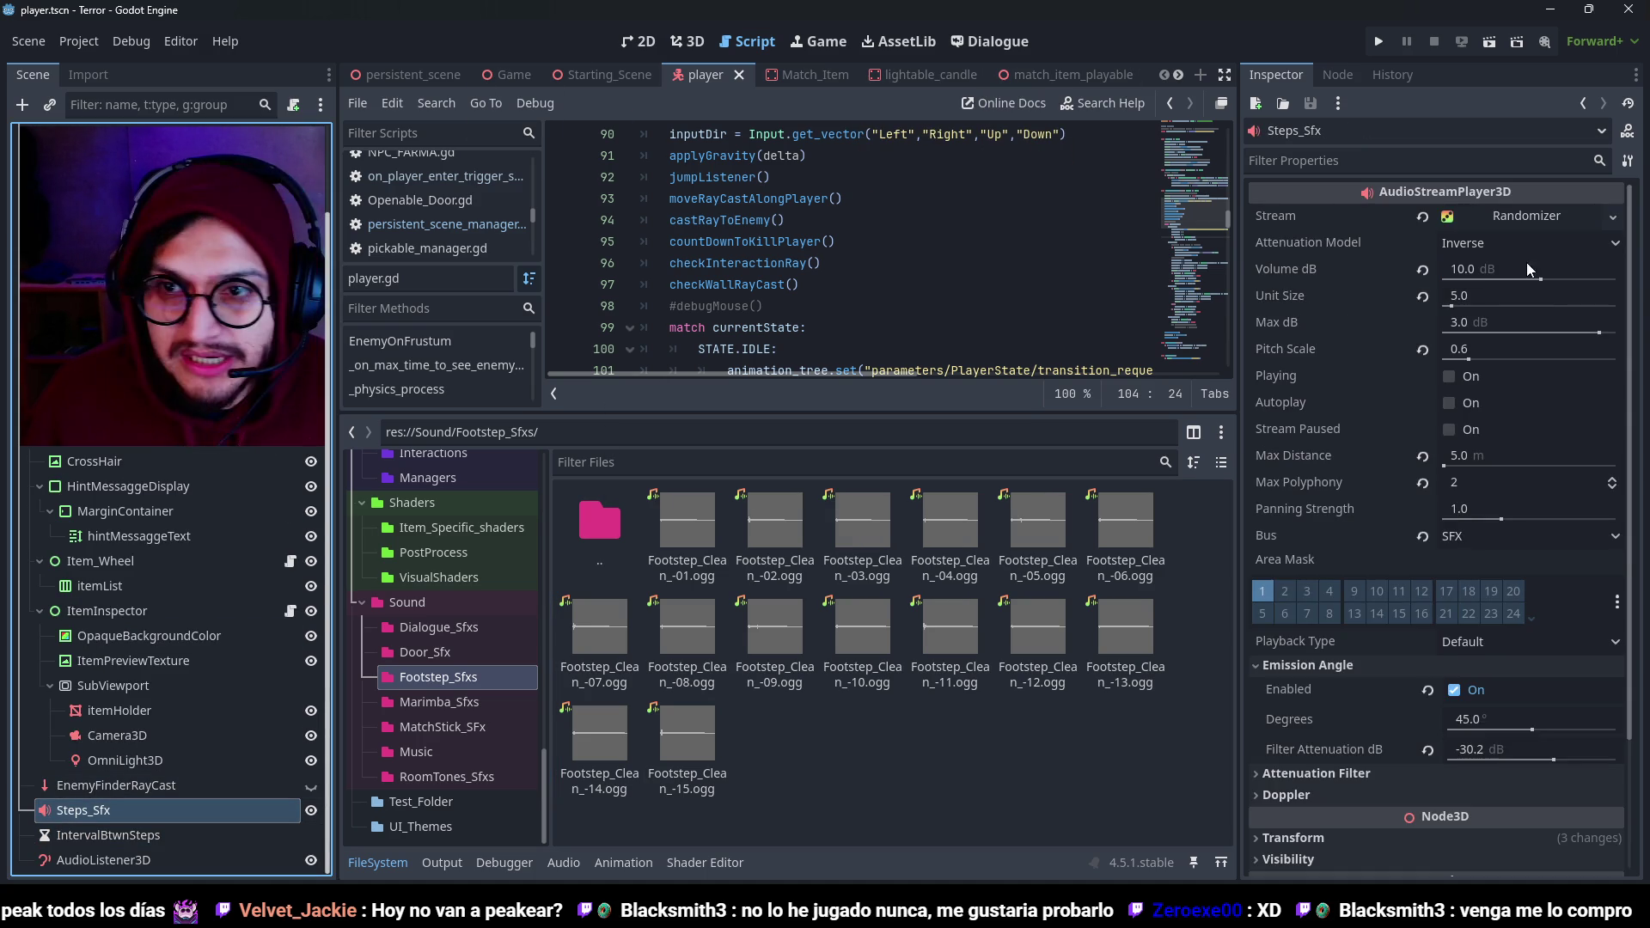
pyautogui.click(1583, 215)
pyautogui.scroll(-2, 1550, 373)
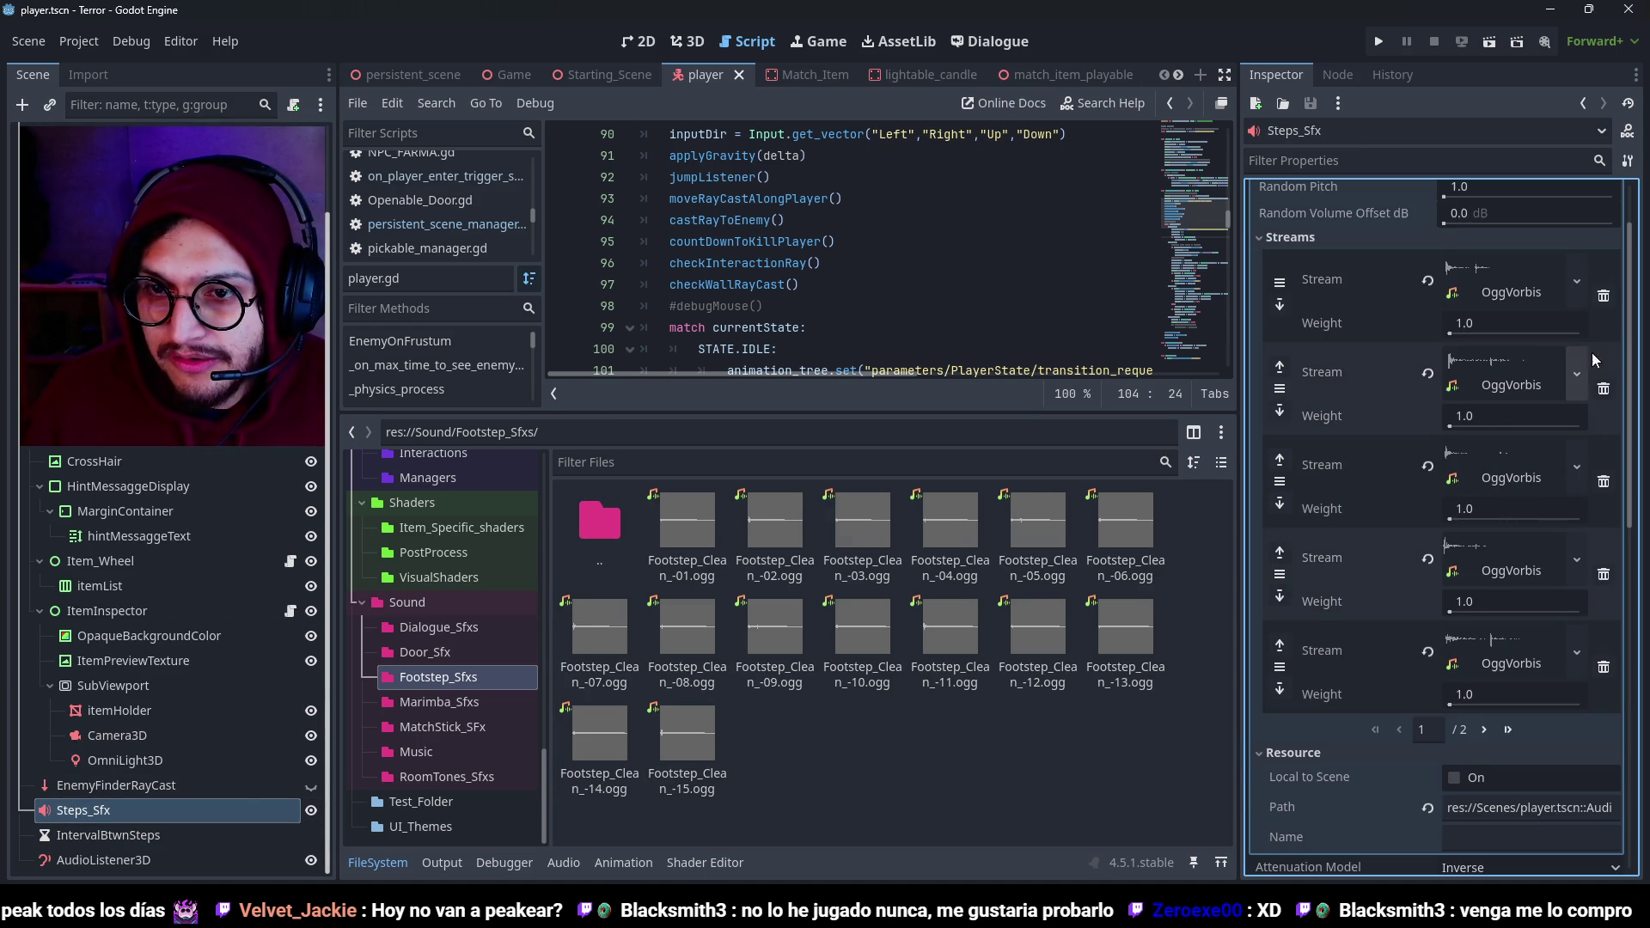
pyautogui.click(1603, 295)
pyautogui.click(1603, 295)
pyautogui.click(1603, 295)
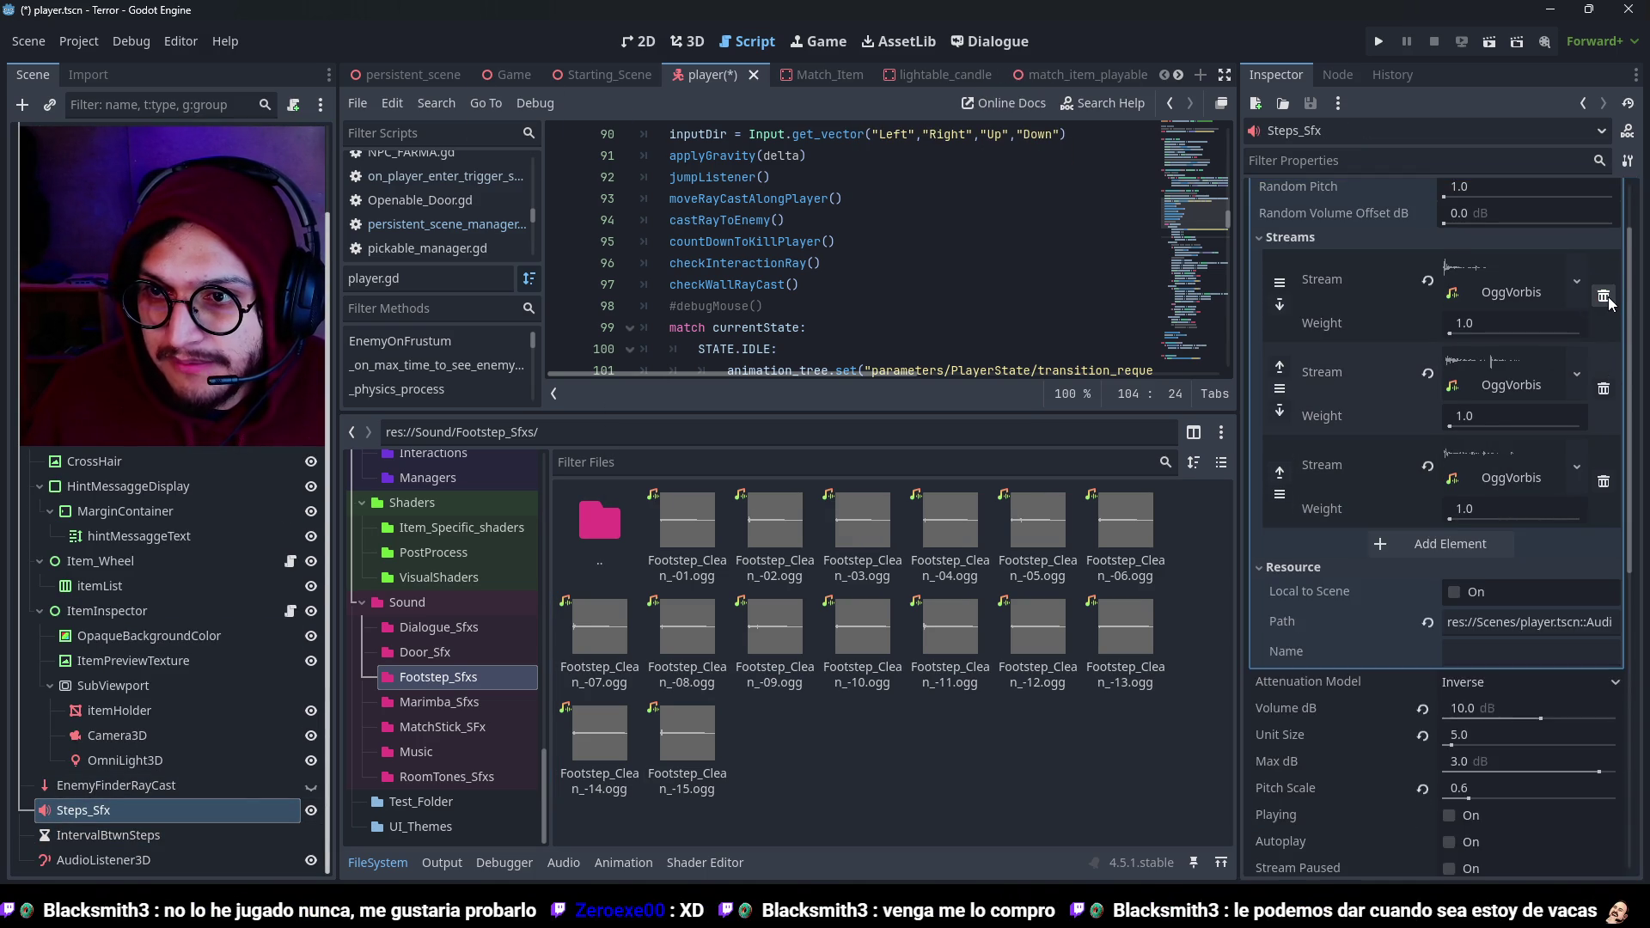
pyautogui.click(1603, 295)
pyautogui.click(1603, 295)
pyautogui.click(1603, 295)
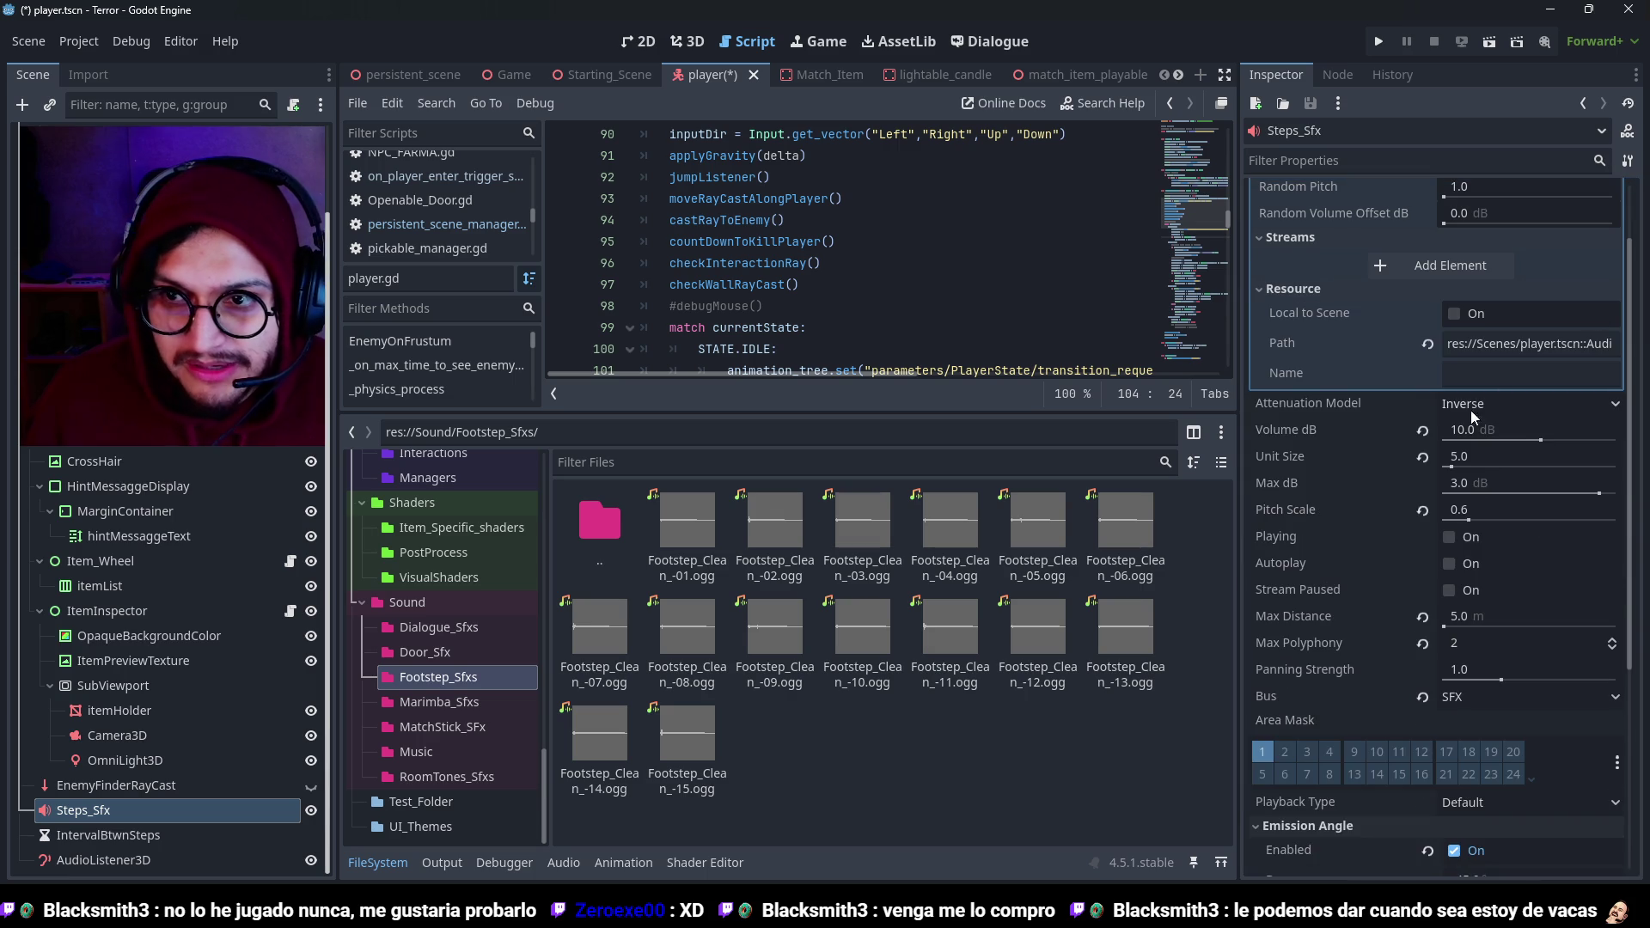
# Add a stream slot and fill it with Footstep_Clean_-01.ogg.
pyautogui.click(1400, 274)
pyautogui.click(669, 523)
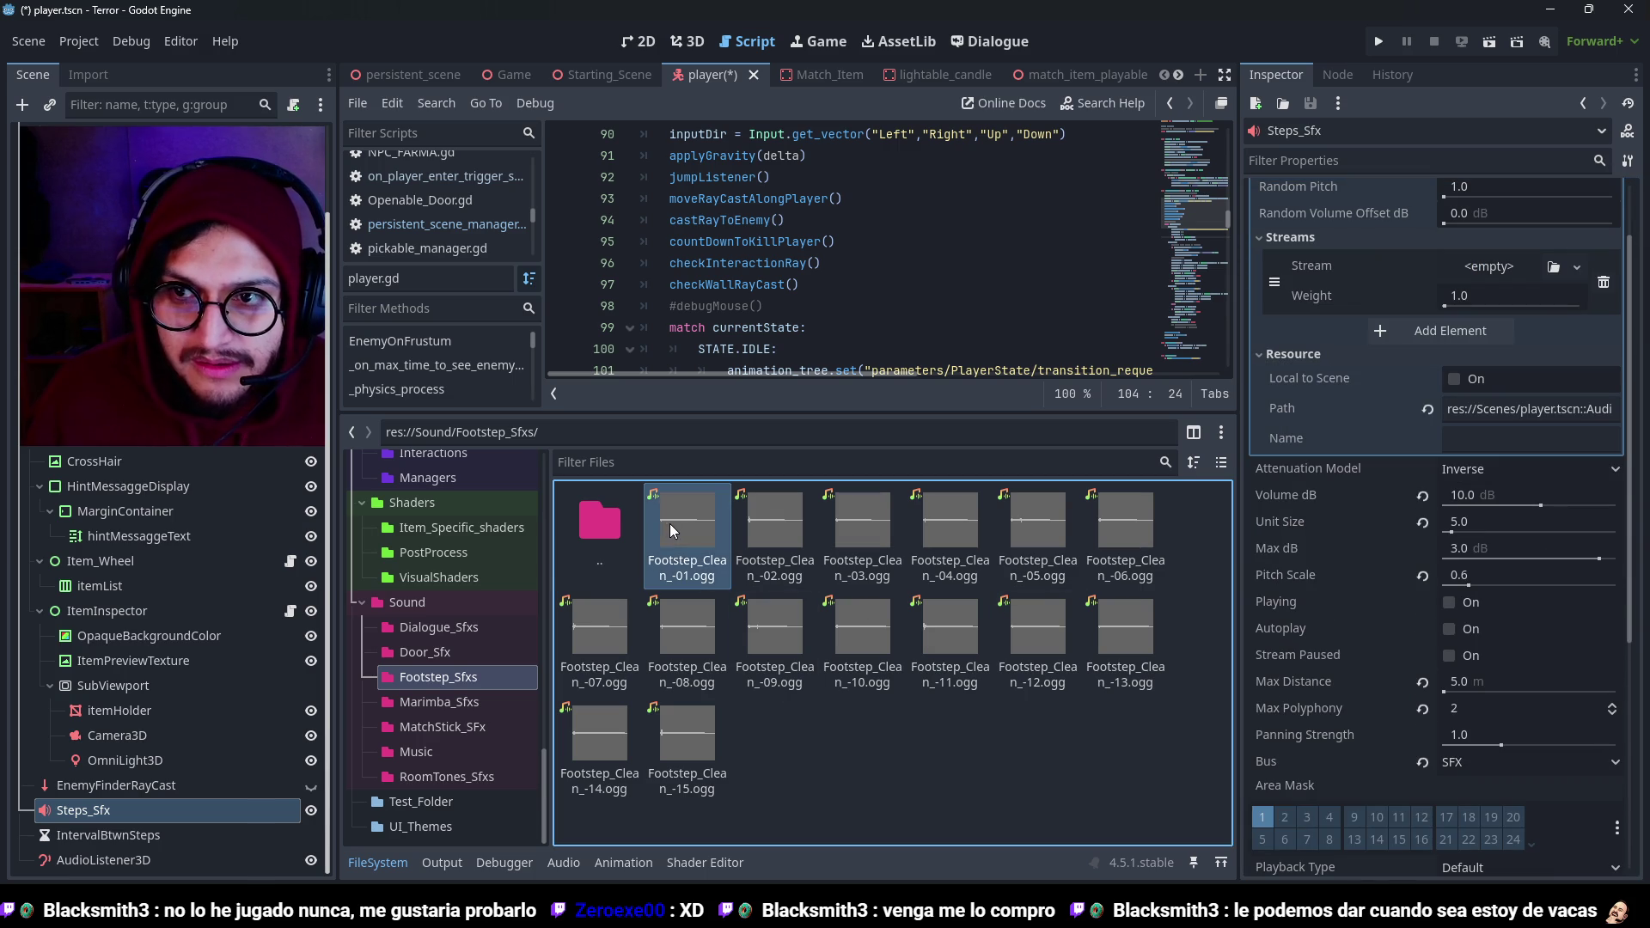
pyautogui.keyDown('shift'); pyautogui.click(675, 718); pyautogui.keyUp('shift')
pyautogui.moveTo(700, 512)
pyautogui.mouseDown()
pyautogui.moveTo(1367, 273)
pyautogui.moveTo(1487, 278)
pyautogui.moveTo(1202, 576)
pyautogui.mouseUp()
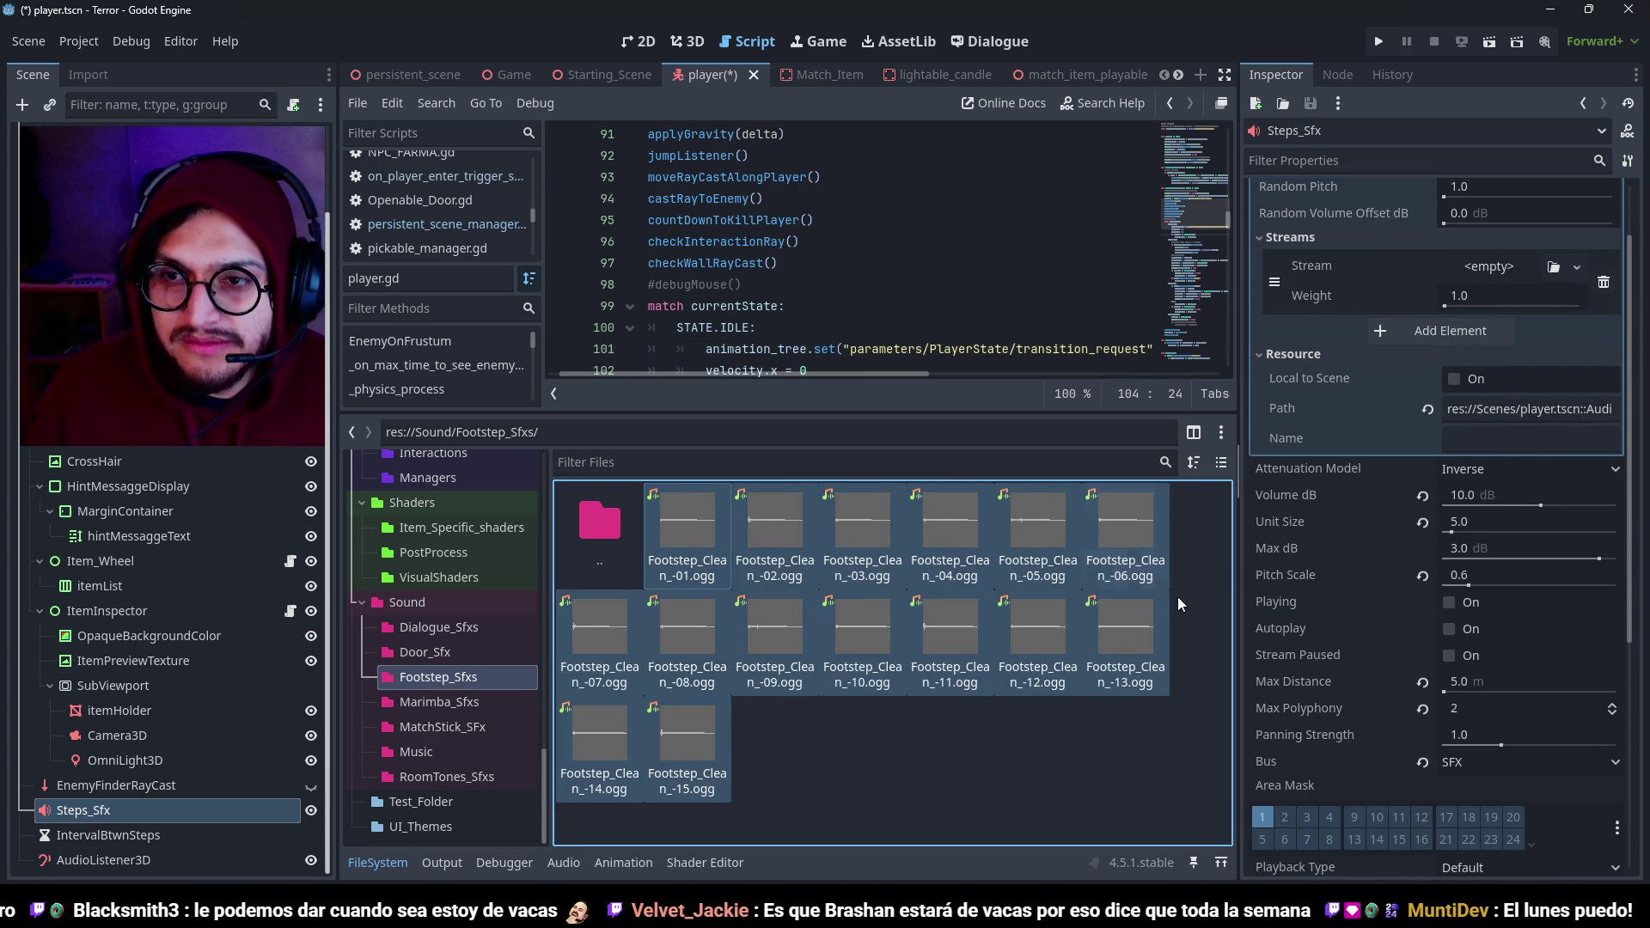
pyautogui.click(863, 636)
pyautogui.click(685, 533)
pyautogui.moveTo(686, 532)
pyautogui.mouseDown()
pyautogui.moveTo(1525, 288)
pyautogui.moveTo(1472, 279)
pyautogui.mouseUp()
# Add slots holding Footstep_Clean_-02 through -06.
pyautogui.click(1418, 357)
pyautogui.moveTo(773, 524)
pyautogui.mouseDown()
pyautogui.moveTo(1465, 400)
pyautogui.moveTo(1499, 363)
pyautogui.mouseUp()
pyautogui.click(1439, 470)
pyautogui.moveTo(862, 528); pyautogui.dragTo(1414, 525)
pyautogui.moveTo(1566, 453); pyautogui.dragTo(1512, 464)
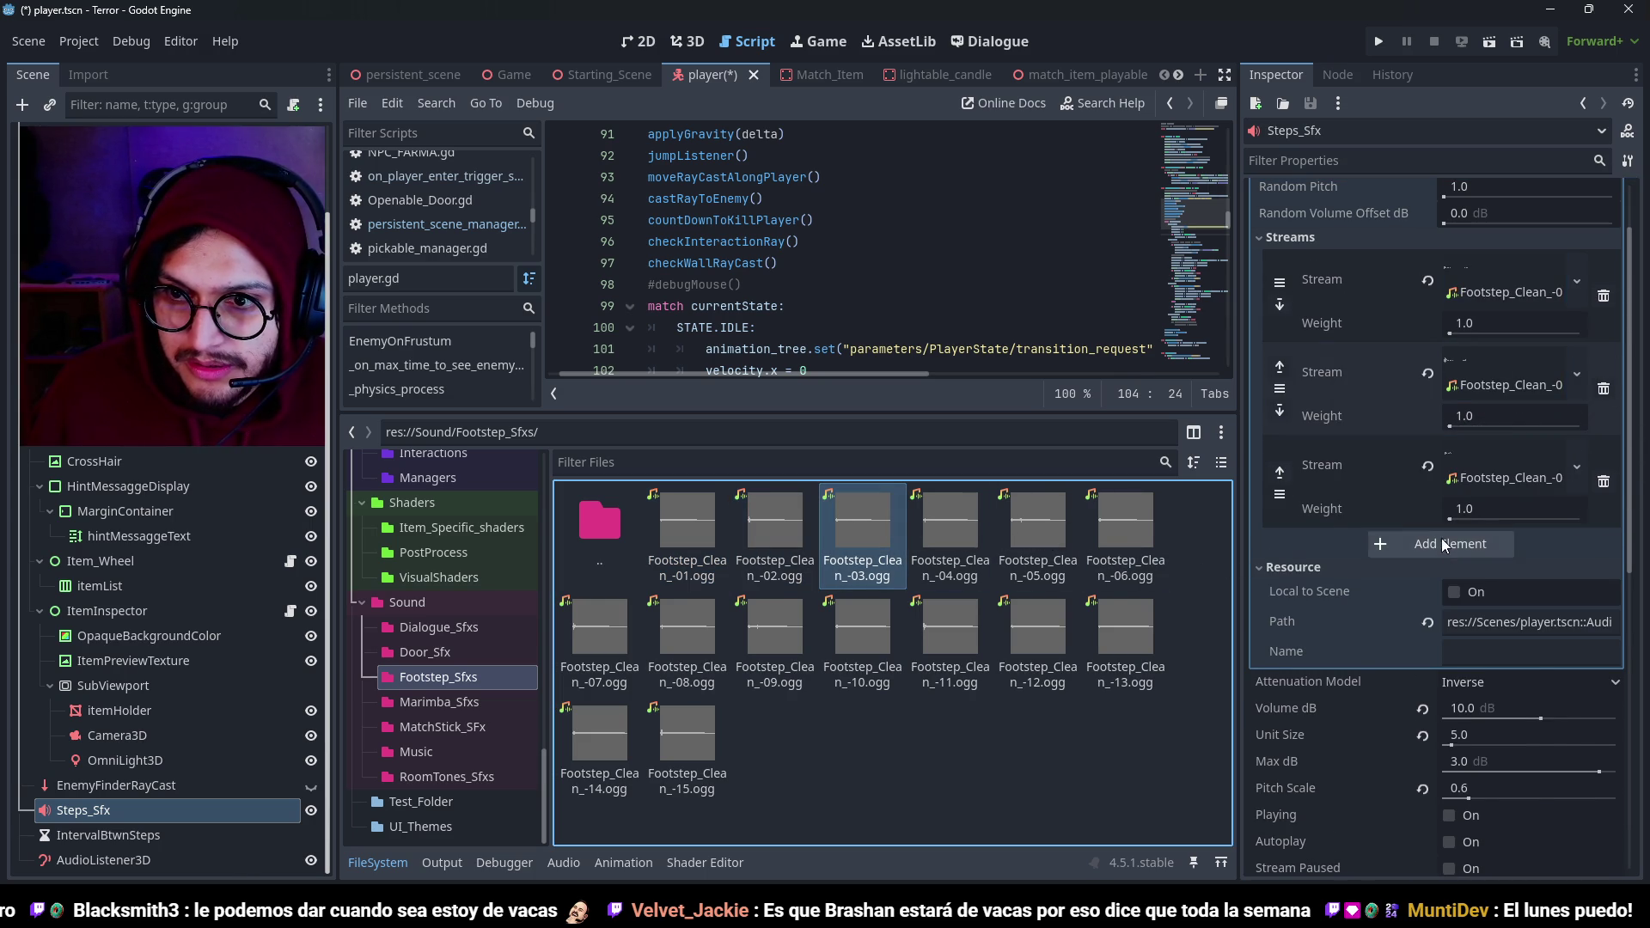
pyautogui.click(1449, 543)
pyautogui.moveTo(950, 529)
pyautogui.mouseDown()
pyautogui.moveTo(1475, 512)
pyautogui.moveTo(1499, 546)
pyautogui.mouseUp()
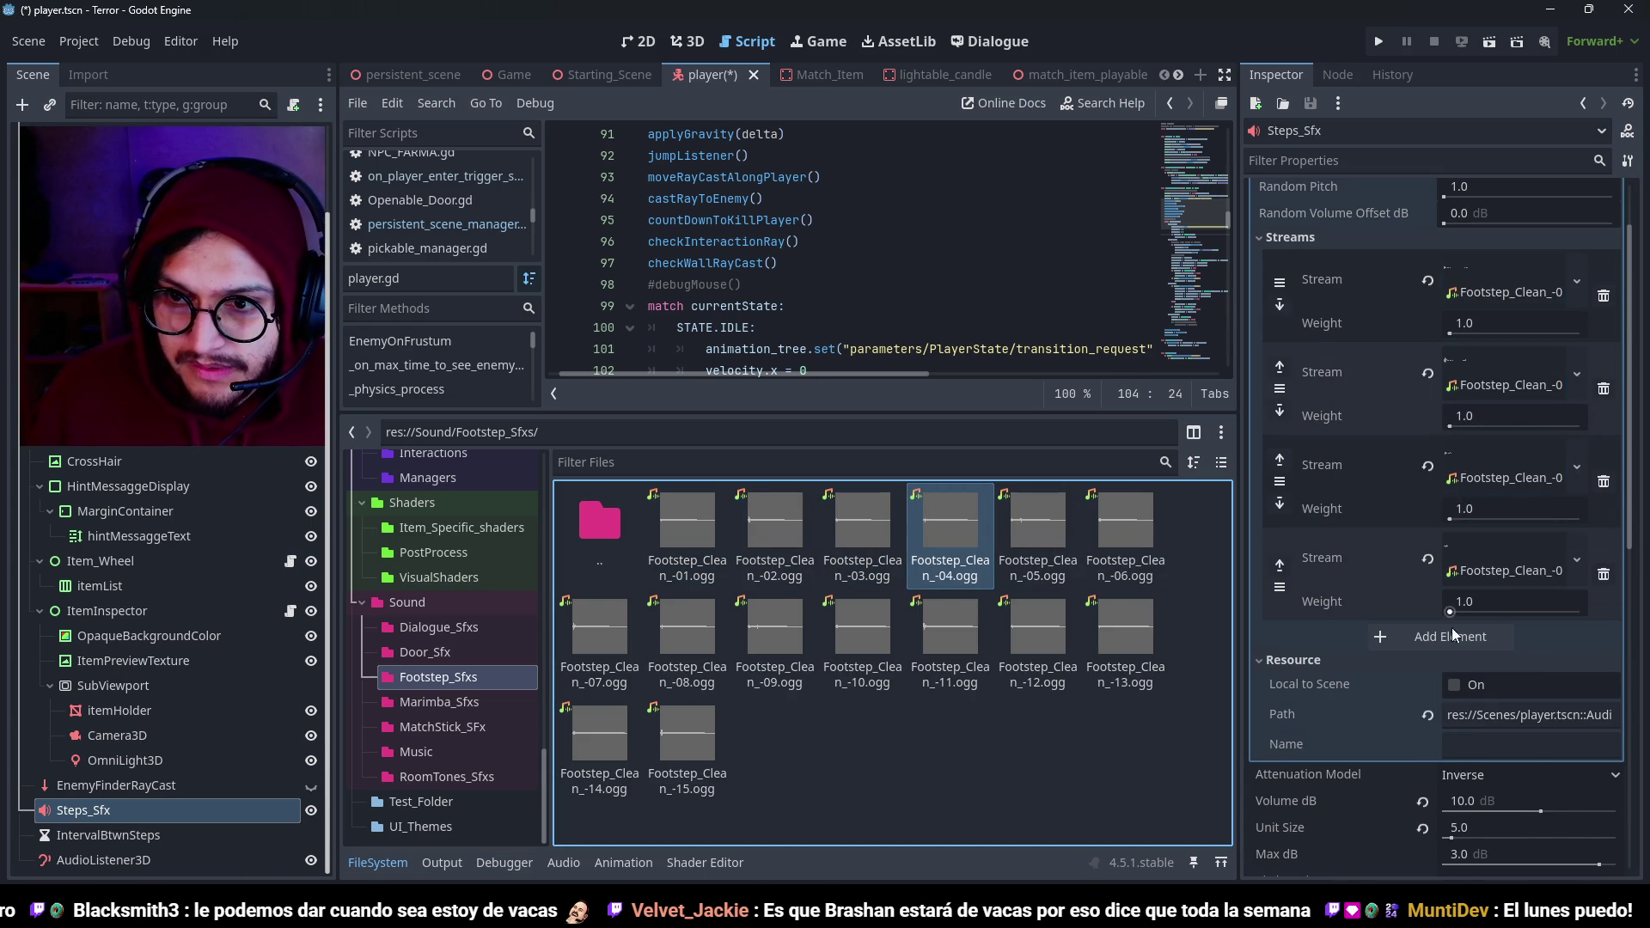
pyautogui.click(1450, 616)
pyautogui.moveTo(1037, 528)
pyautogui.mouseDown()
pyautogui.moveTo(1447, 612)
pyautogui.moveTo(1491, 638)
pyautogui.mouseUp()
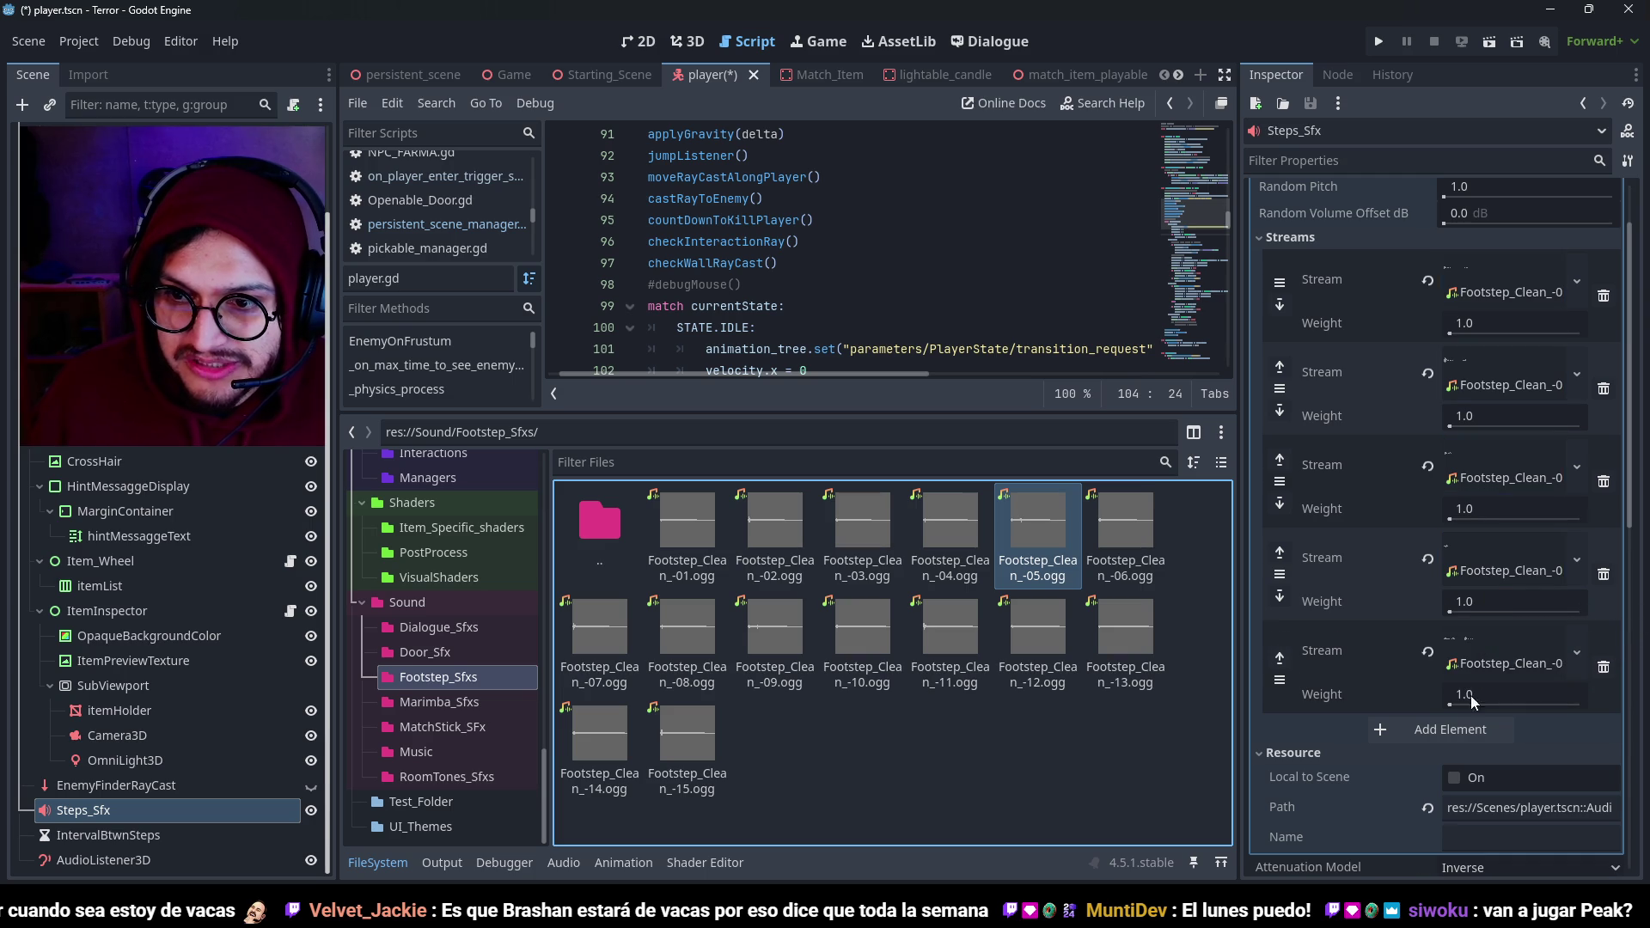
pyautogui.click(1450, 729)
pyautogui.moveTo(1134, 526)
pyautogui.mouseDown()
pyautogui.moveTo(1095, 539)
pyautogui.moveTo(1497, 287)
pyautogui.mouseUp()
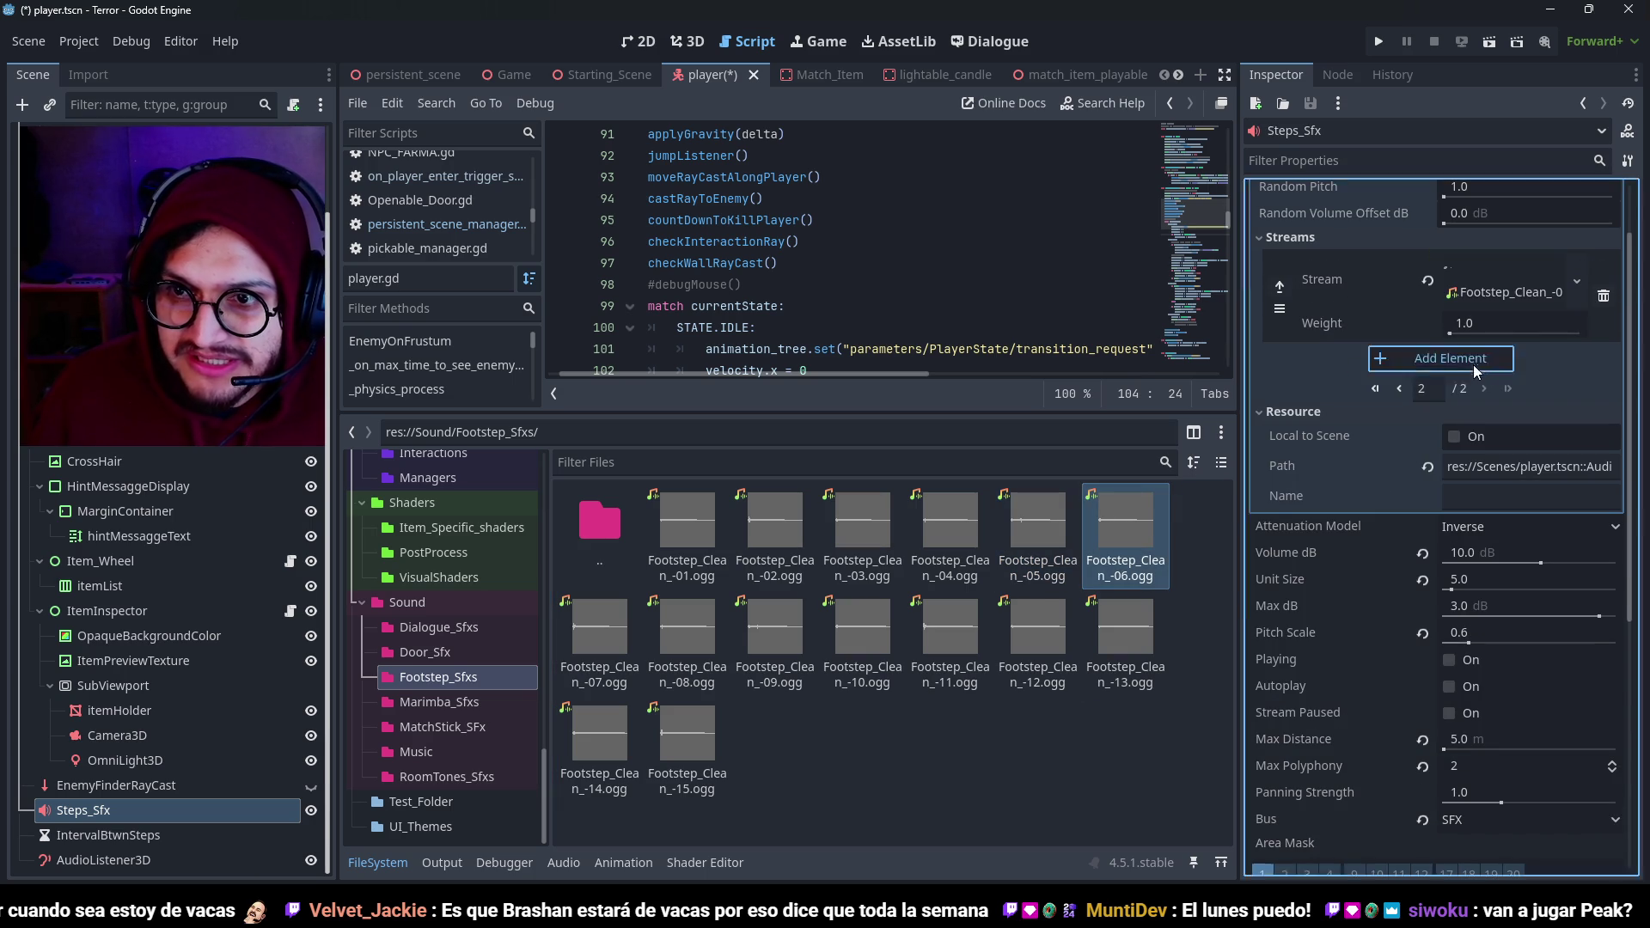
# Add slots holding Footstep_Clean_-07 through -10.
pyautogui.click(1452, 358)
pyautogui.moveTo(598, 632)
pyautogui.mouseDown()
pyautogui.moveTo(1543, 440)
pyautogui.moveTo(1491, 359)
pyautogui.mouseUp()
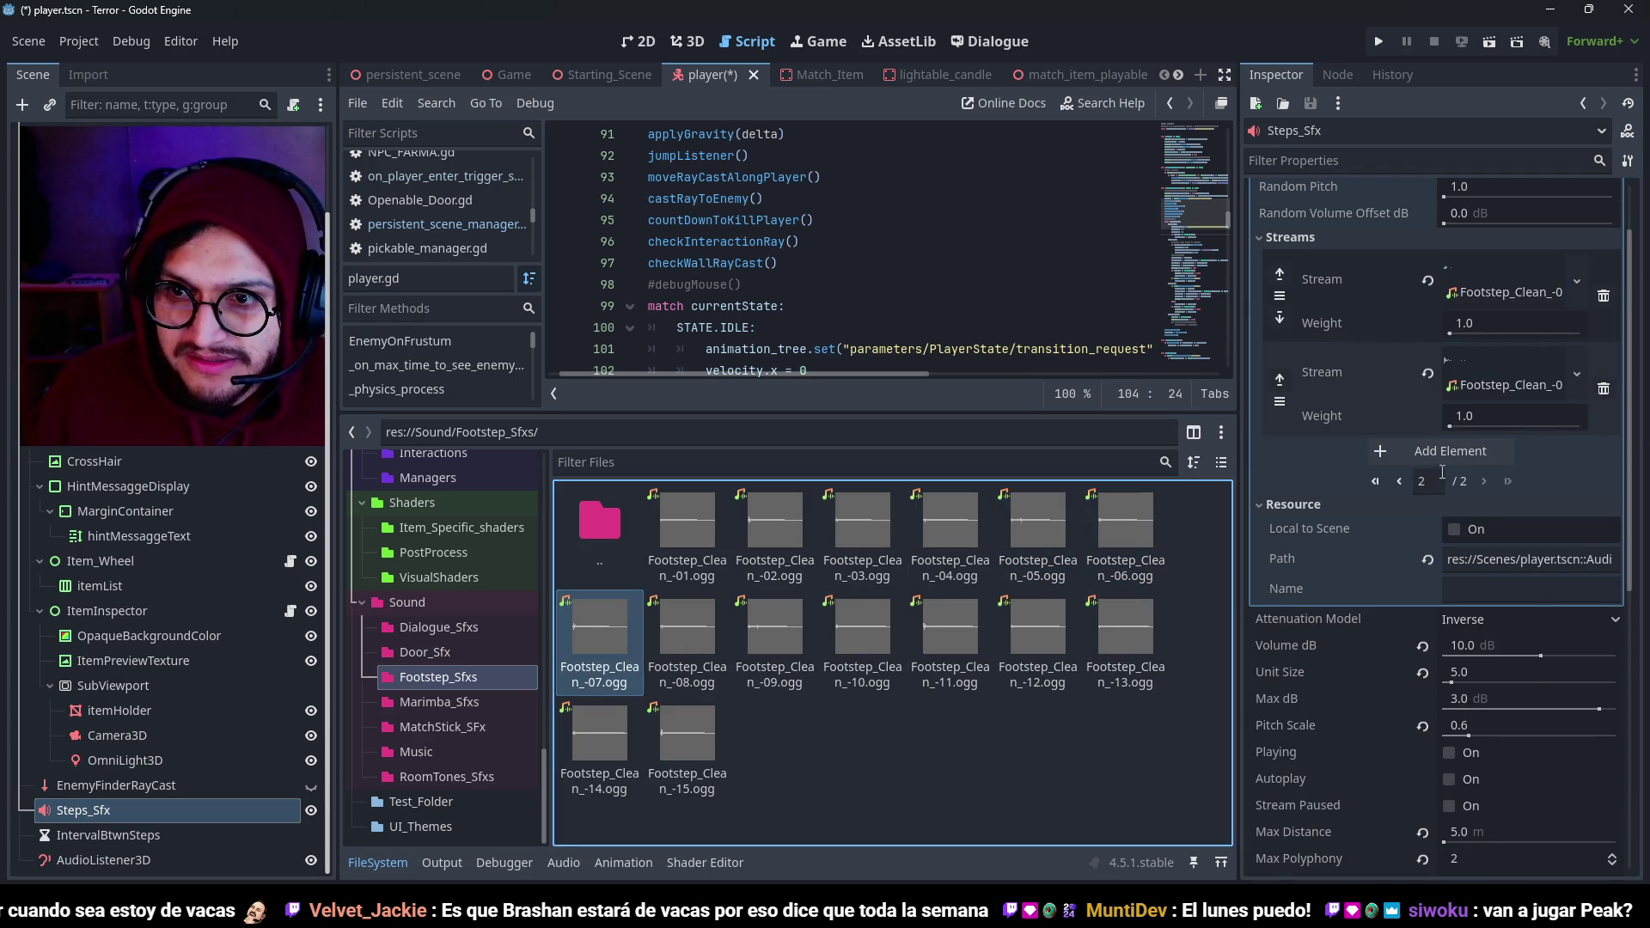
pyautogui.click(1450, 451)
pyautogui.moveTo(700, 645); pyautogui.dragTo(1529, 464)
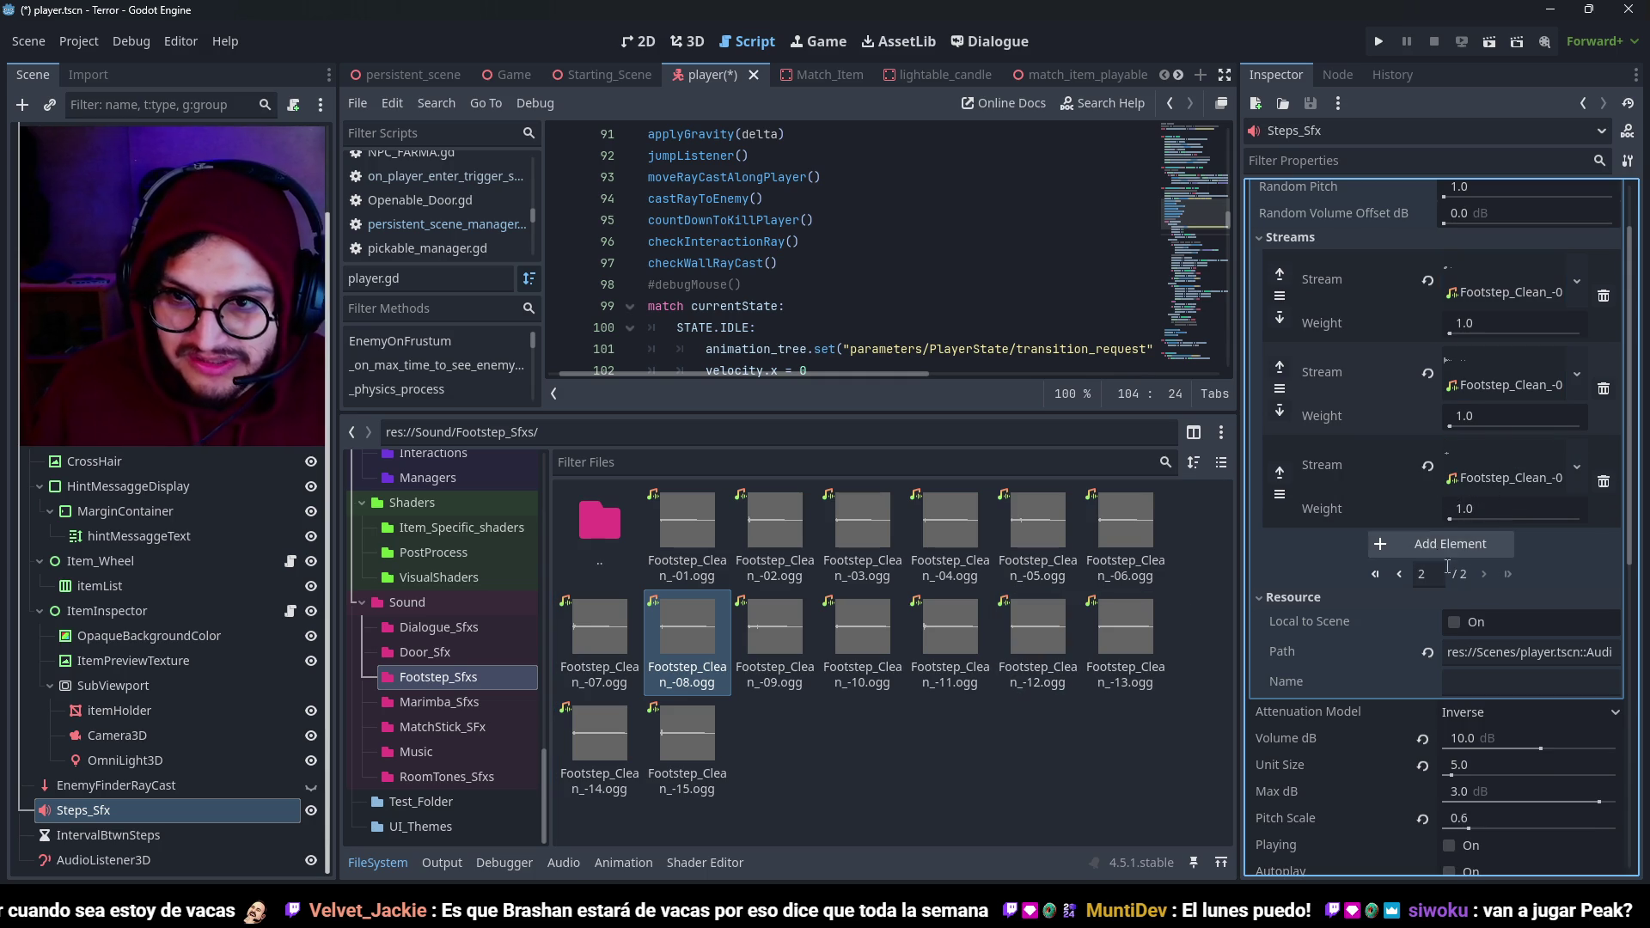
pyautogui.click(1378, 573)
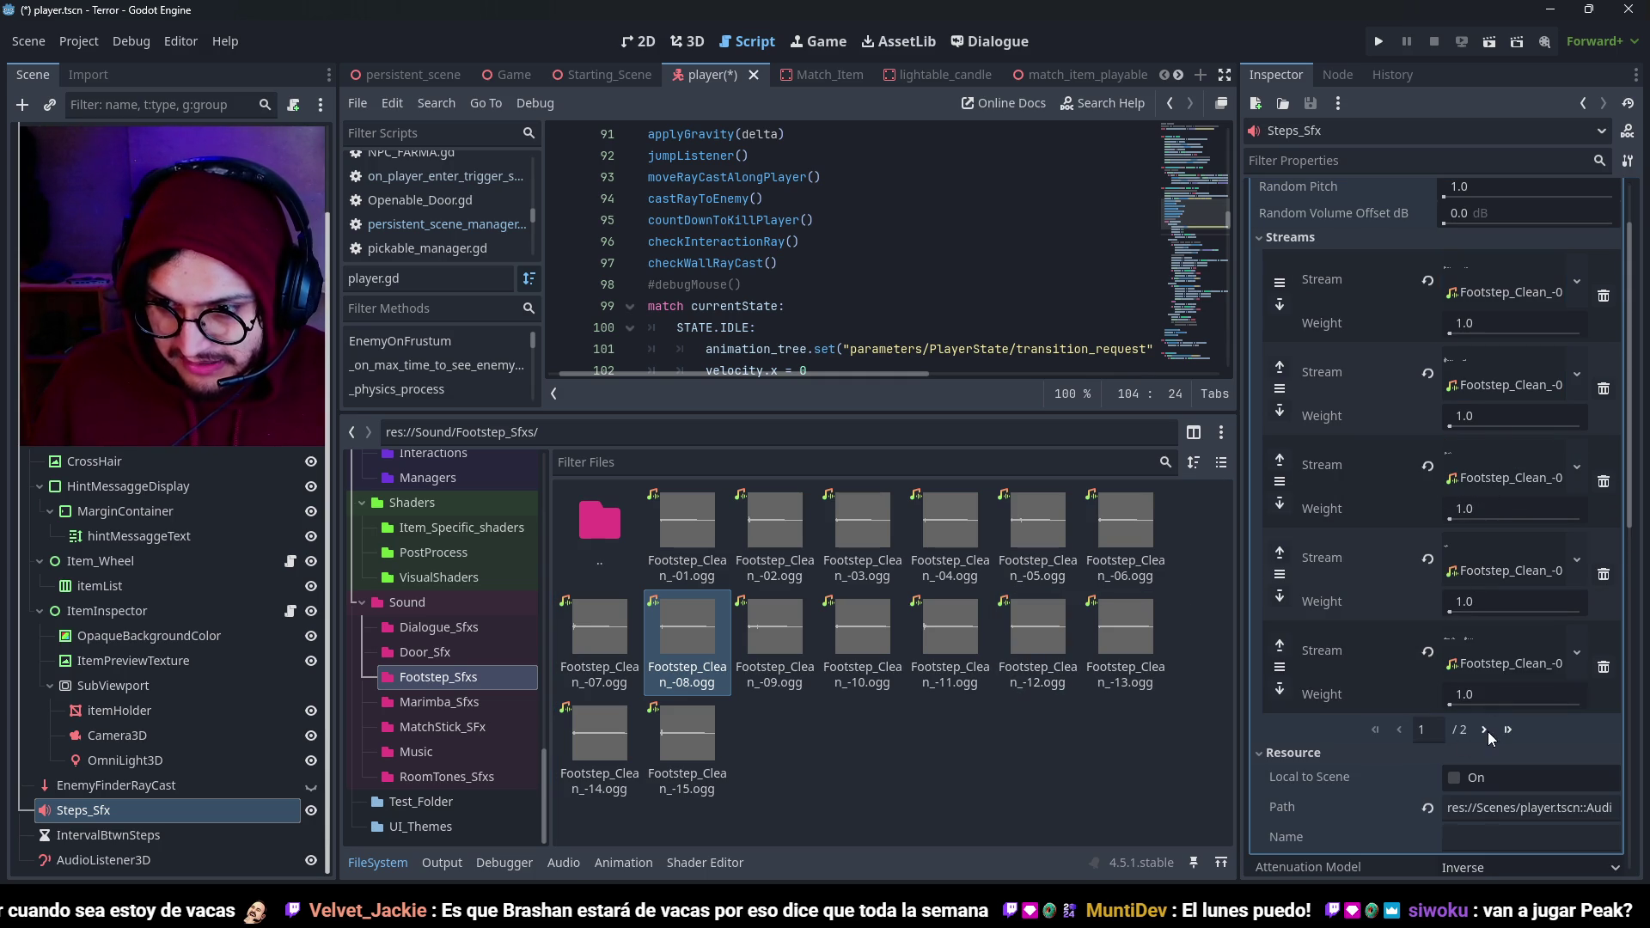
pyautogui.click(1483, 730)
pyautogui.click(1418, 544)
pyautogui.moveTo(775, 636)
pyautogui.mouseDown()
pyautogui.moveTo(1463, 597)
pyautogui.moveTo(1495, 546)
pyautogui.mouseUp()
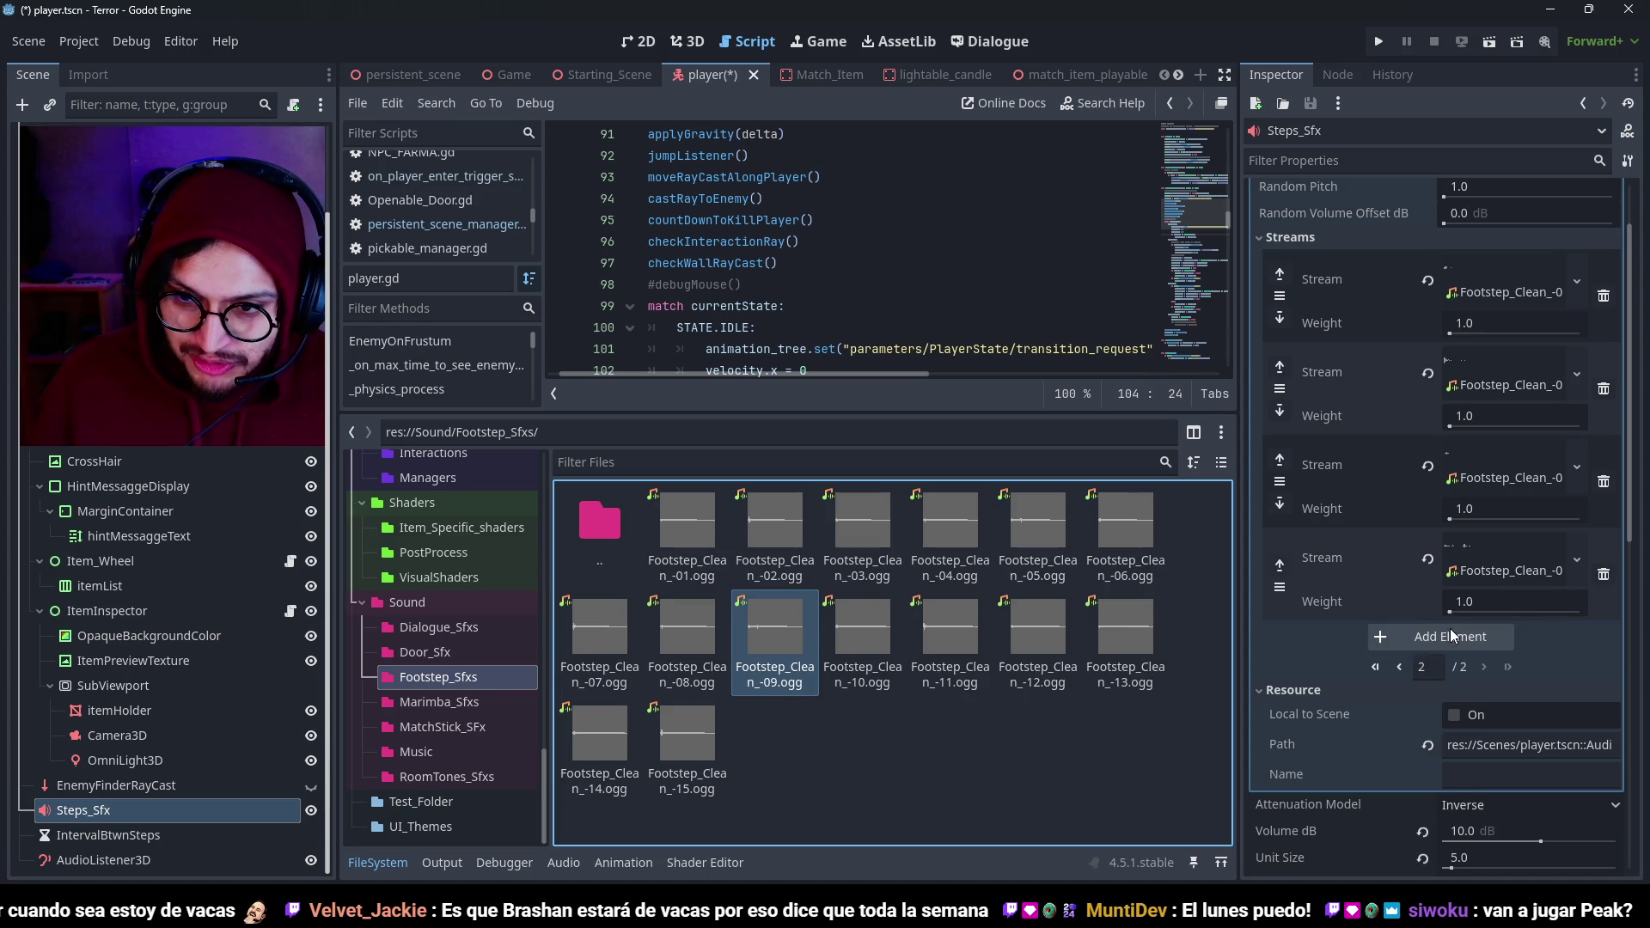
pyautogui.click(1450, 636)
pyautogui.moveTo(862, 636)
pyautogui.mouseDown()
pyautogui.moveTo(1457, 617)
pyautogui.moveTo(1497, 640)
pyautogui.mouseUp()
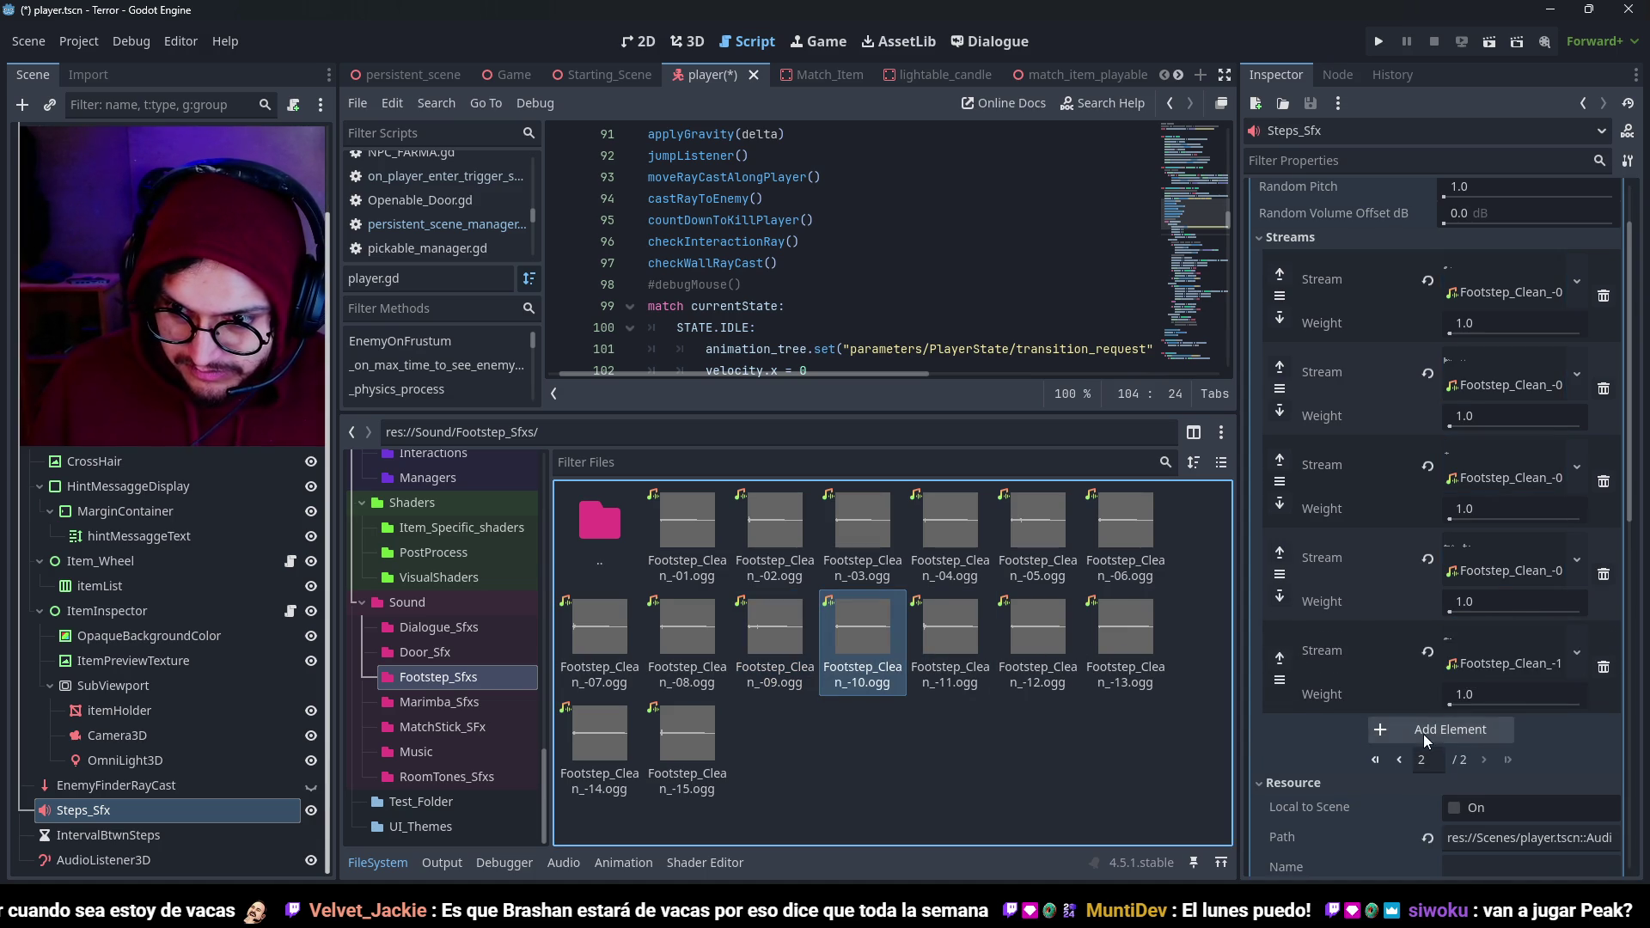
# Add slots holding Footstep_Clean_-11 through -15.
pyautogui.click(1422, 734)
pyautogui.moveTo(949, 628)
pyautogui.mouseDown()
pyautogui.moveTo(1478, 300)
pyautogui.moveTo(1491, 274)
pyautogui.mouseUp()
pyautogui.click(1461, 357)
pyautogui.moveTo(1034, 658); pyautogui.dragTo(1493, 370)
pyautogui.click(1446, 452)
pyautogui.moveTo(1125, 632)
pyautogui.mouseDown()
pyautogui.moveTo(1490, 392)
pyautogui.moveTo(1493, 457)
pyautogui.mouseUp()
pyautogui.click(1424, 549)
pyautogui.moveTo(599, 731); pyautogui.dragTo(1495, 554)
pyautogui.click(1452, 637)
pyautogui.moveTo(687, 730); pyautogui.dragTo(1493, 640)
pyautogui.scroll(-4, 1481, 671)
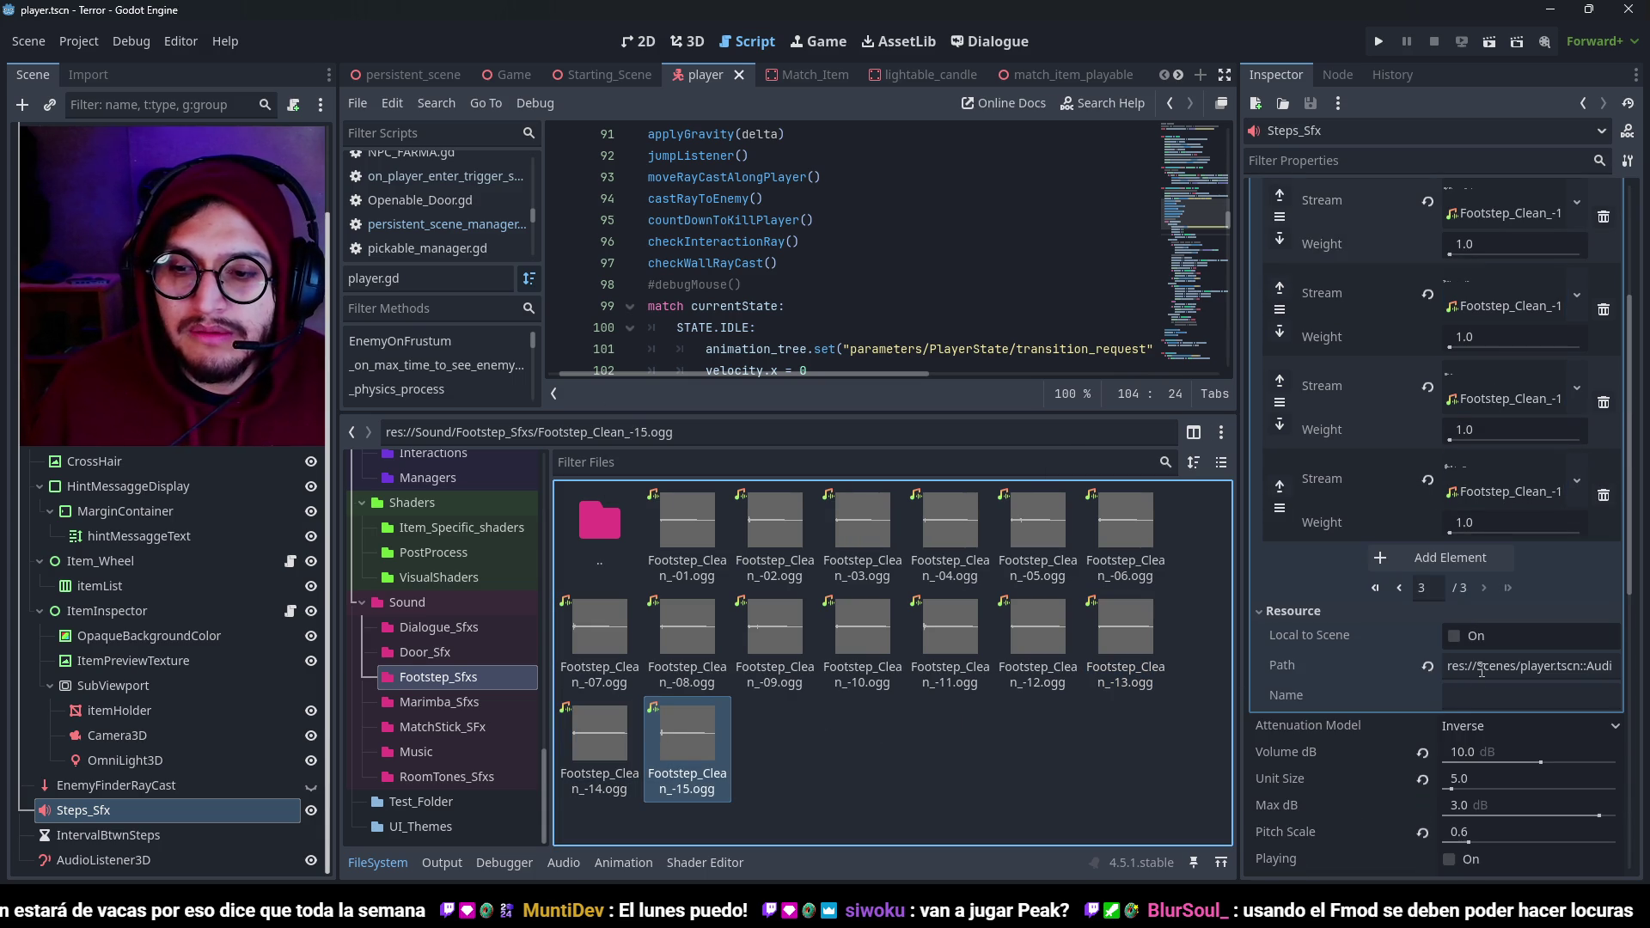
pyautogui.scroll(5, 1480, 537)
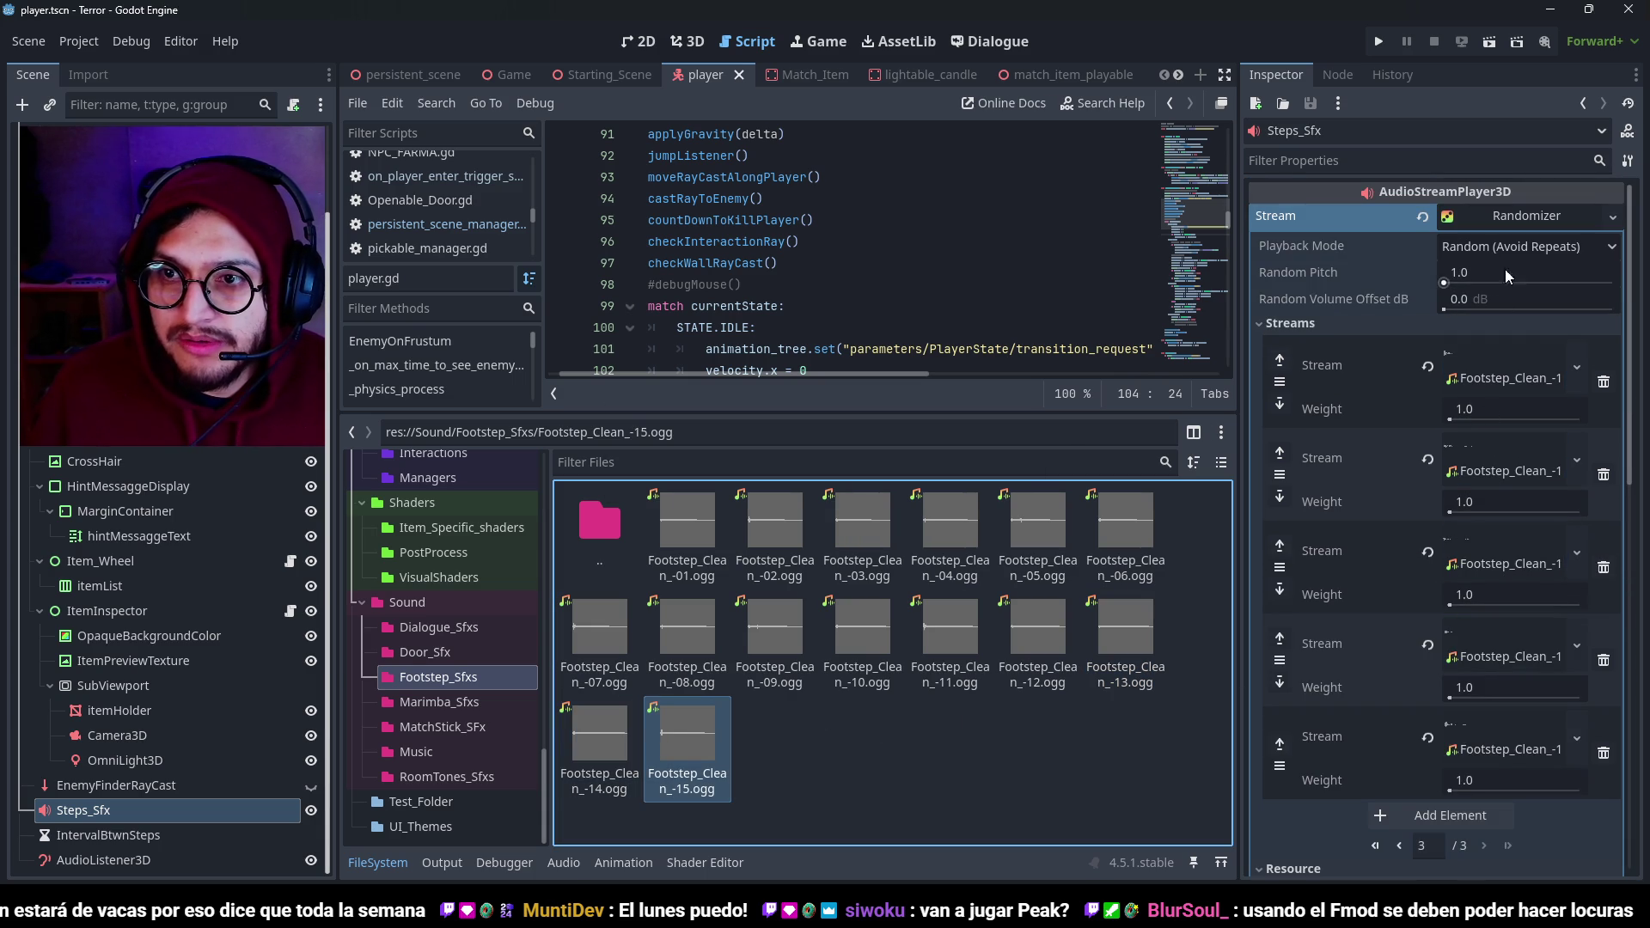
# Collapse the Streams list, preview the randomized footsteps with Playing, and save the scene.
pyautogui.click(1298, 325)
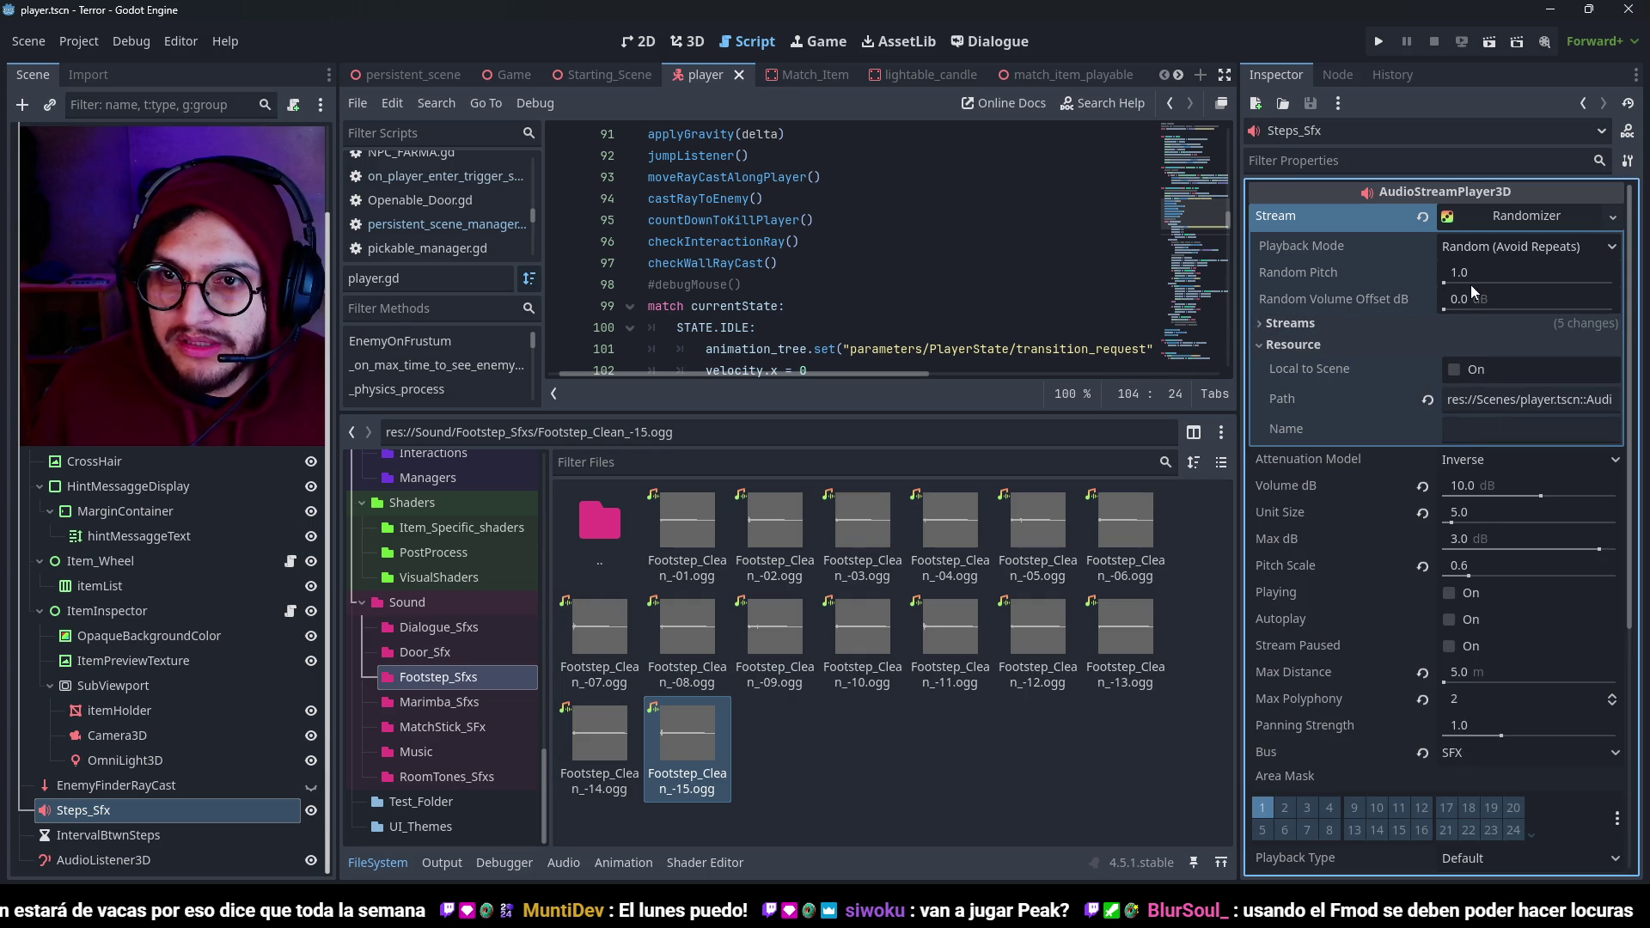
pyautogui.click(1451, 592)
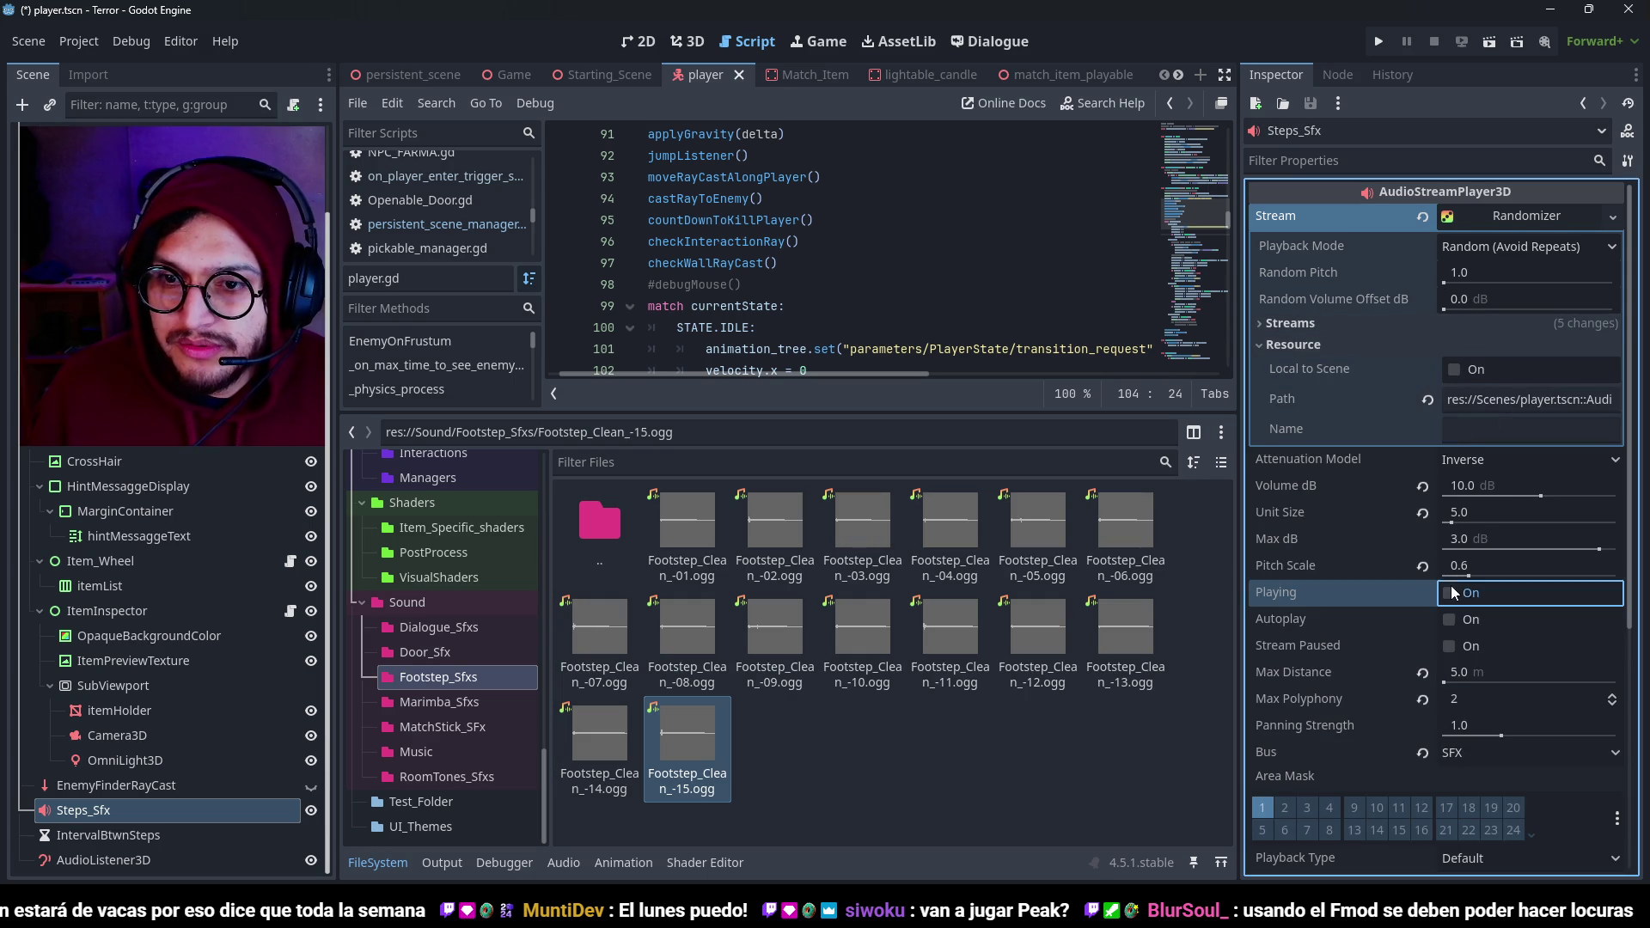
pyautogui.click(687, 41)
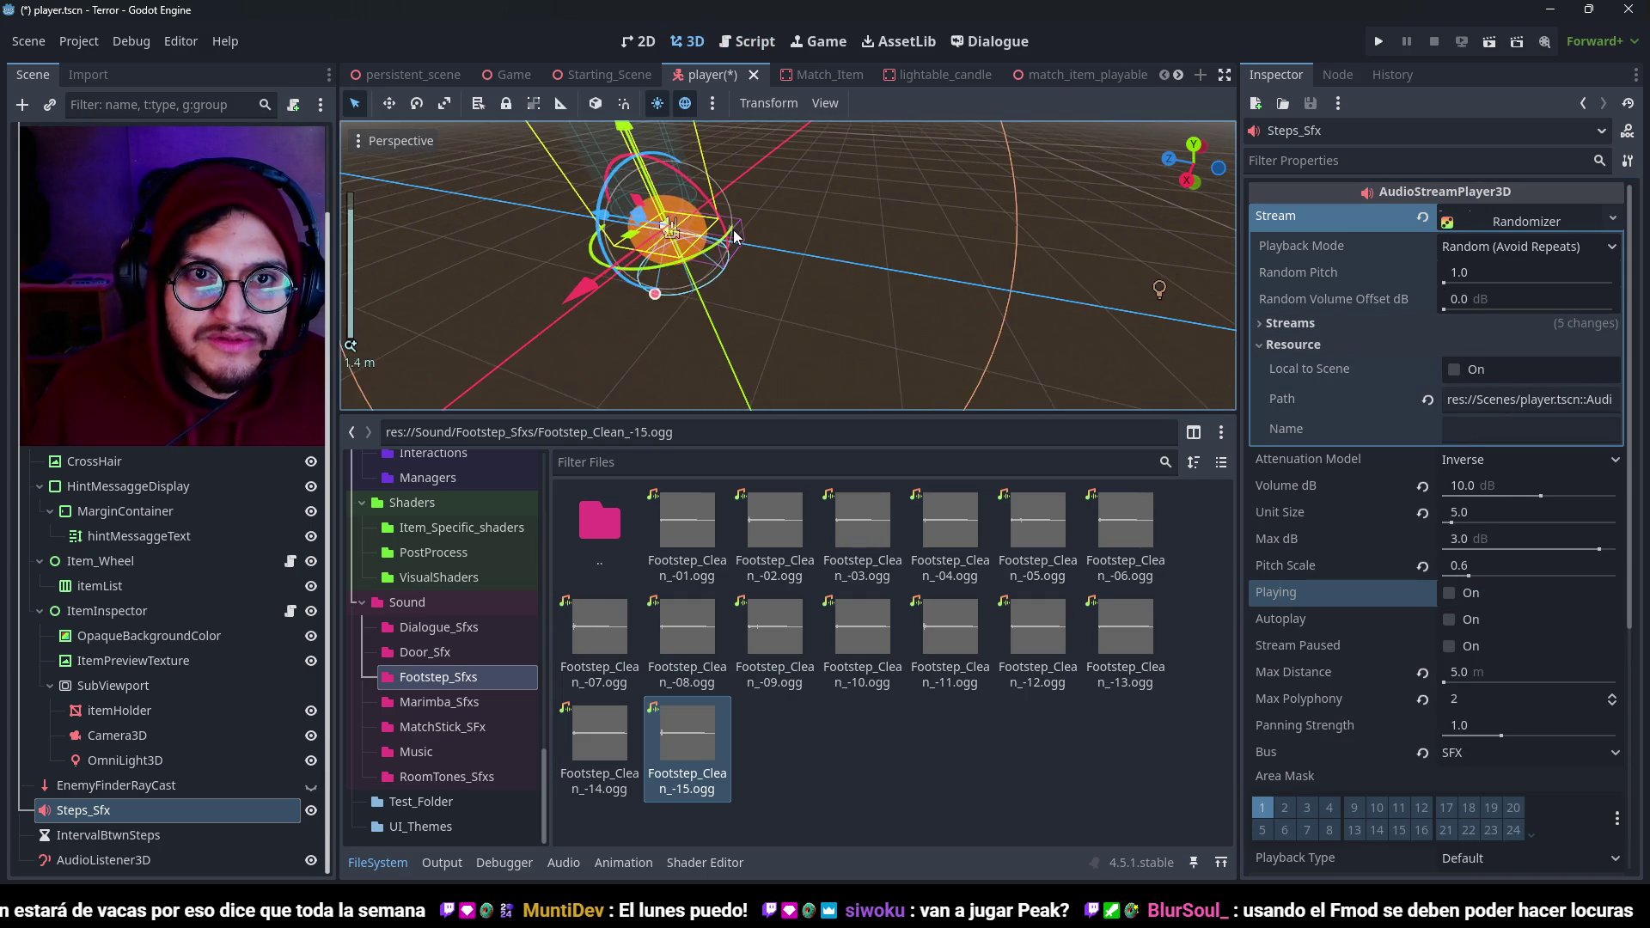
pyautogui.hotkey('ctrl', 's')
pyautogui.click(1471, 615)
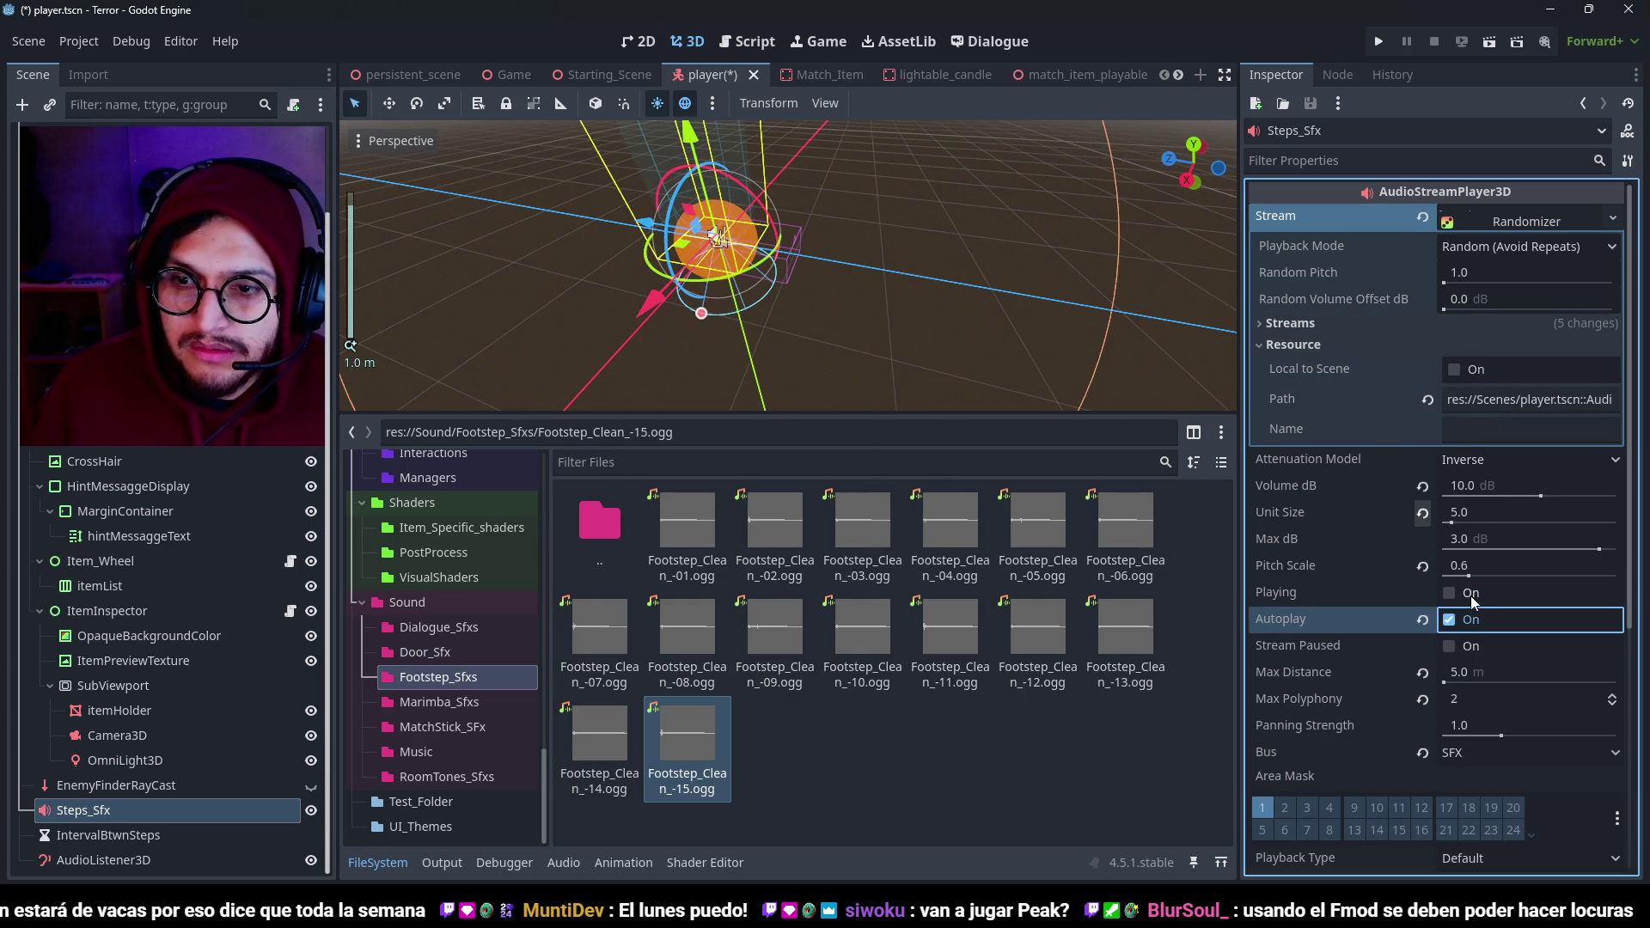
pyautogui.click(1470, 600)
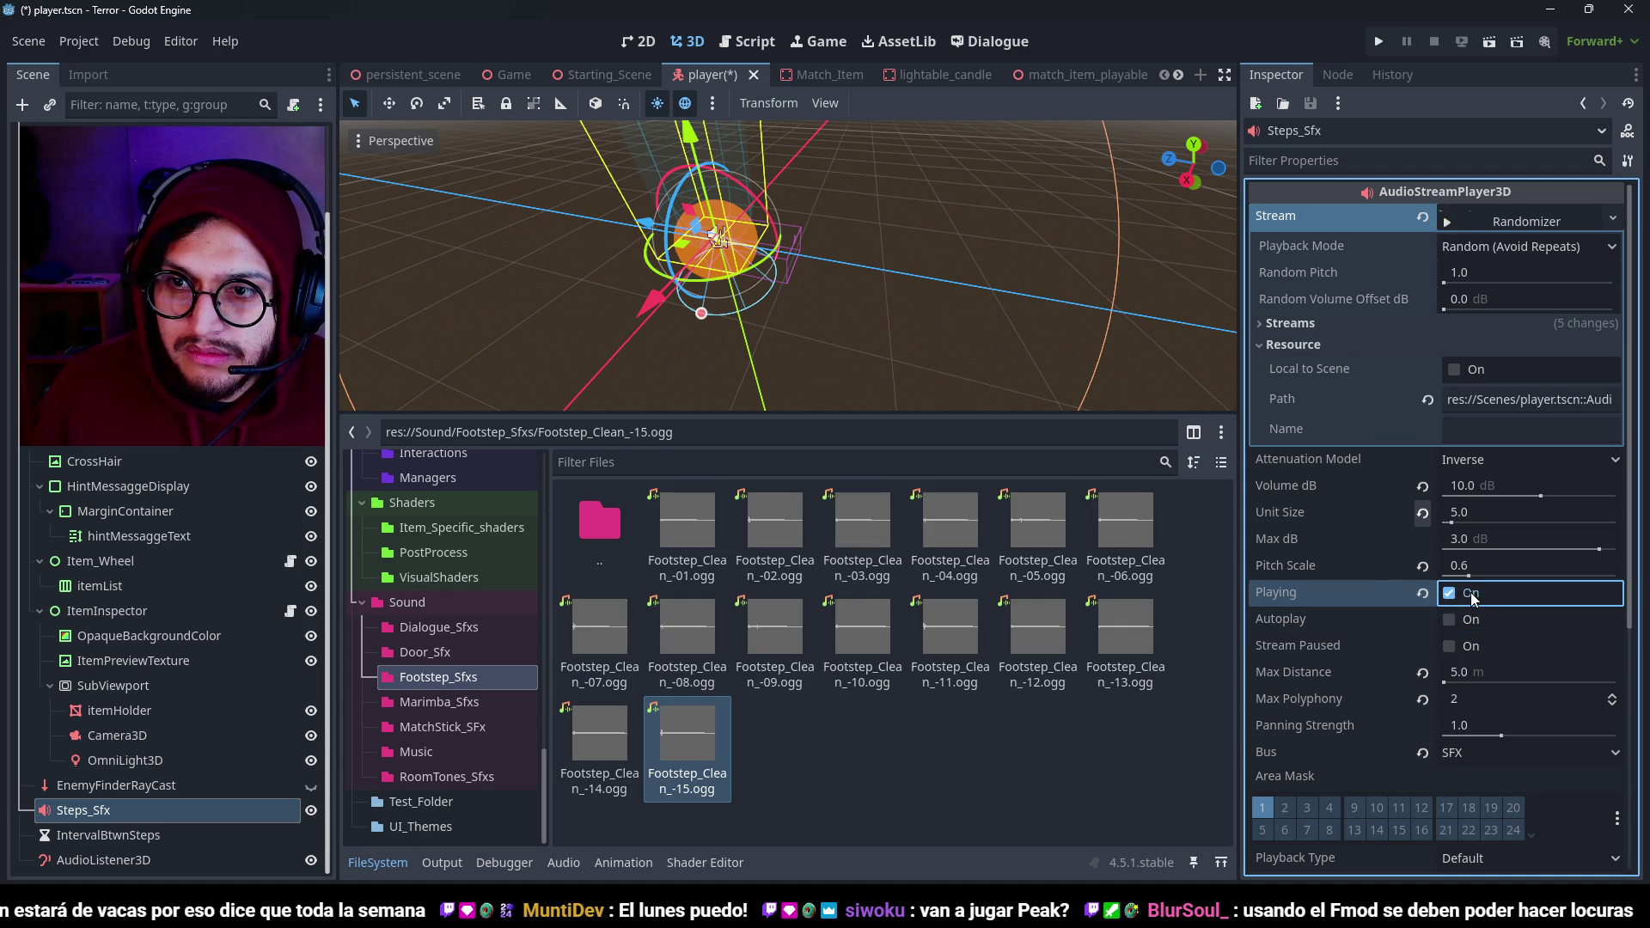
# Revert Unit Size to 10.0 and Pitch Scale to 1.0, save, and run the game with F5.
pyautogui.click(1422, 514)
pyautogui.click(1449, 593)
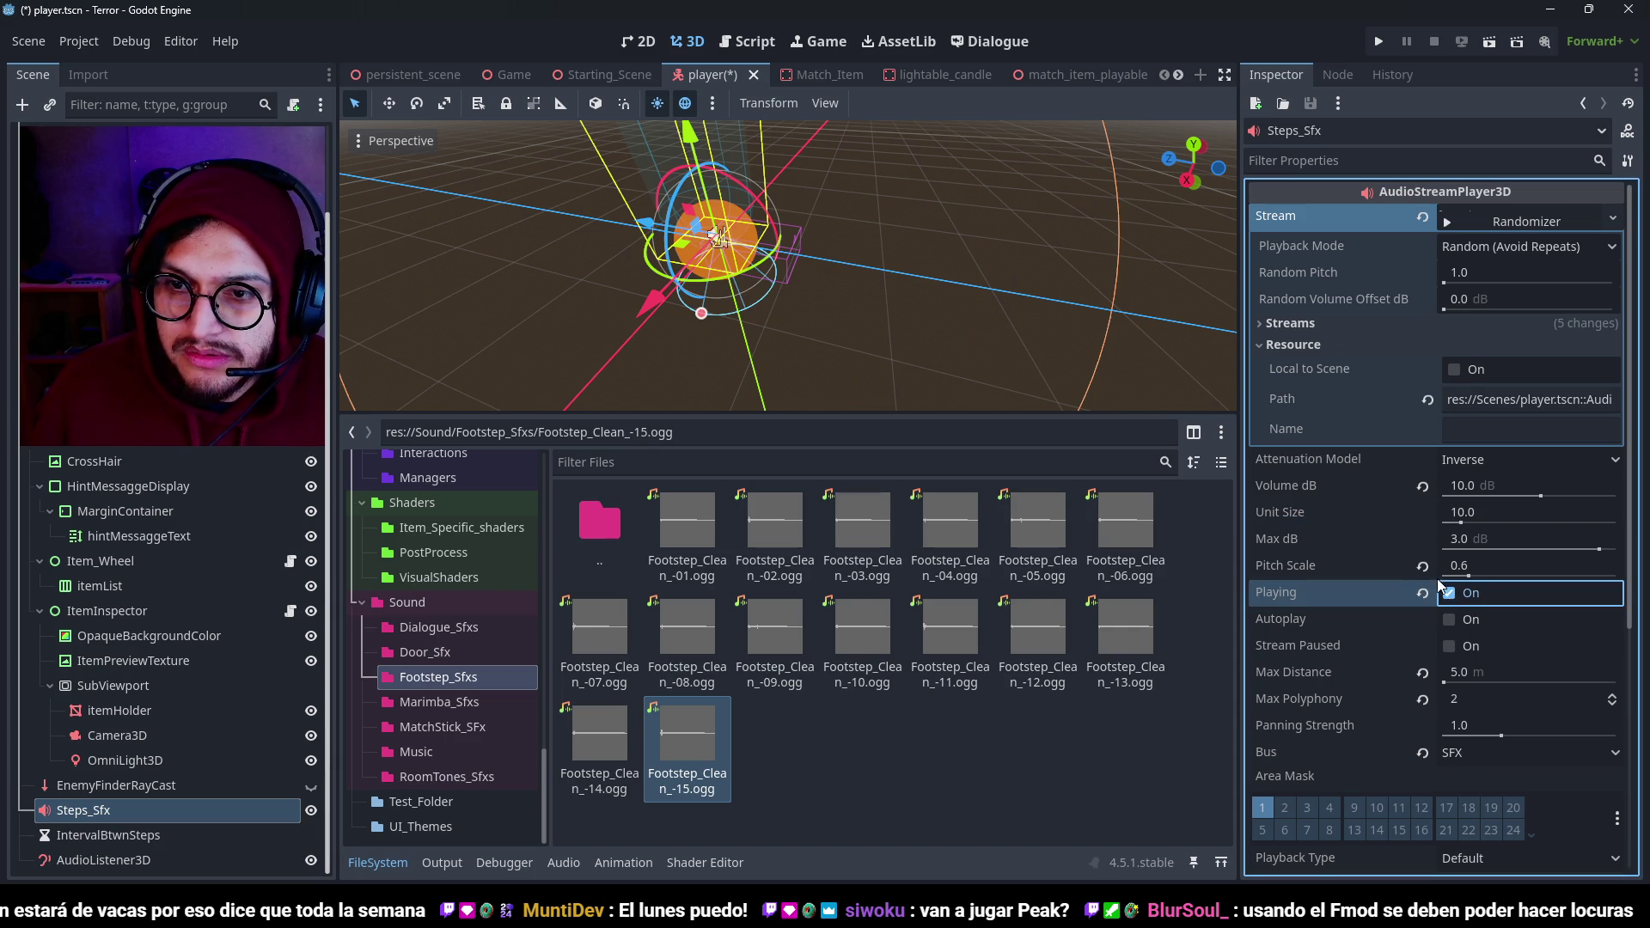
pyautogui.click(1423, 568)
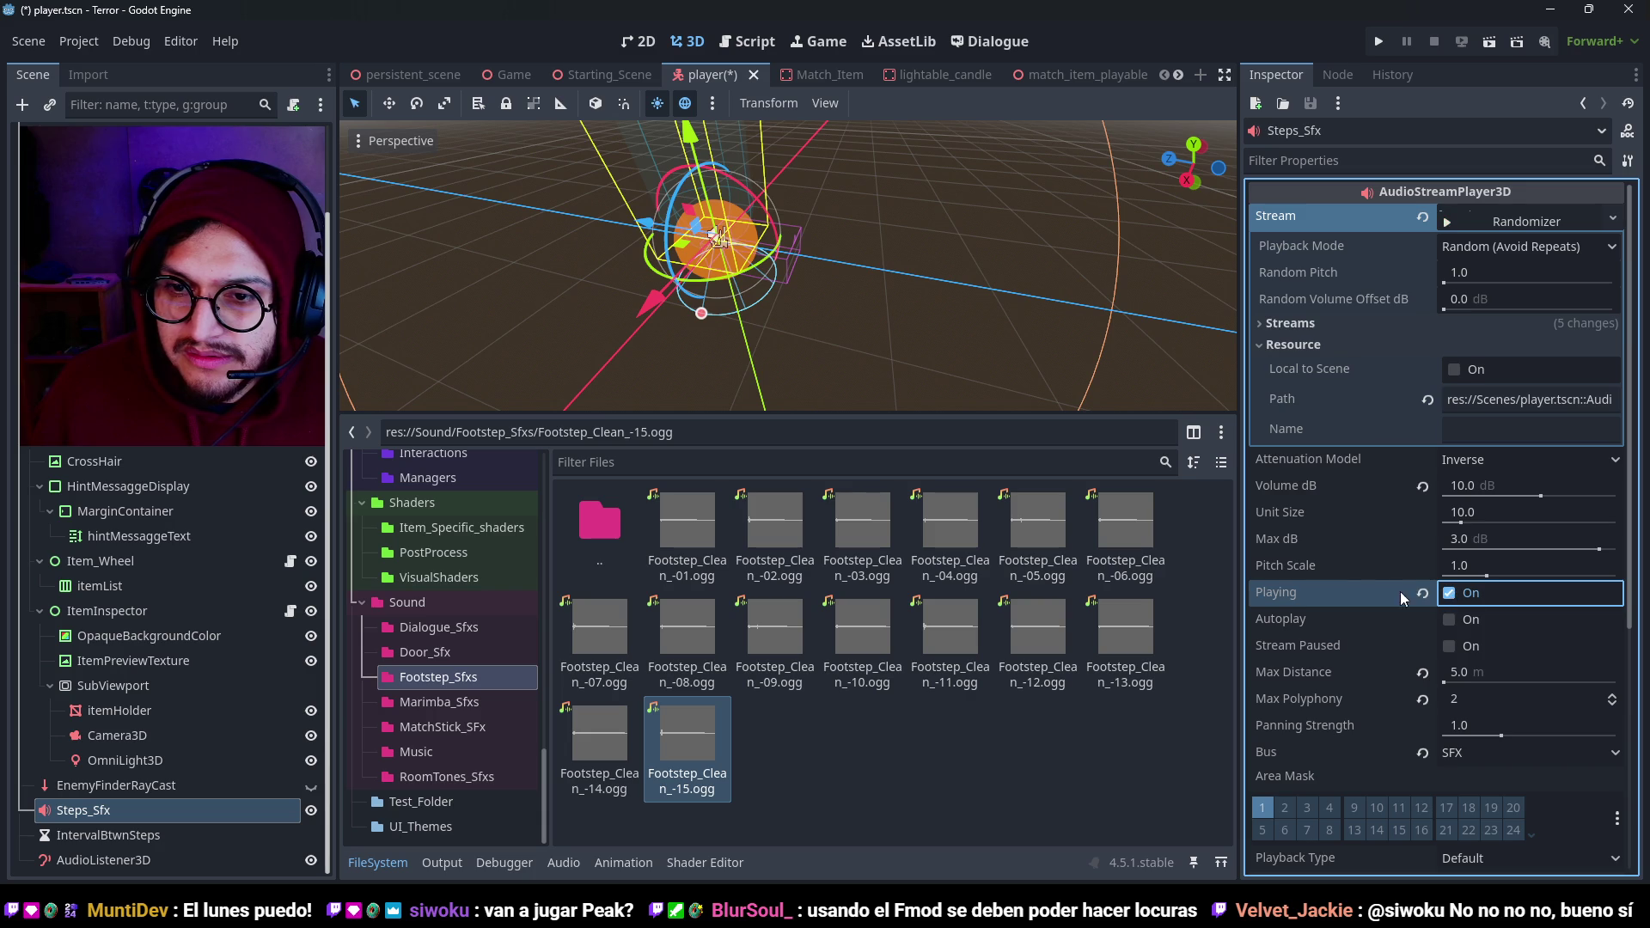
pyautogui.hotkey('ctrl', 's')
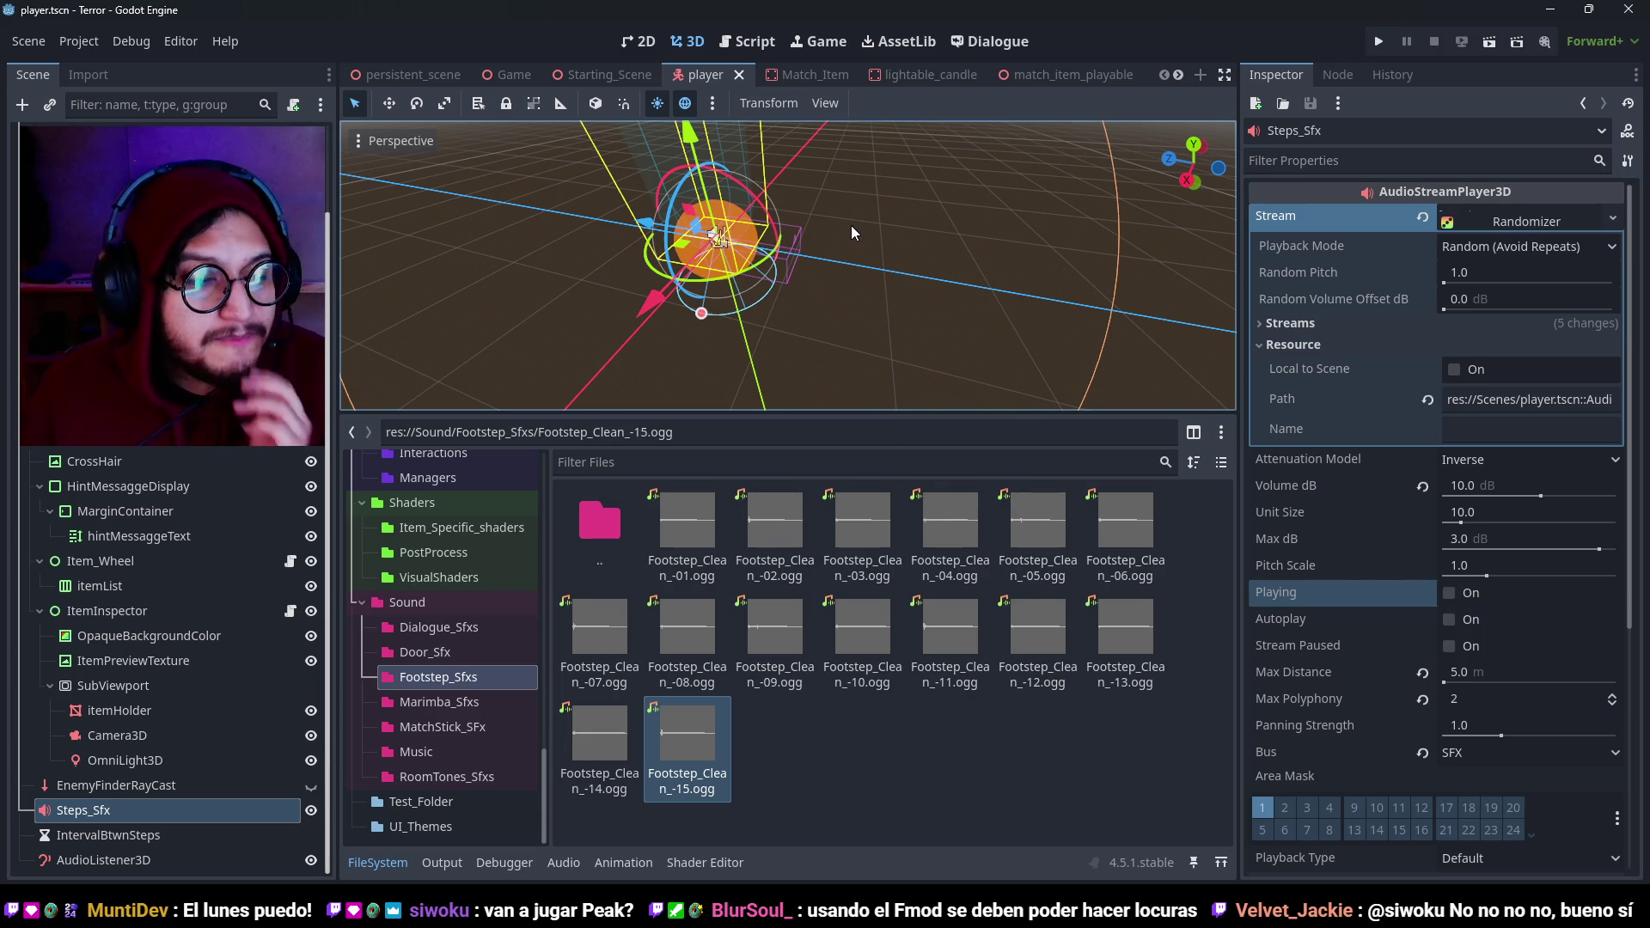
pyautogui.press('F5')
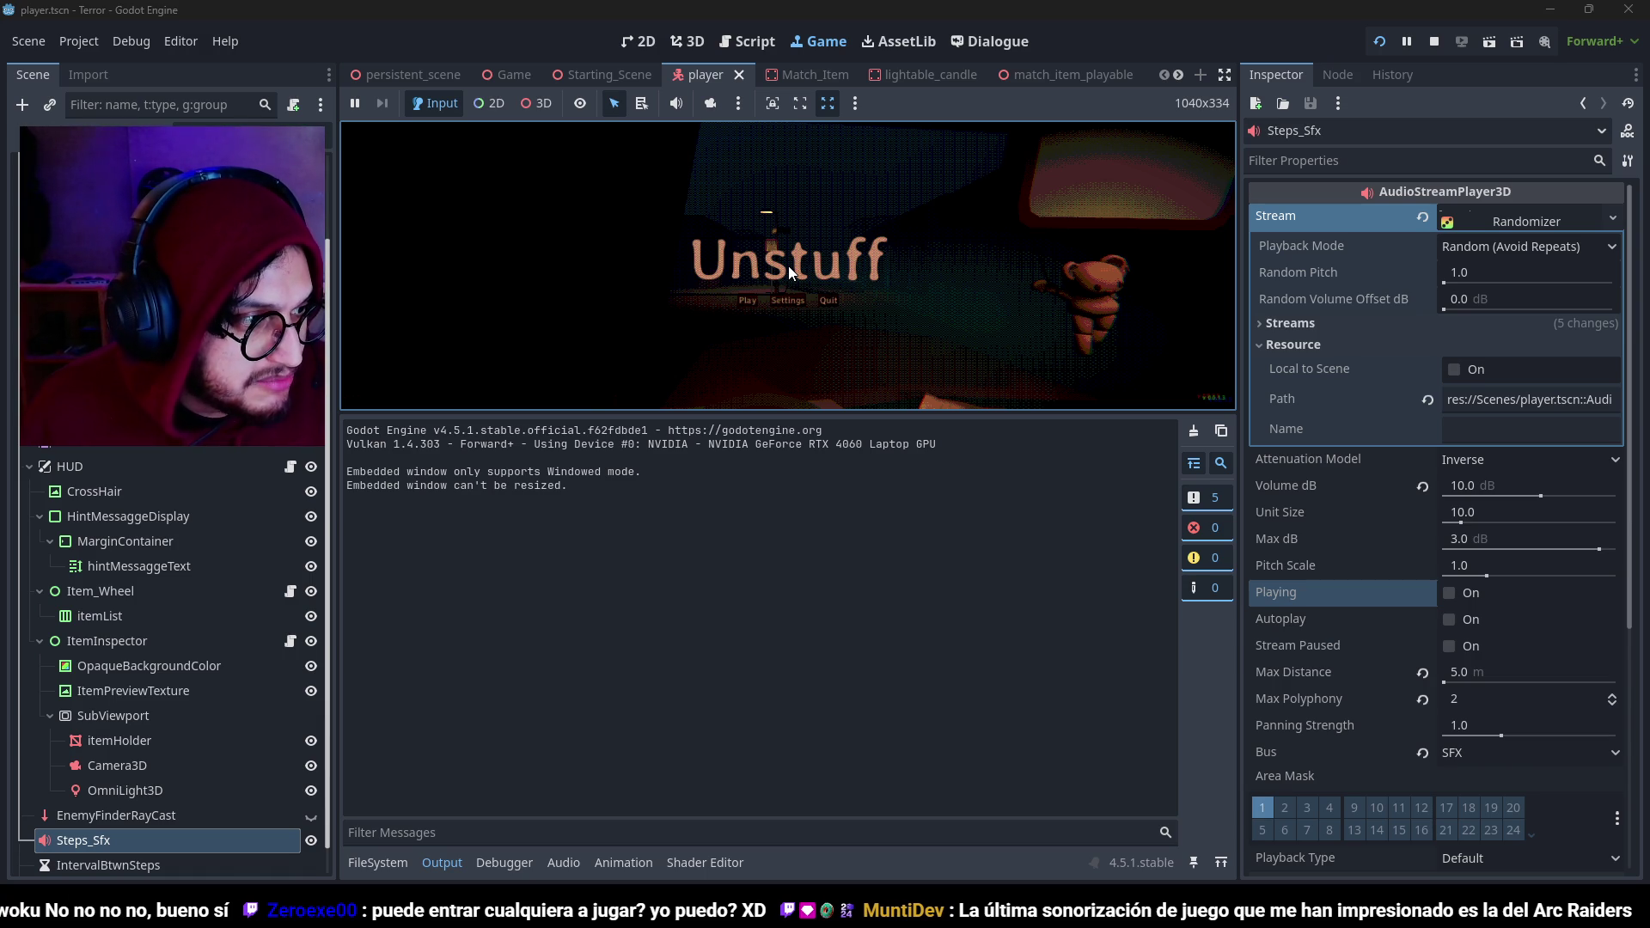
# Play from the main menu, walk to the bus stop sign listening to footsteps, then stop with F8.
pyautogui.click(434, 863)
pyautogui.click(709, 548)
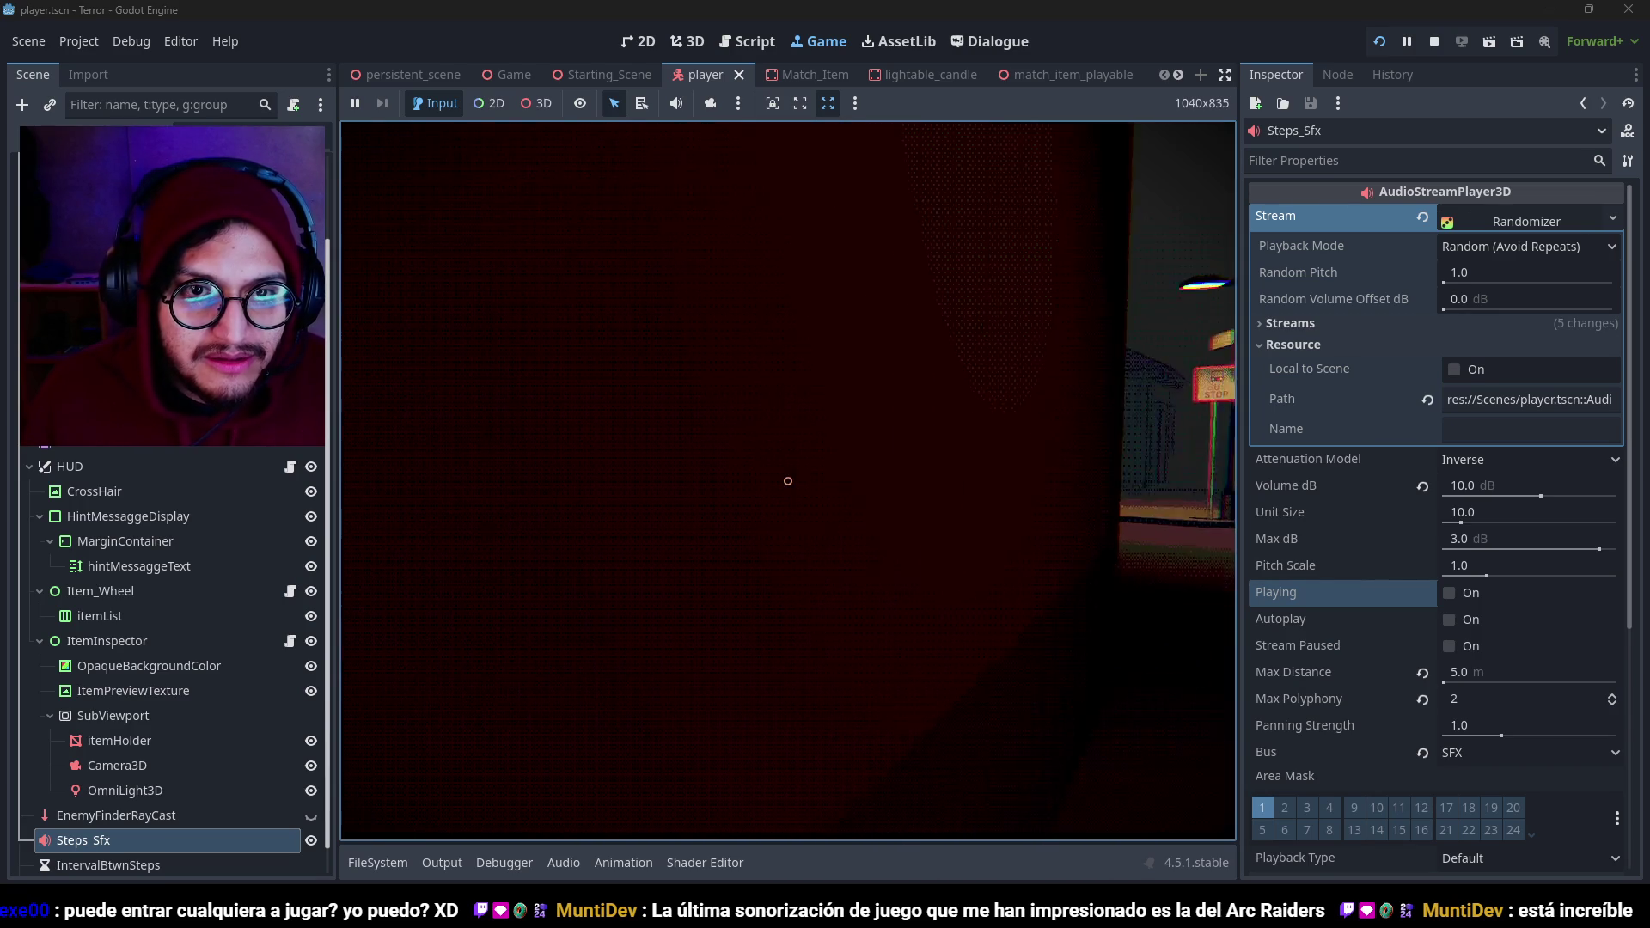
pyautogui.press('w')
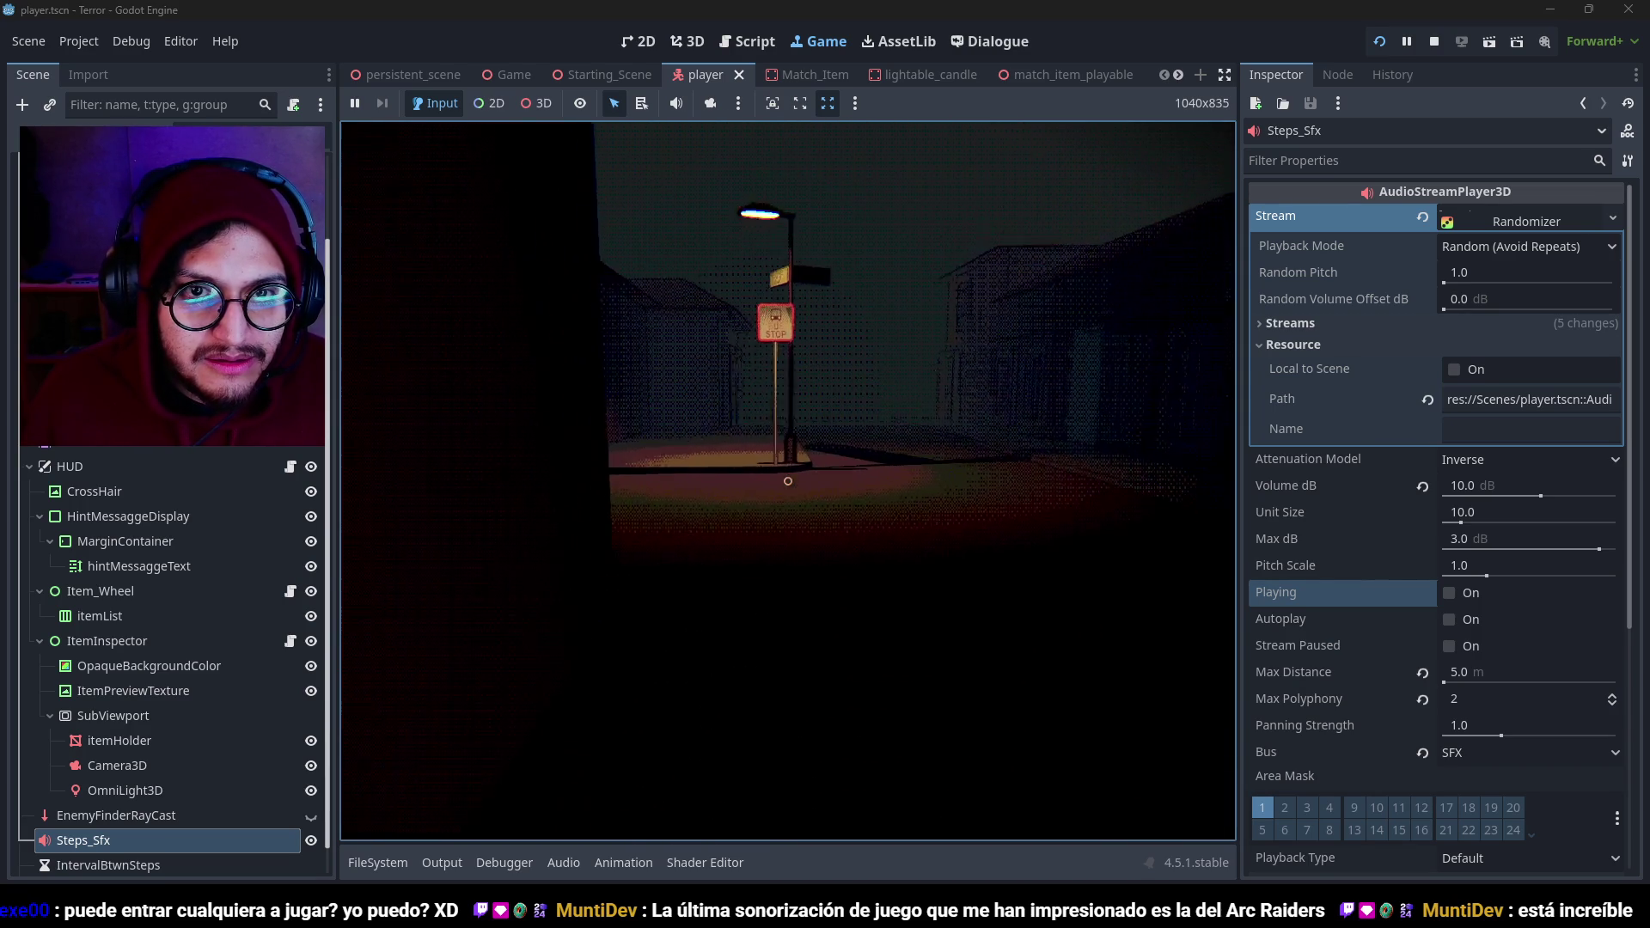
pyautogui.press('w')
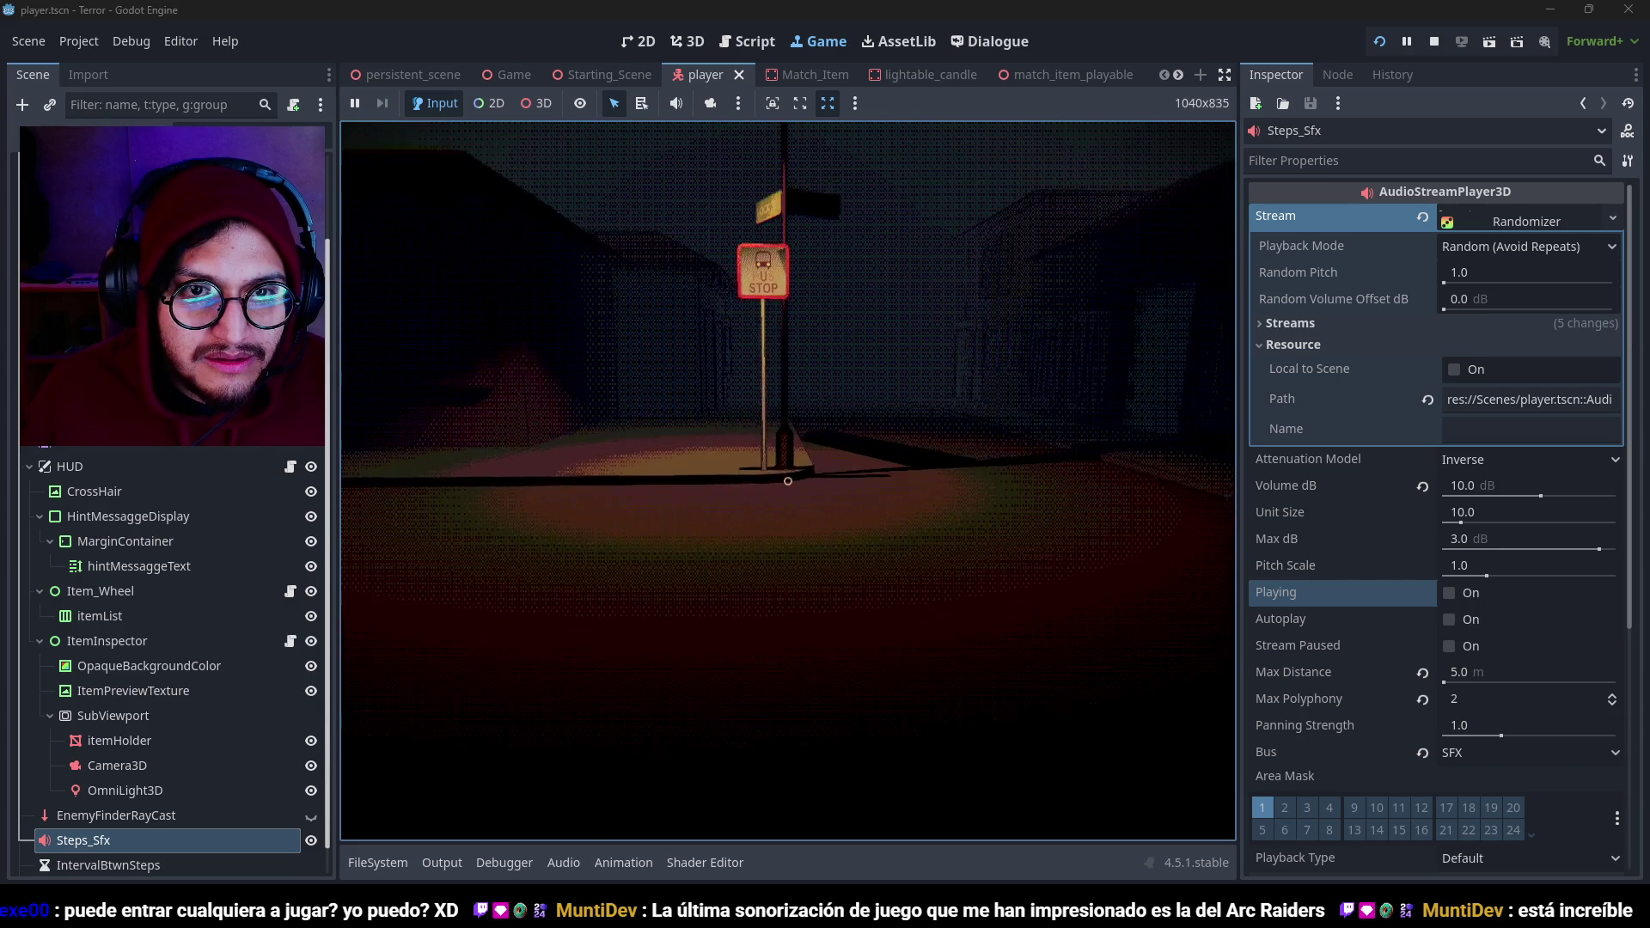
pyautogui.press('w')
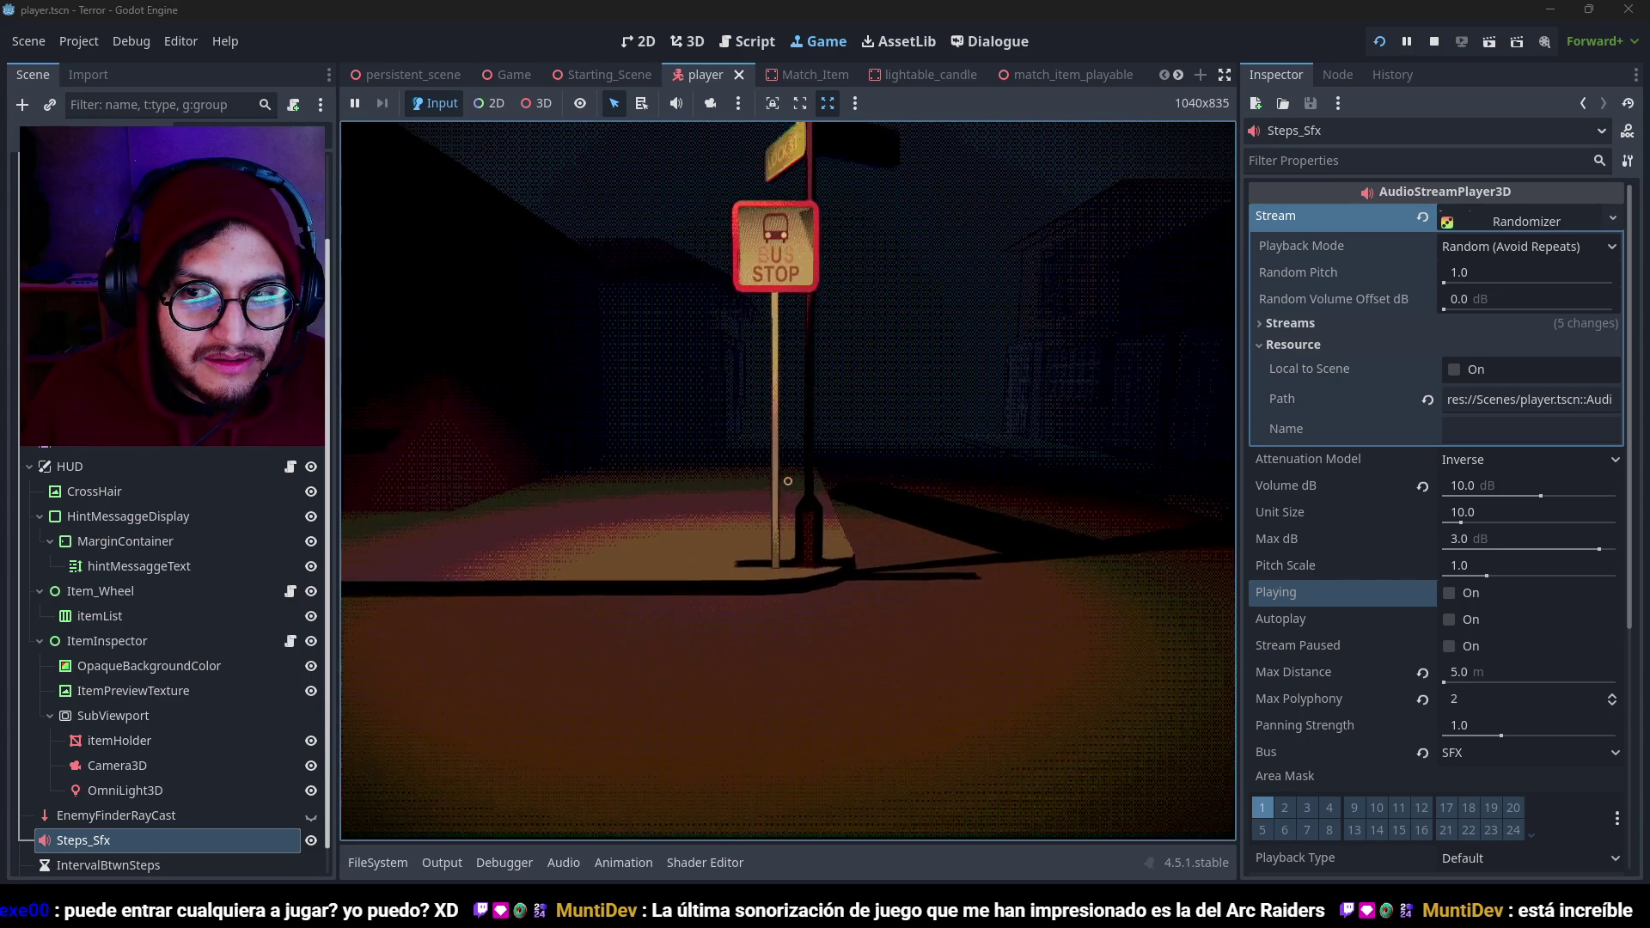
pyautogui.press('w')
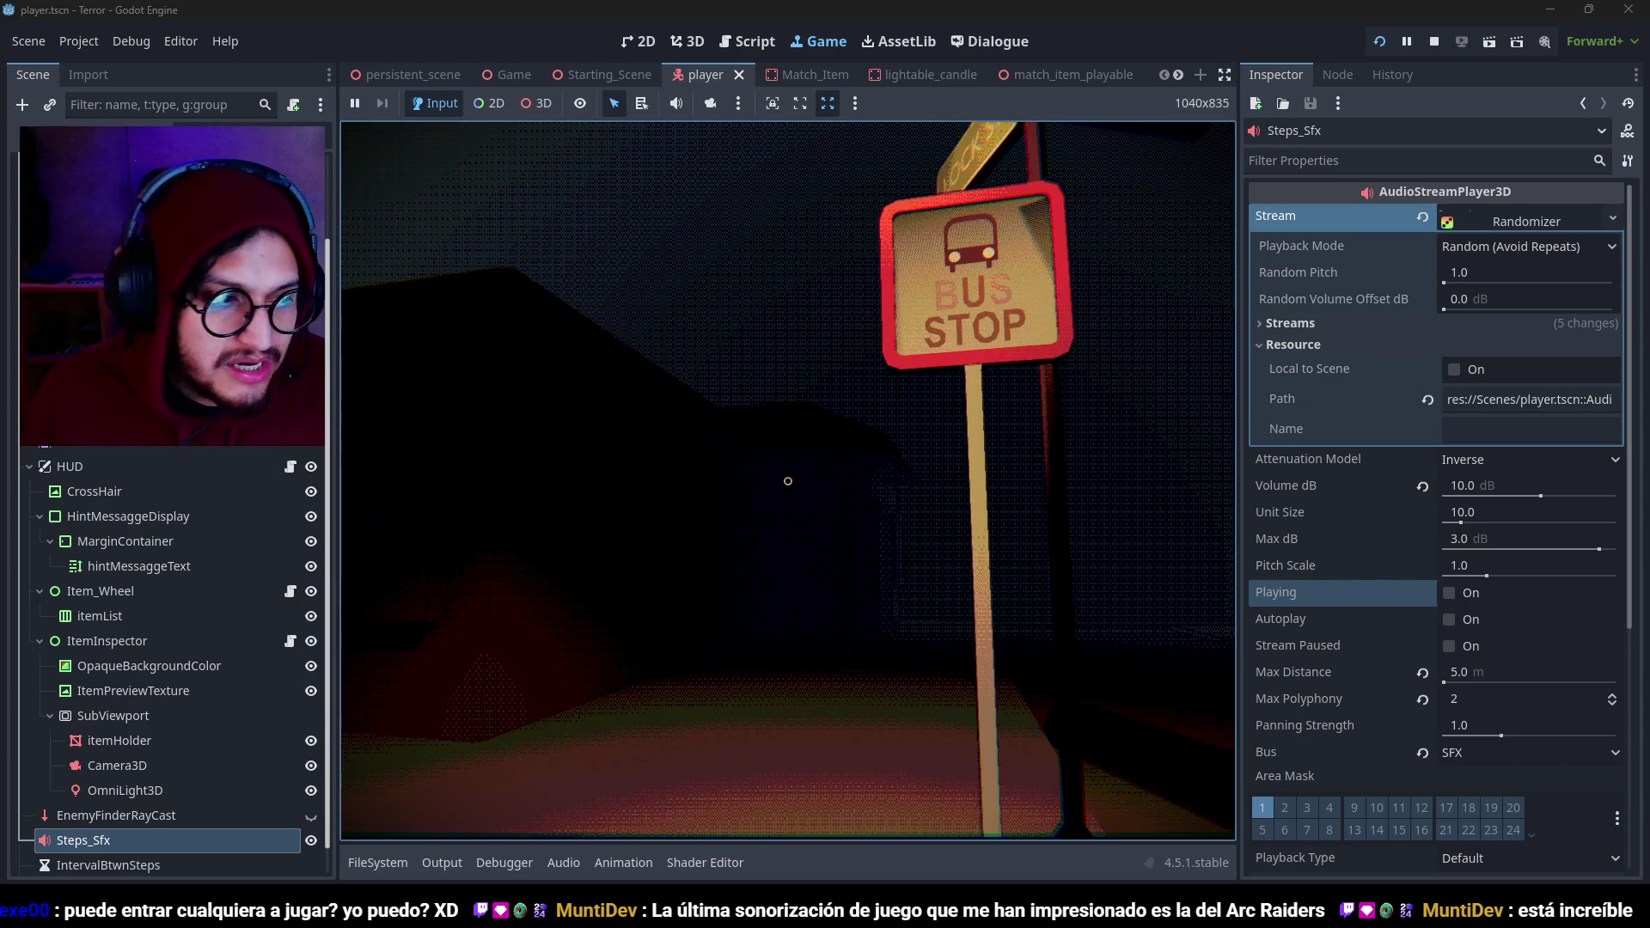
pyautogui.press('s')
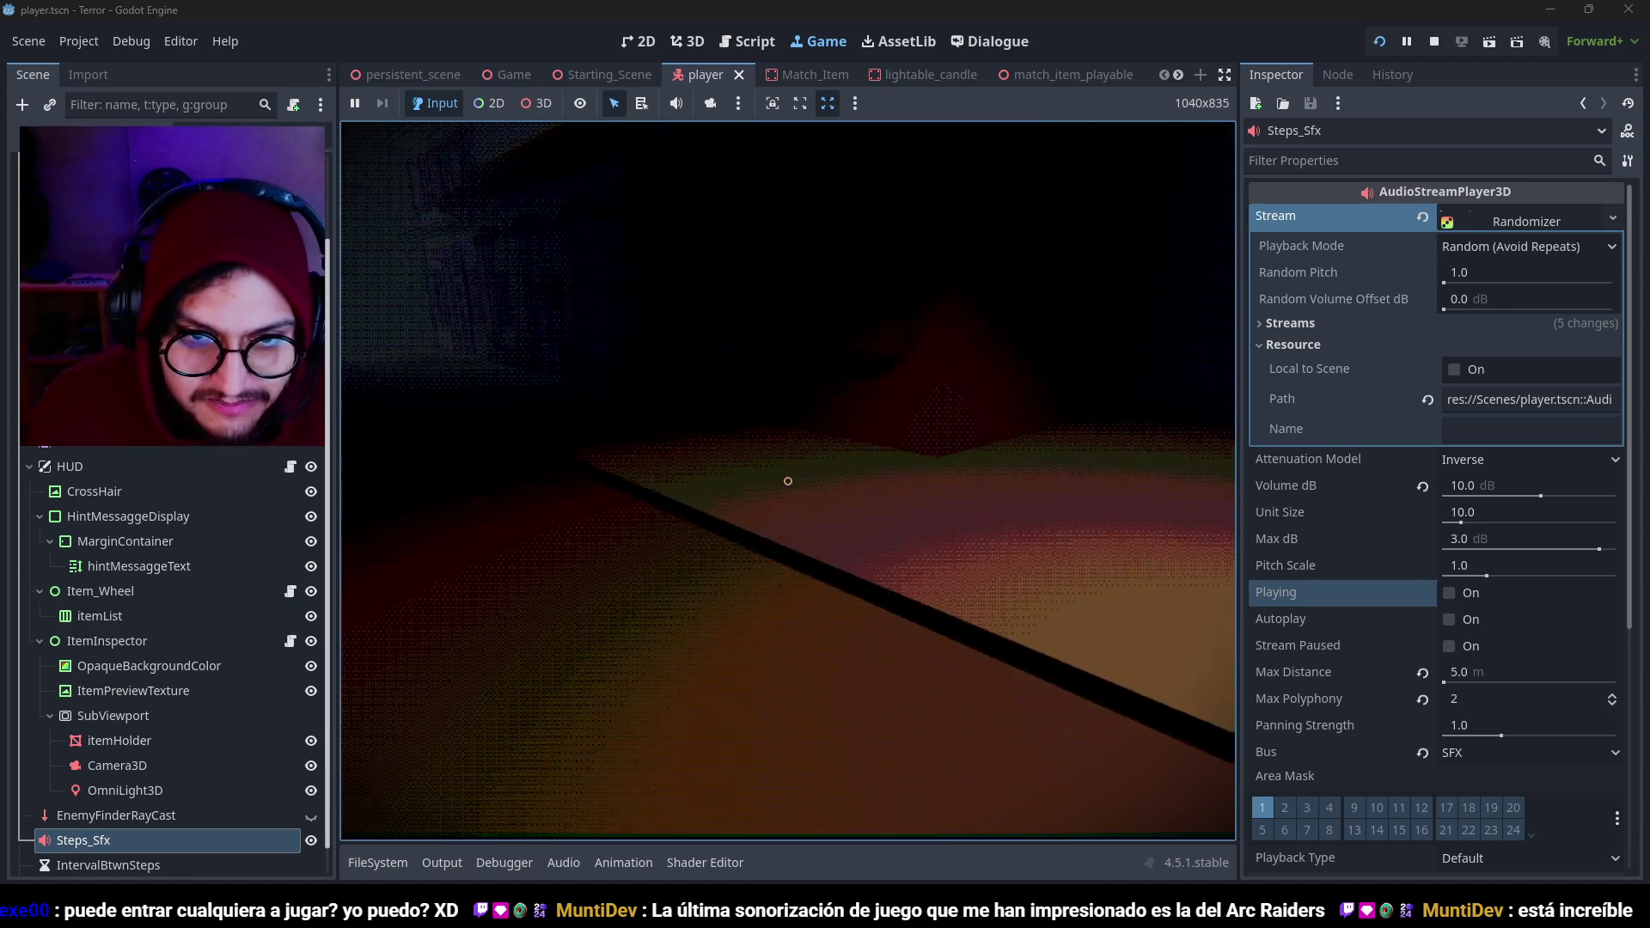
pyautogui.press('F8')
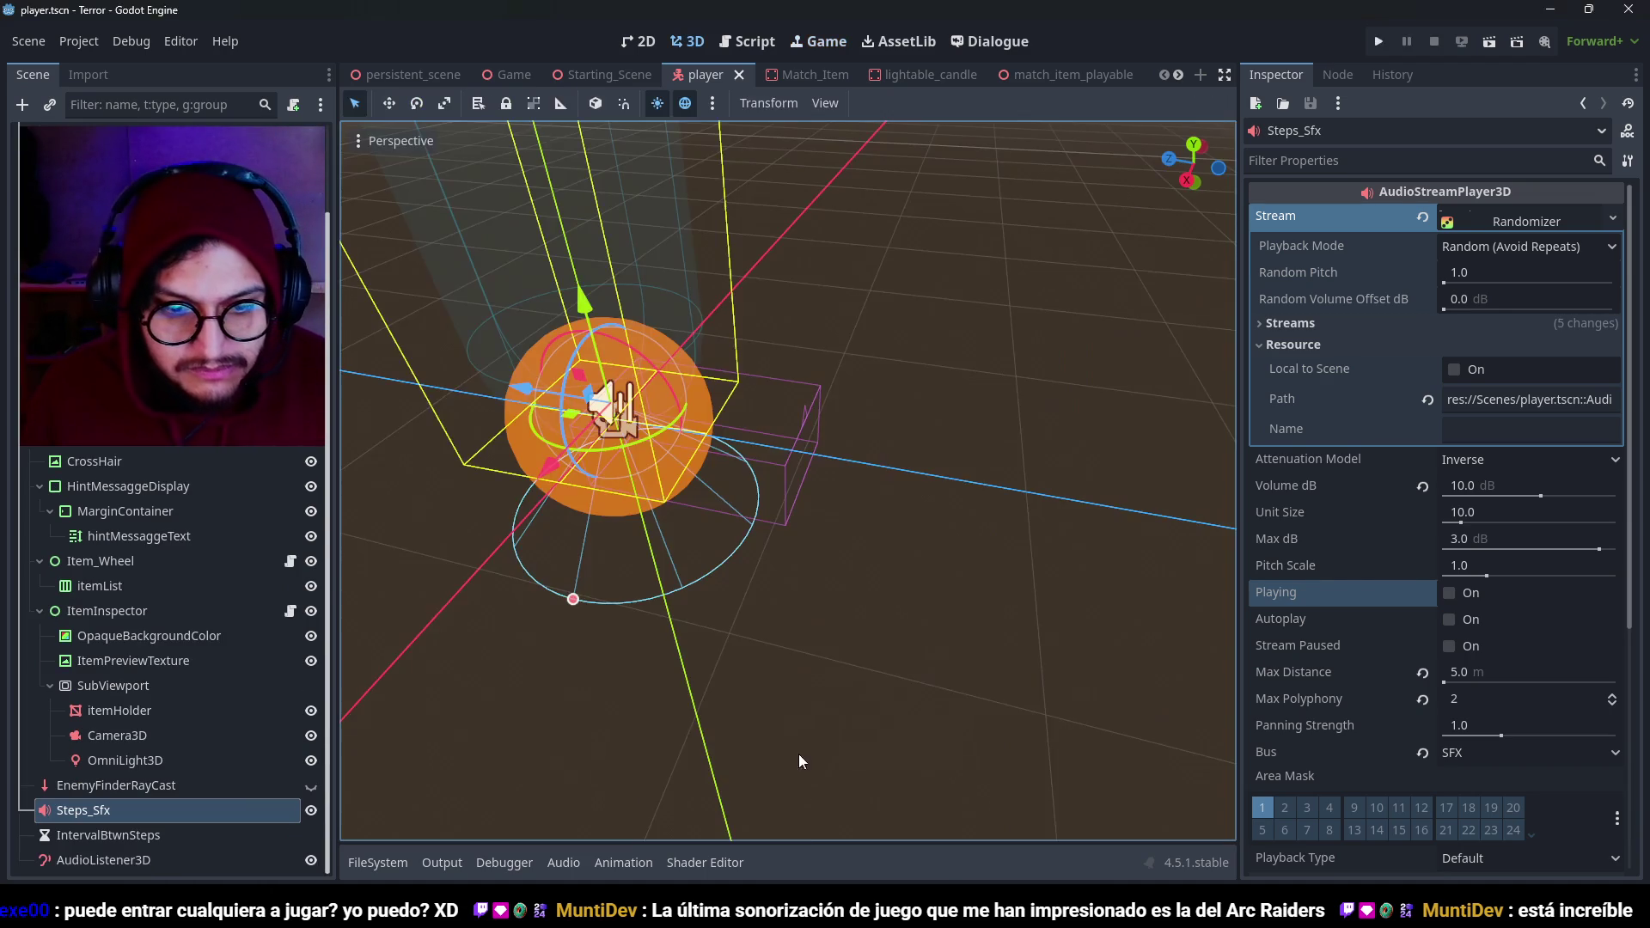
pyautogui.hotkey('alt', 'Tab')
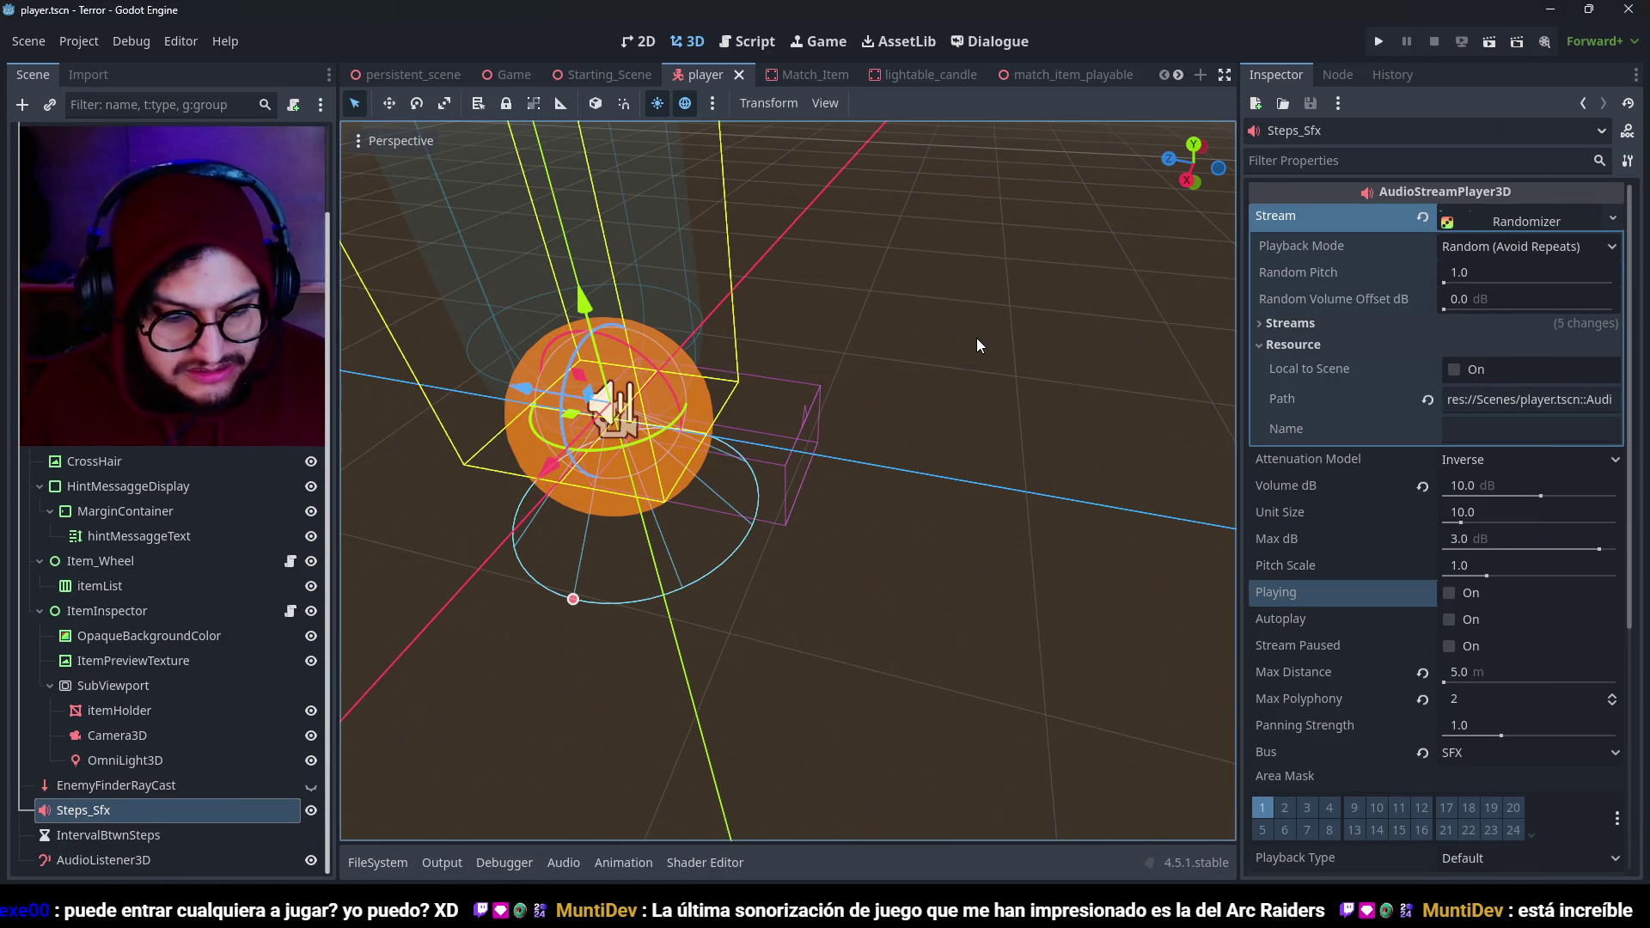
pyautogui.press('F5')
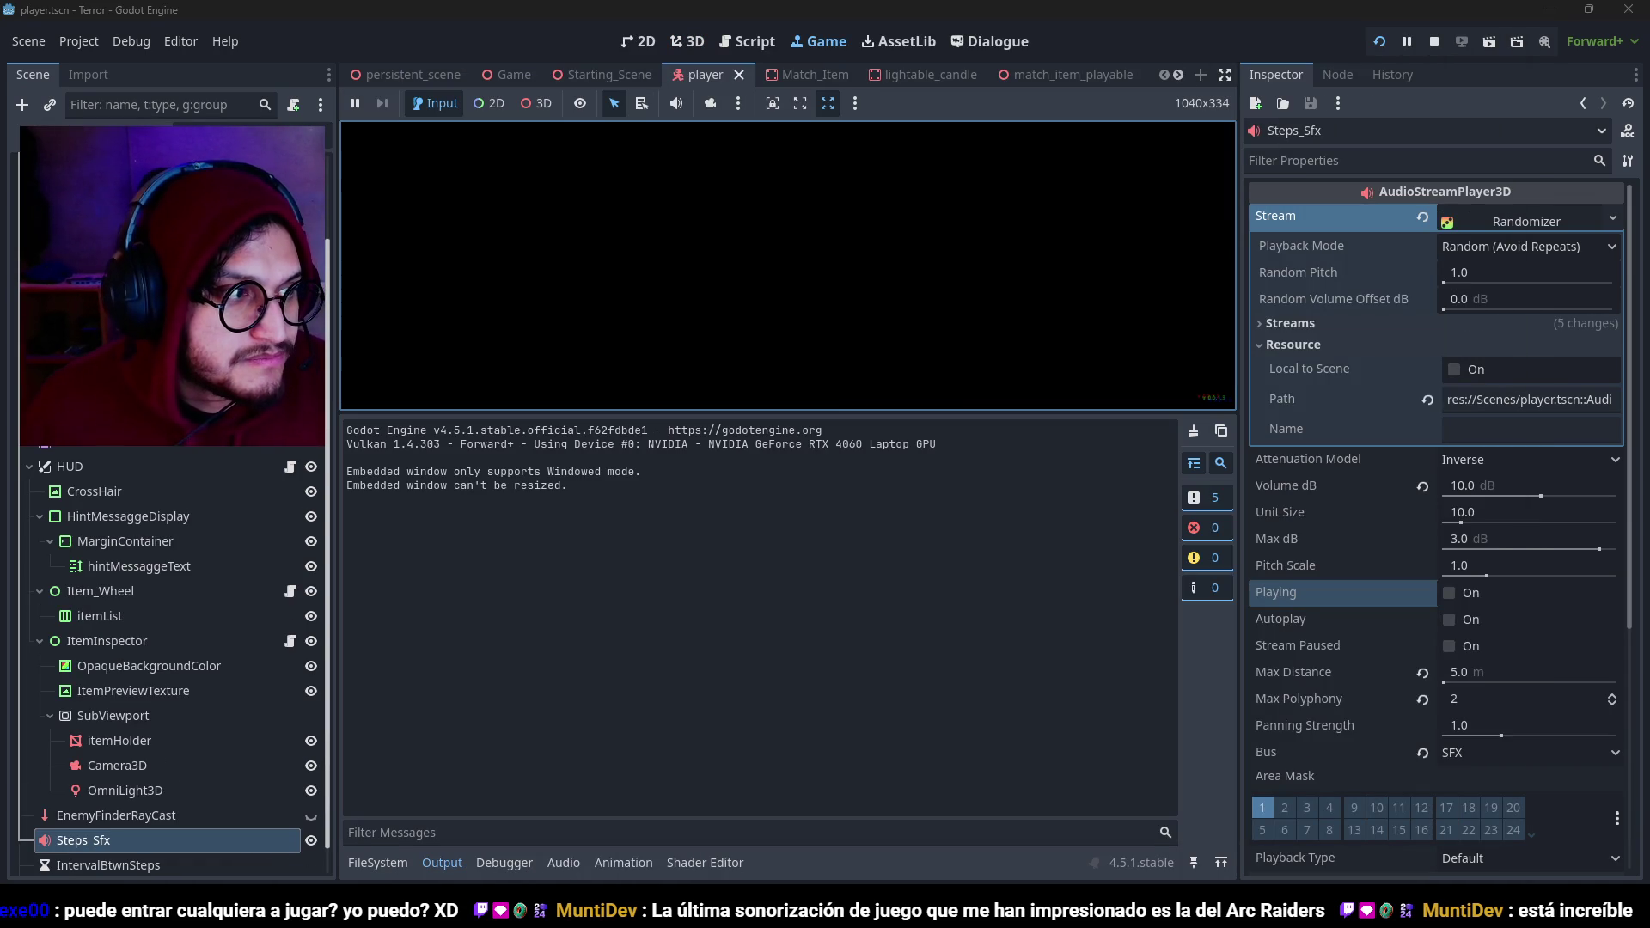
pyautogui.click(431, 874)
pyautogui.click(796, 104)
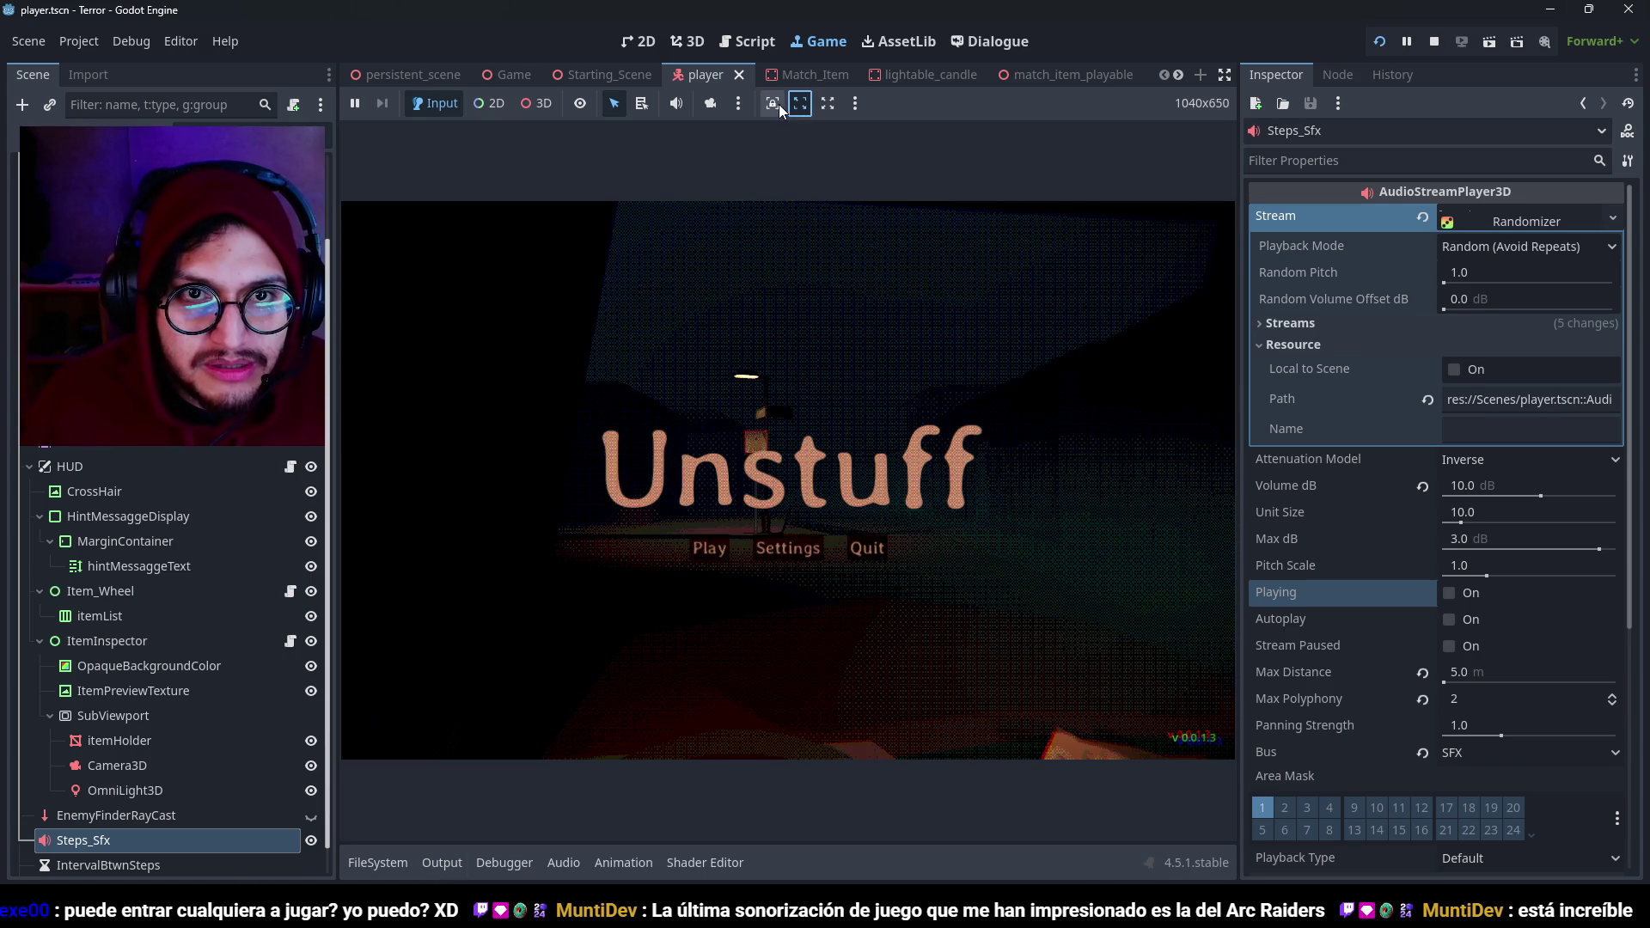
pyautogui.click(825, 105)
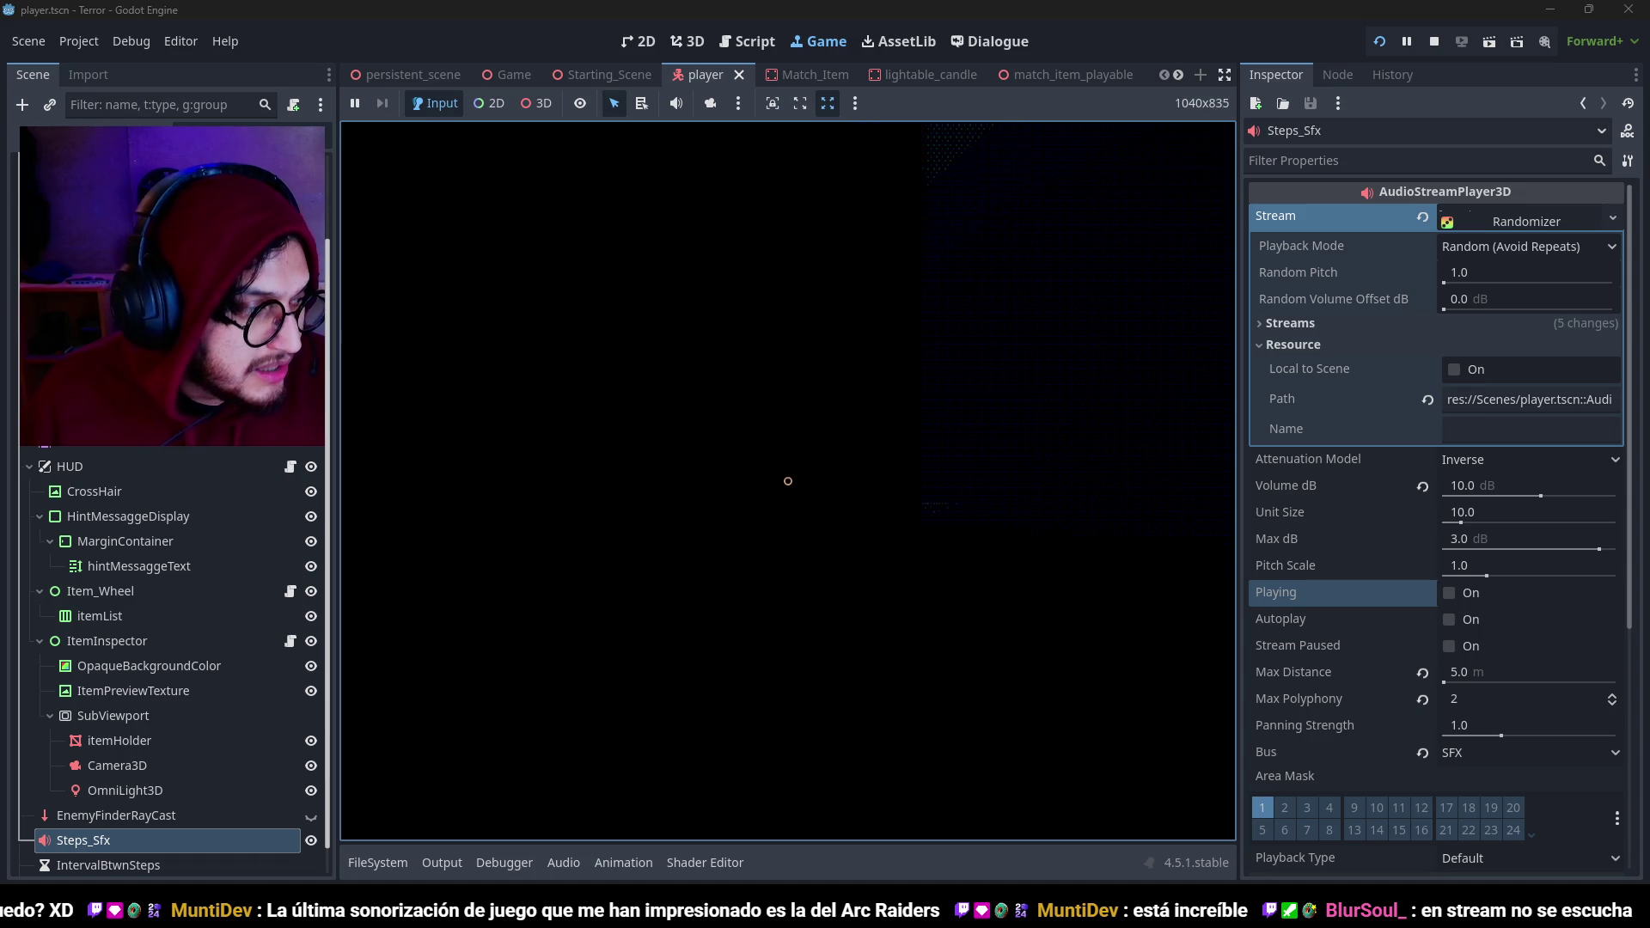
pyautogui.press('F8')
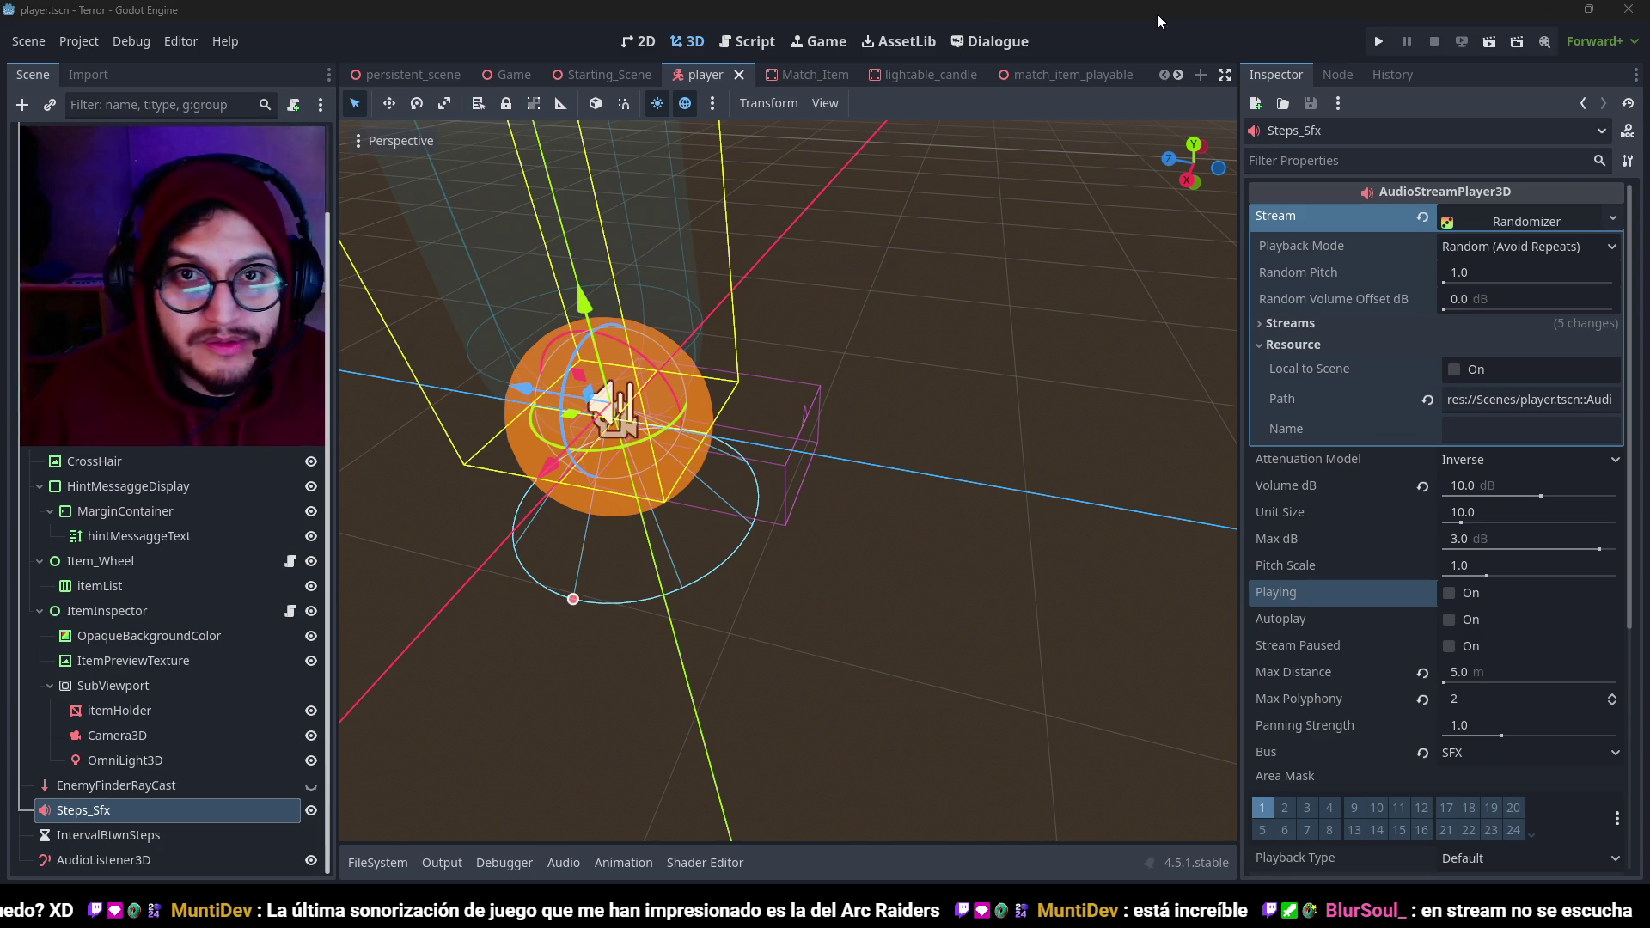
# Relaunch the game with the output log hidden and start play from the title menu.
pyautogui.press('F5')
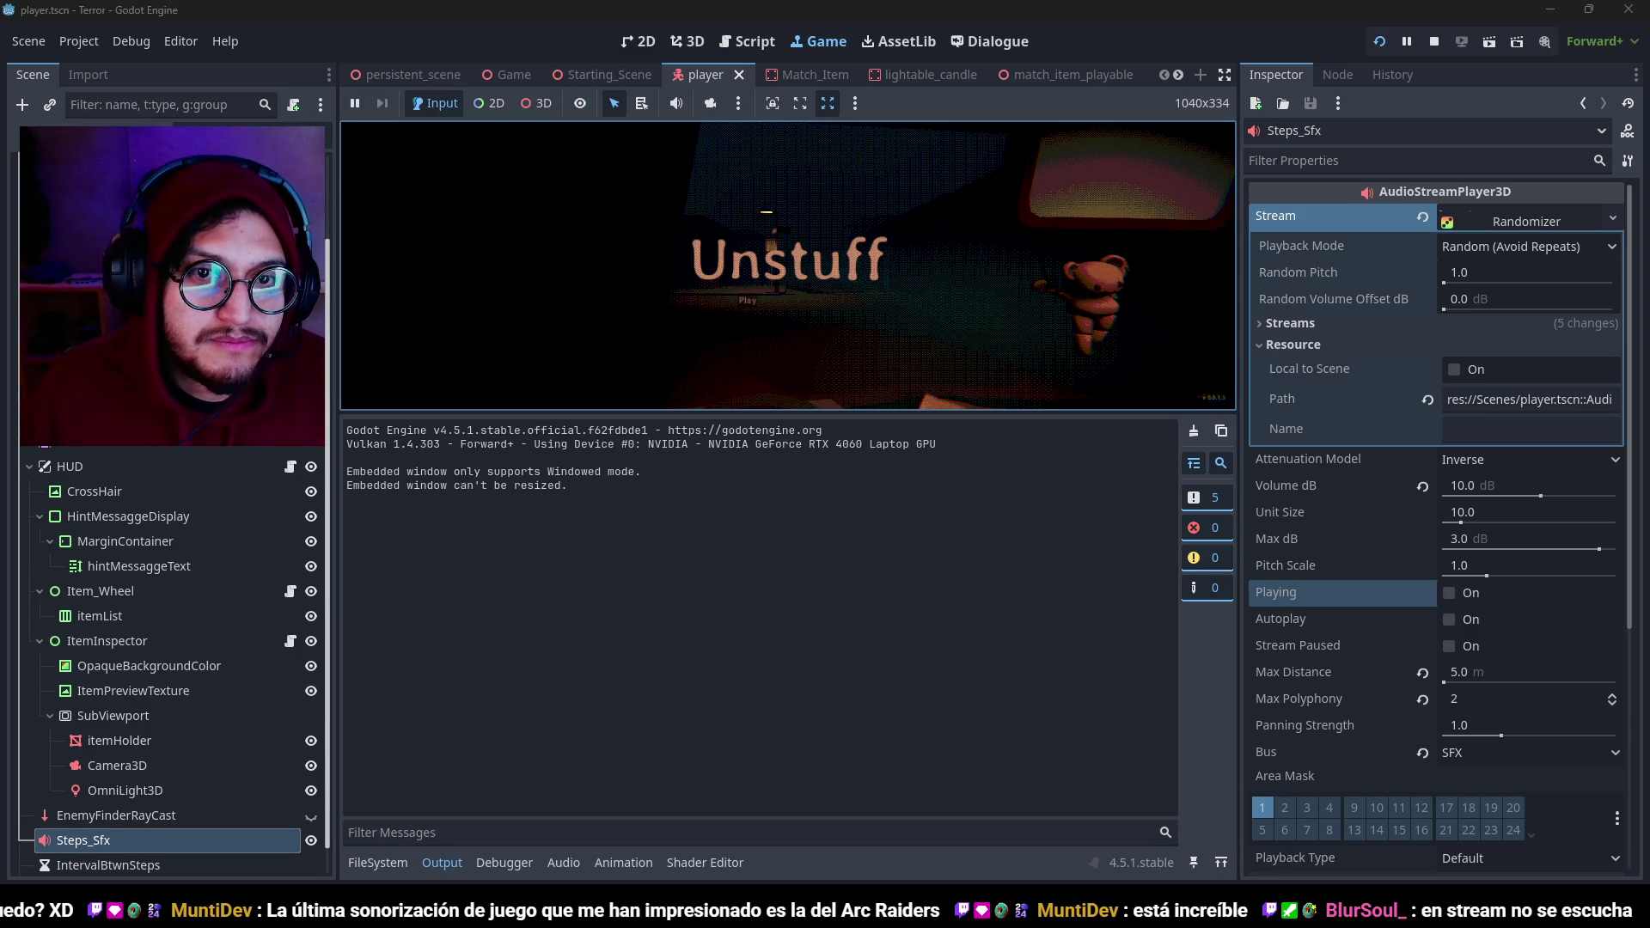
pyautogui.click(438, 872)
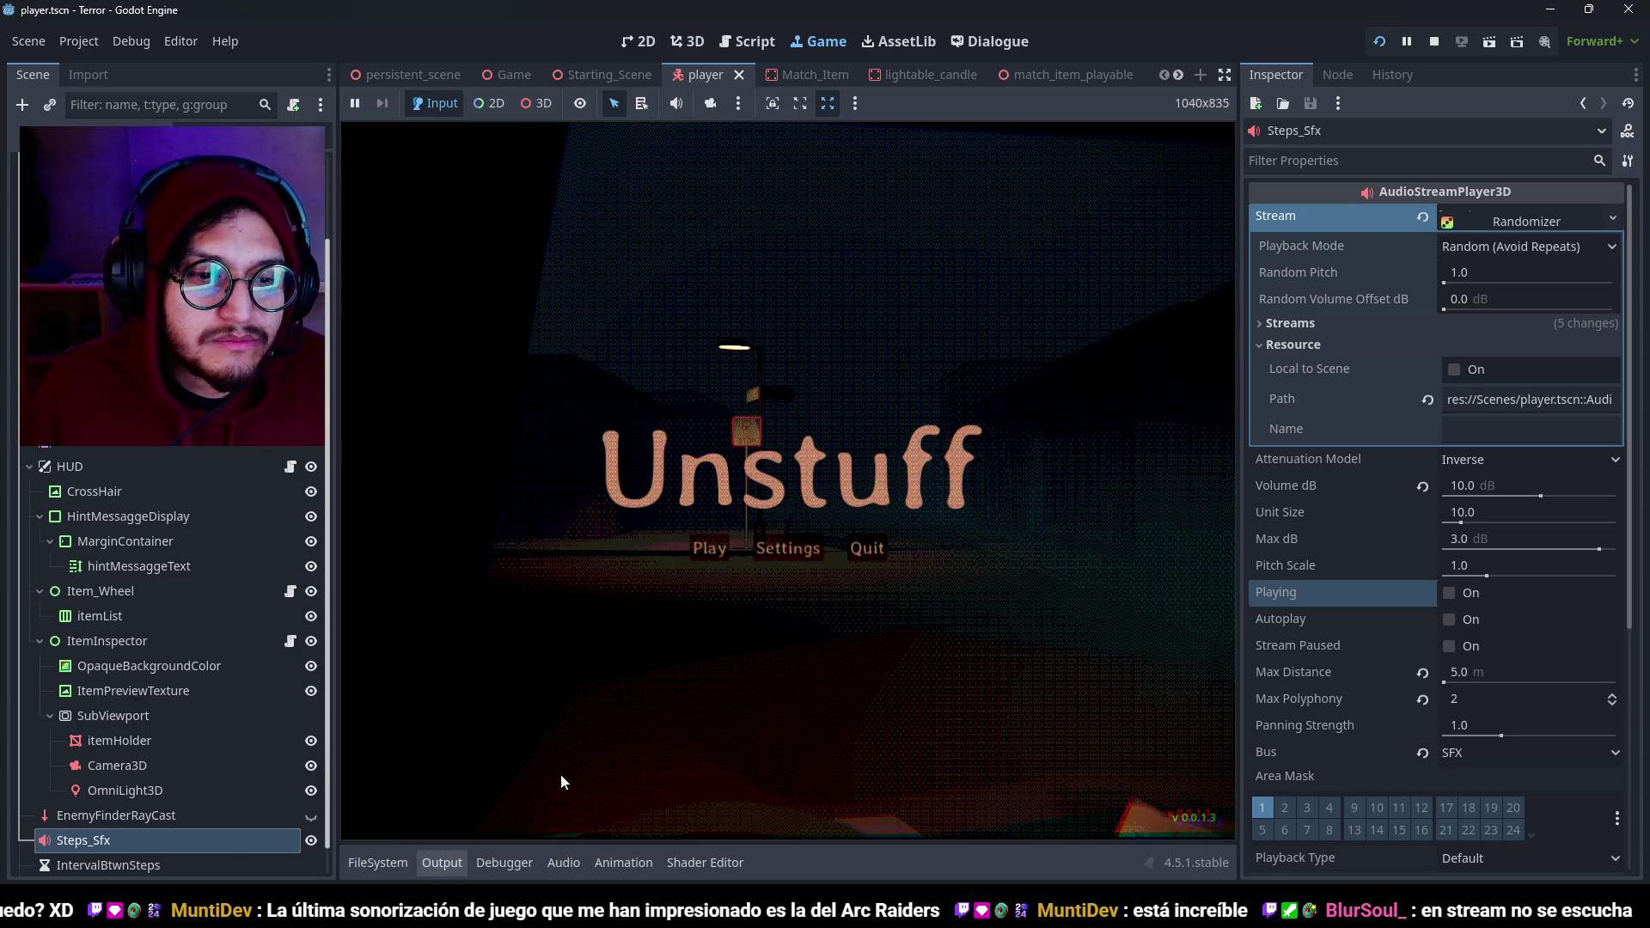
pyautogui.click(710, 548)
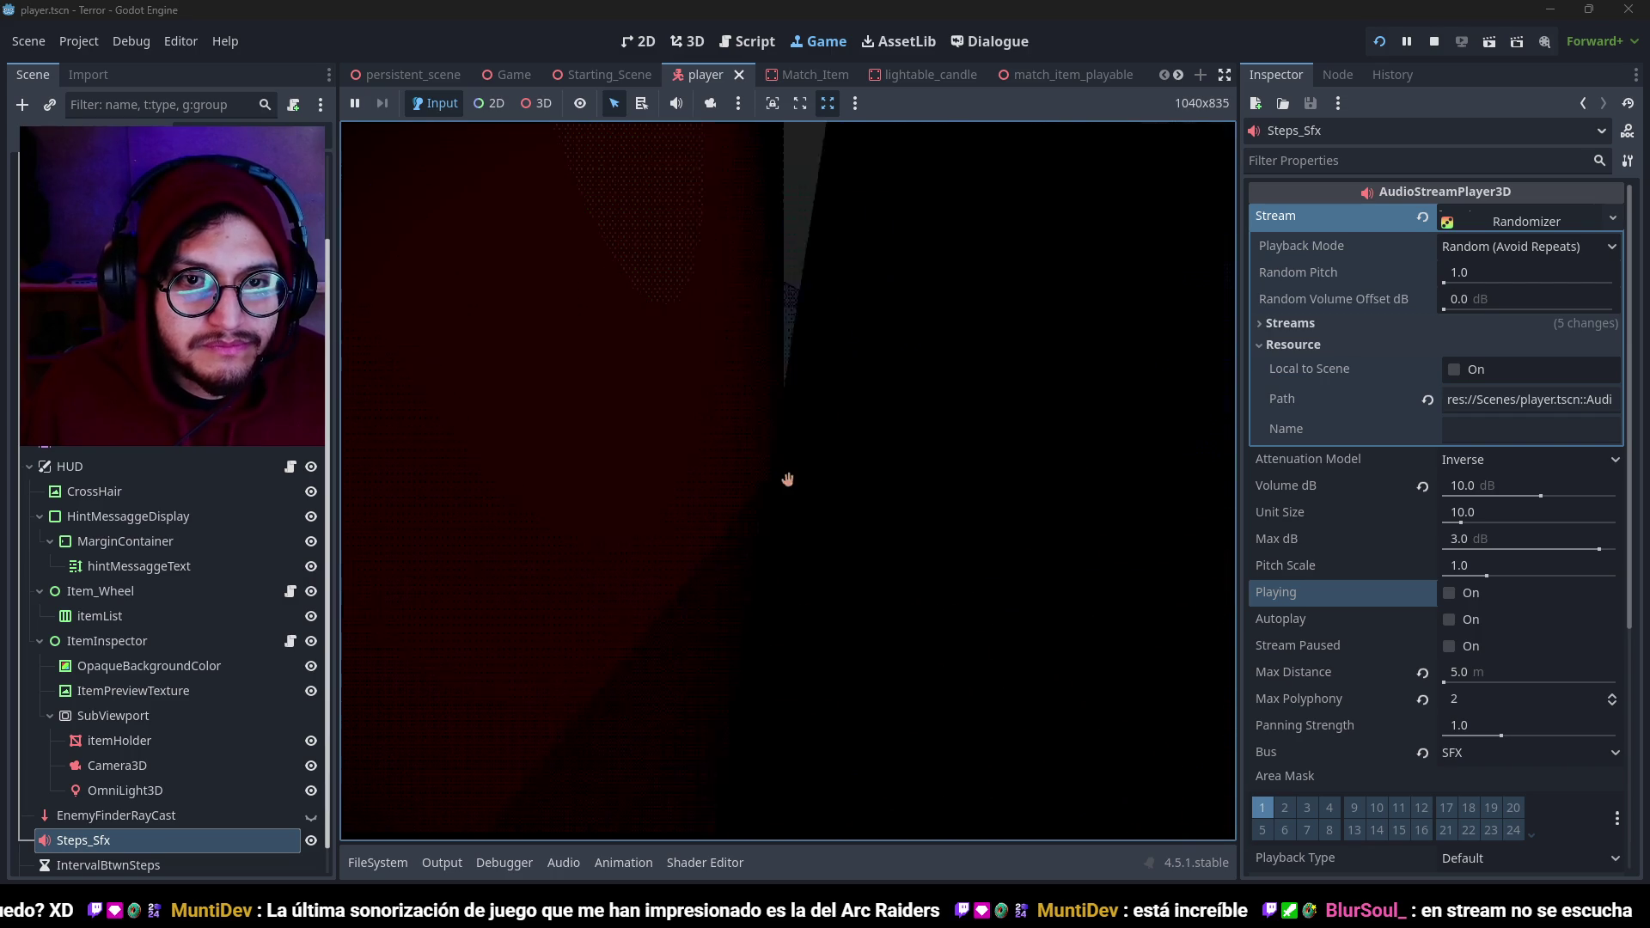
# Walk from the bus-stop lamp post over to the red door numbered 71.
pyautogui.press('w')
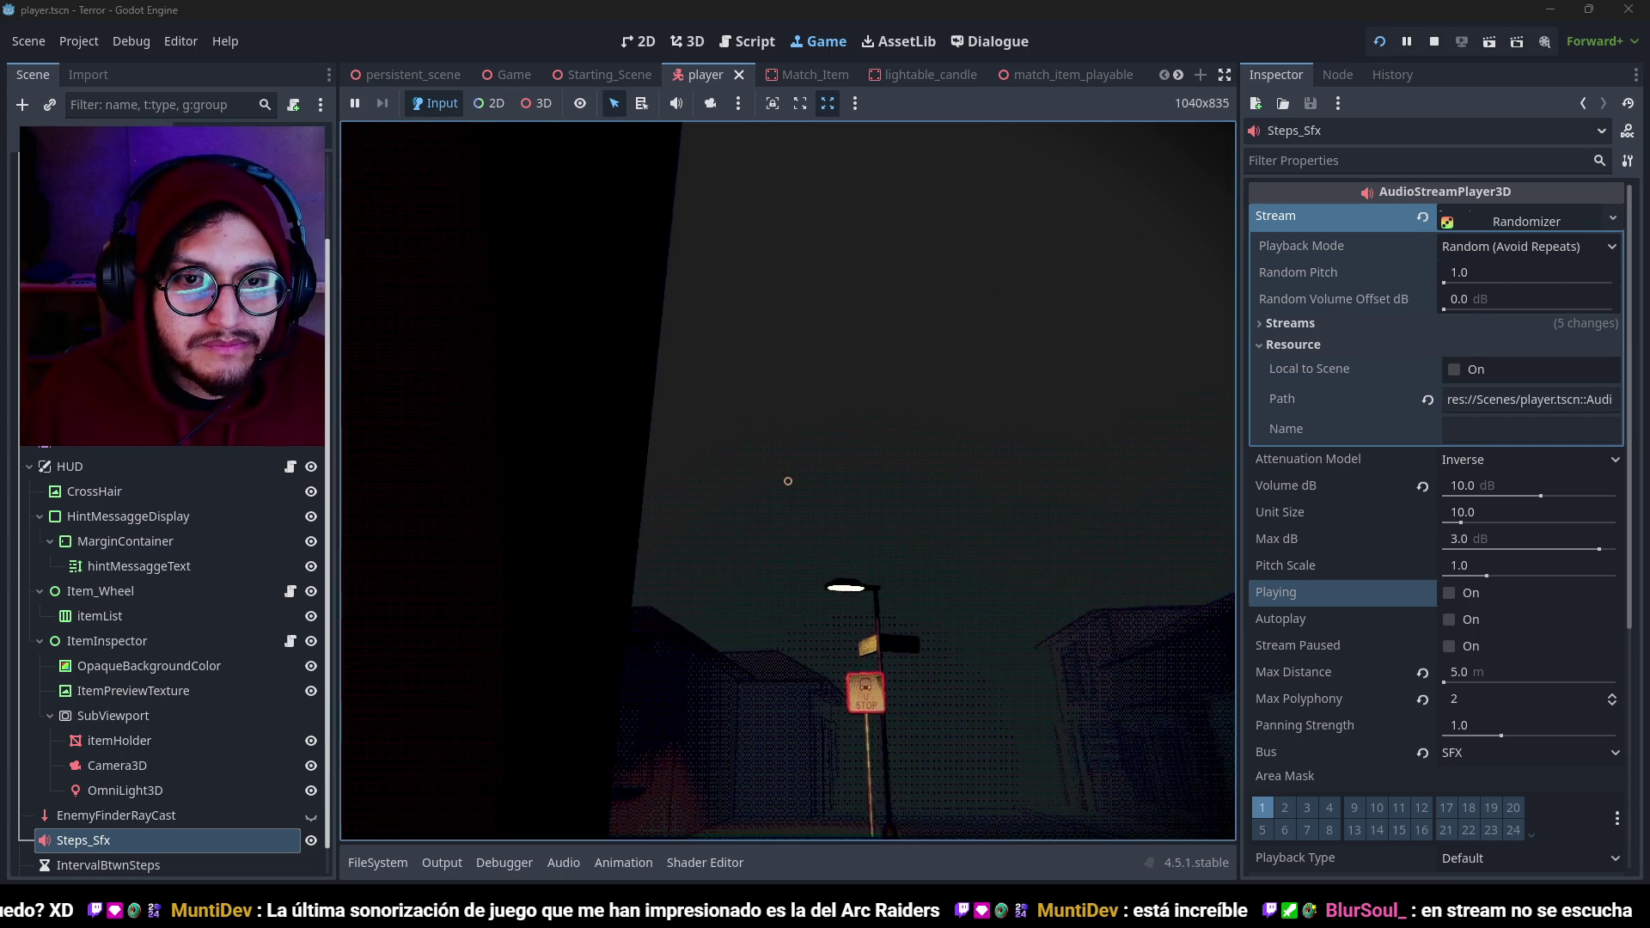
pyautogui.press('w')
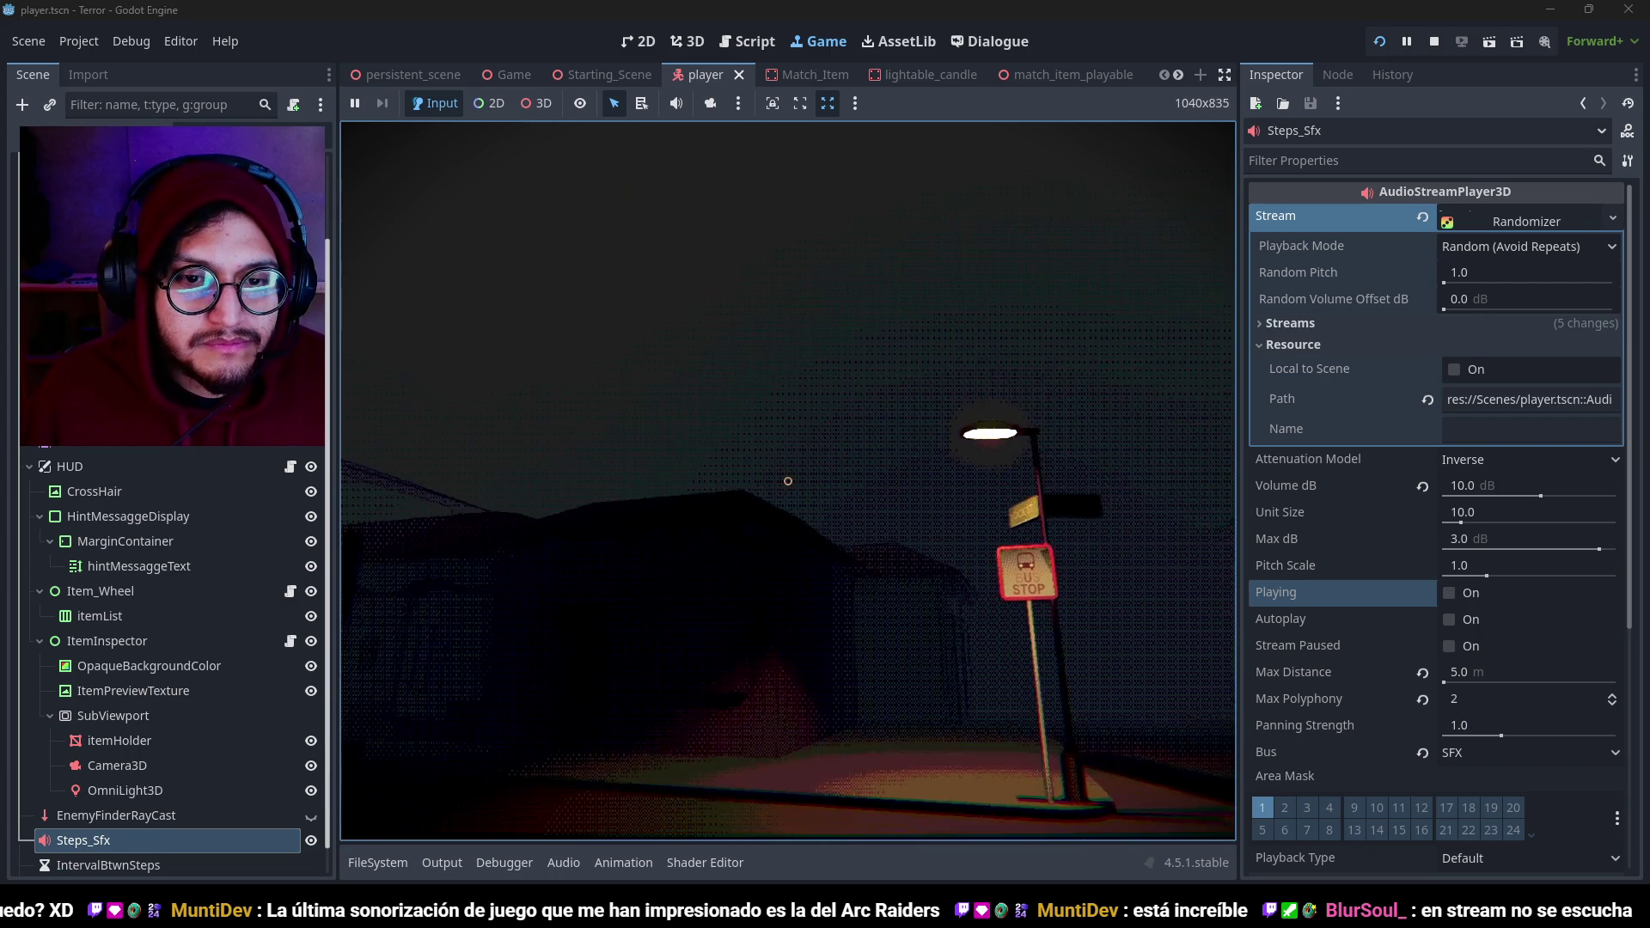
pyautogui.press('w')
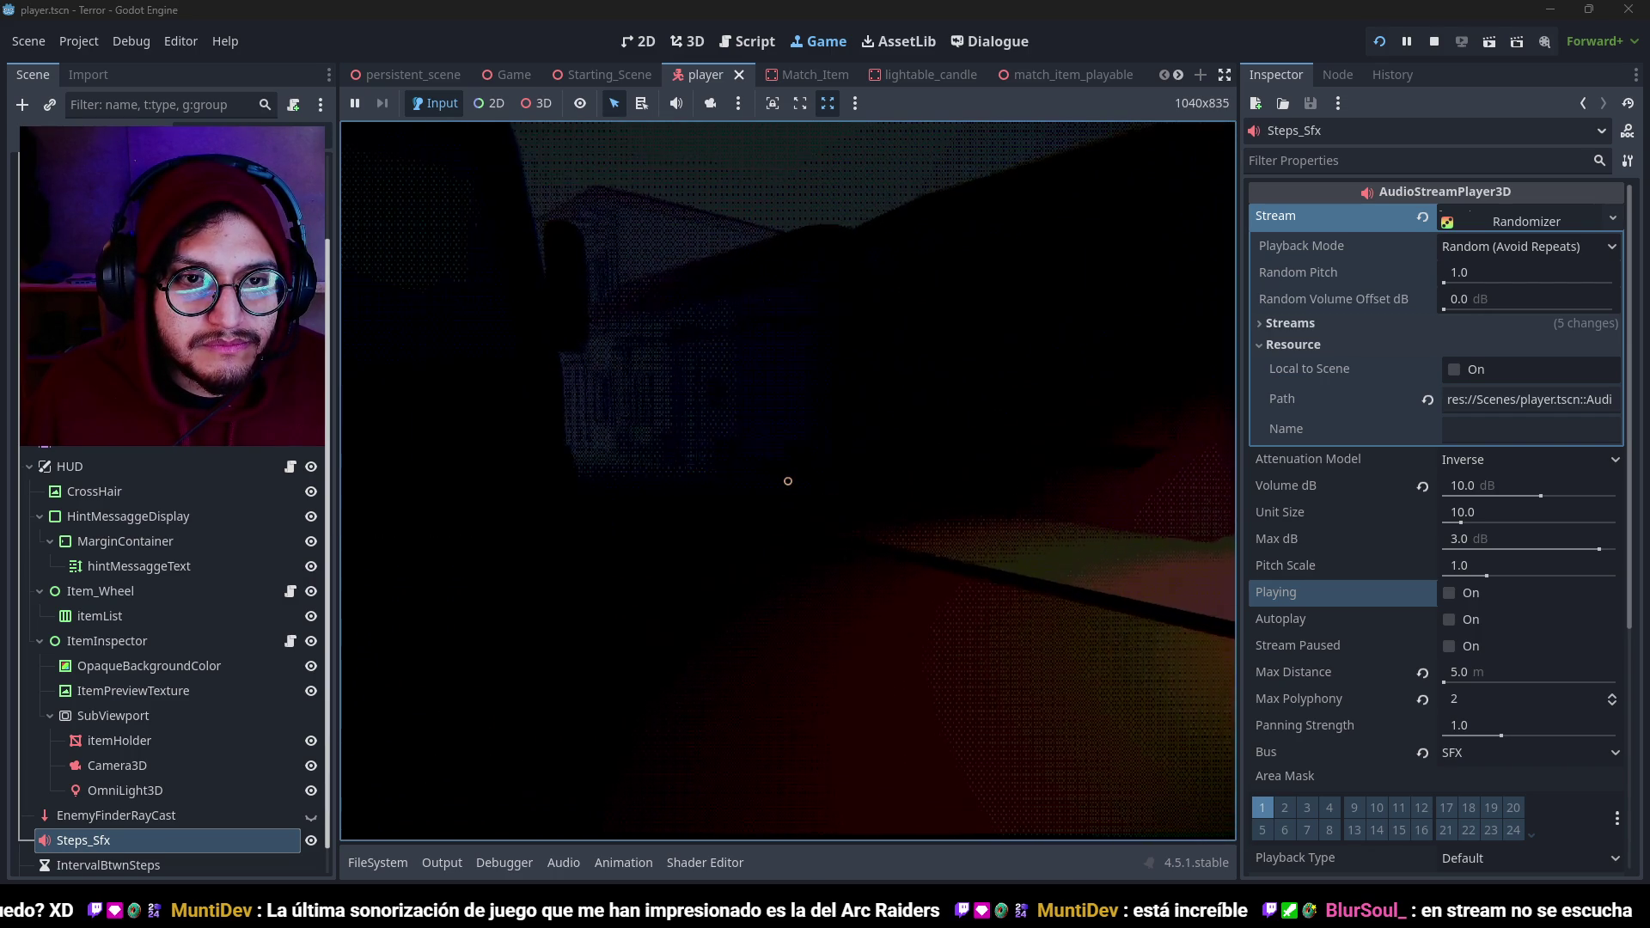
pyautogui.press('w')
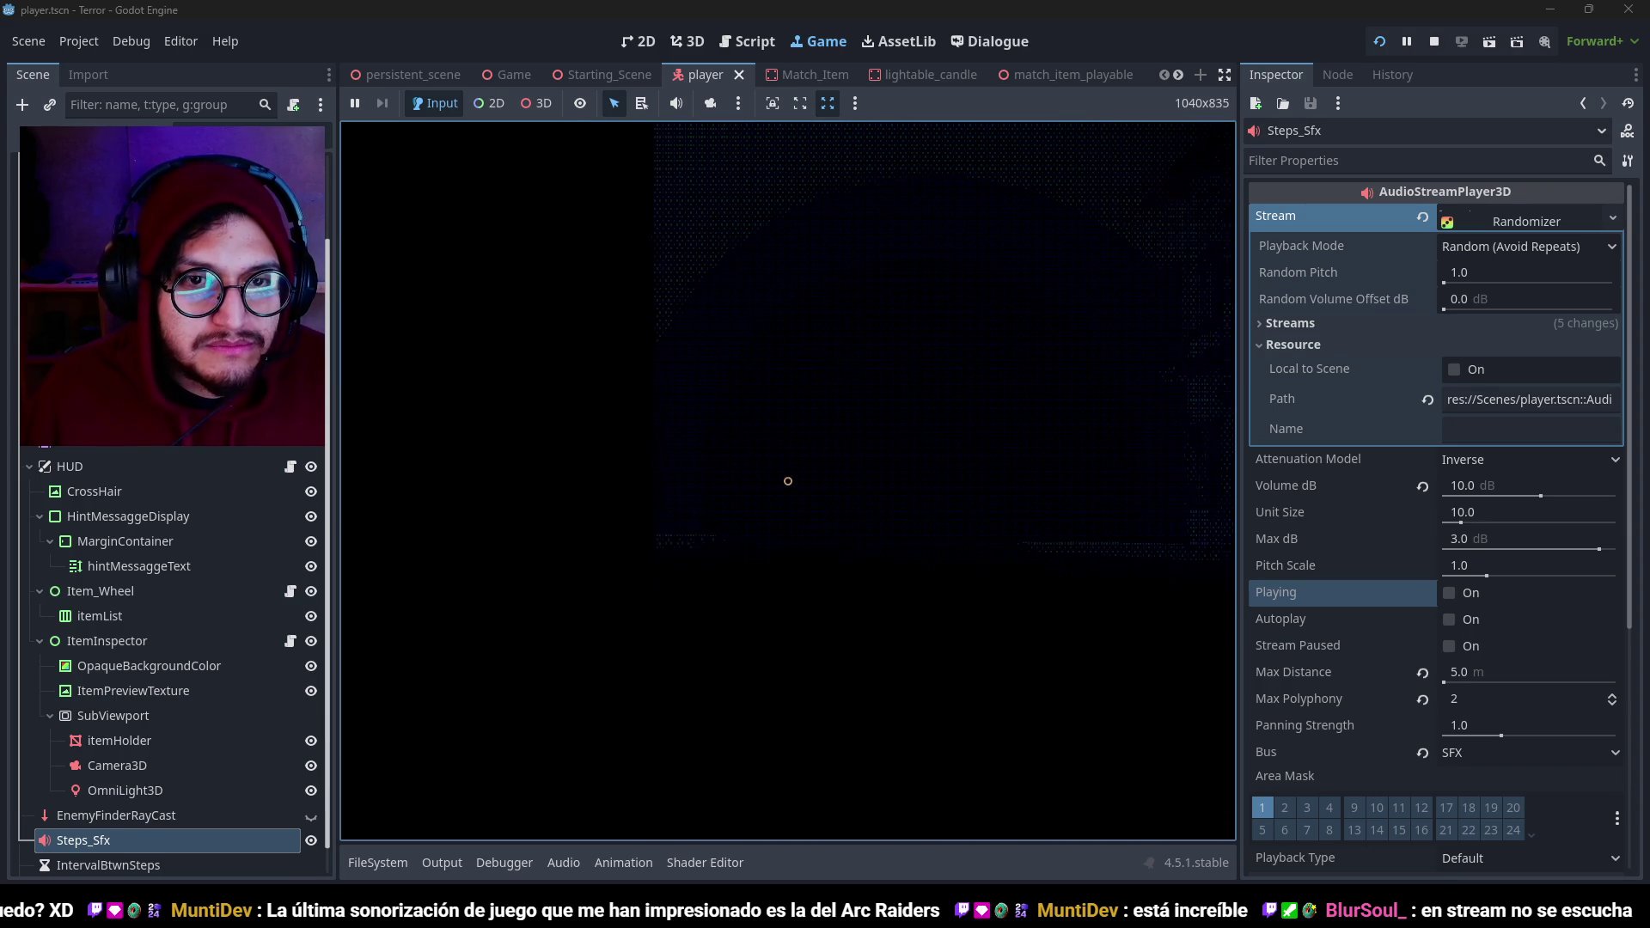
pyautogui.press('w')
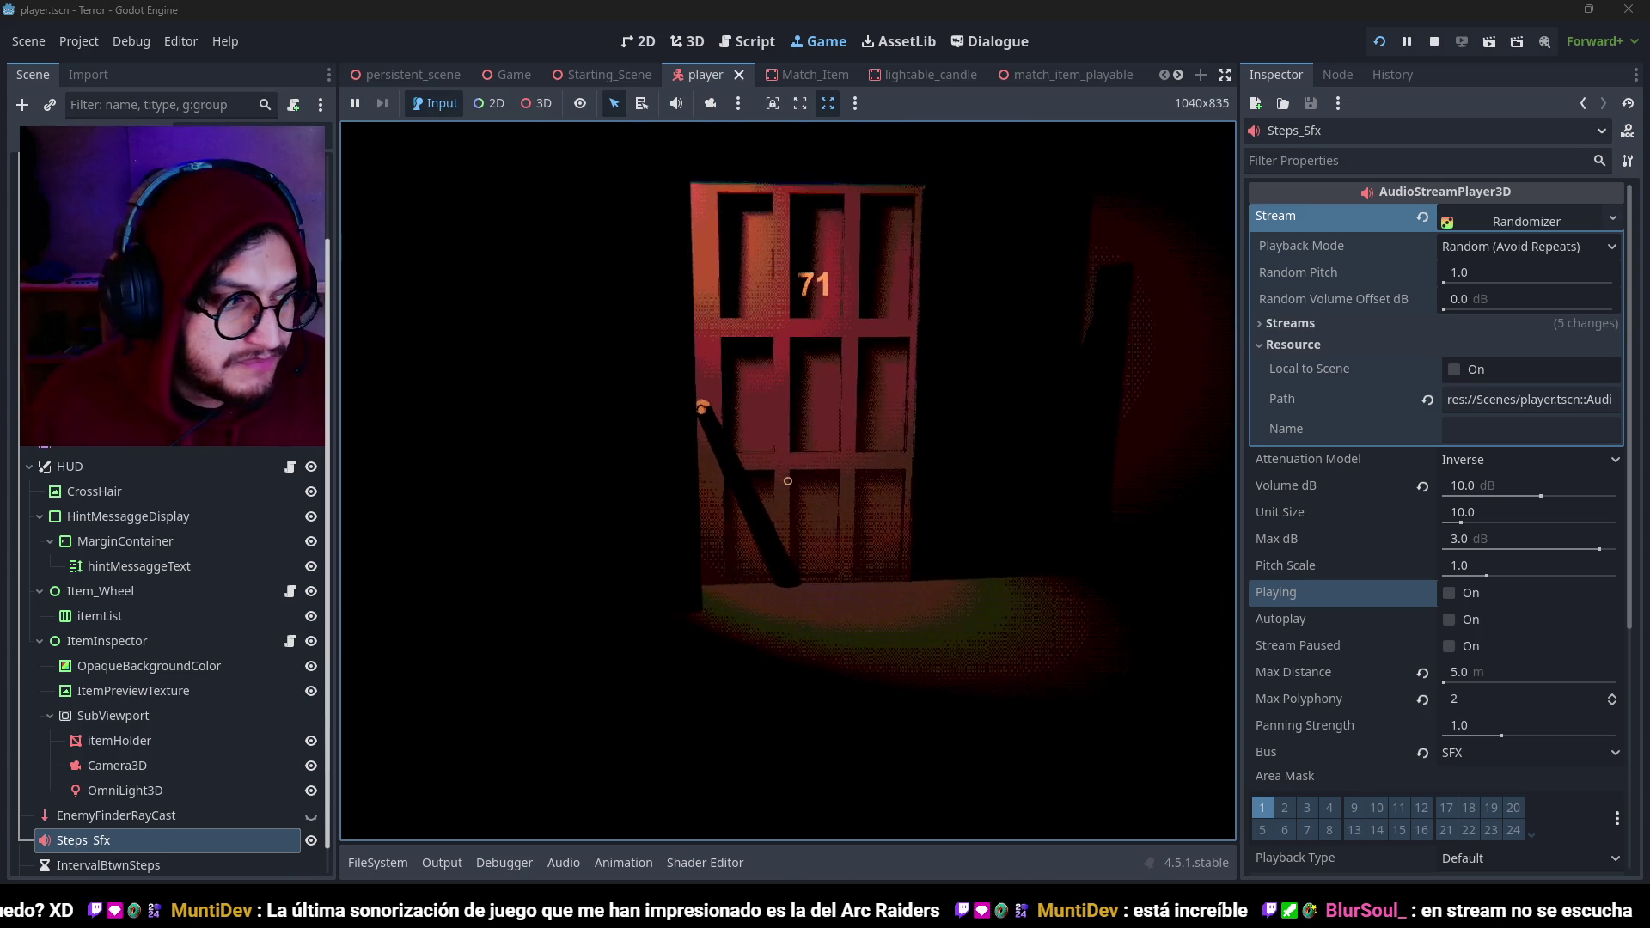
pyautogui.press('w')
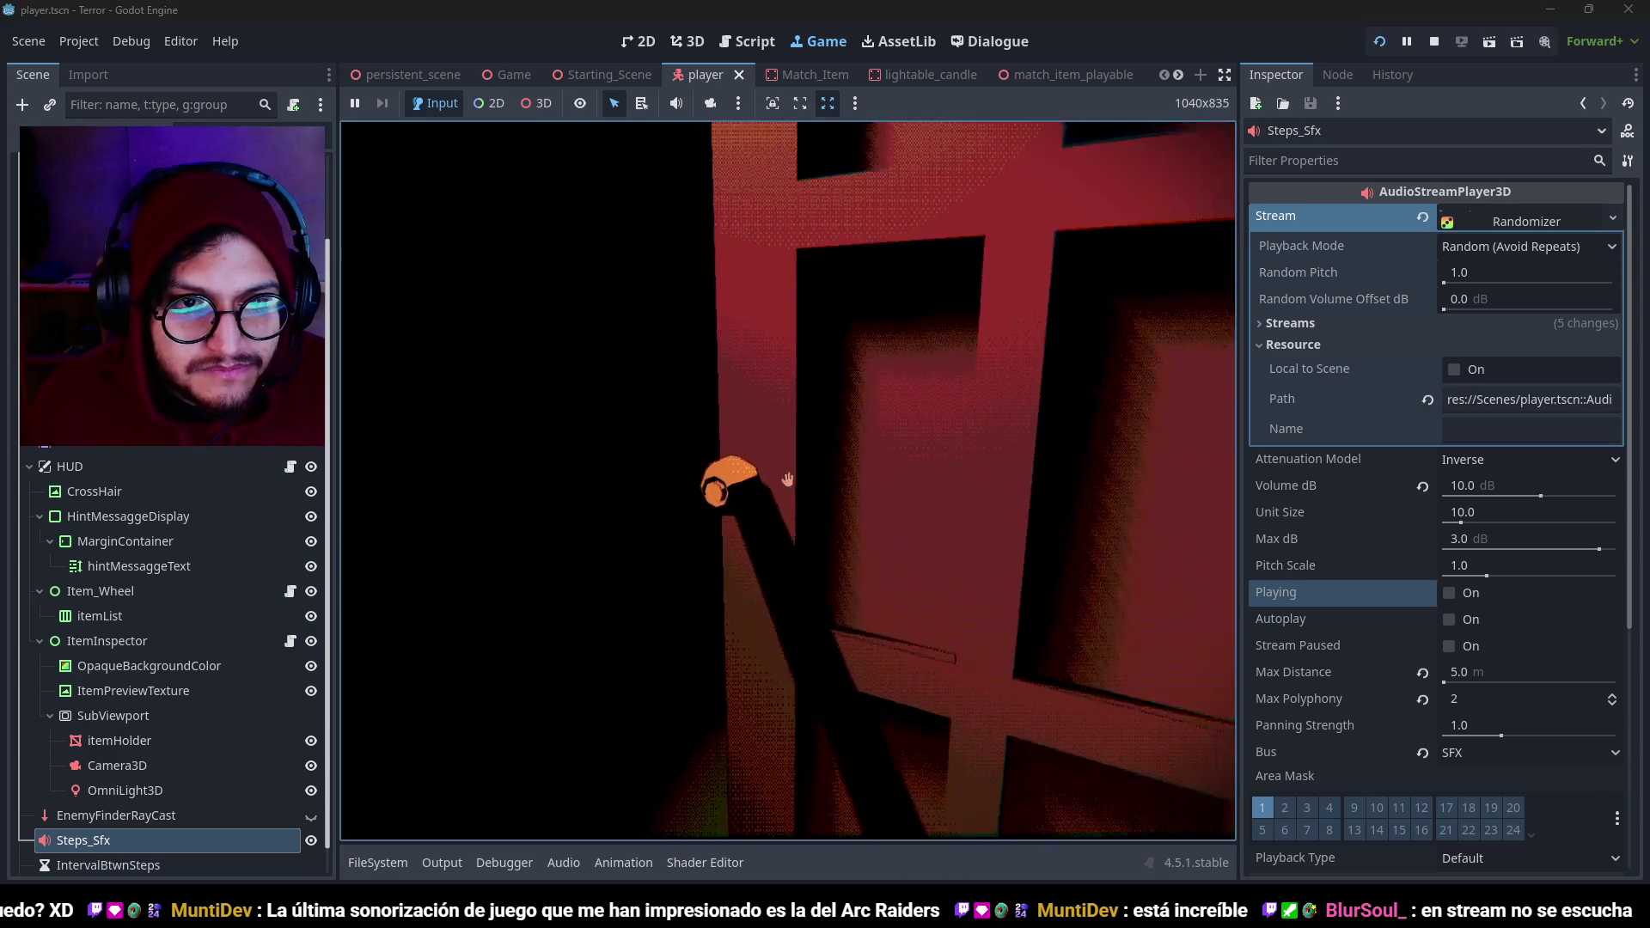
# Enter the living room, walk past the couch, table and bookshelf, then stop the game.
pyautogui.click(787, 480)
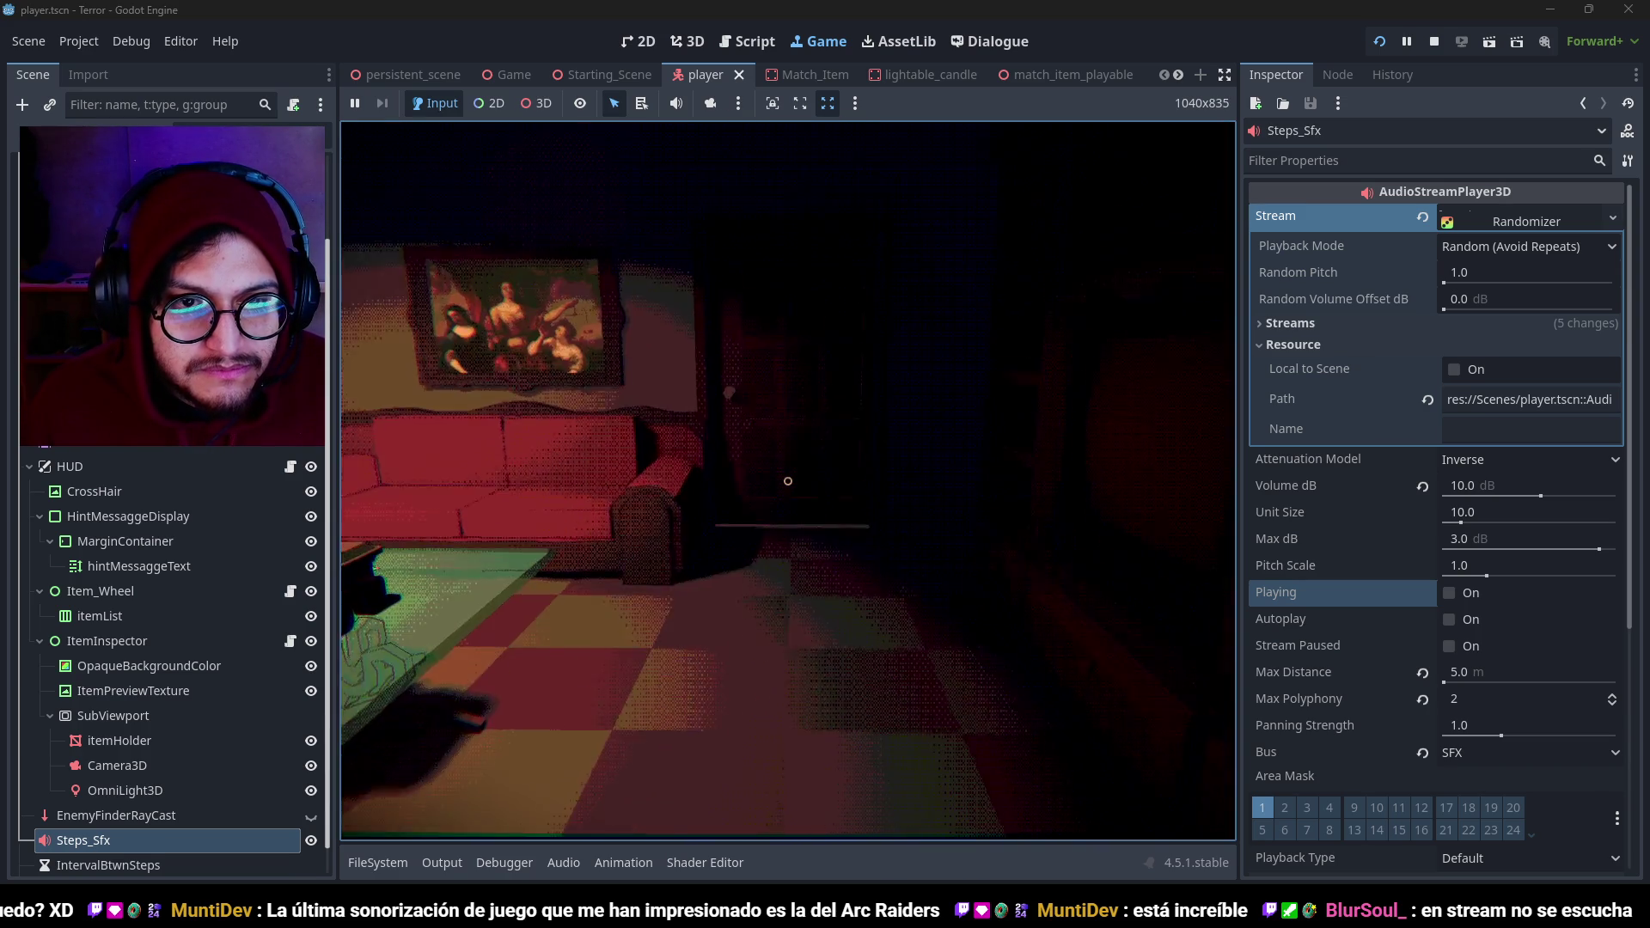
pyautogui.press('w')
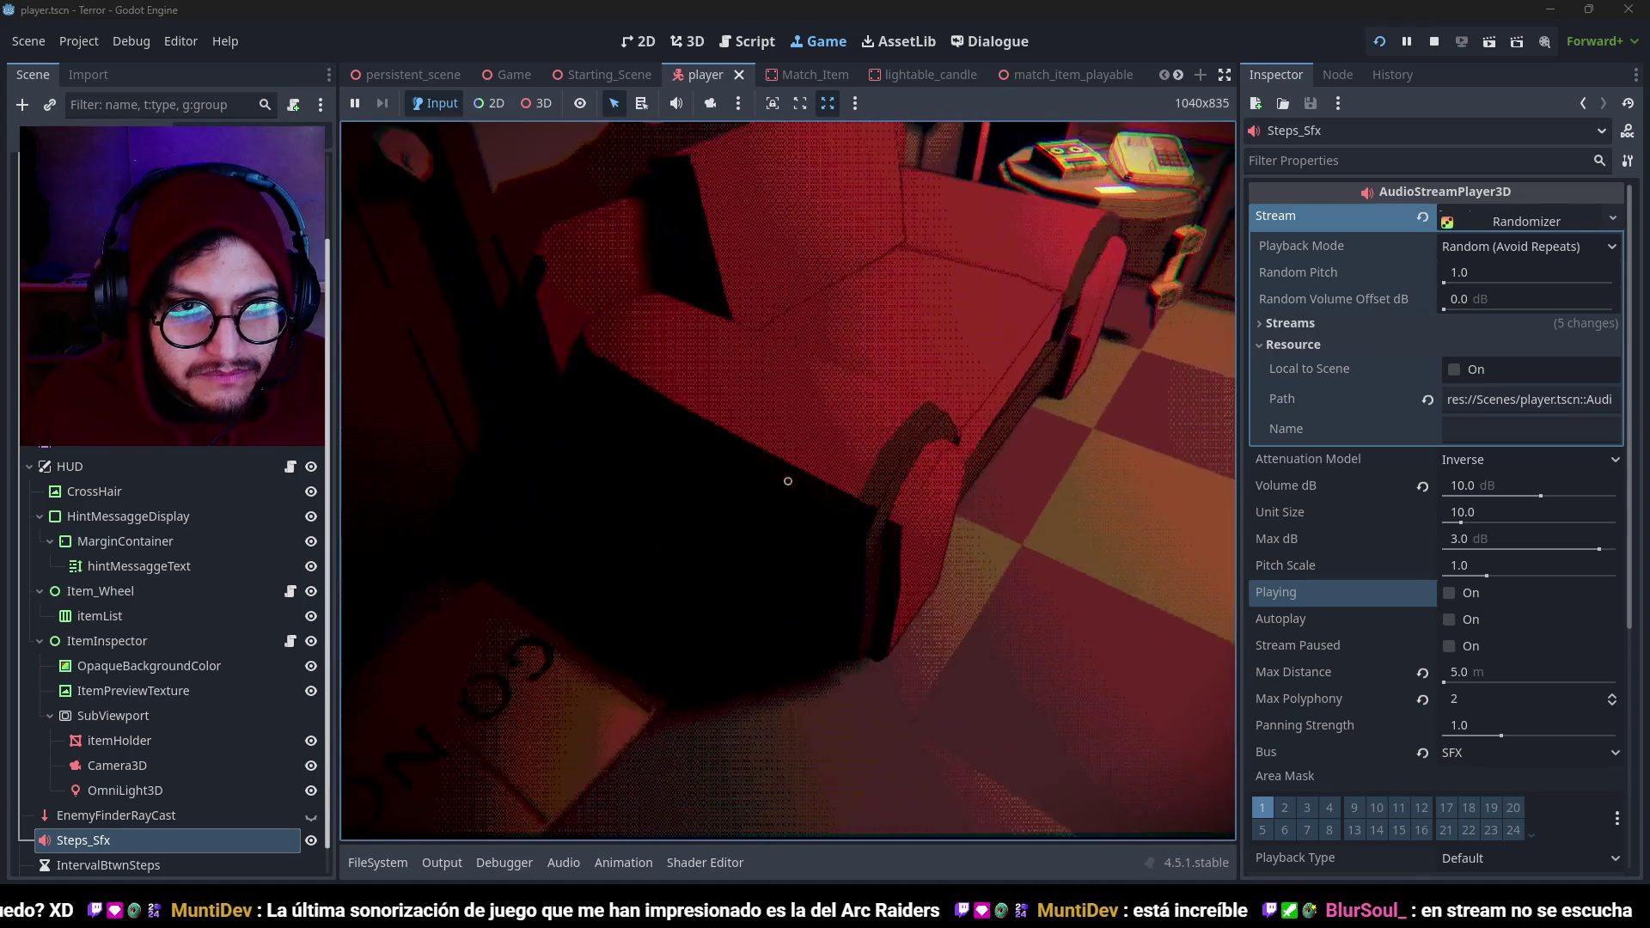
pyautogui.press('s')
pyautogui.press('a')
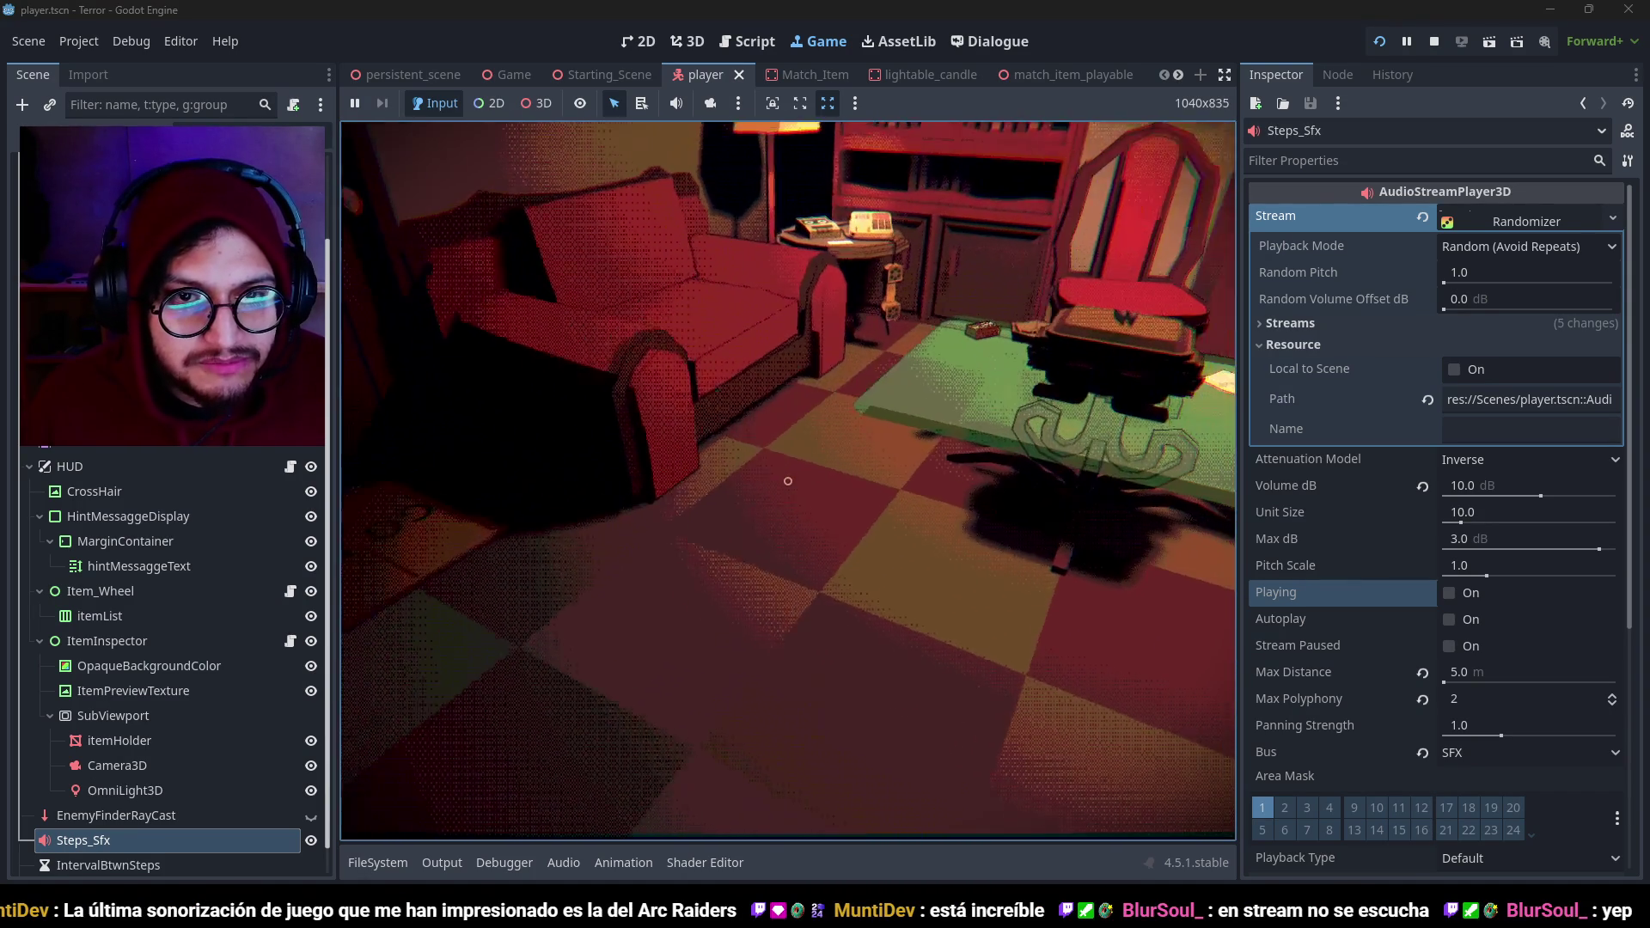
pyautogui.press('a')
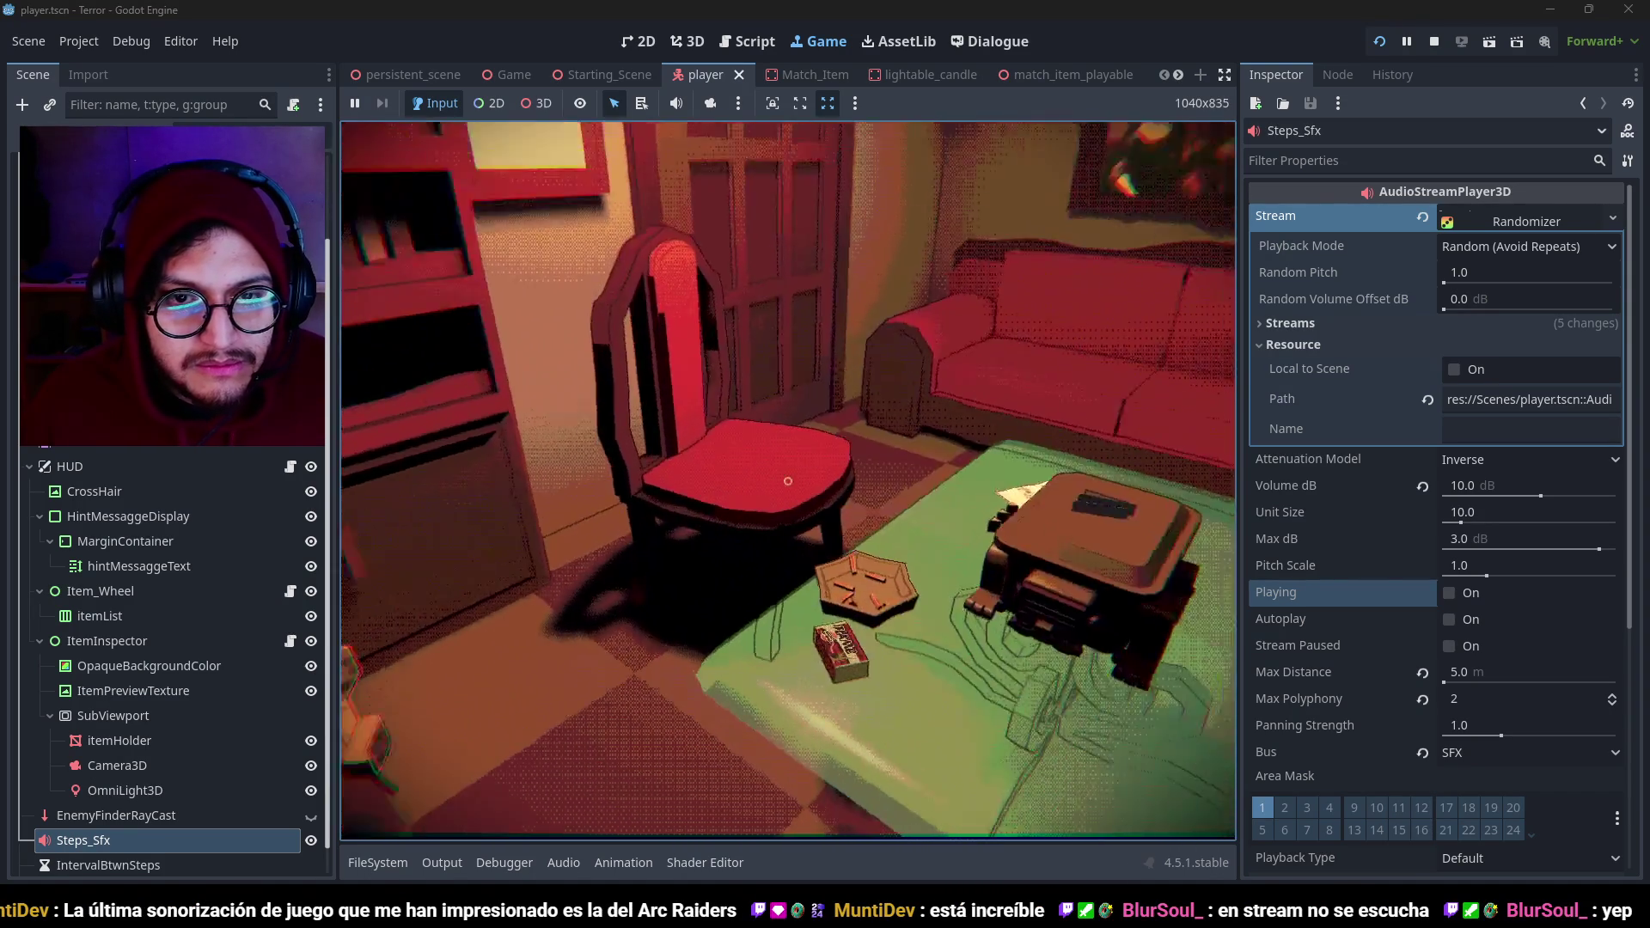
pyautogui.press('w')
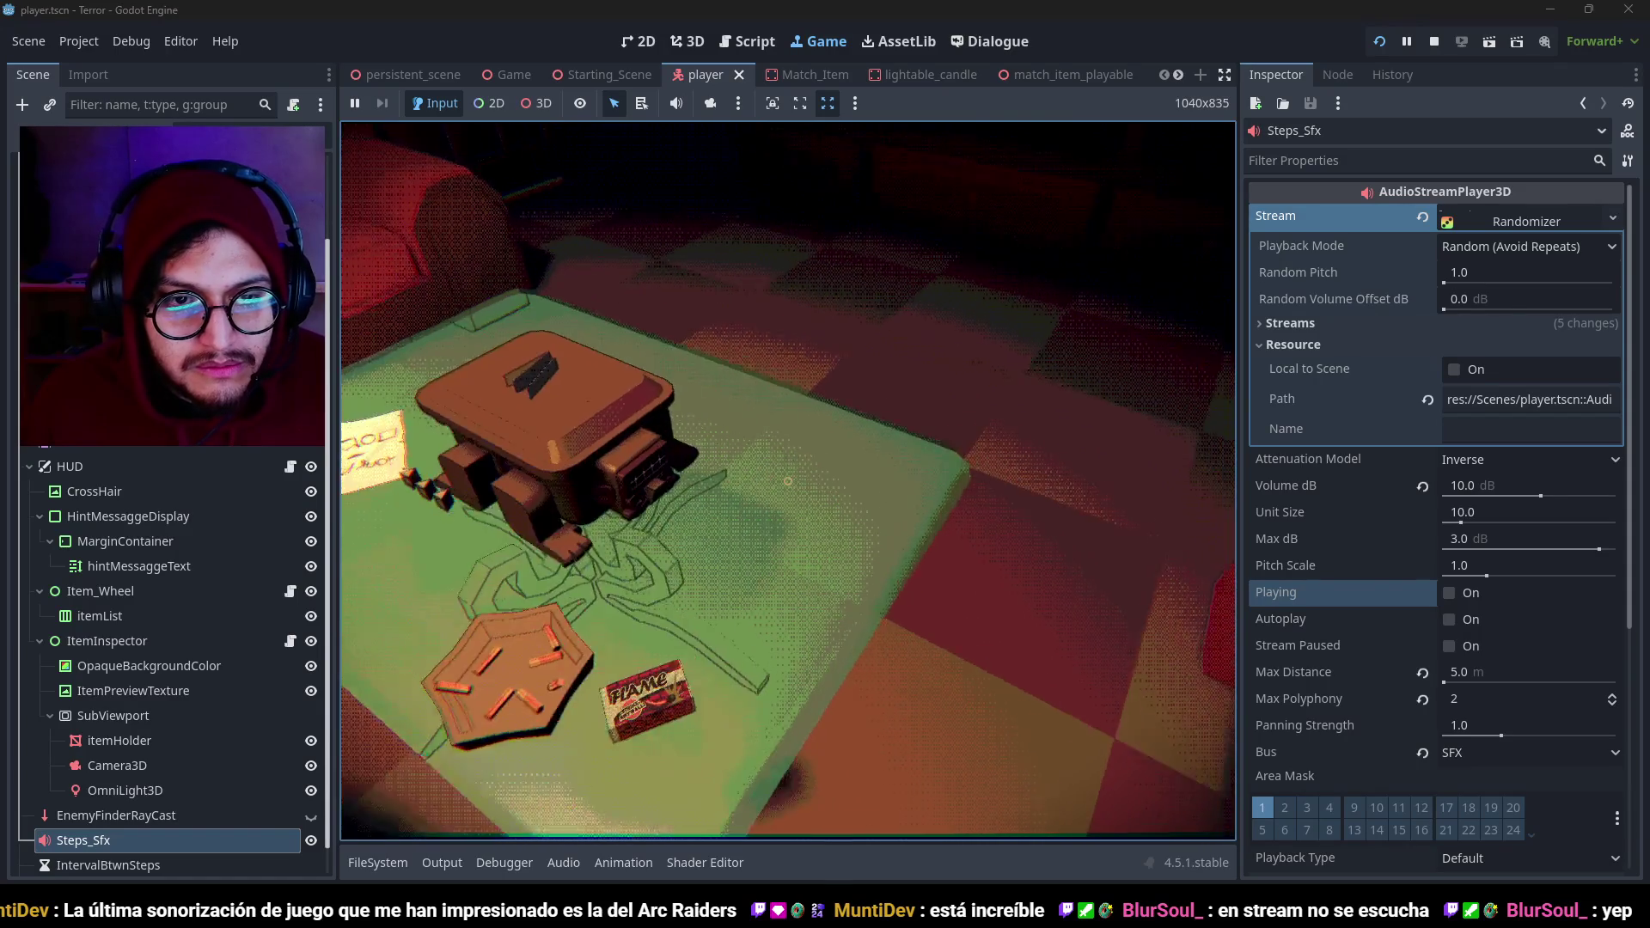
pyautogui.press('s')
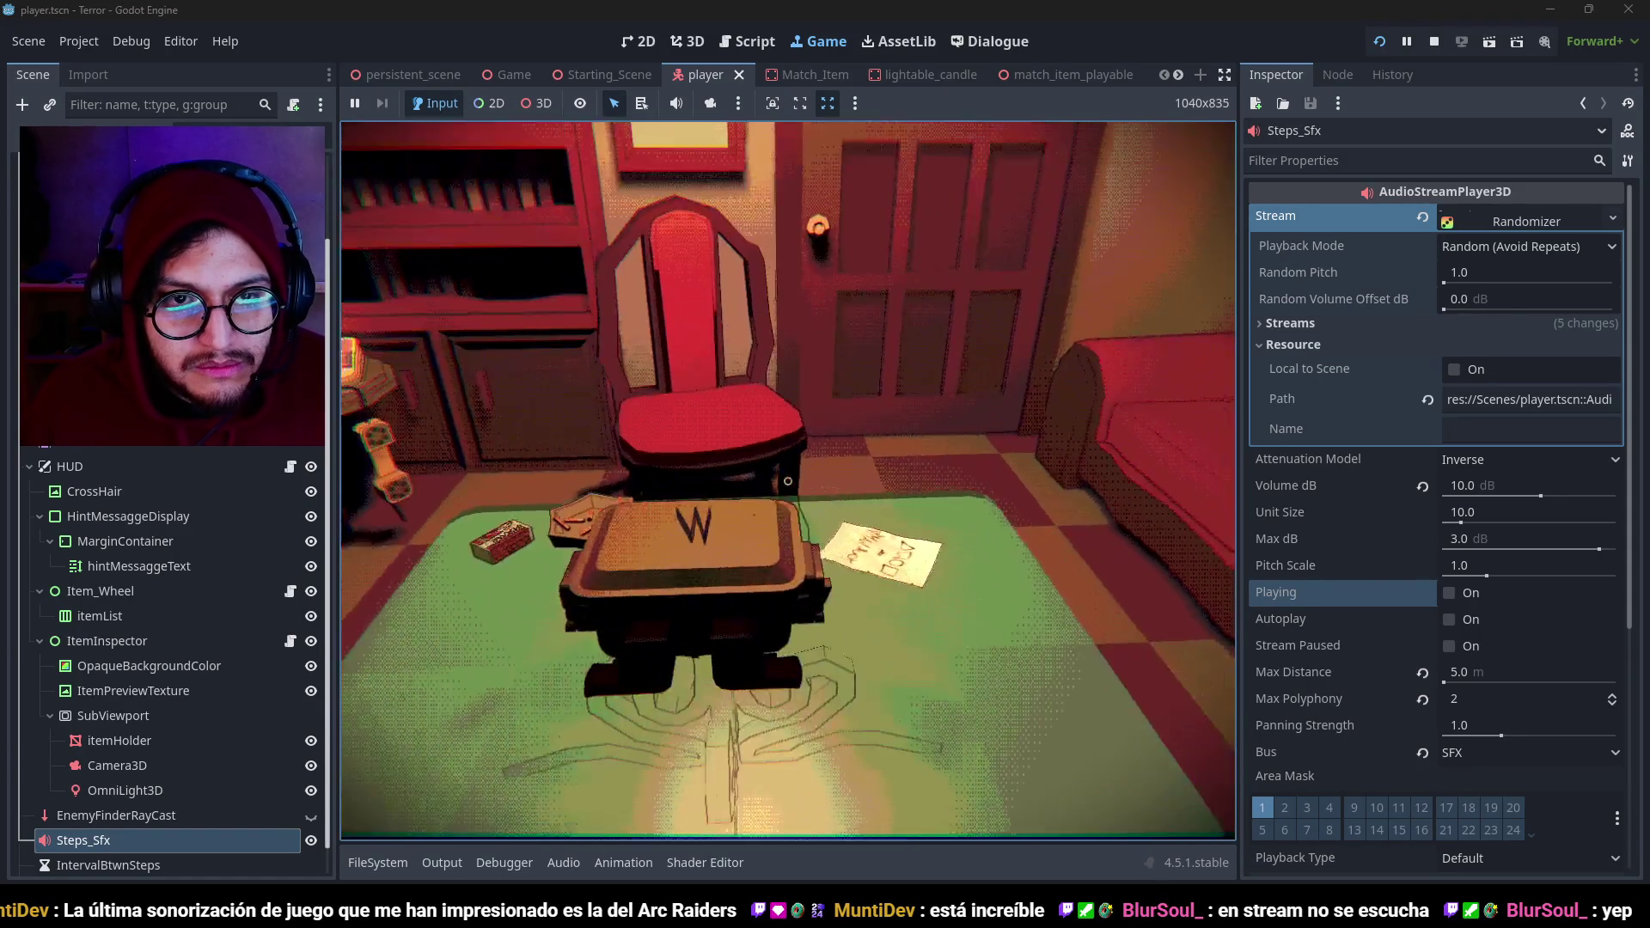
pyautogui.press('a')
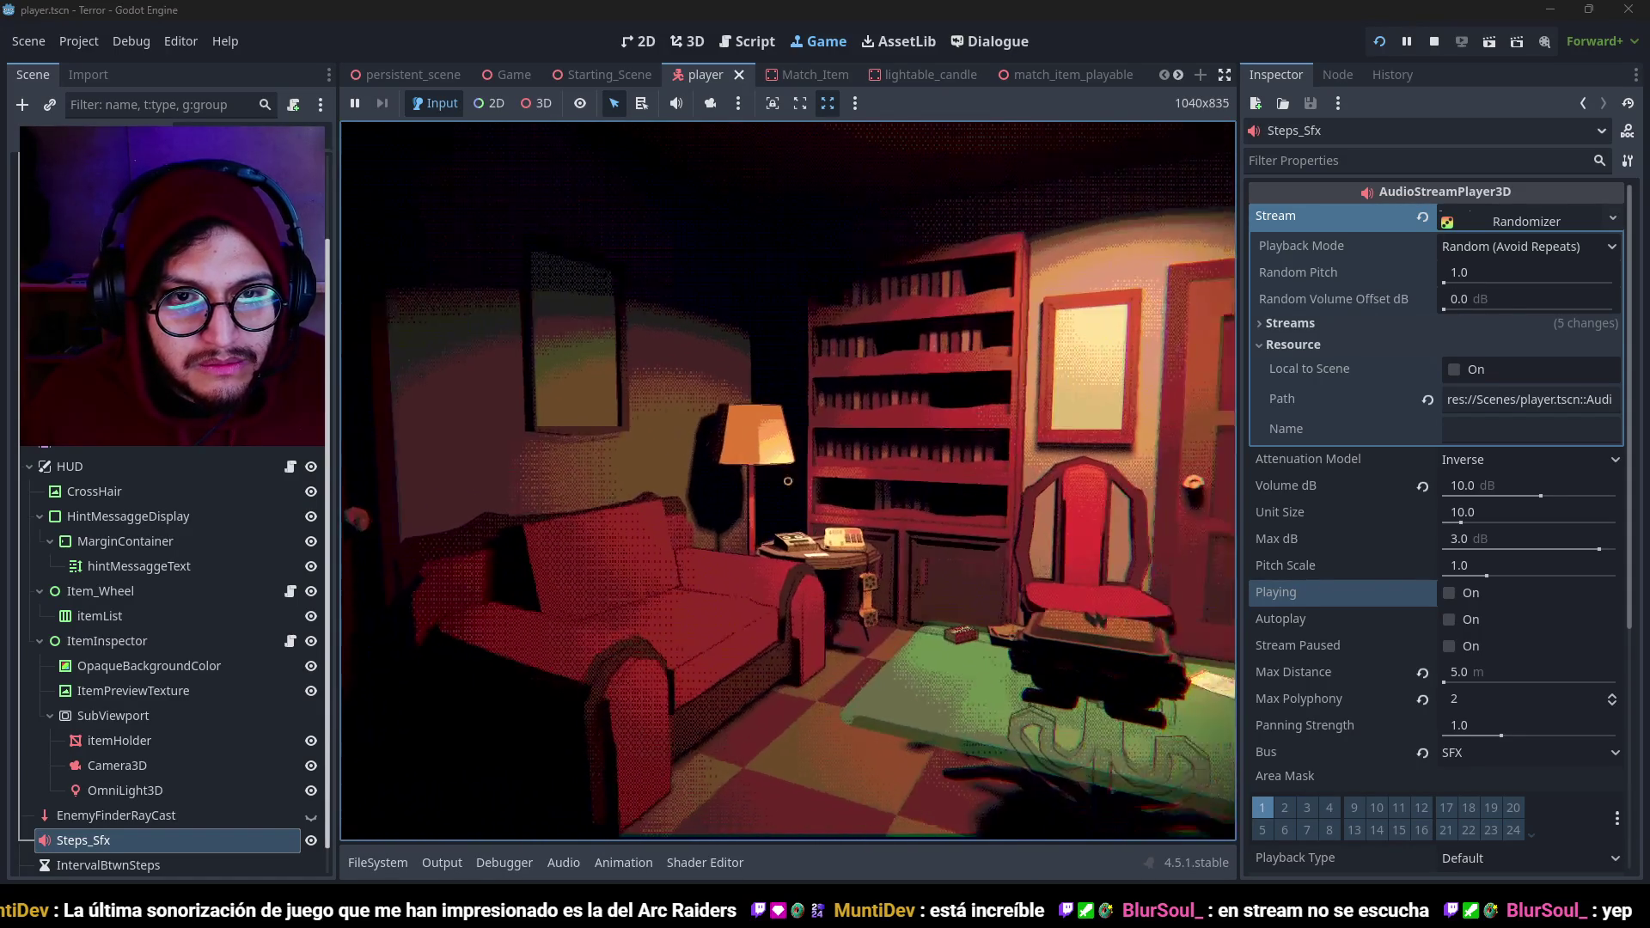
pyautogui.press('F8')
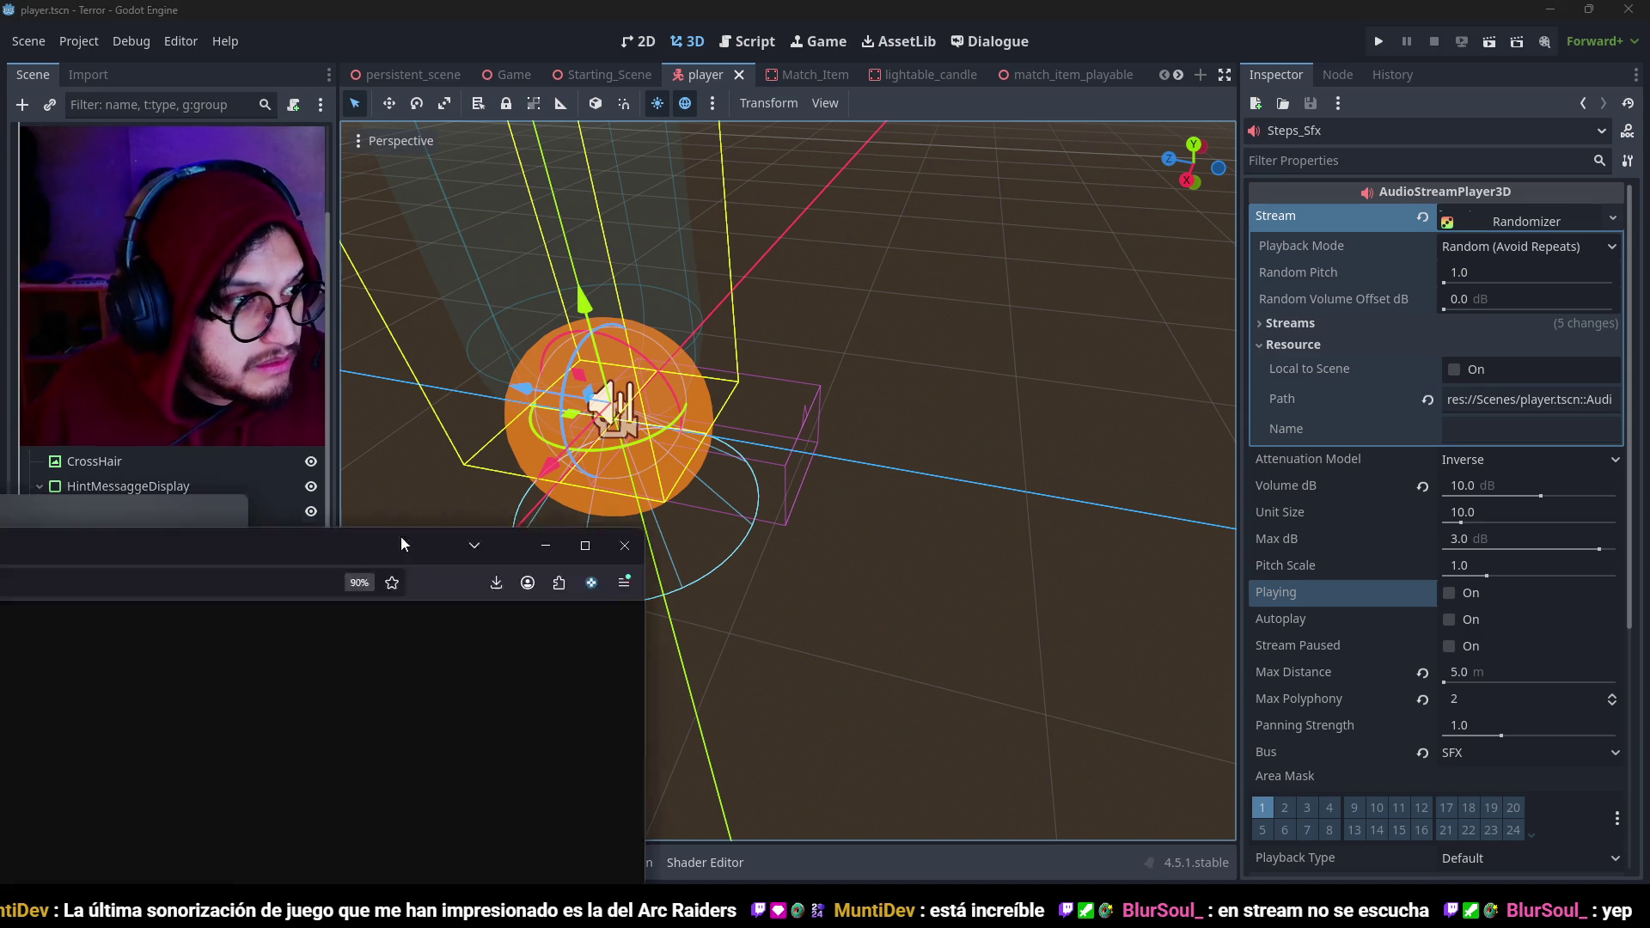
# Search YouTube for 'luto gameplay no commentary' and play the LUTO full game movie fullscreen.
pyautogui.hotkey('alt', 'Tab')
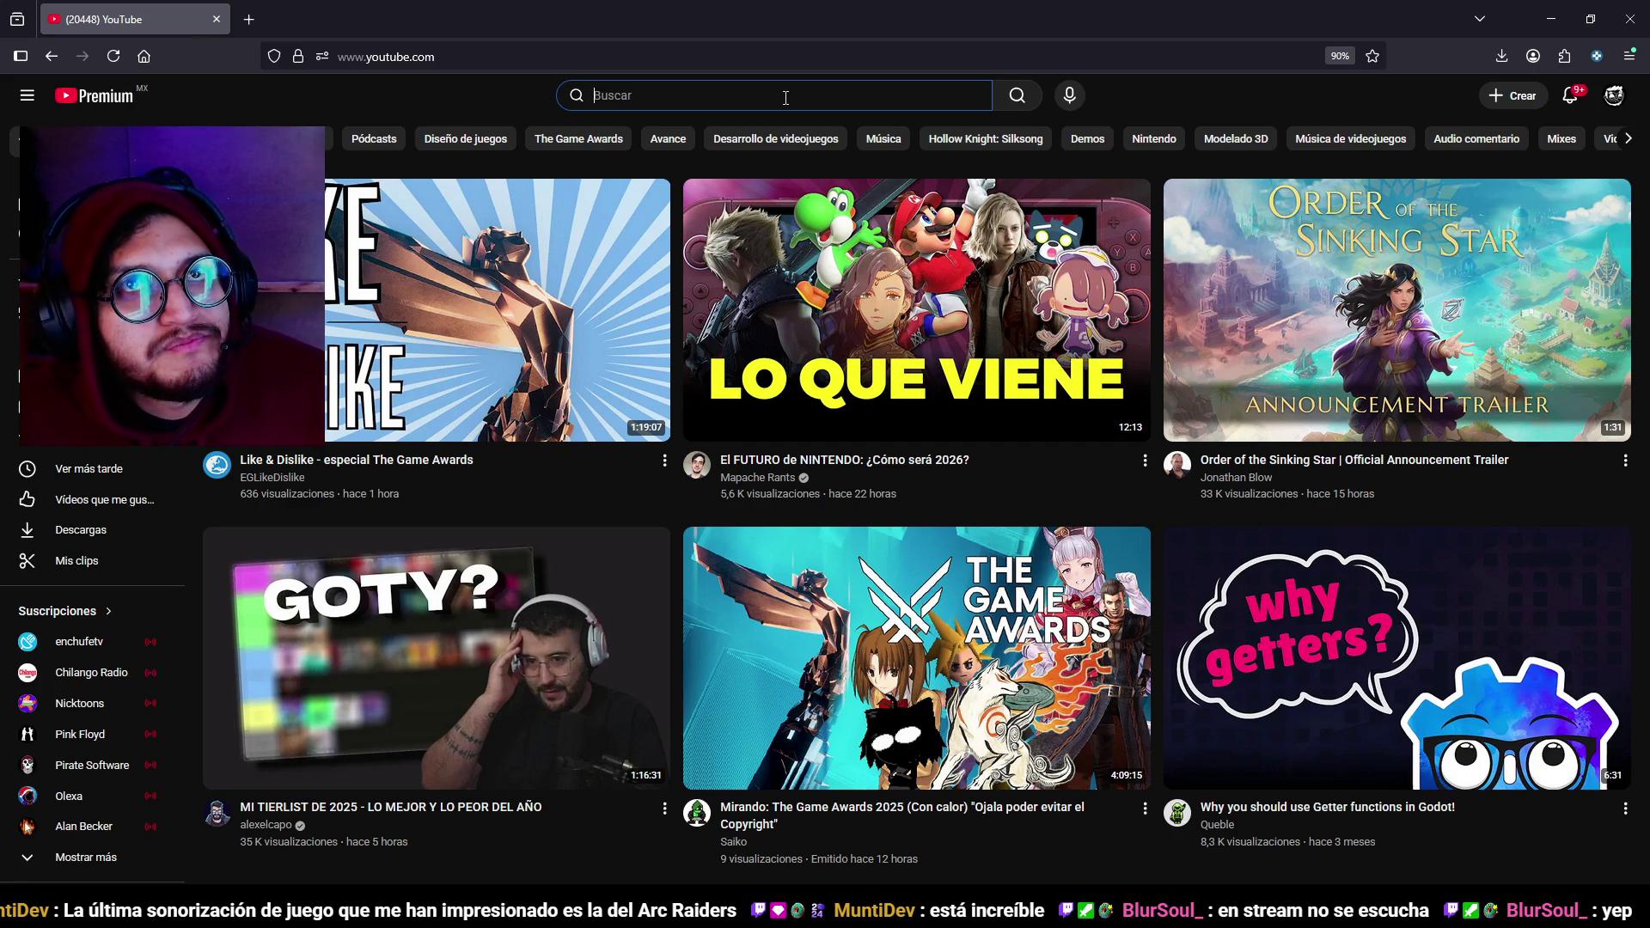
pyautogui.write('lut')
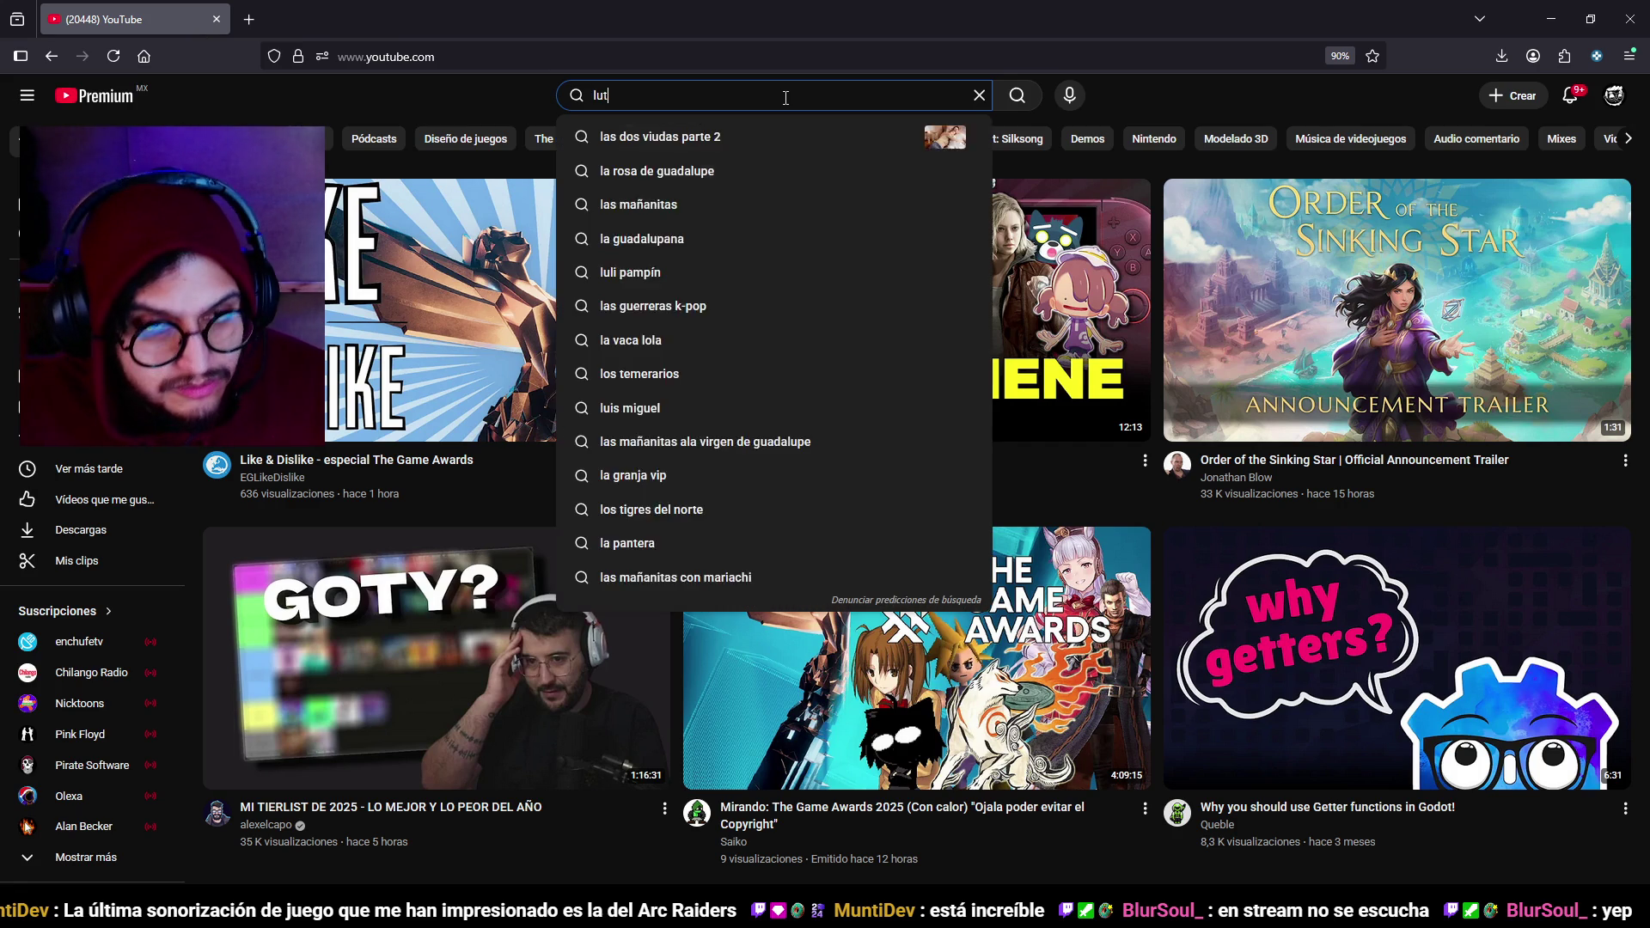
pyautogui.write('o gameplay no commentary')
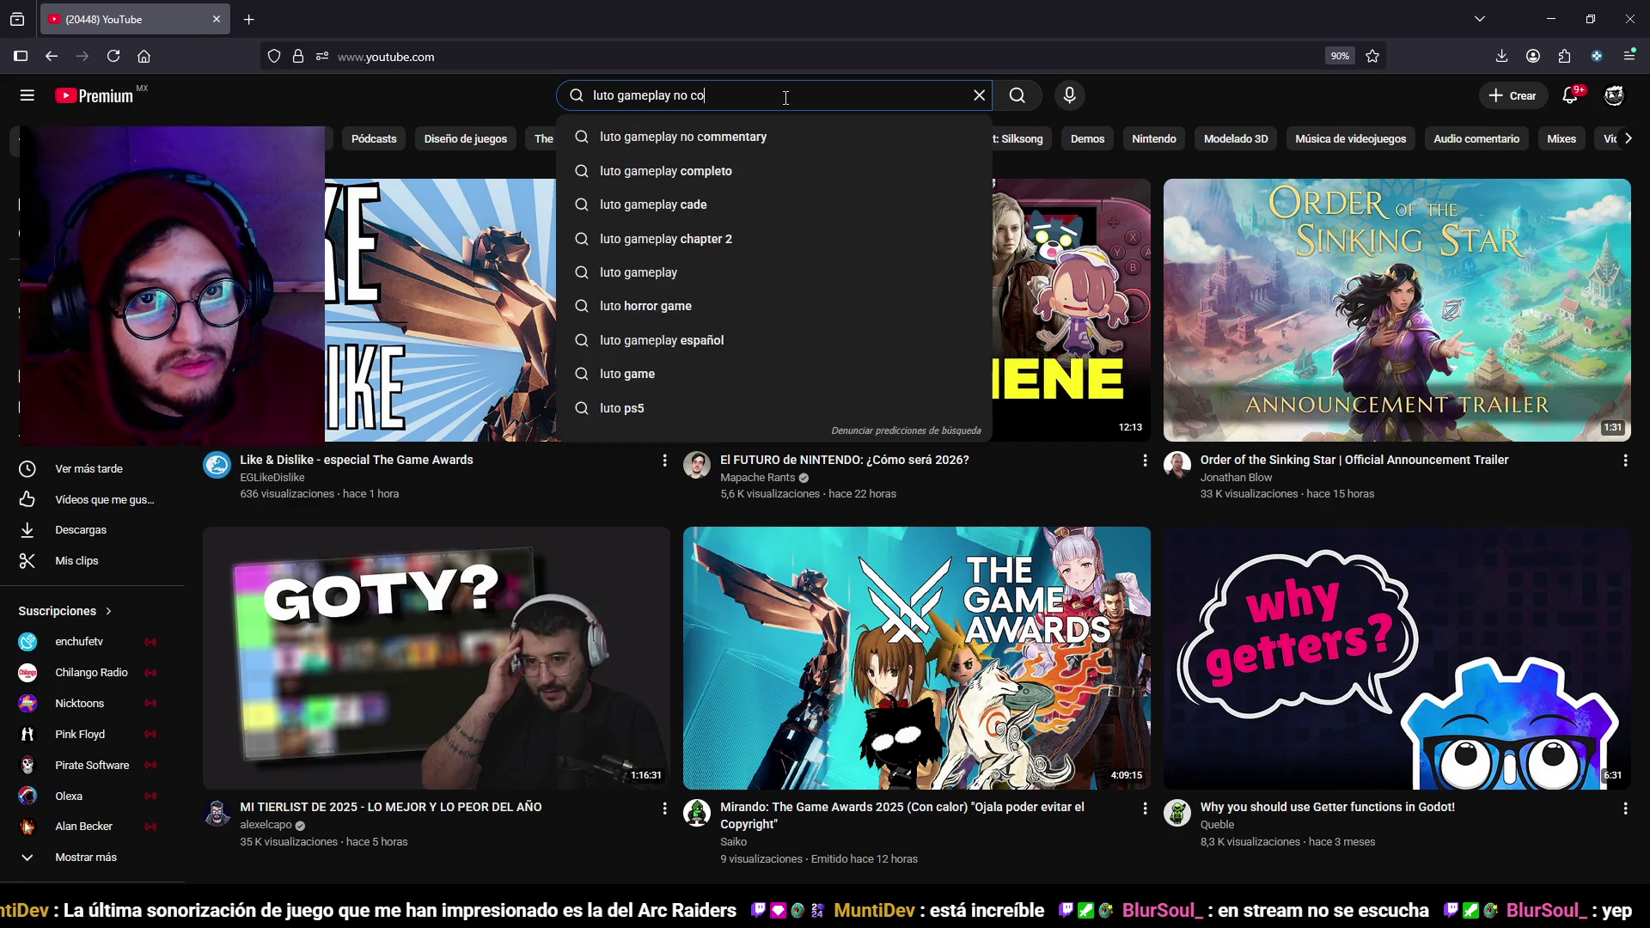
pyautogui.press('Return')
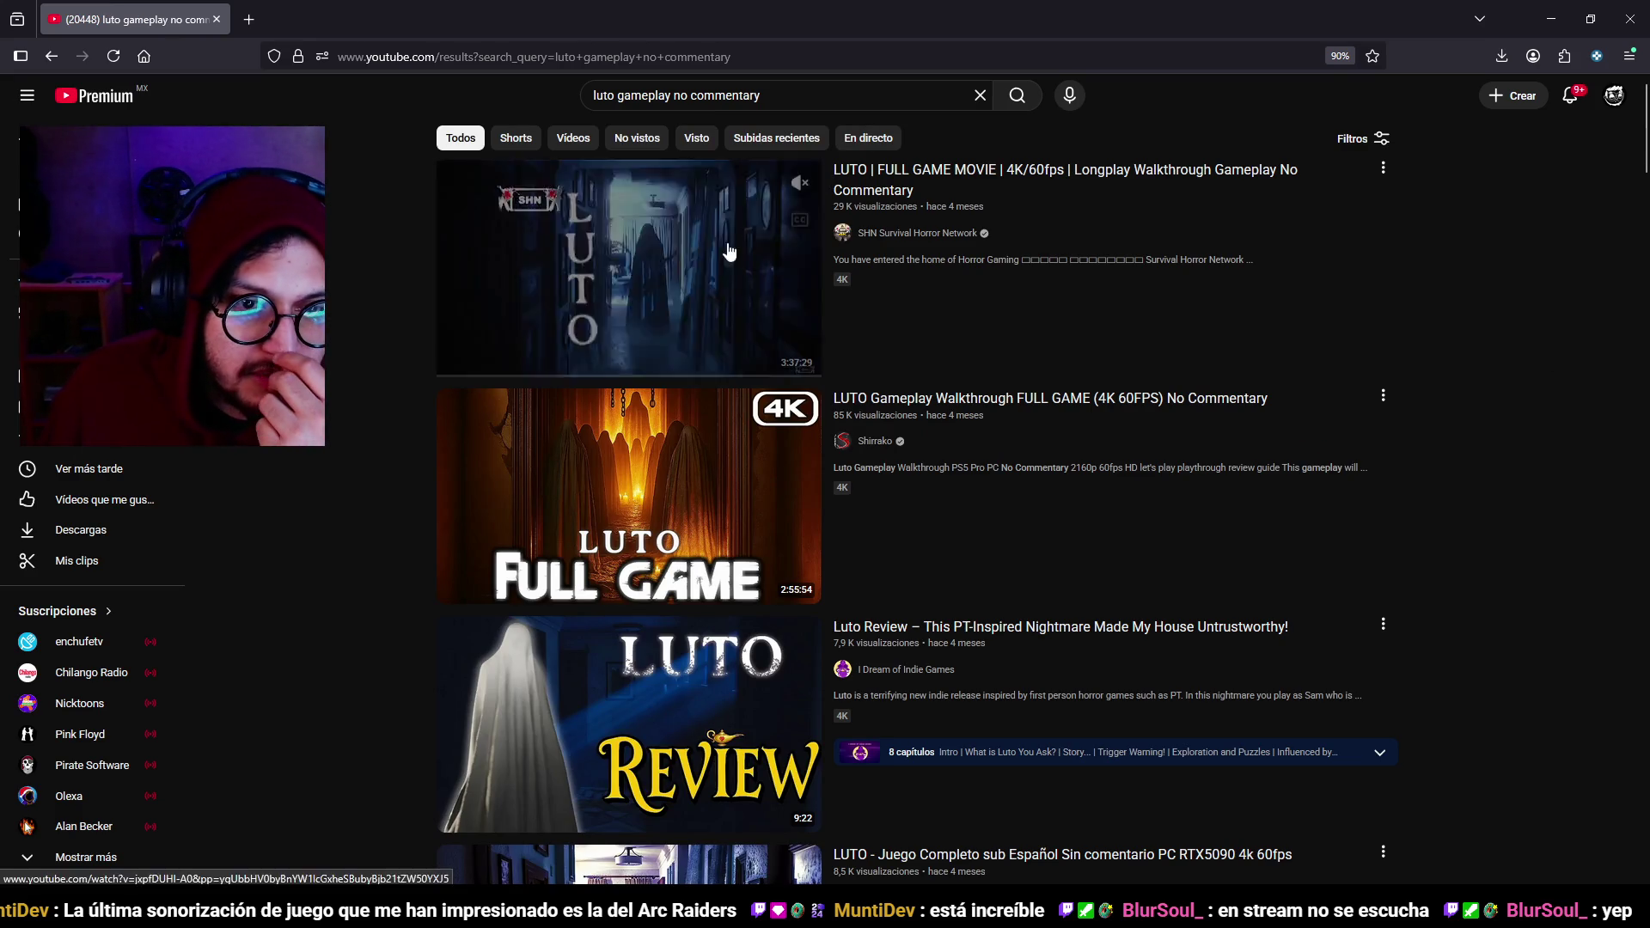
pyautogui.click(725, 258)
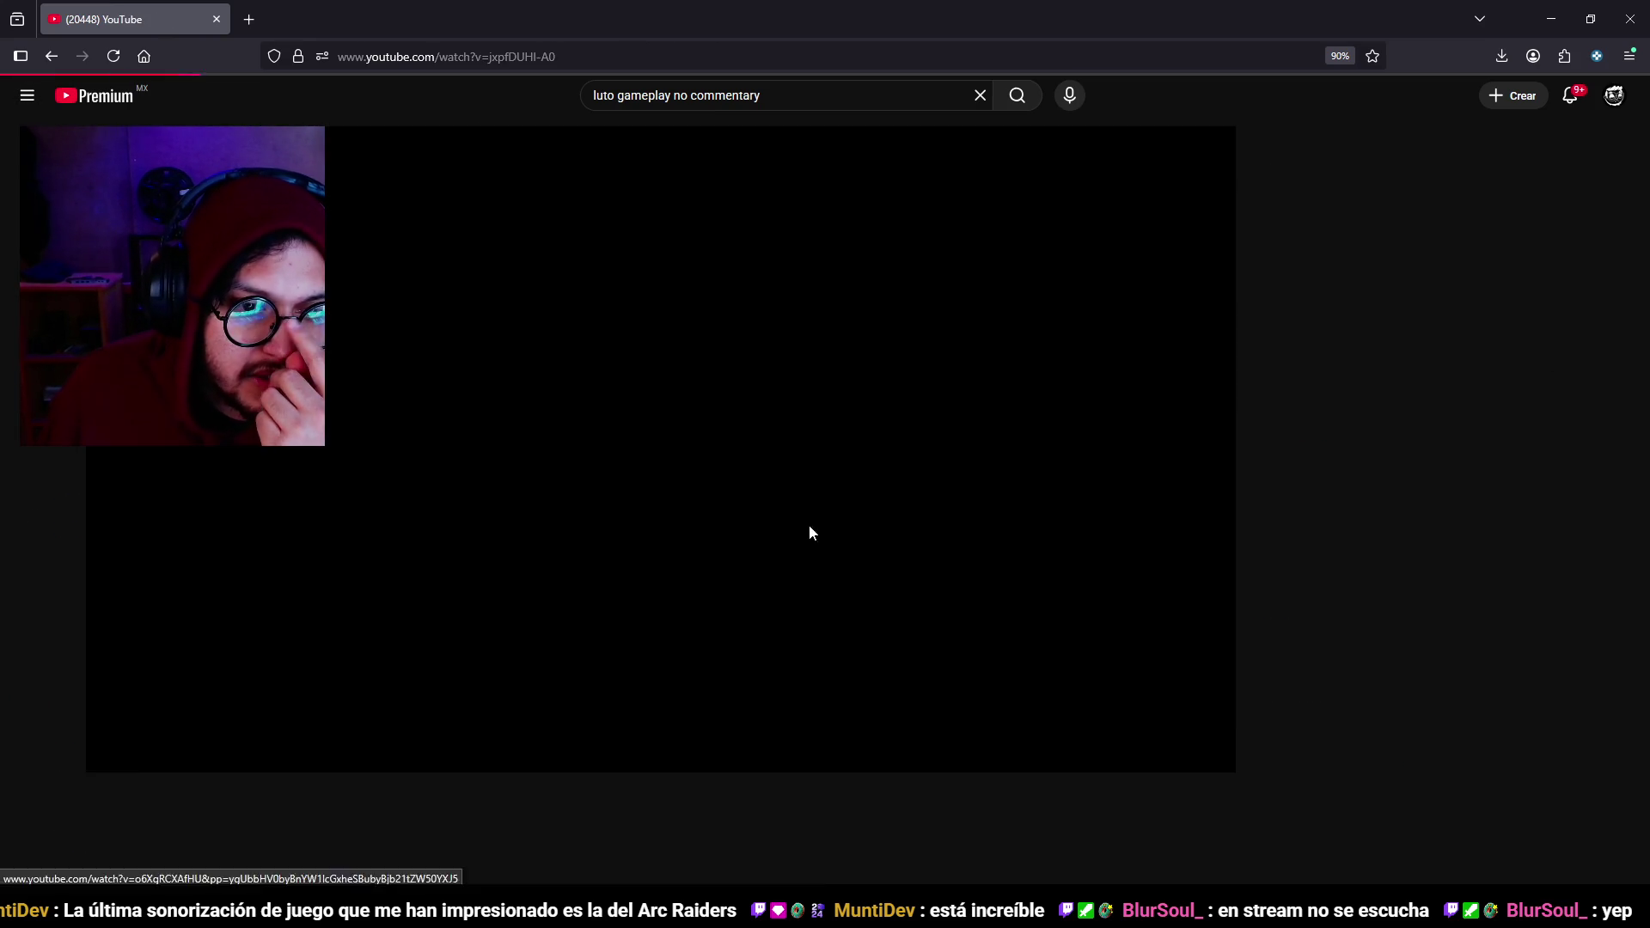
pyautogui.doubleClick(517, 524)
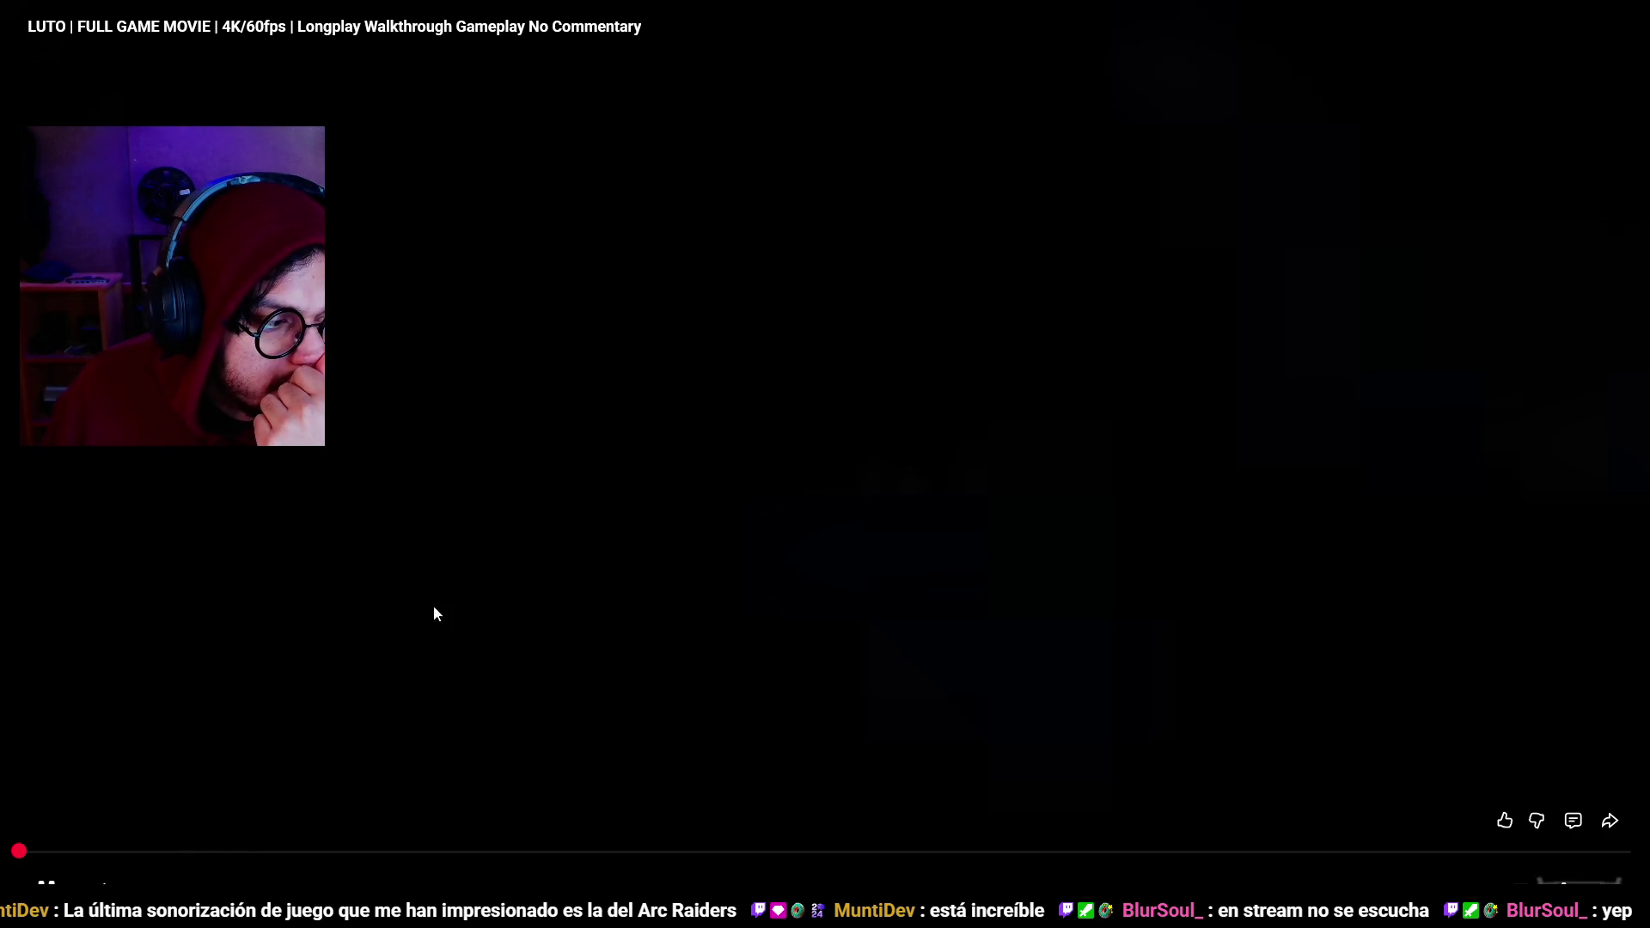
# Skim the LUTO video from about 2:41 forward to the room with the chest.
pyautogui.click(39, 850)
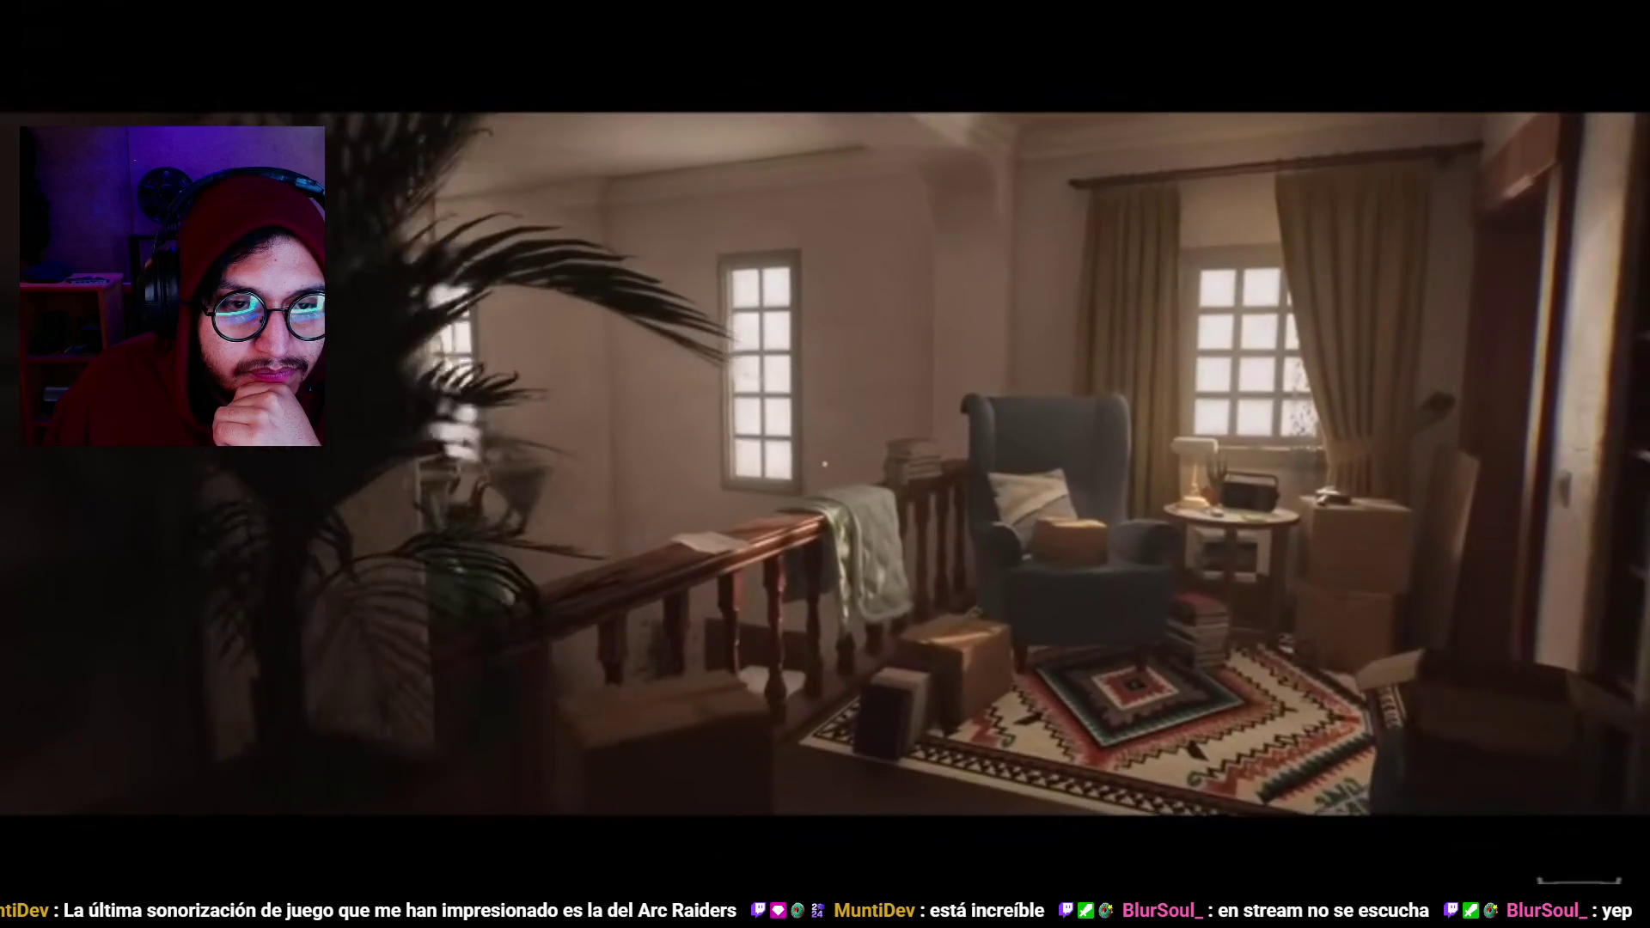
pyautogui.press('Right')
pyautogui.press('Right')
pyautogui.press('Right')
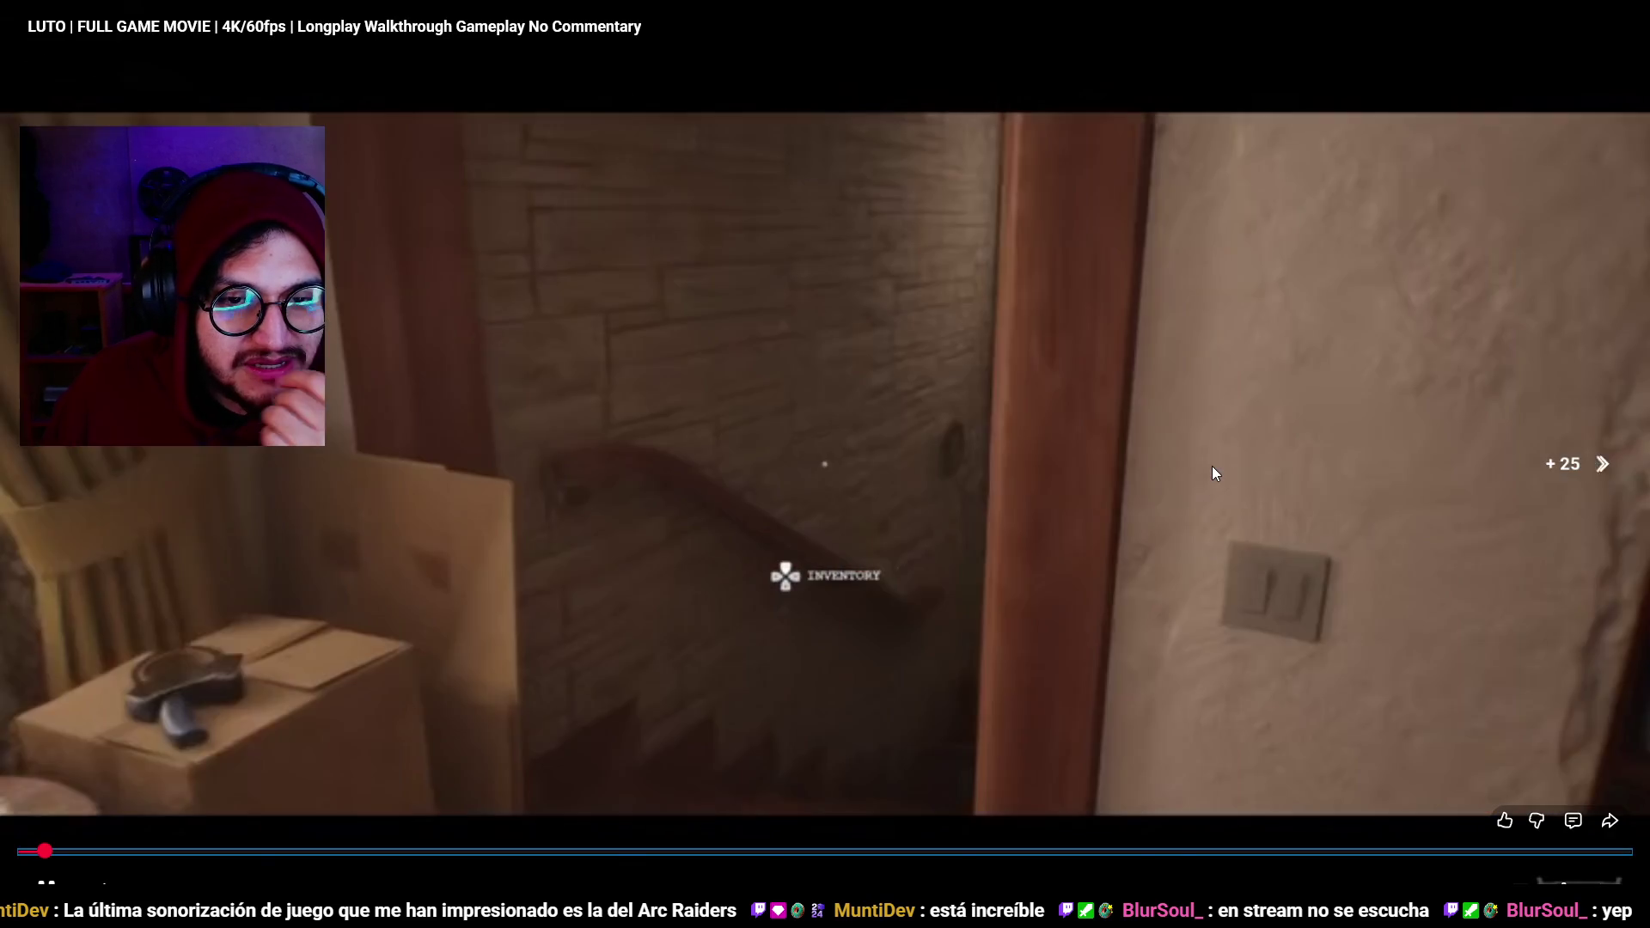
pyautogui.press('Right')
pyautogui.press('Left')
pyautogui.press('Right')
pyautogui.press('Right')
pyautogui.press('Right')
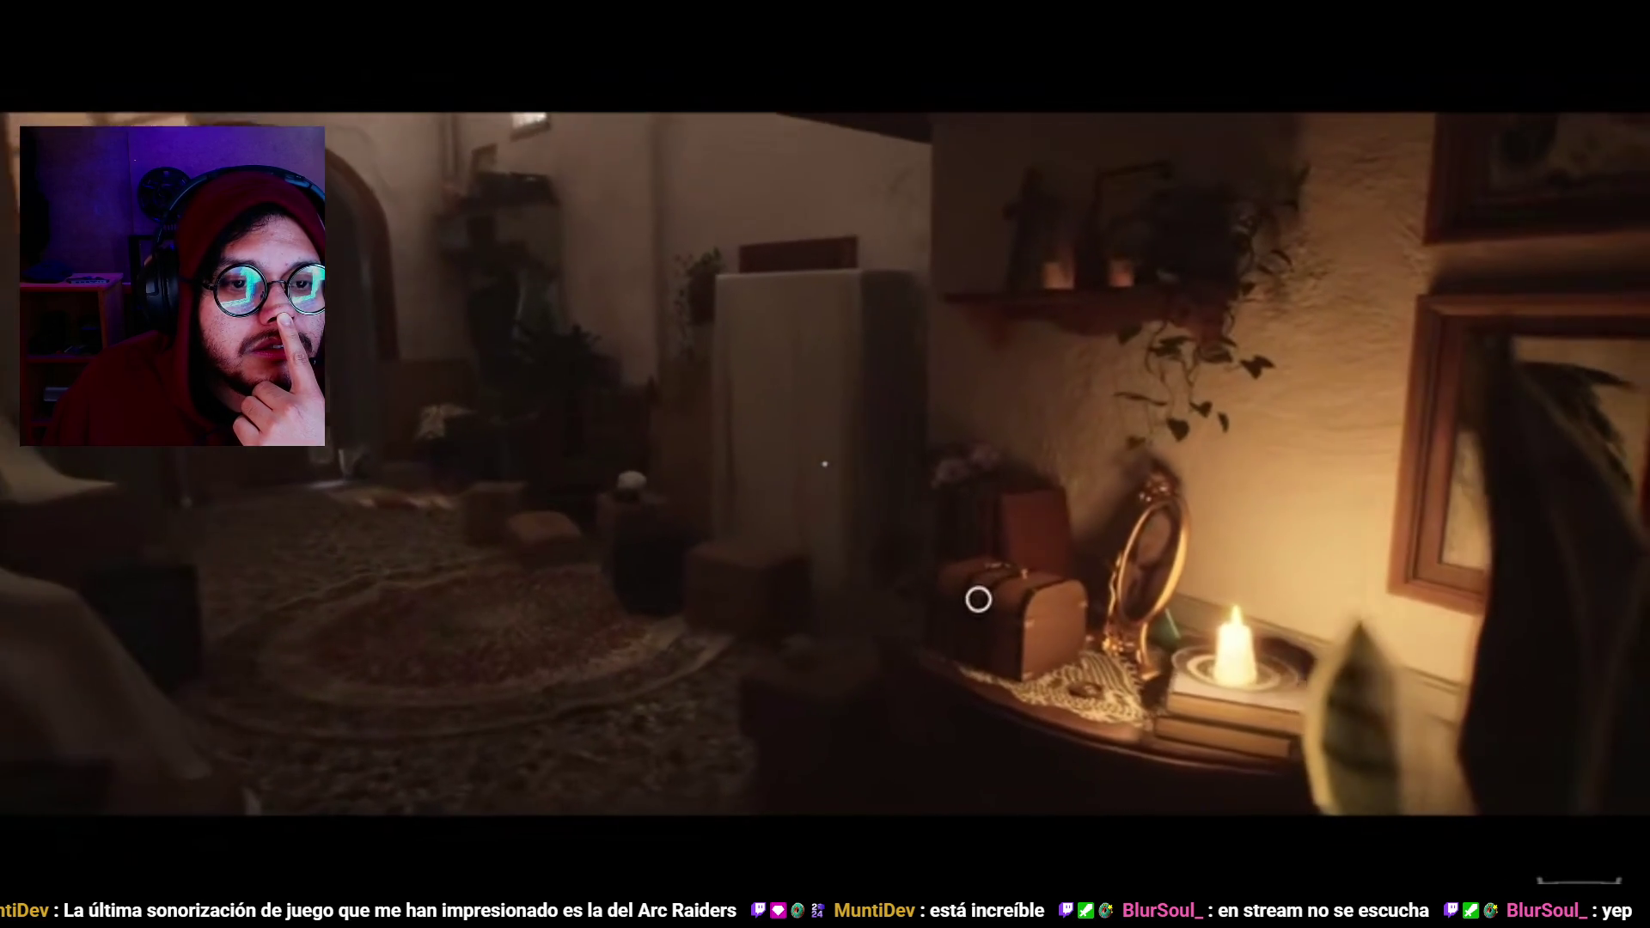
pyautogui.press('Right')
pyautogui.press('Right')
pyautogui.press('Right')
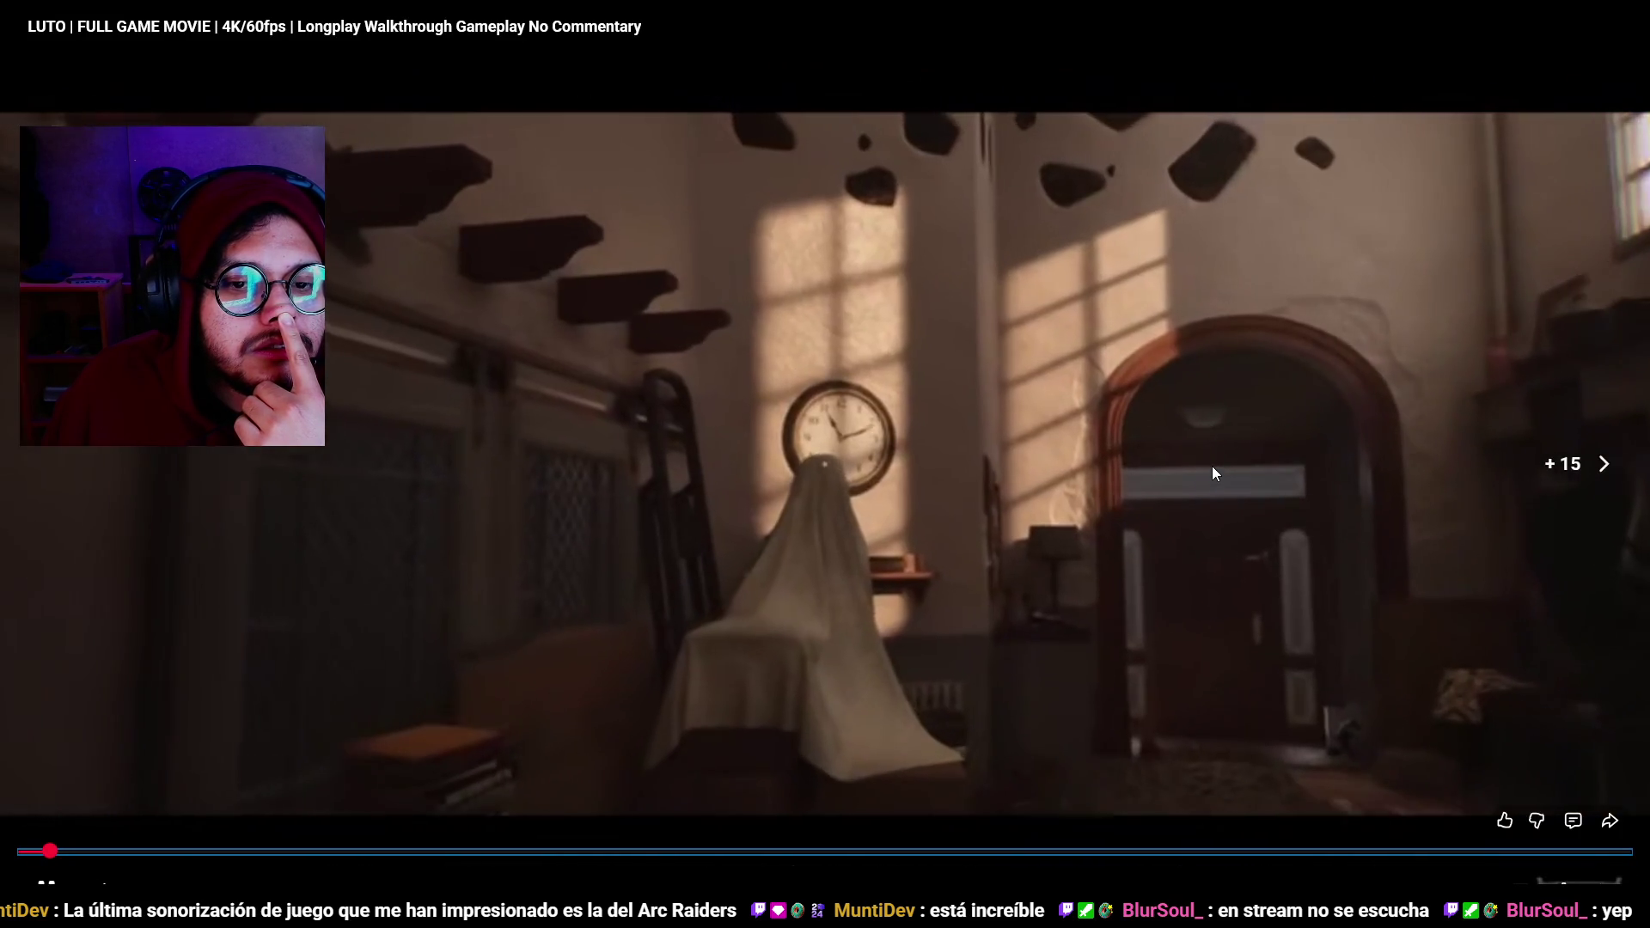
pyautogui.press('Left')
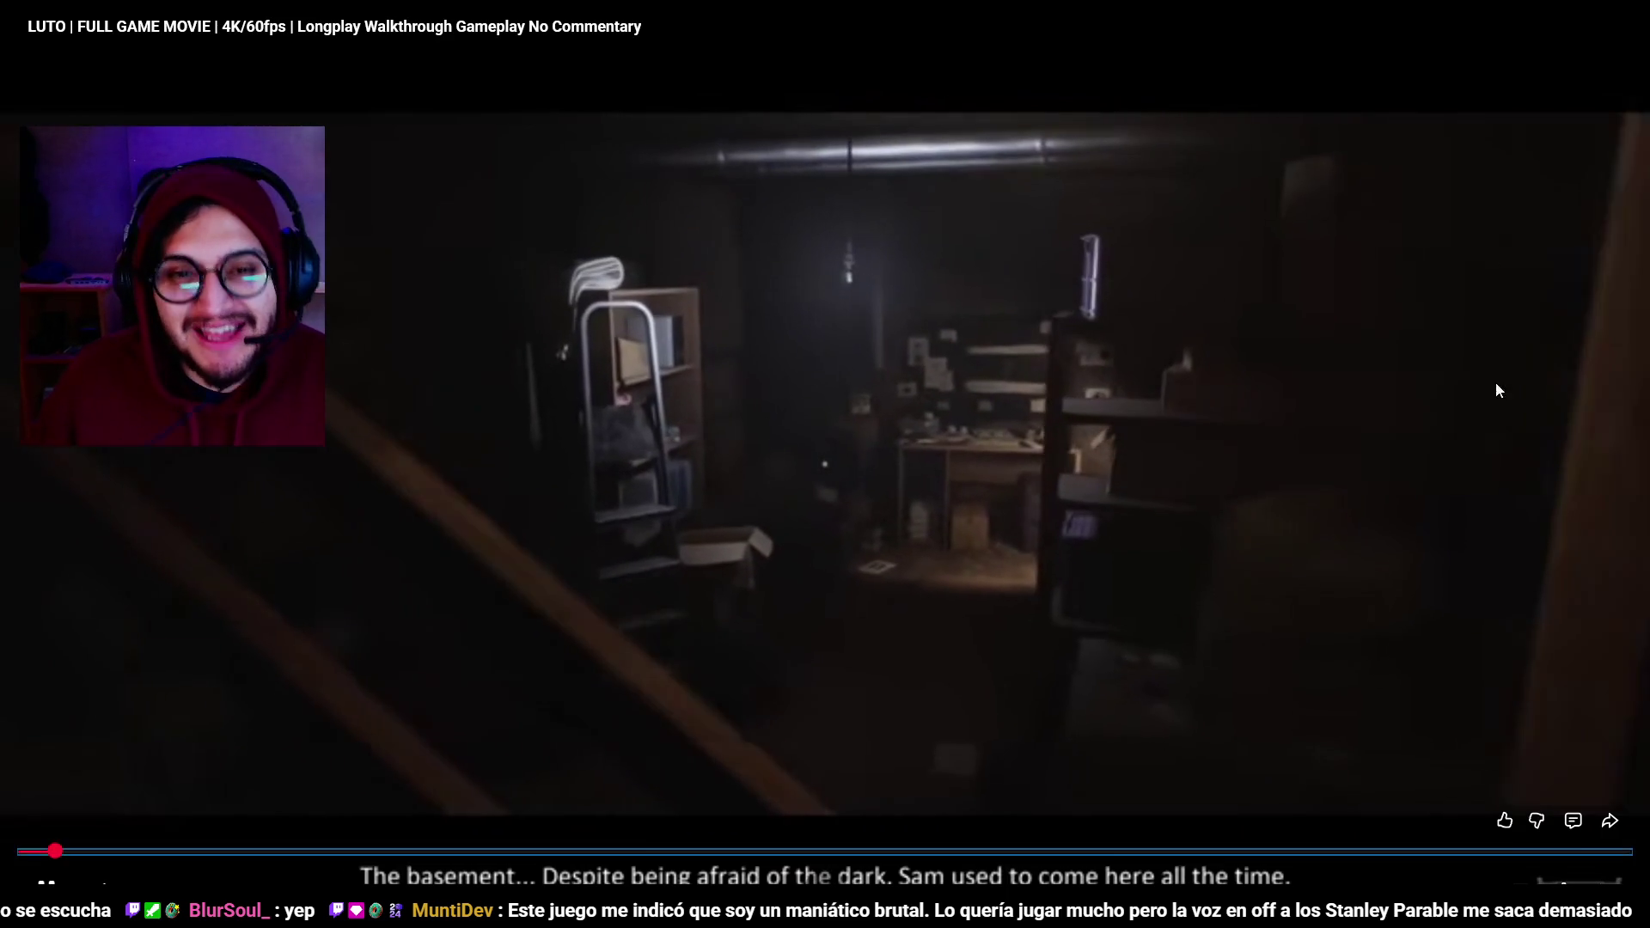
# Pause the video, leave fullscreen and close the browser to return to Godot.
pyautogui.click(957, 497)
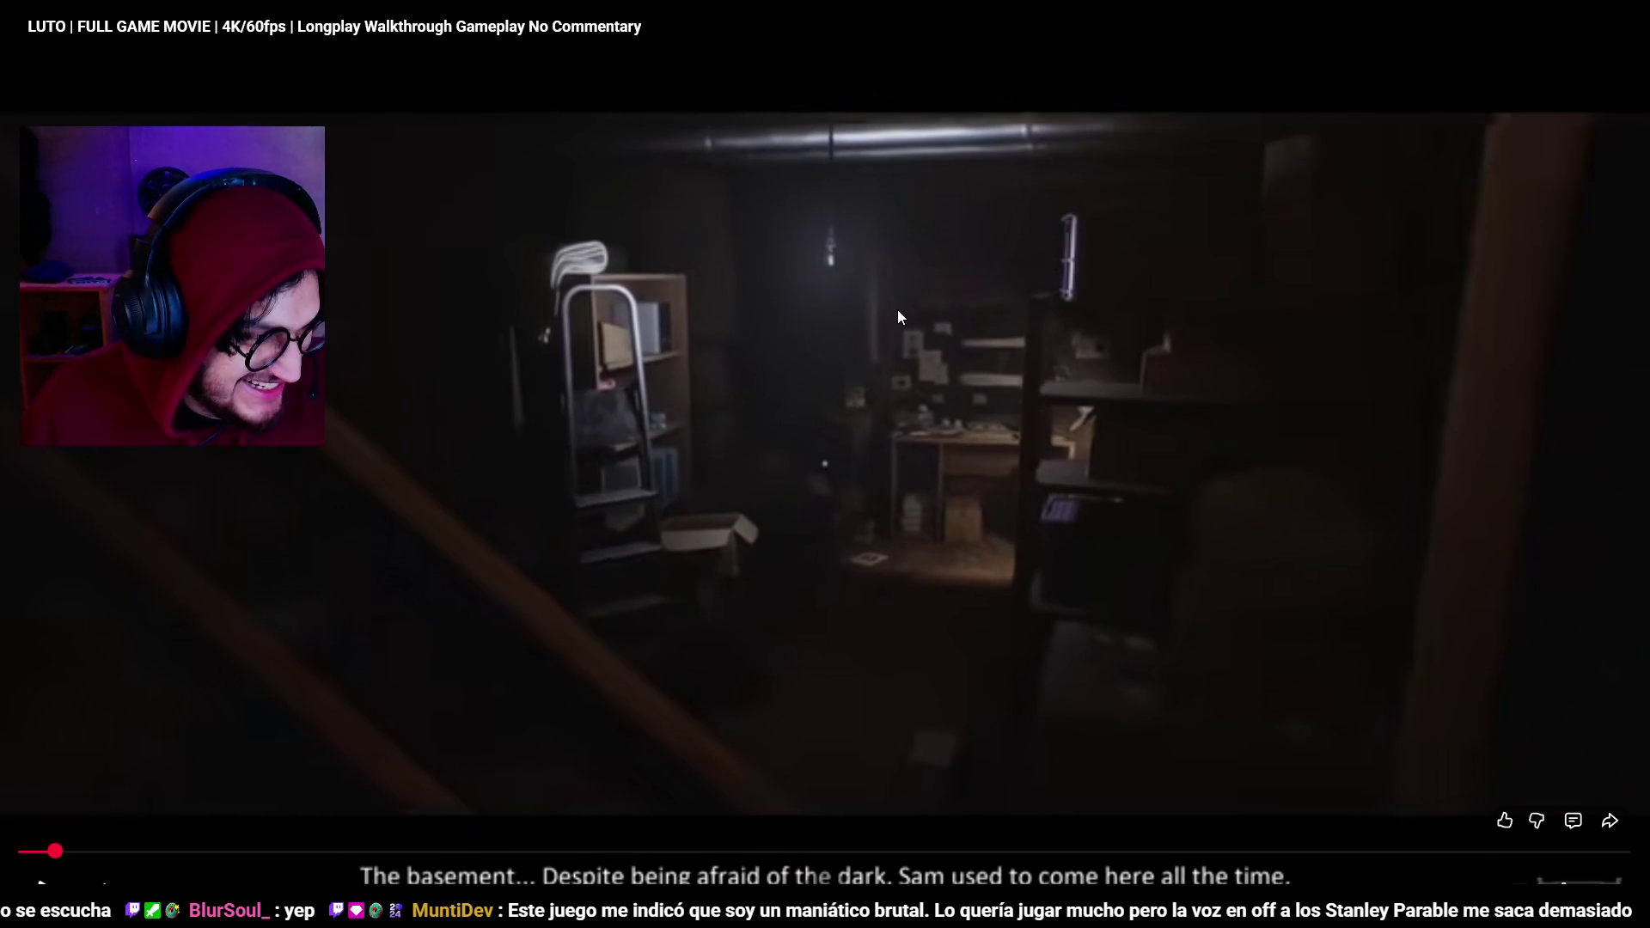
pyautogui.doubleClick(899, 316)
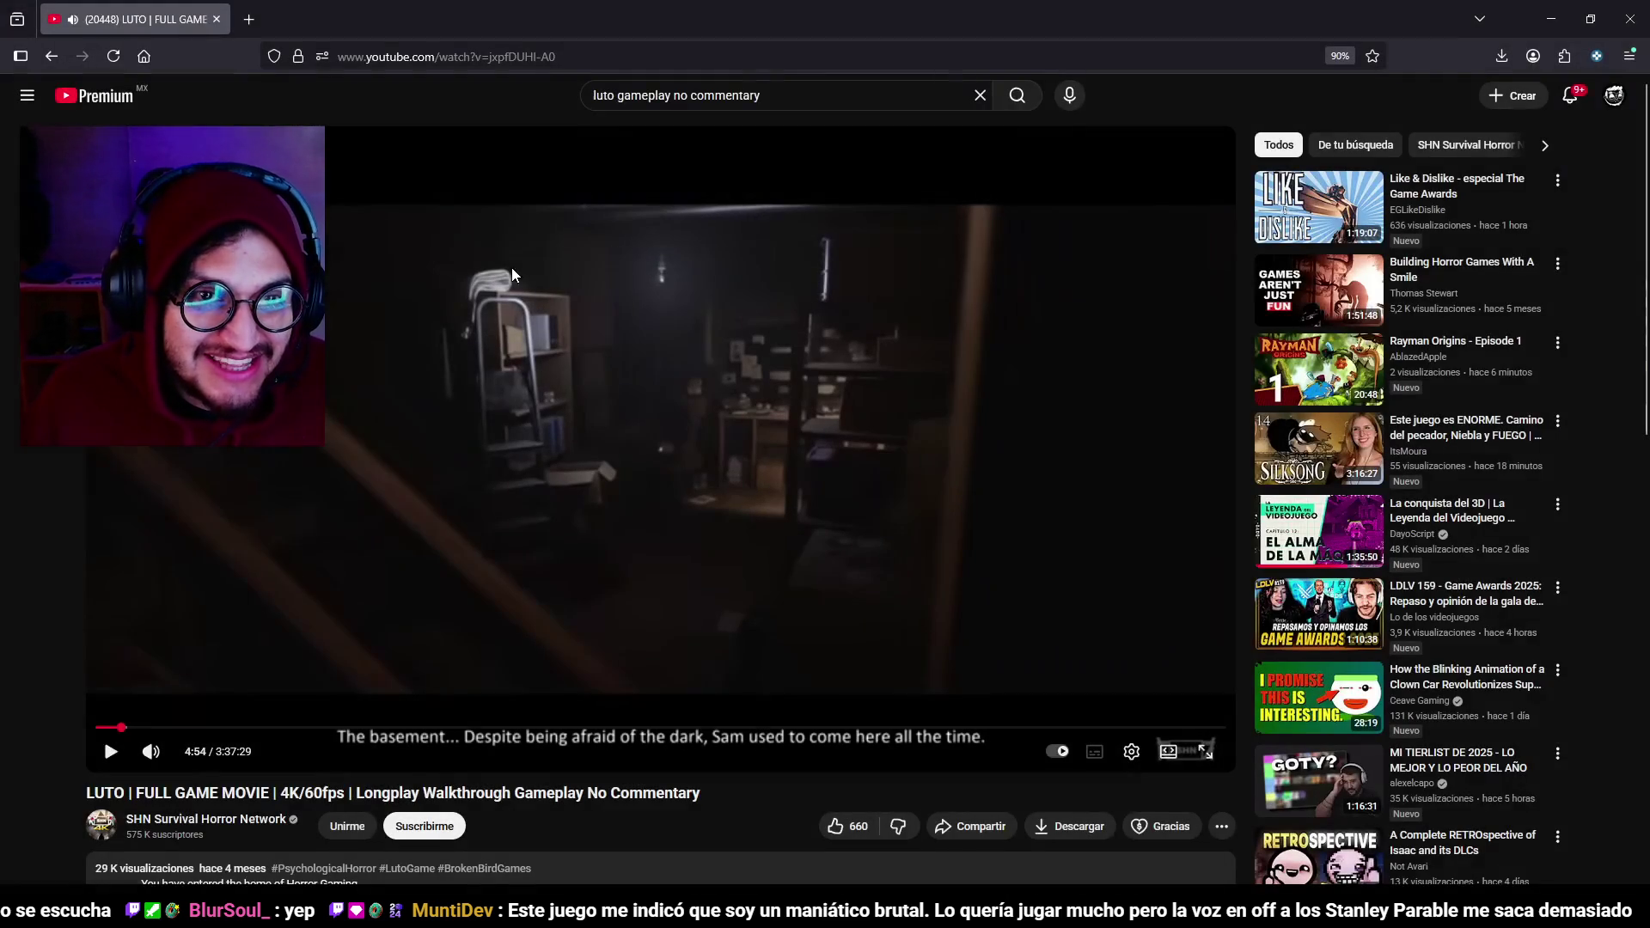
pyautogui.click(1636, 23)
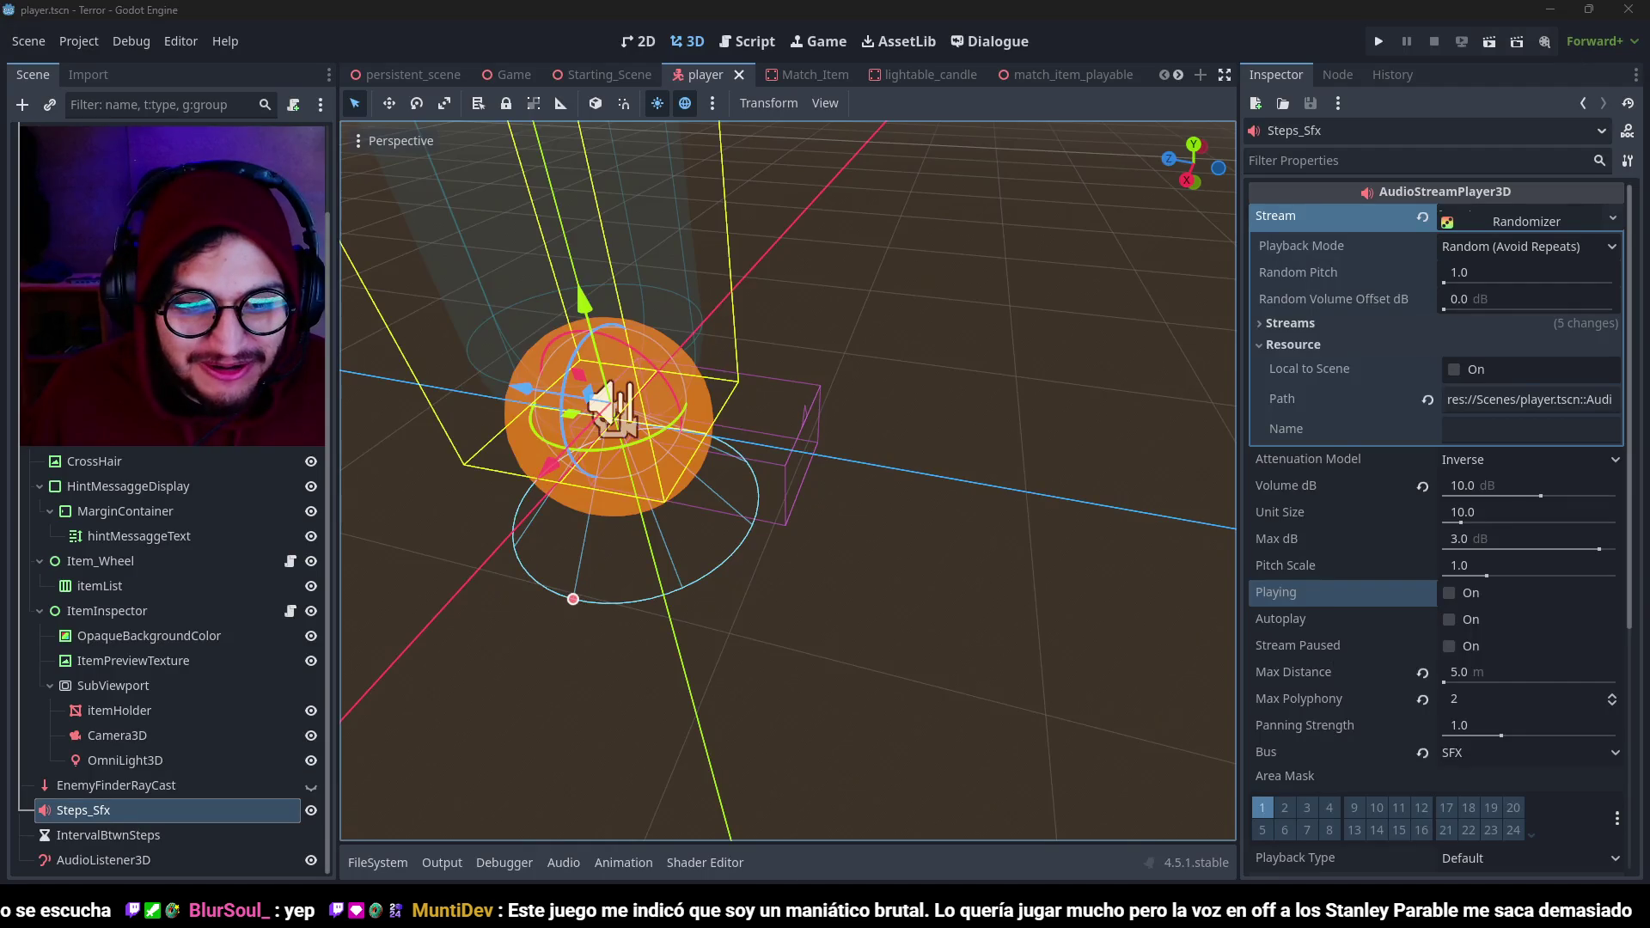
# Switch back to Godot and open player.gd at the walk state's footstep interval code.
pyautogui.hotkey('alt', 'Tab')
pyautogui.hotkey('alt', 'Tab')
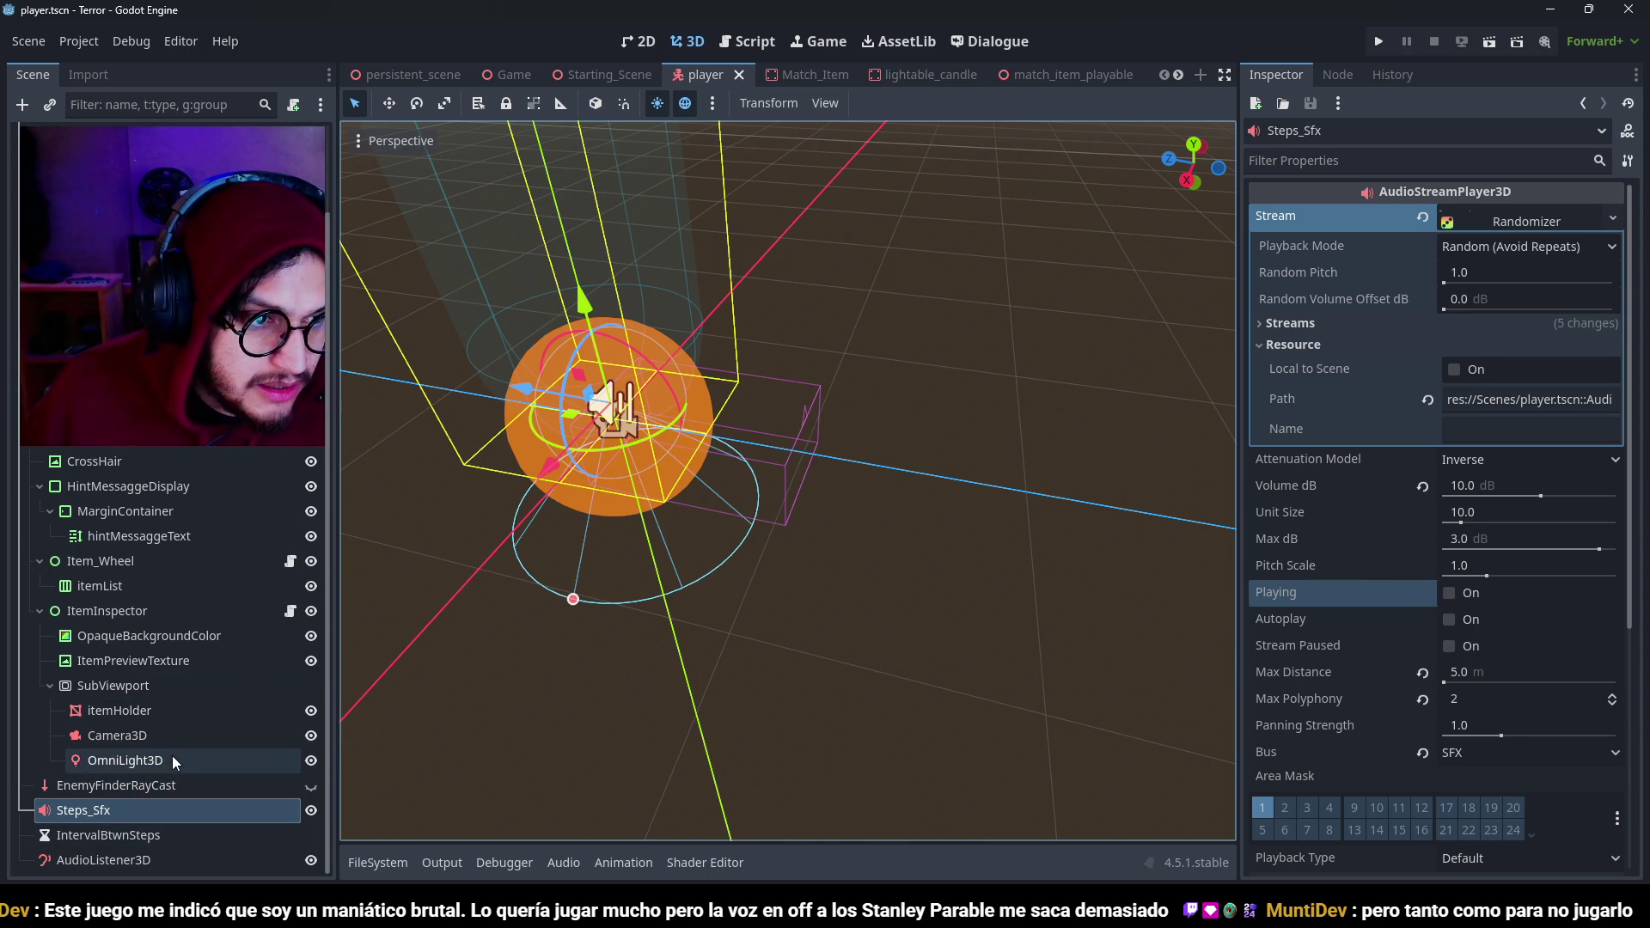
pyautogui.scroll(2, 172, 756)
pyautogui.hotkey('ctrl', 'F3')
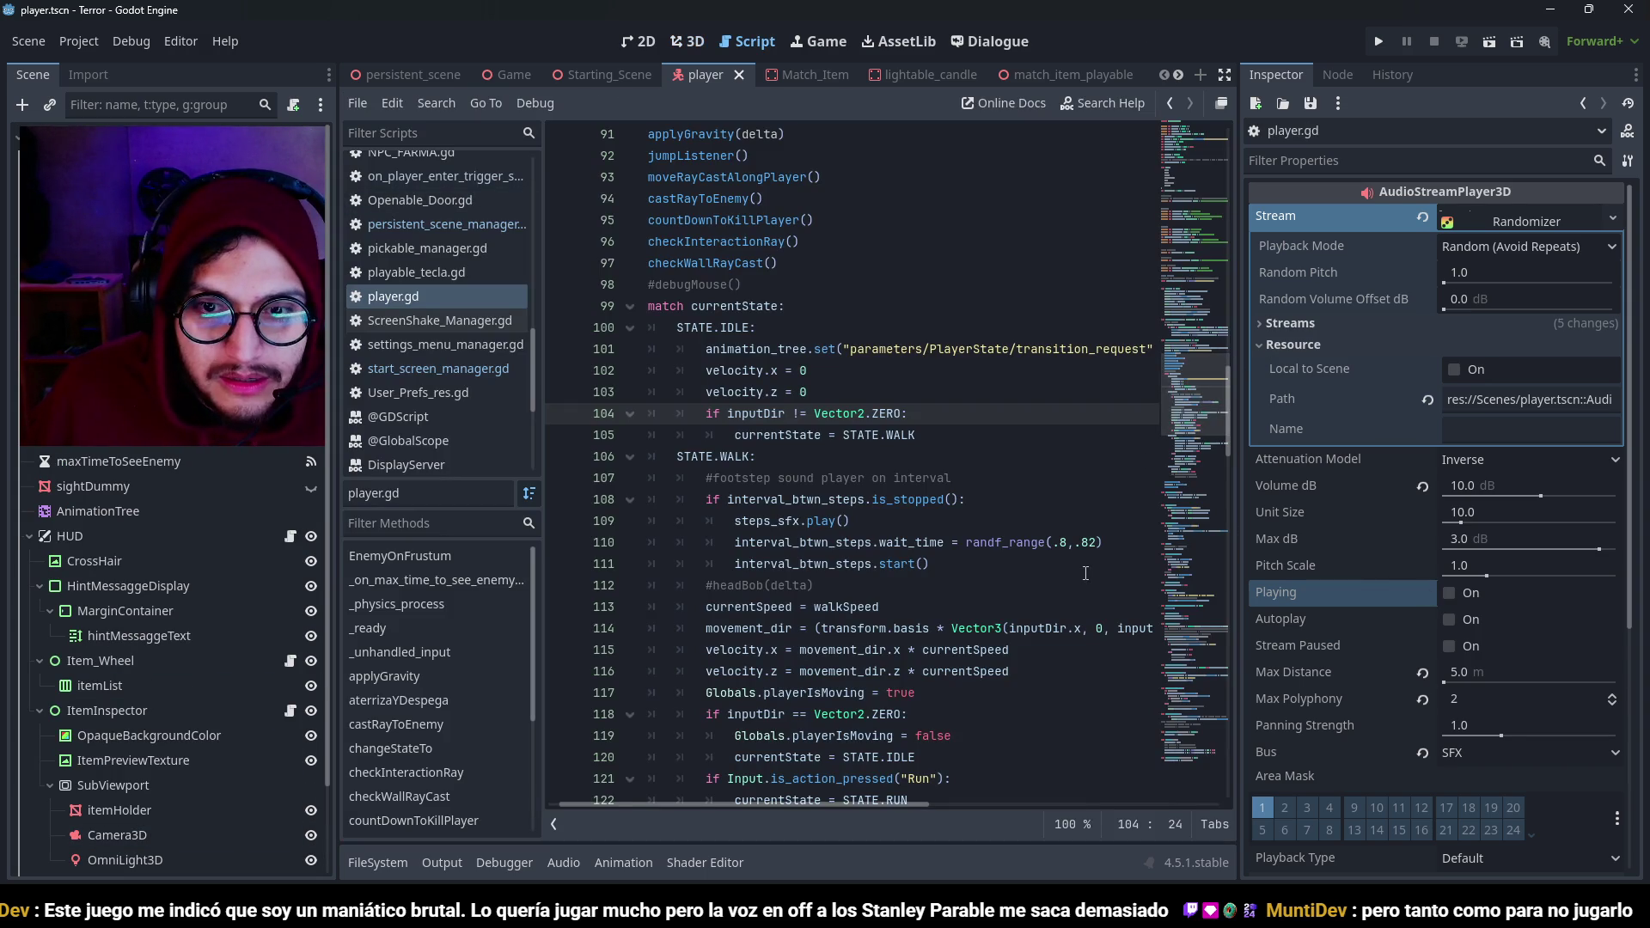
# Change the footstep interval on line 110 to randf_range(1.5,1.4) and save player.gd.
pyautogui.click(1055, 542)
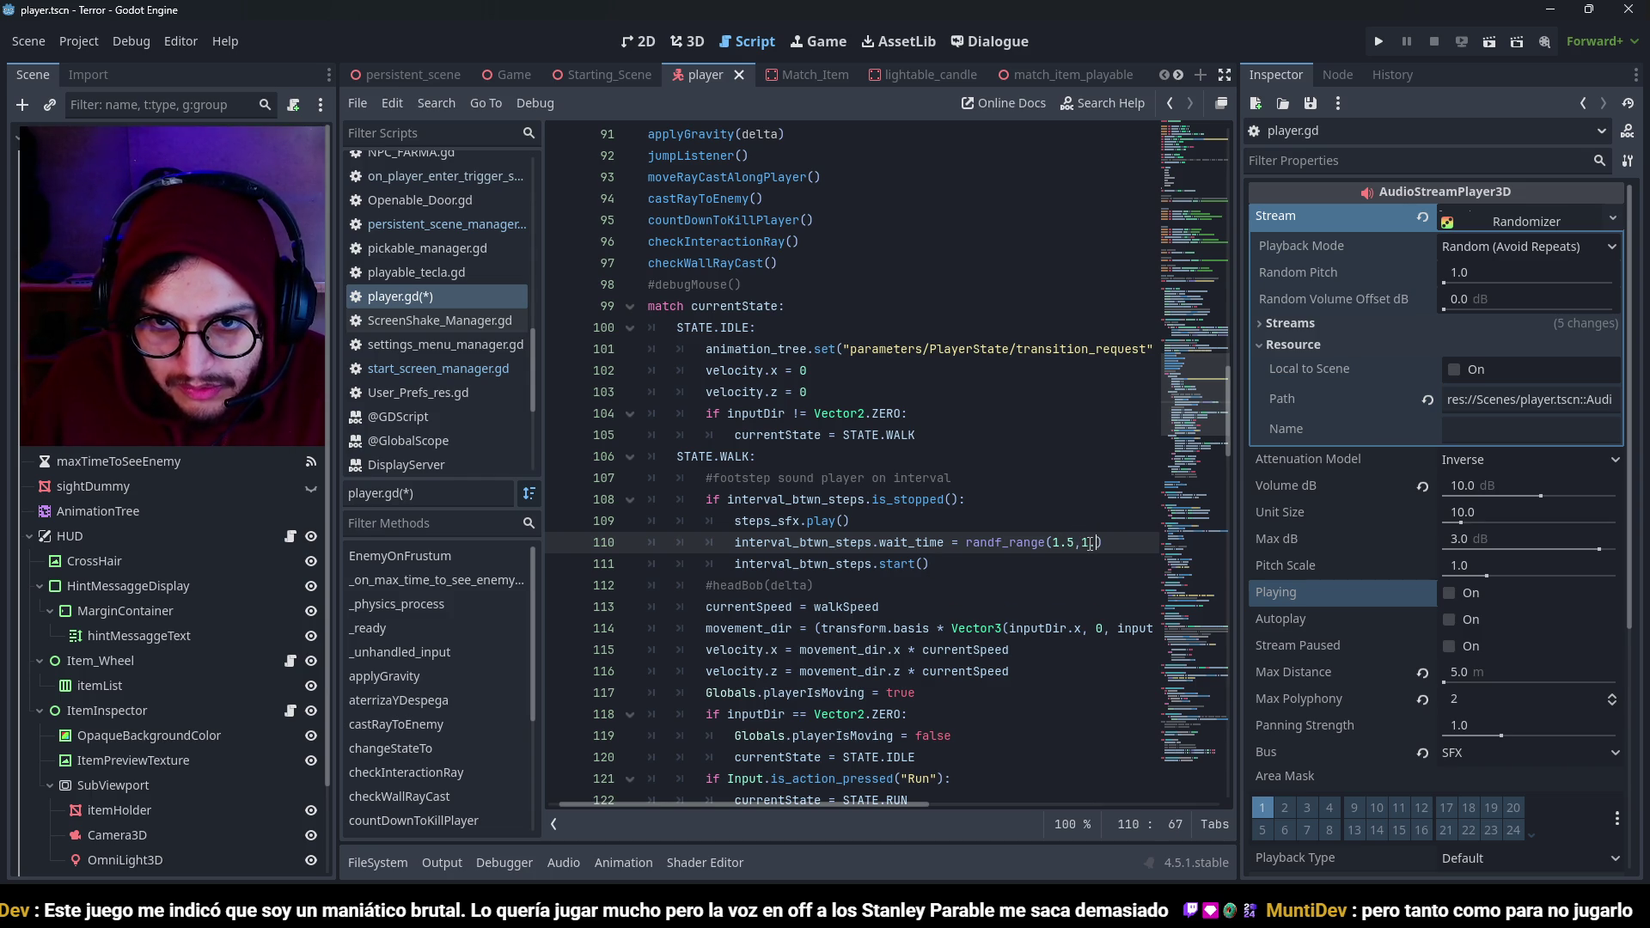
pyautogui.write('.4')
pyautogui.click(1069, 445)
pyautogui.hotkey('ctrl', 's')
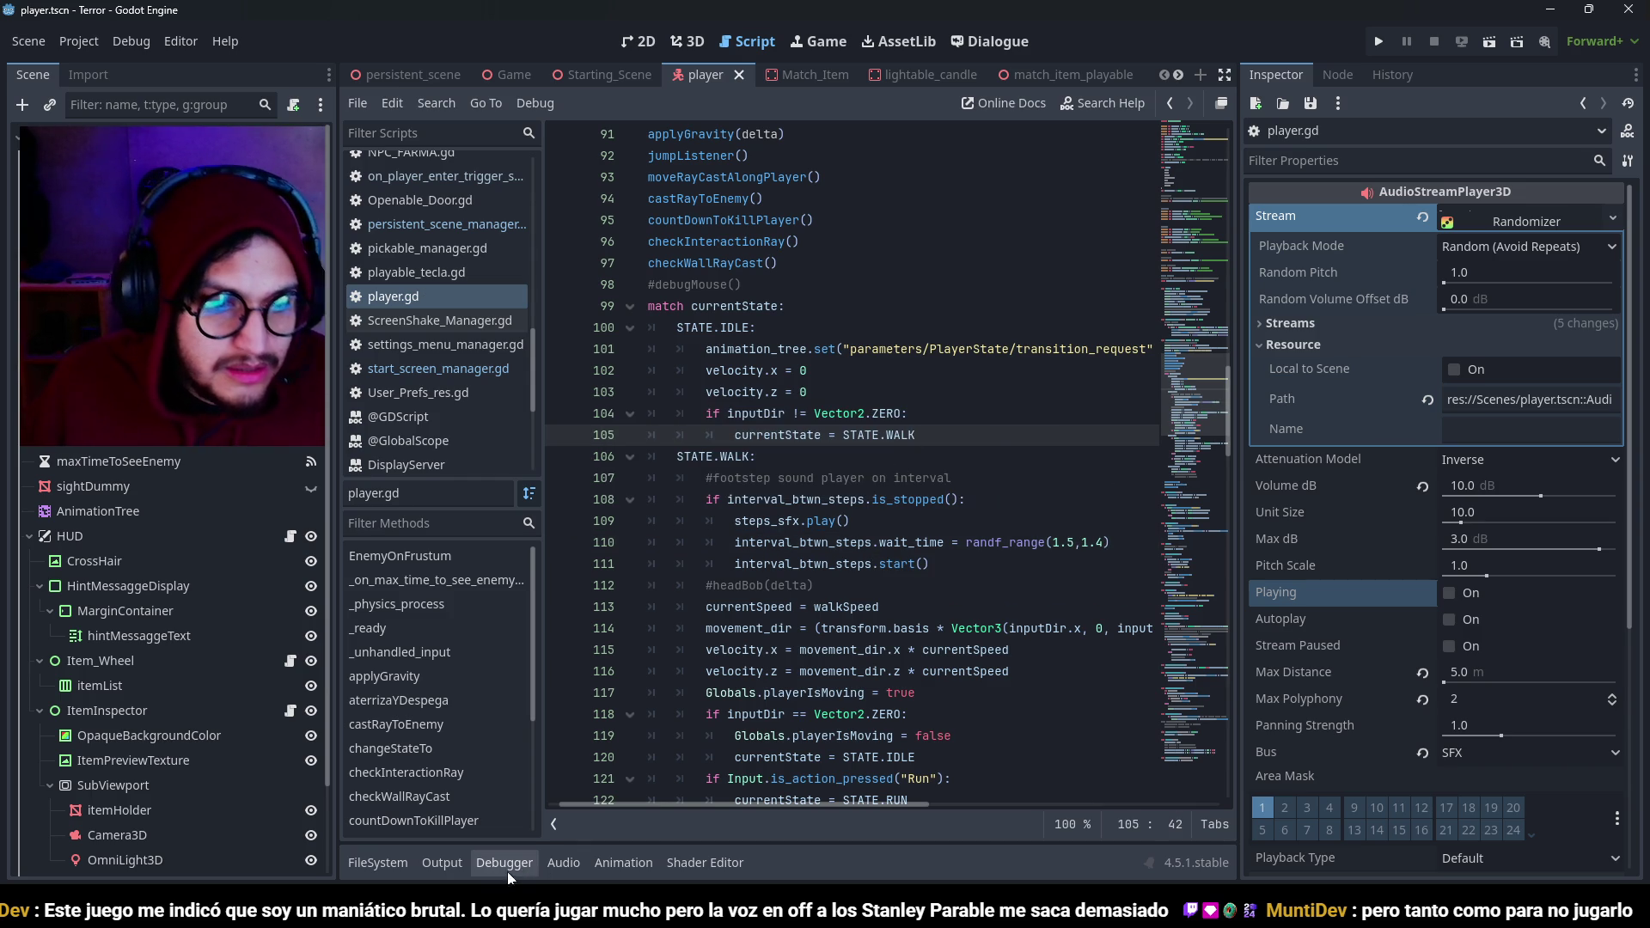
# Bring up the SFX bus Reverb effect's room size setting in the Audio panel.
pyautogui.click(563, 862)
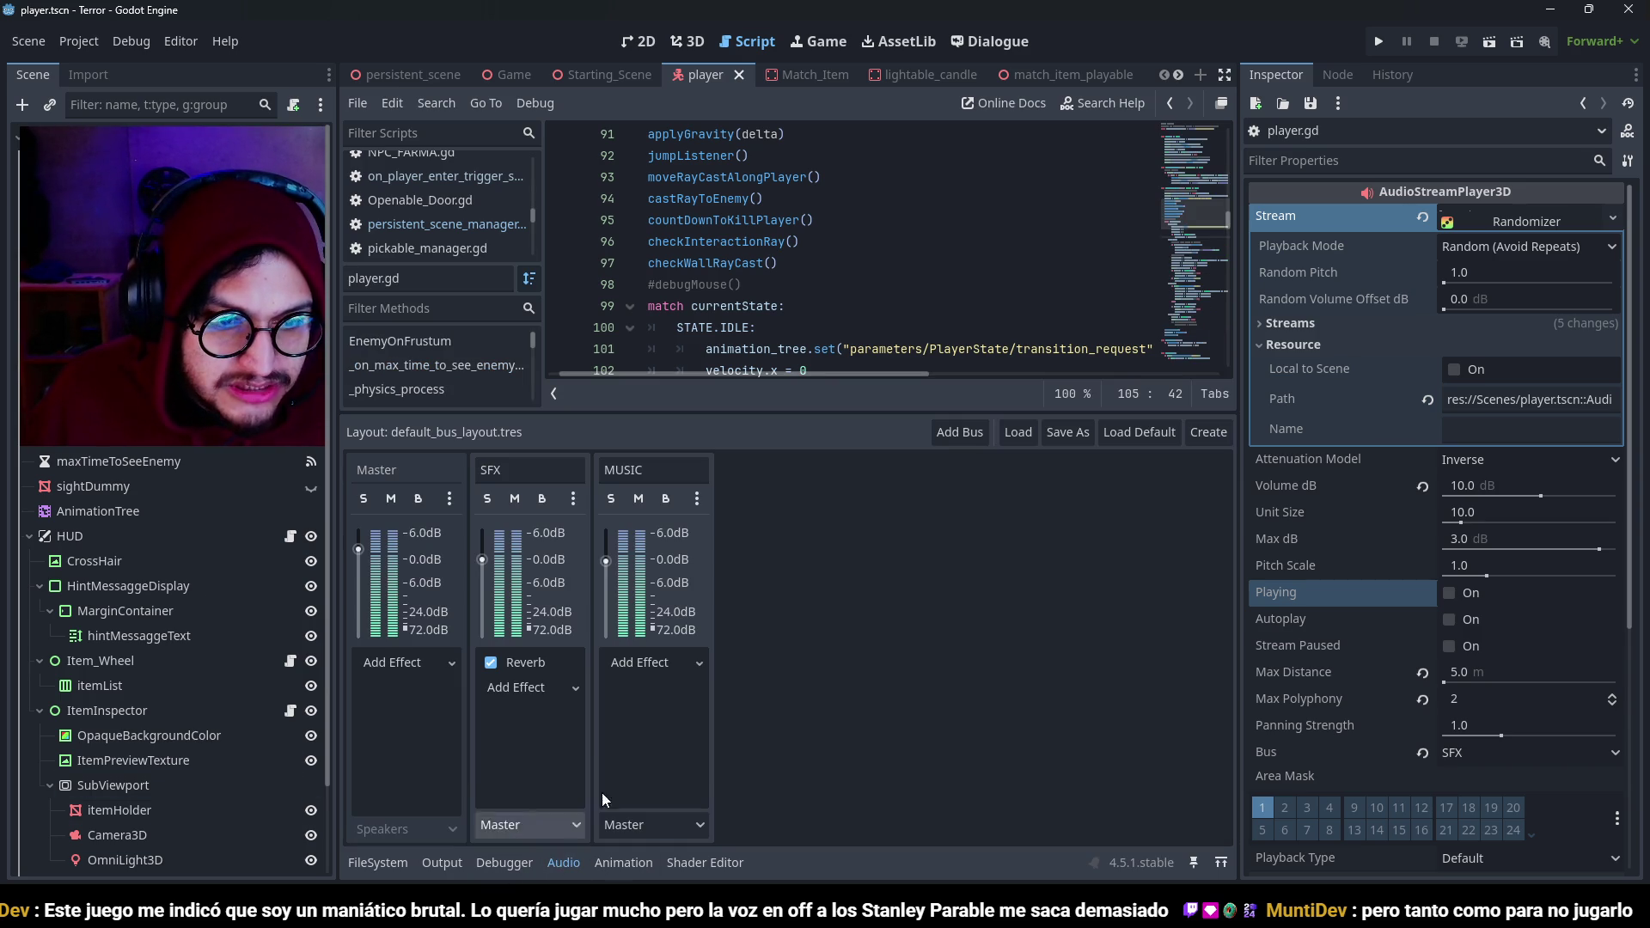
pyautogui.click(526, 667)
pyautogui.click(1481, 224)
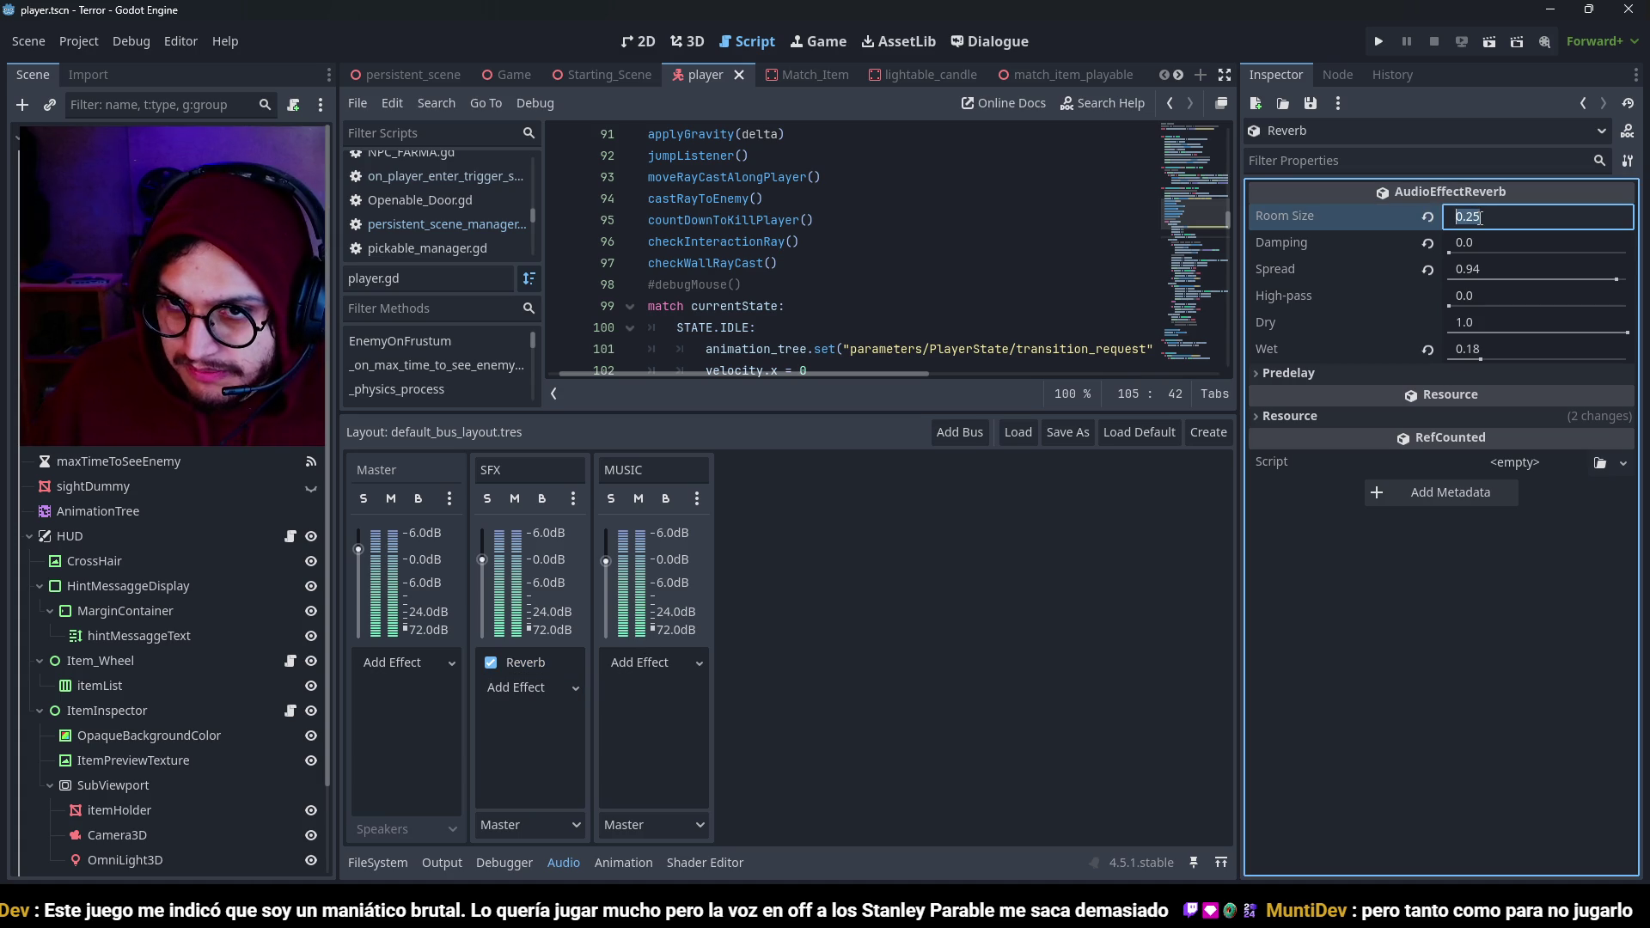
# Set the SFX reverb damping to 0.25 and room size to 0.2, then run the game.
pyautogui.click(1468, 246)
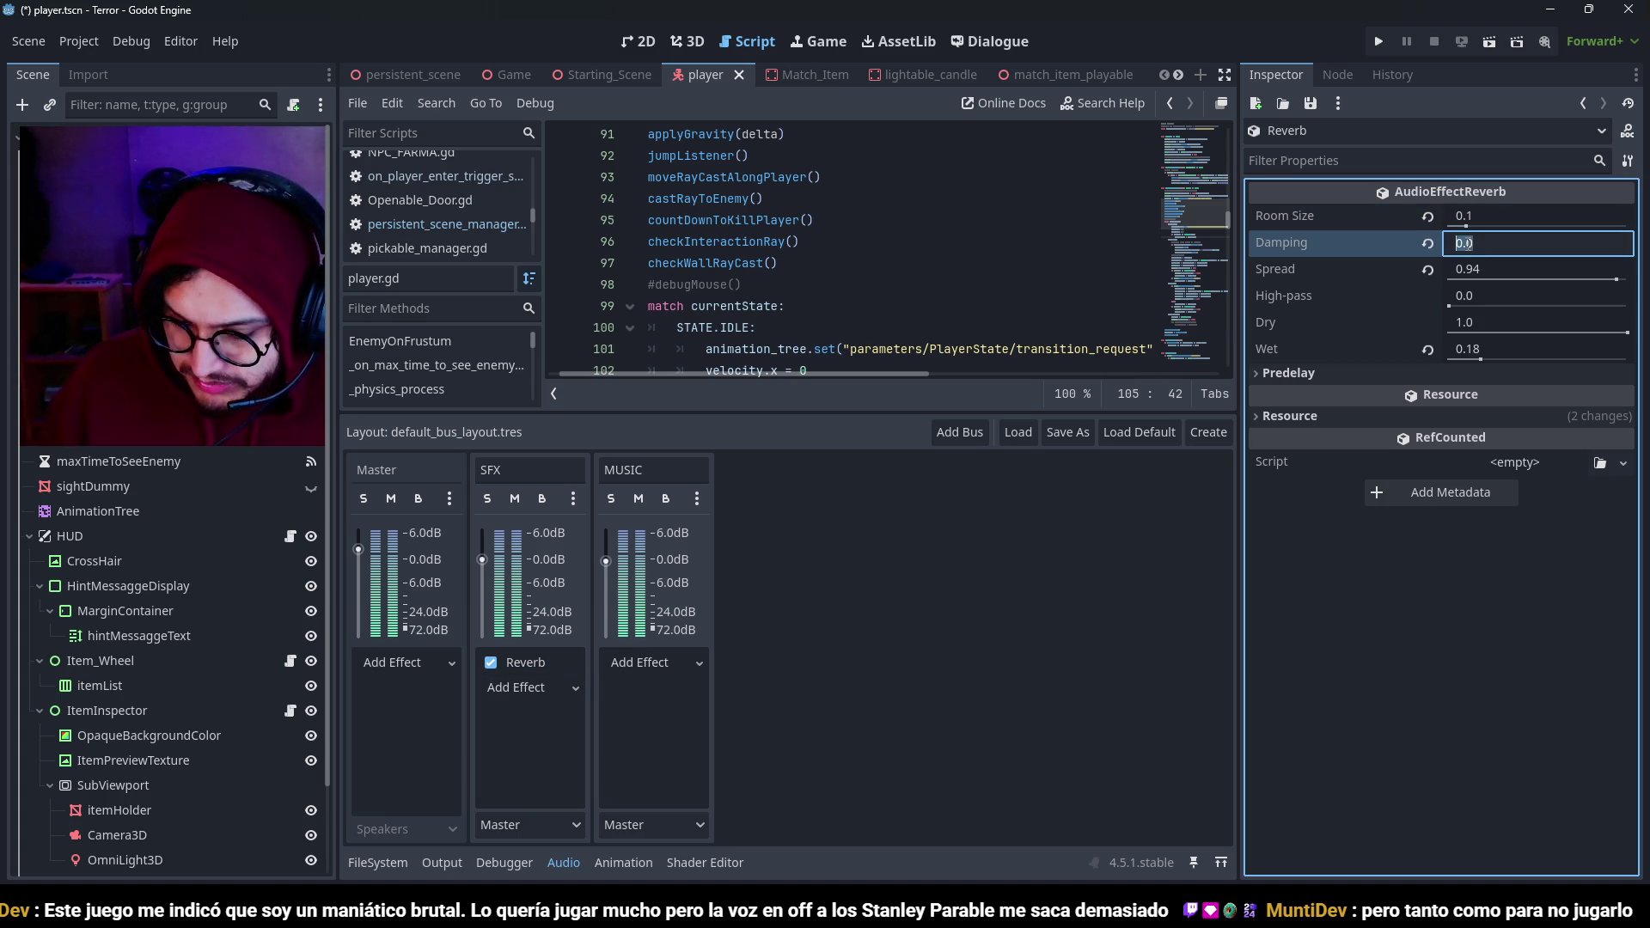
pyautogui.write('0.25')
pyautogui.click(1488, 220)
pyautogui.press('F5')
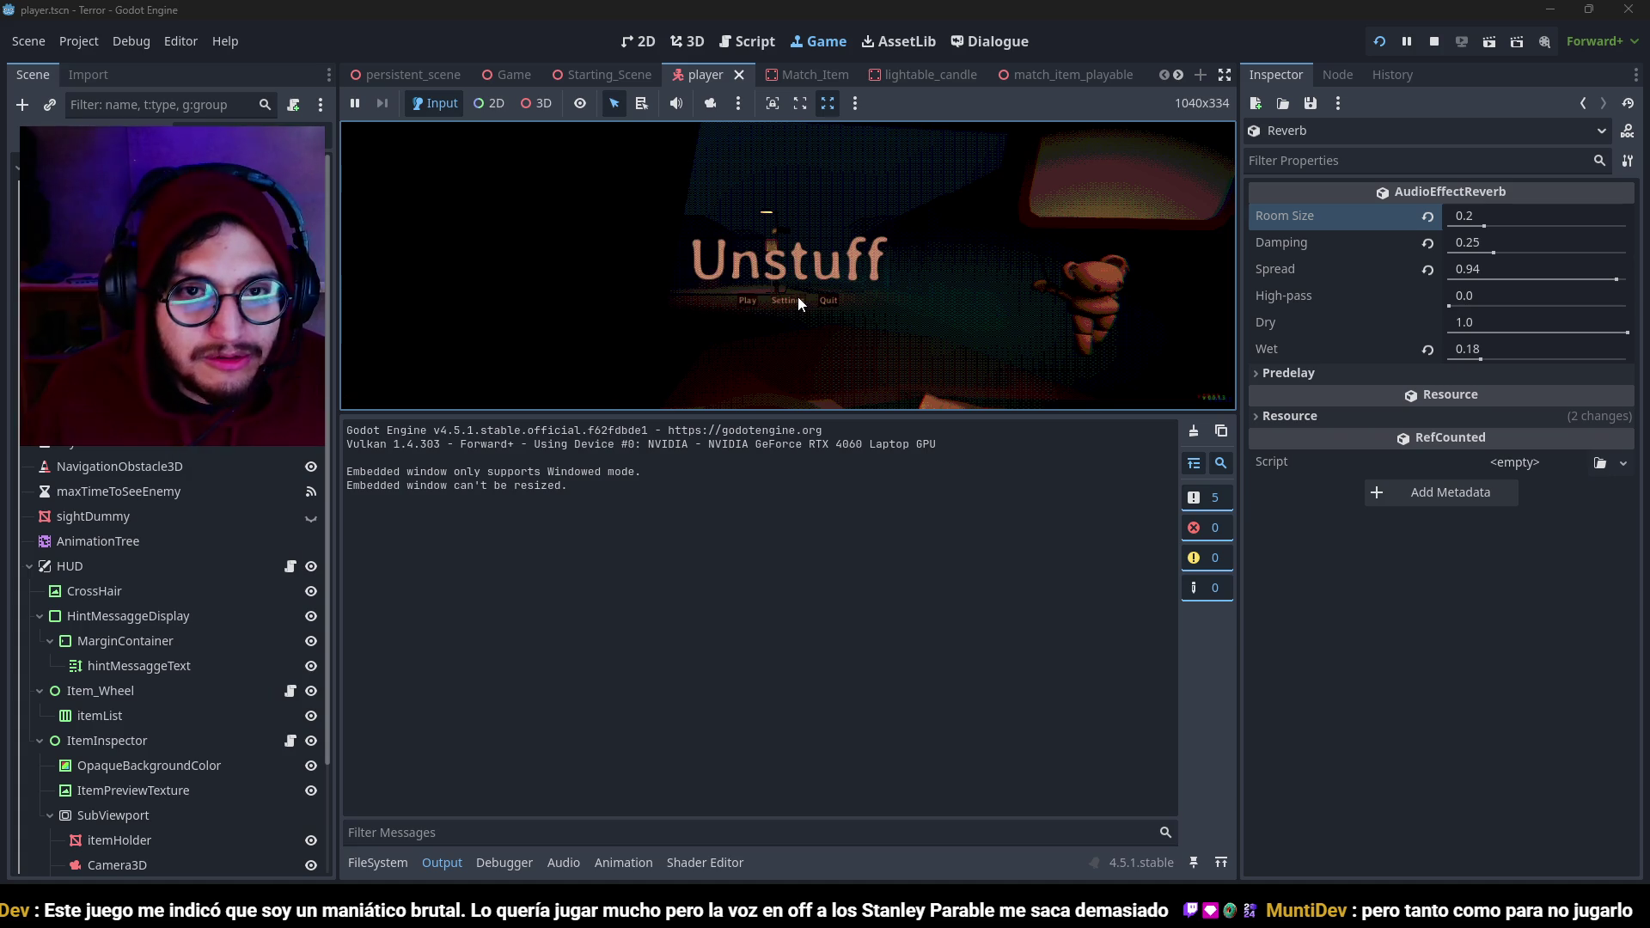
# Play-test the game briefly, stop it, and bring the Godot editor back to the front.
pyautogui.click(441, 862)
pyautogui.click(710, 547)
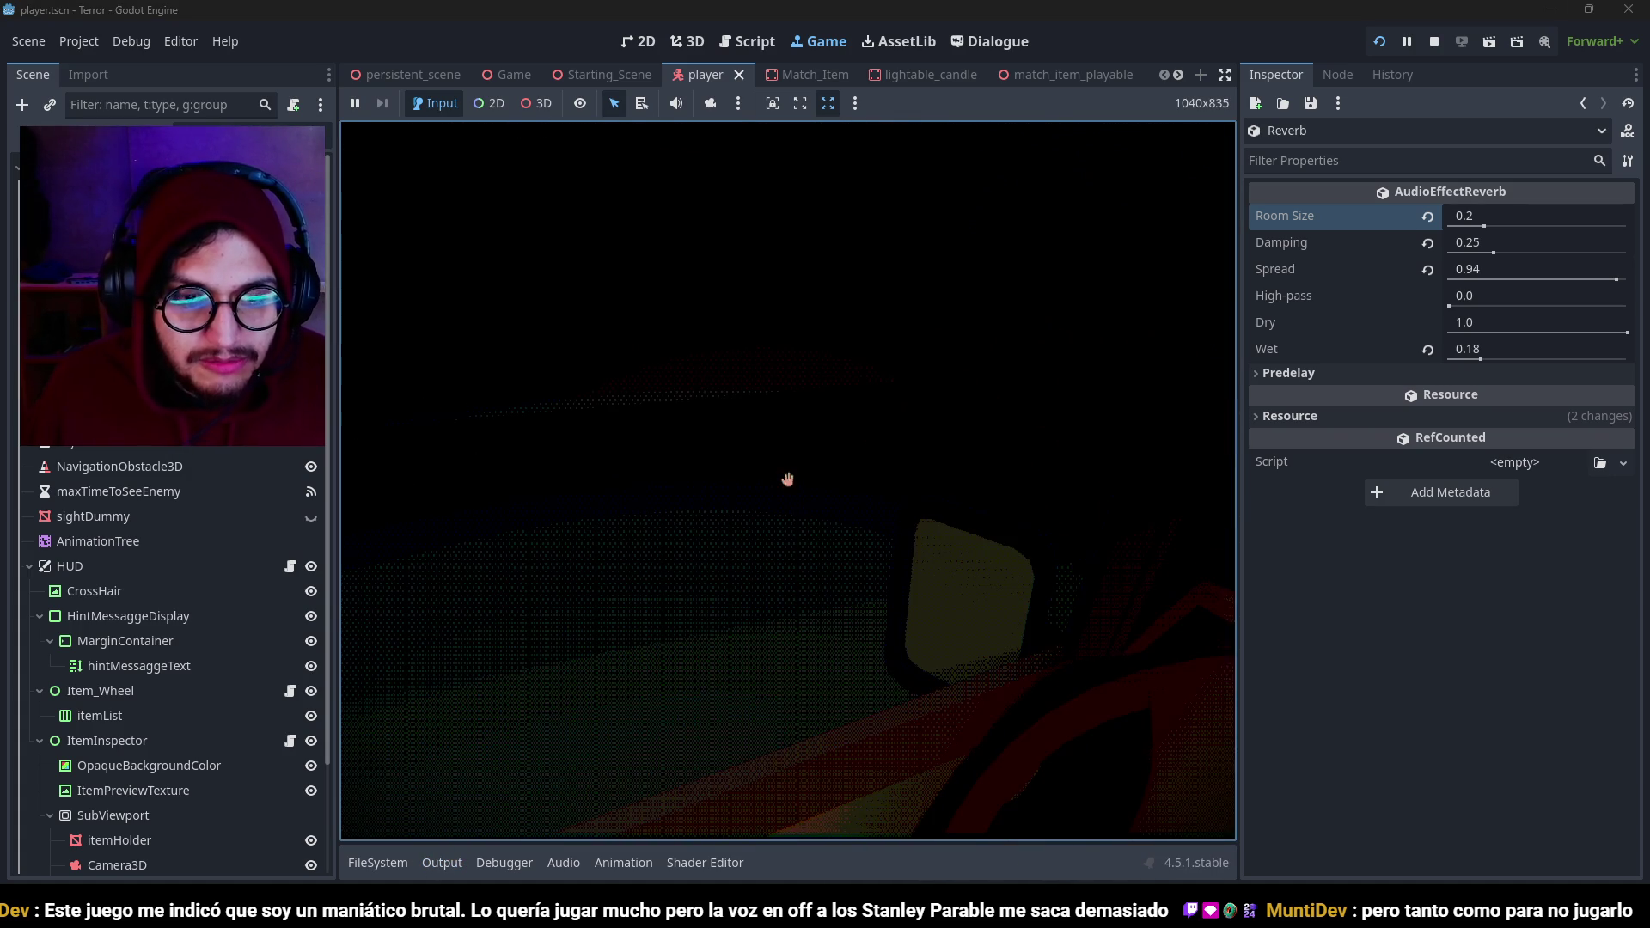
pyautogui.press('F8')
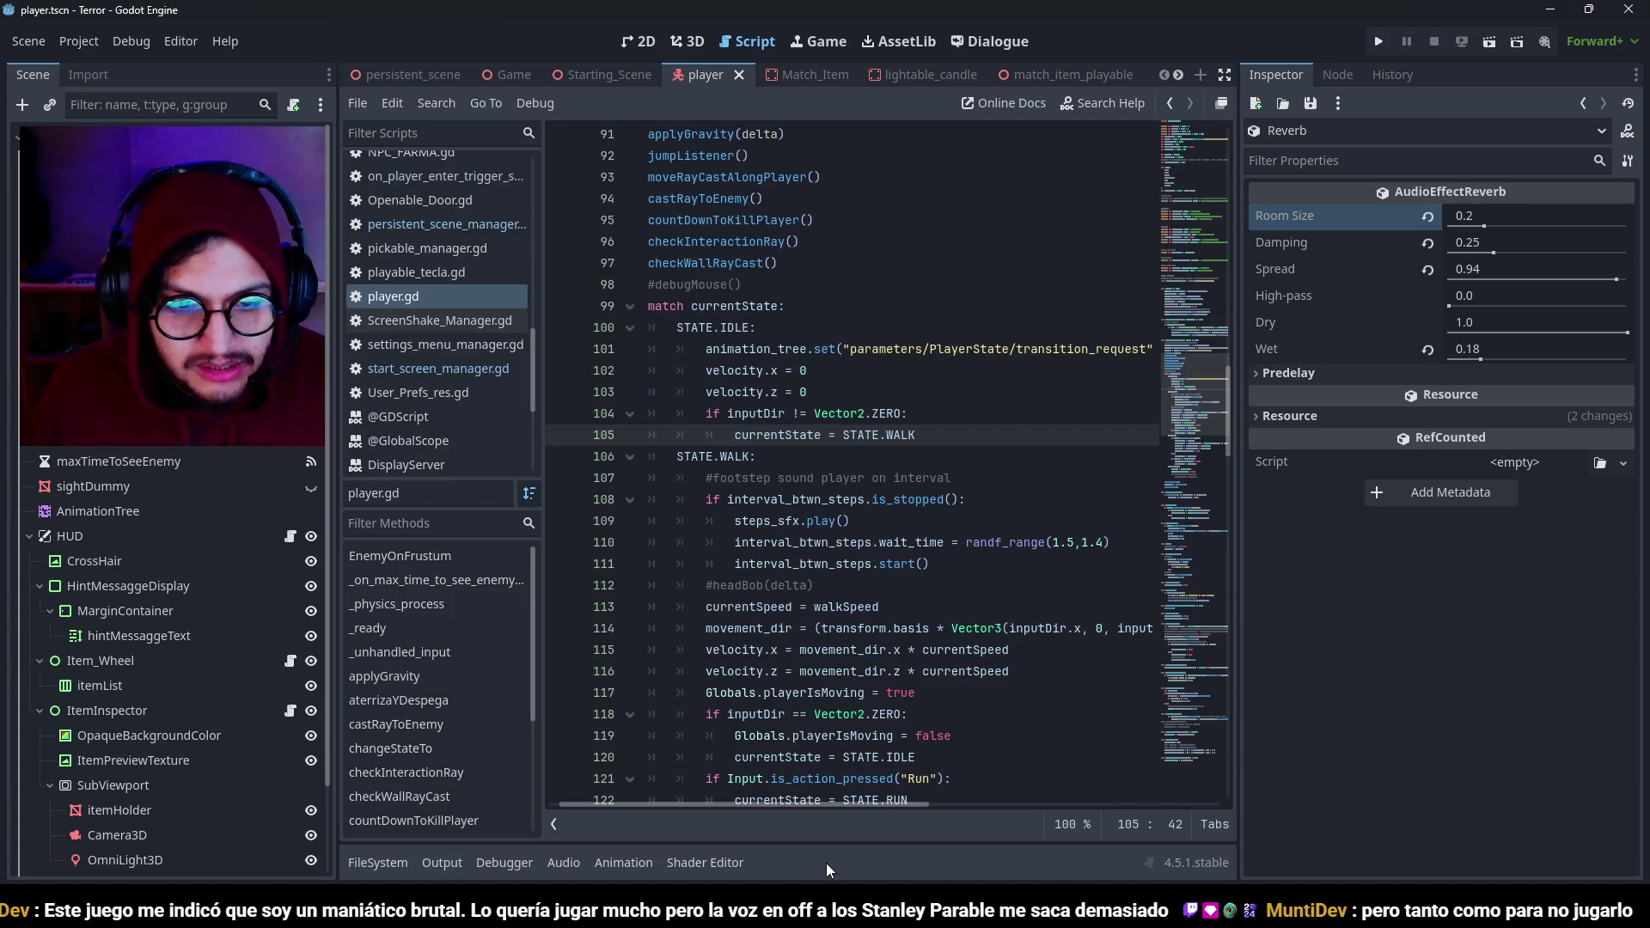
pyautogui.click(828, 911)
pyautogui.click(1190, 7)
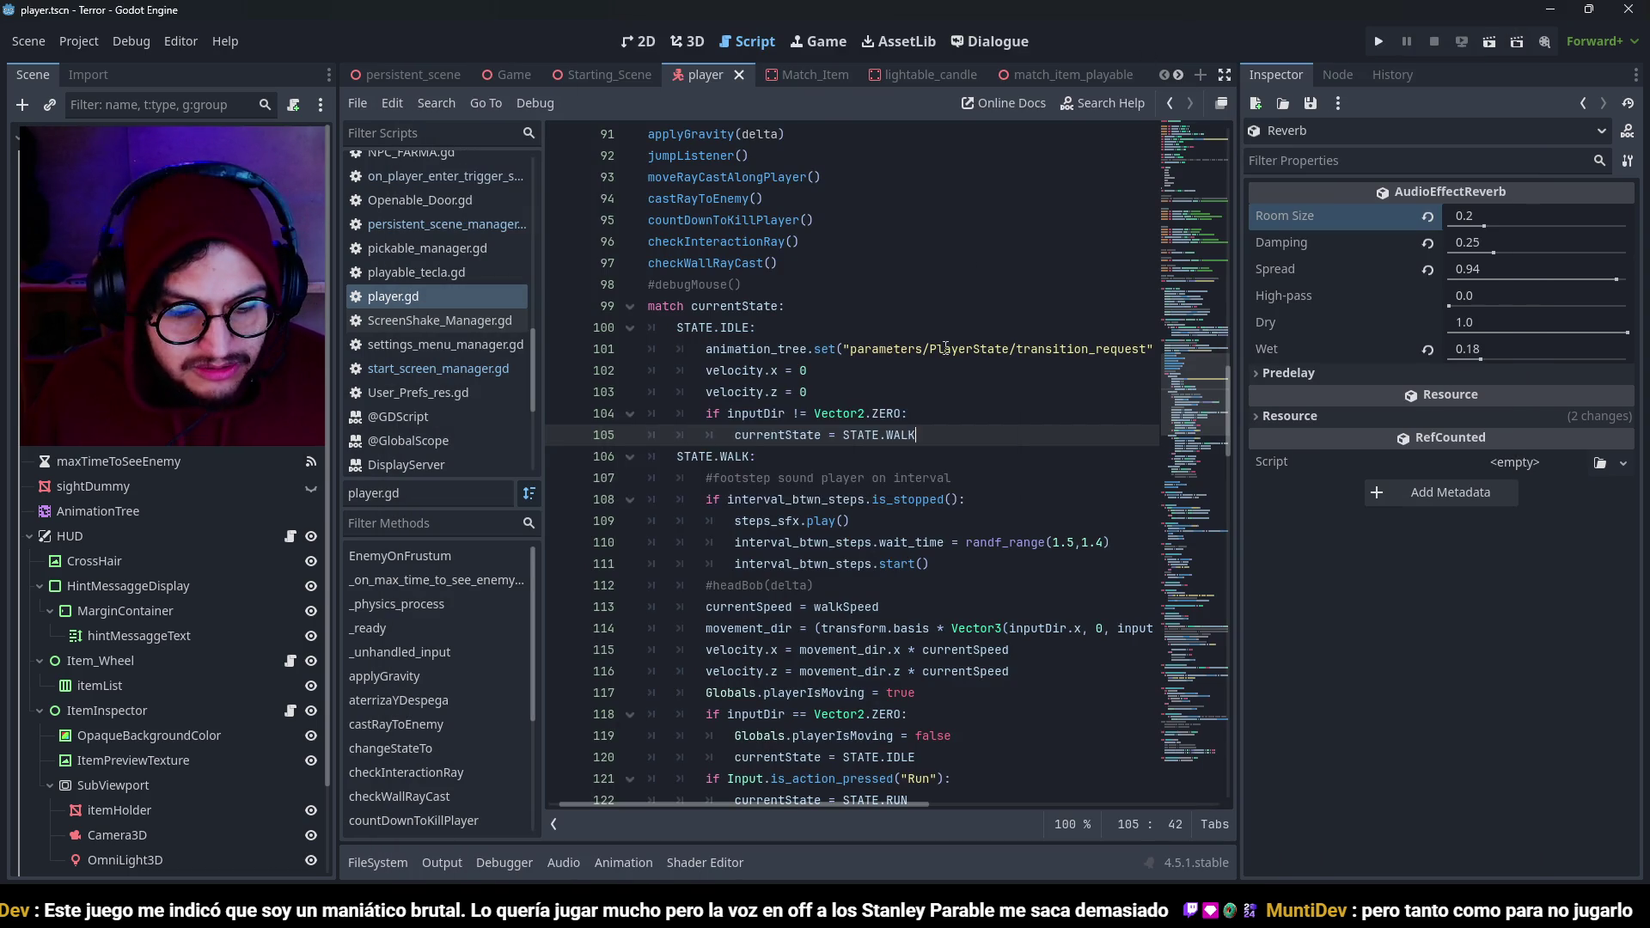
# Run the game again to test footsteps, stop it, and undo the line-110 interval edit.
pyautogui.press('F5')
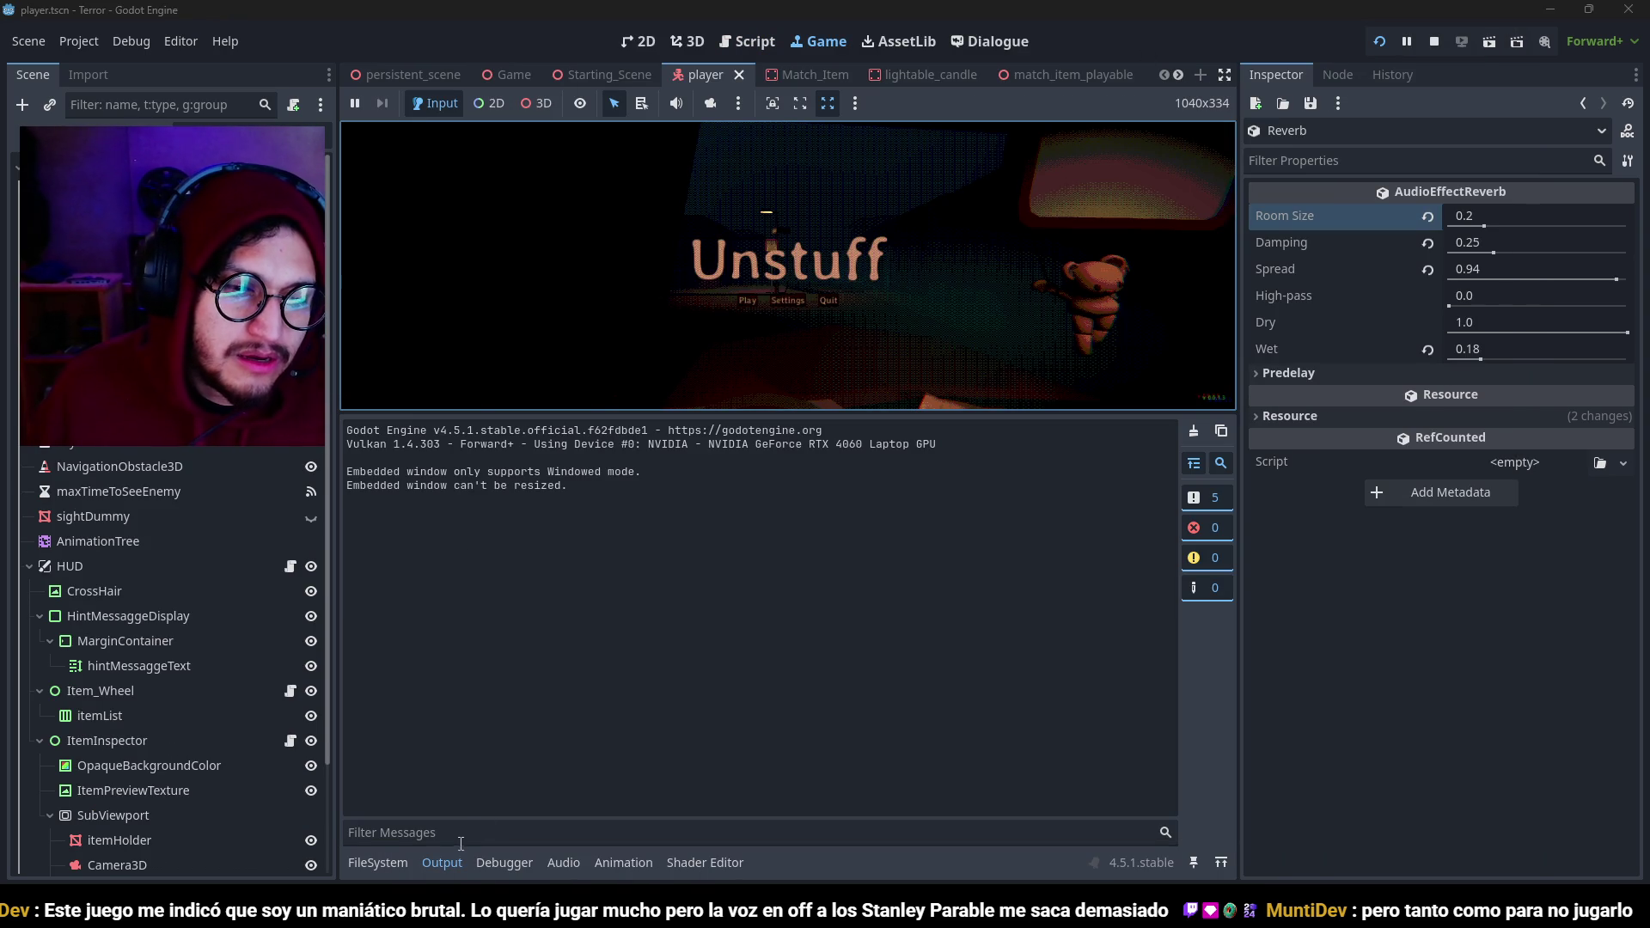
pyautogui.click(442, 862)
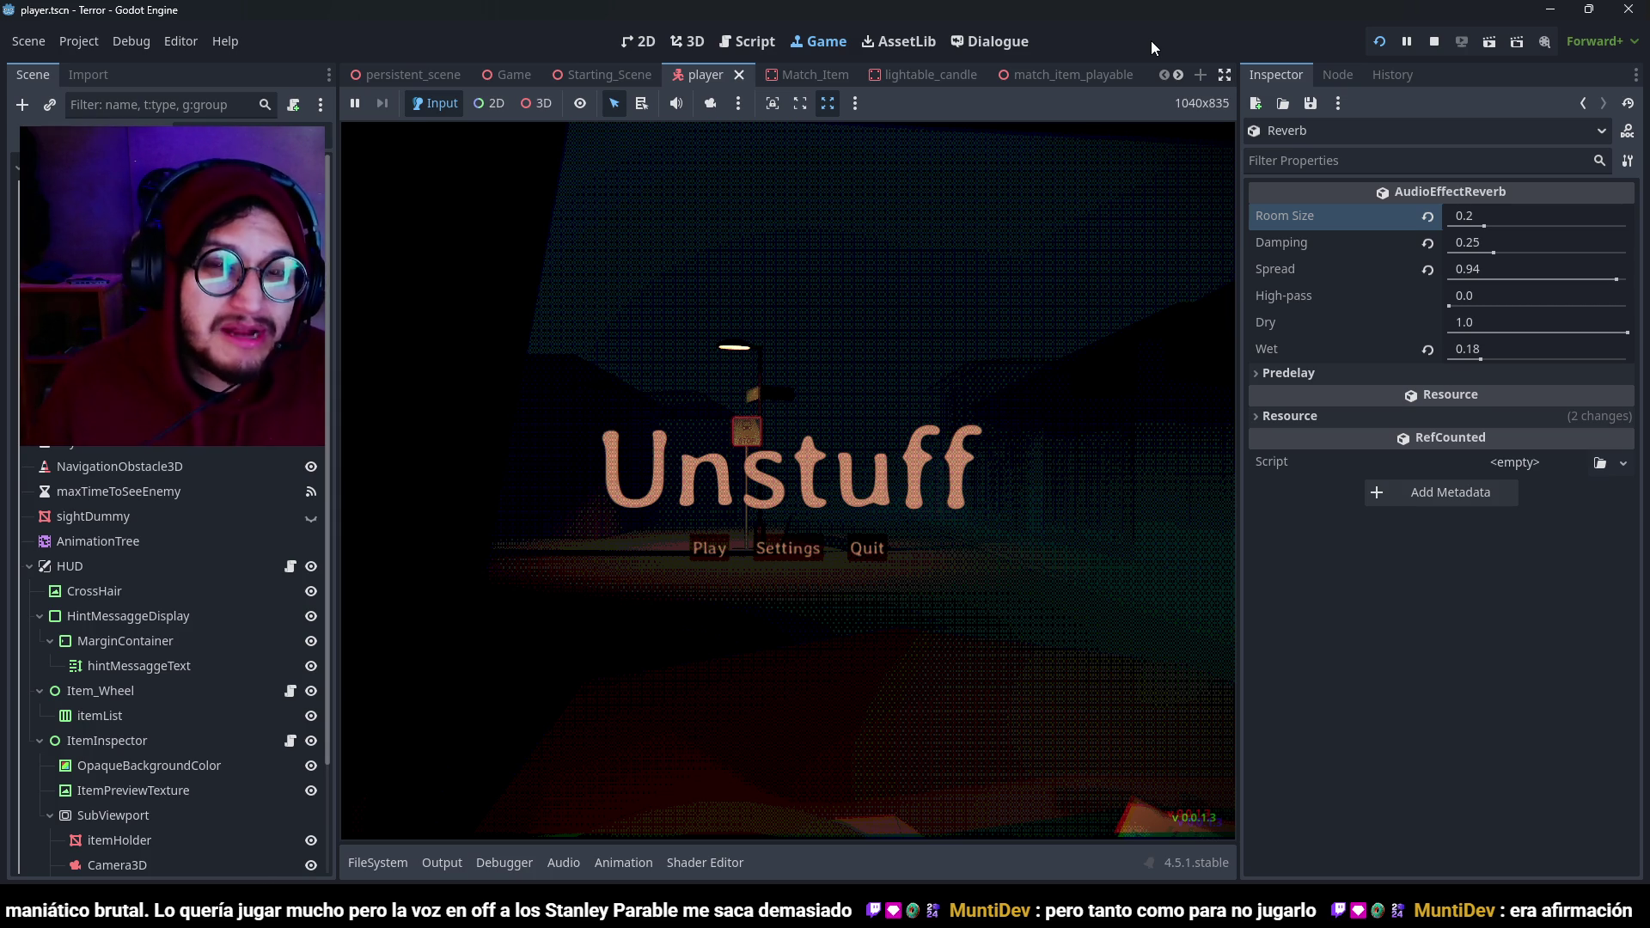
pyautogui.click(710, 548)
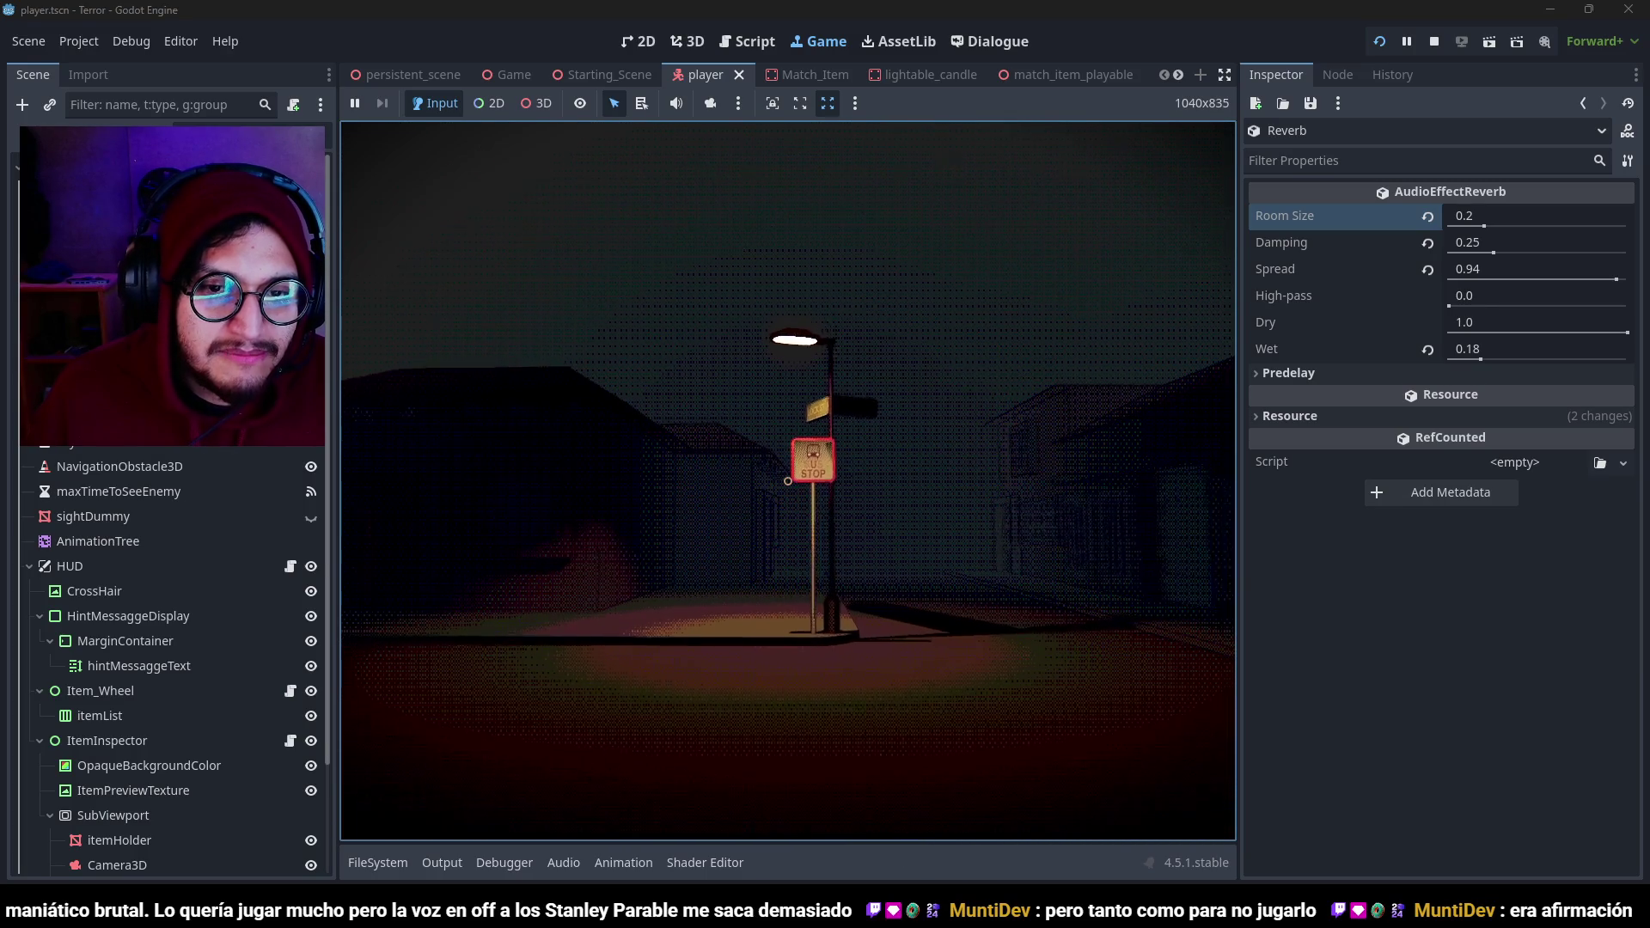
pyautogui.press('F8')
pyautogui.hotkey('ctrl', 'z')
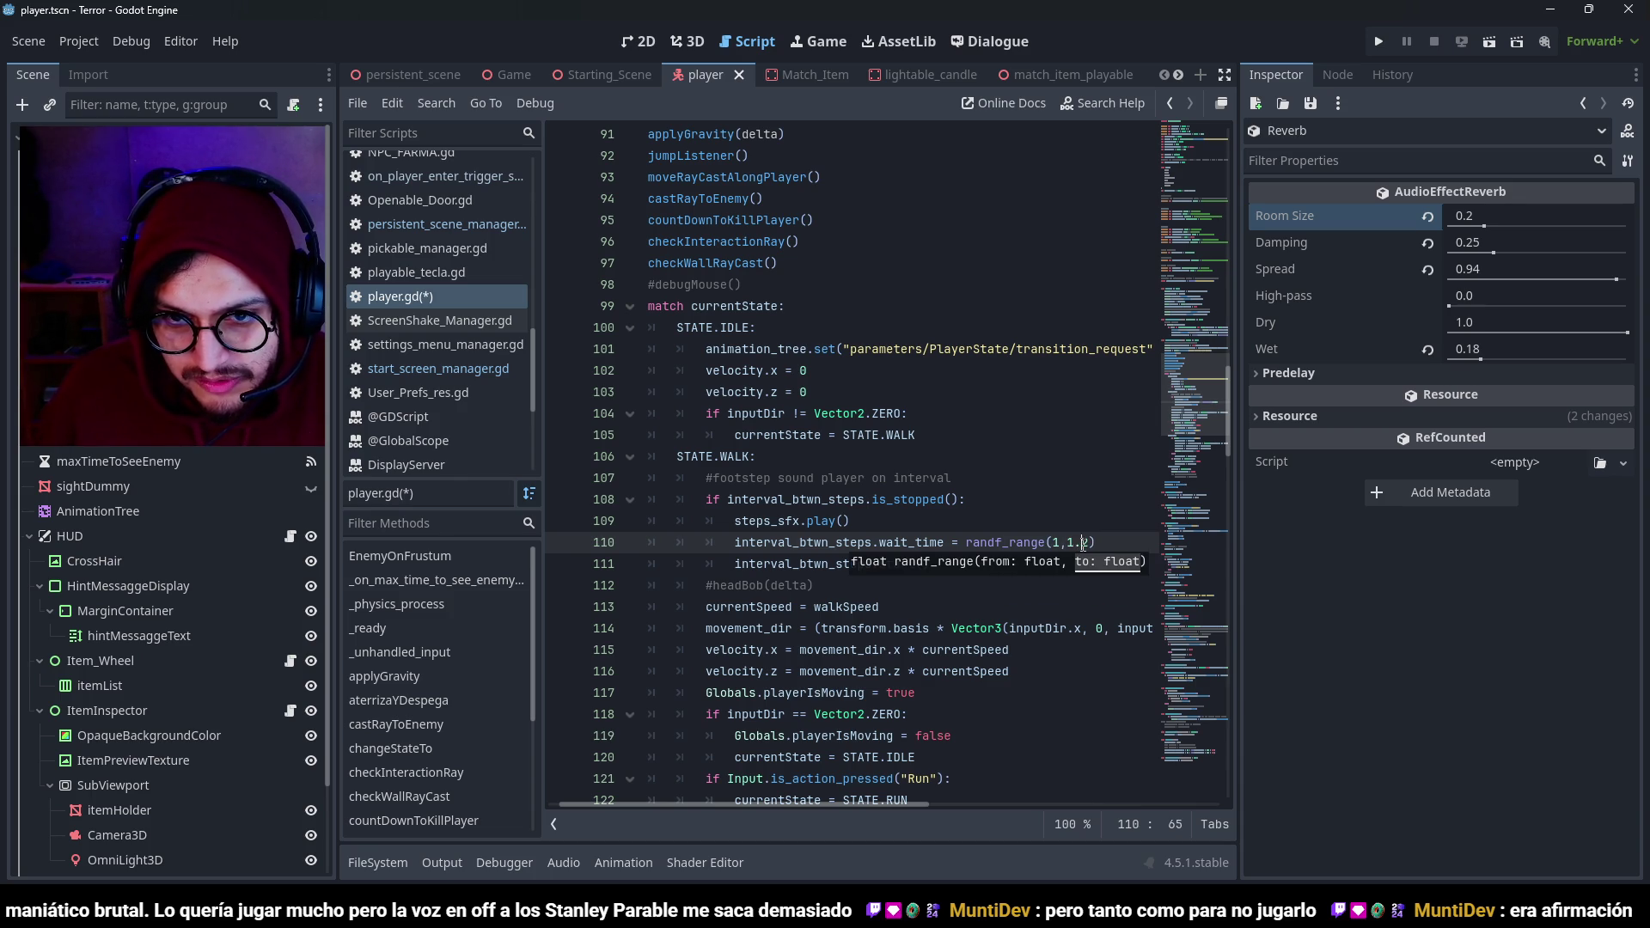
pyautogui.press('F5')
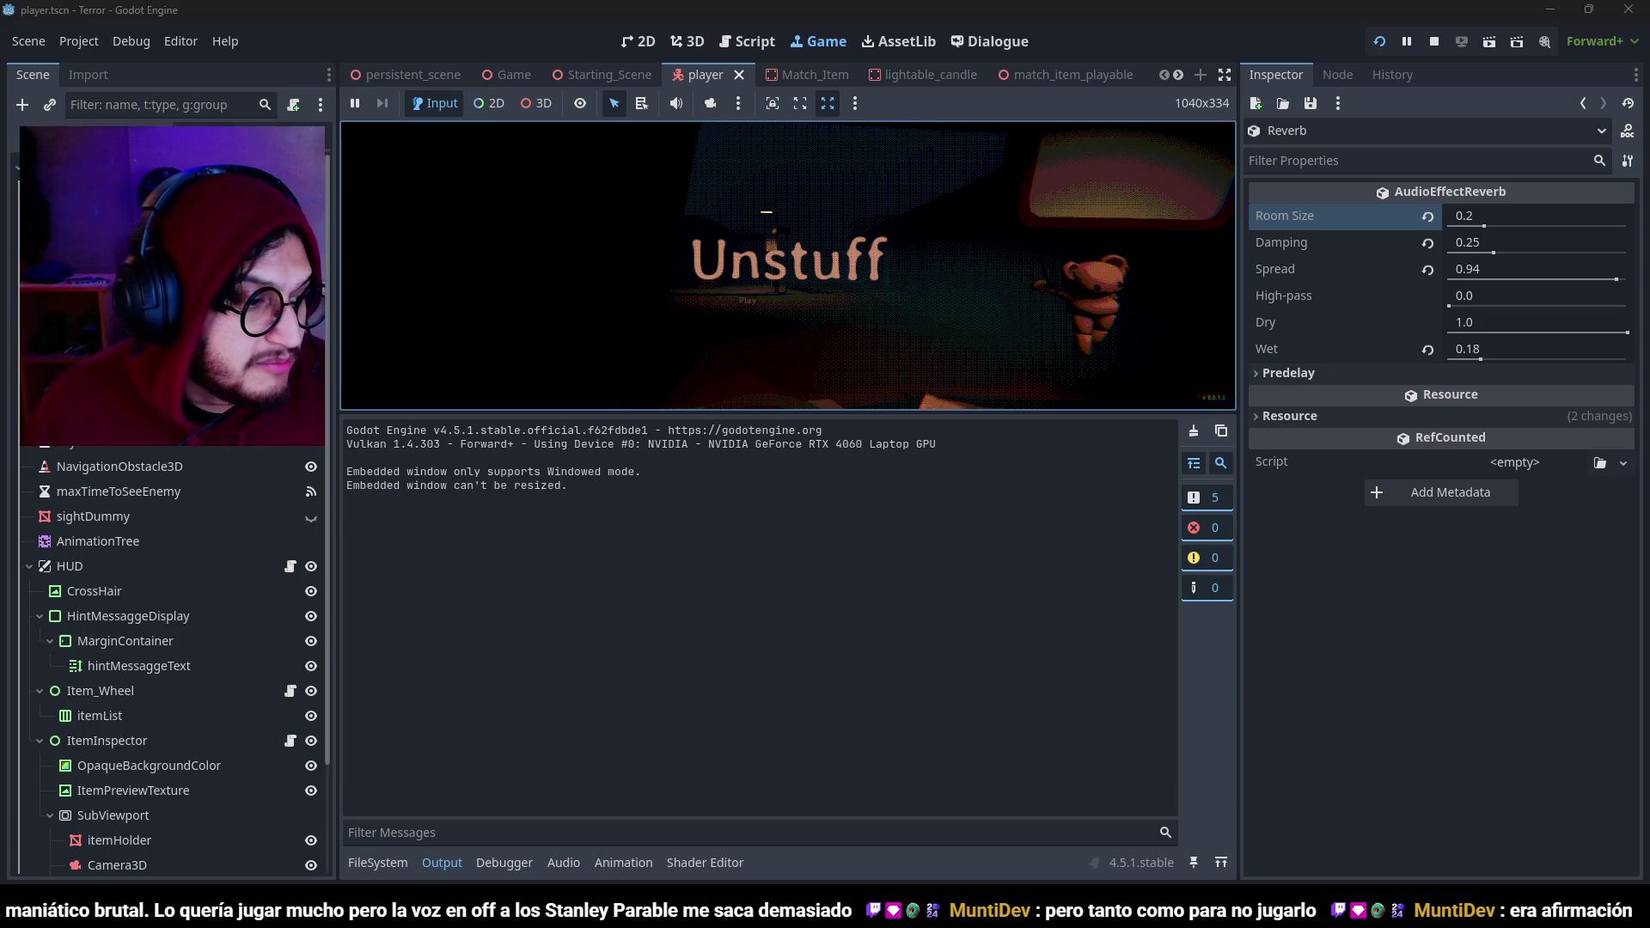
pyautogui.click(435, 874)
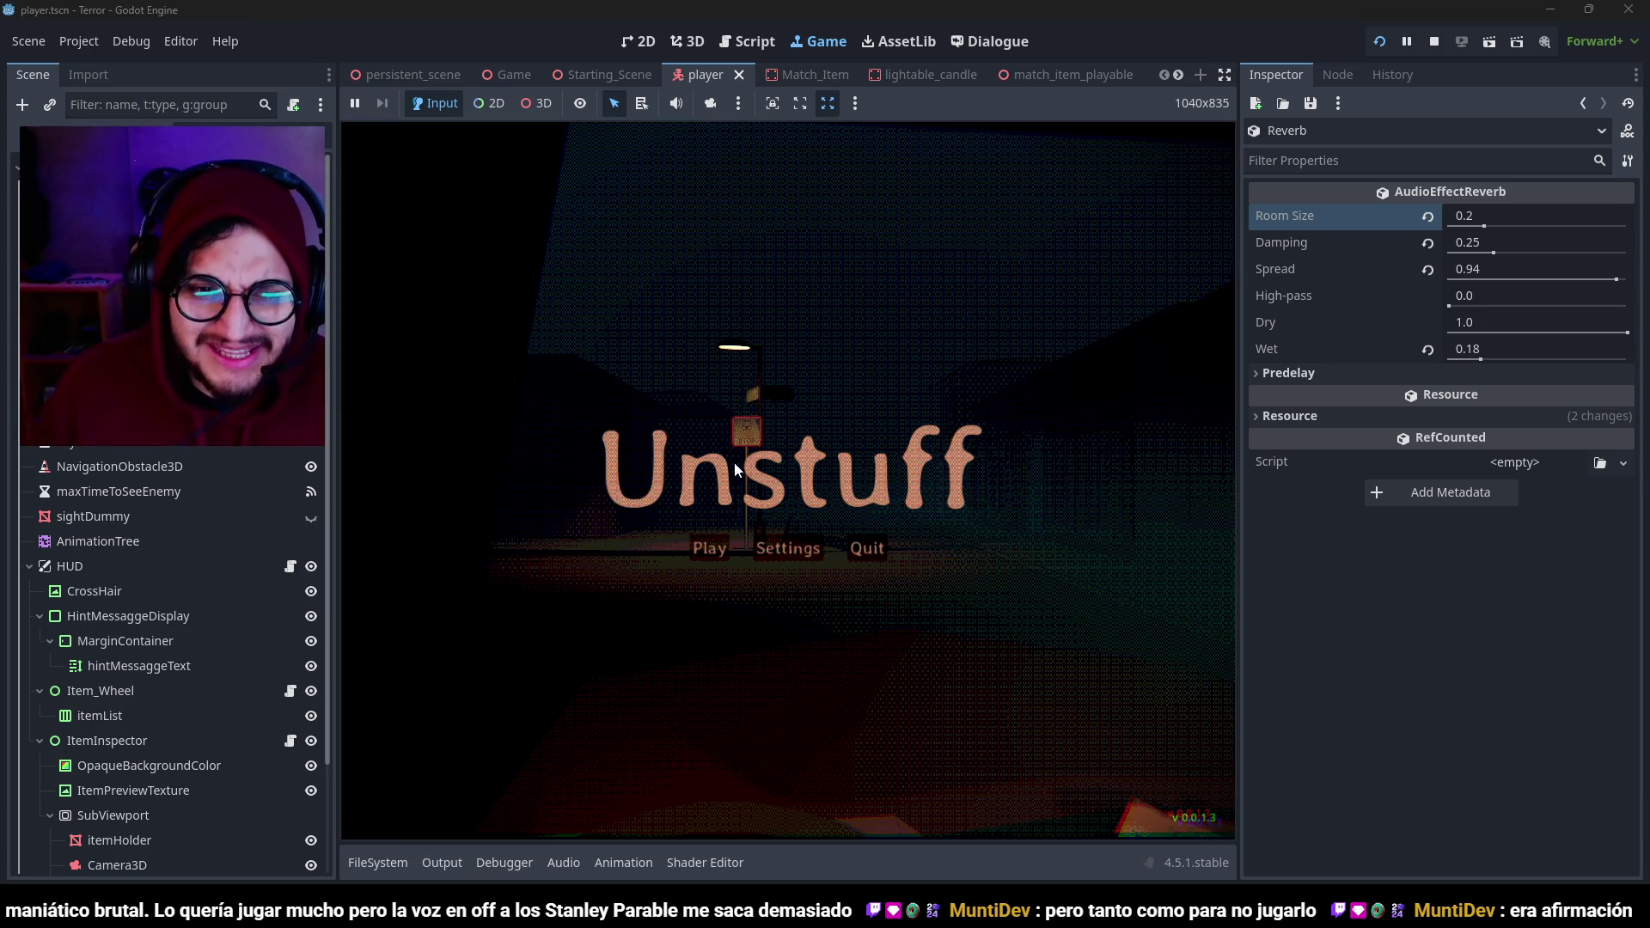
pyautogui.click(704, 537)
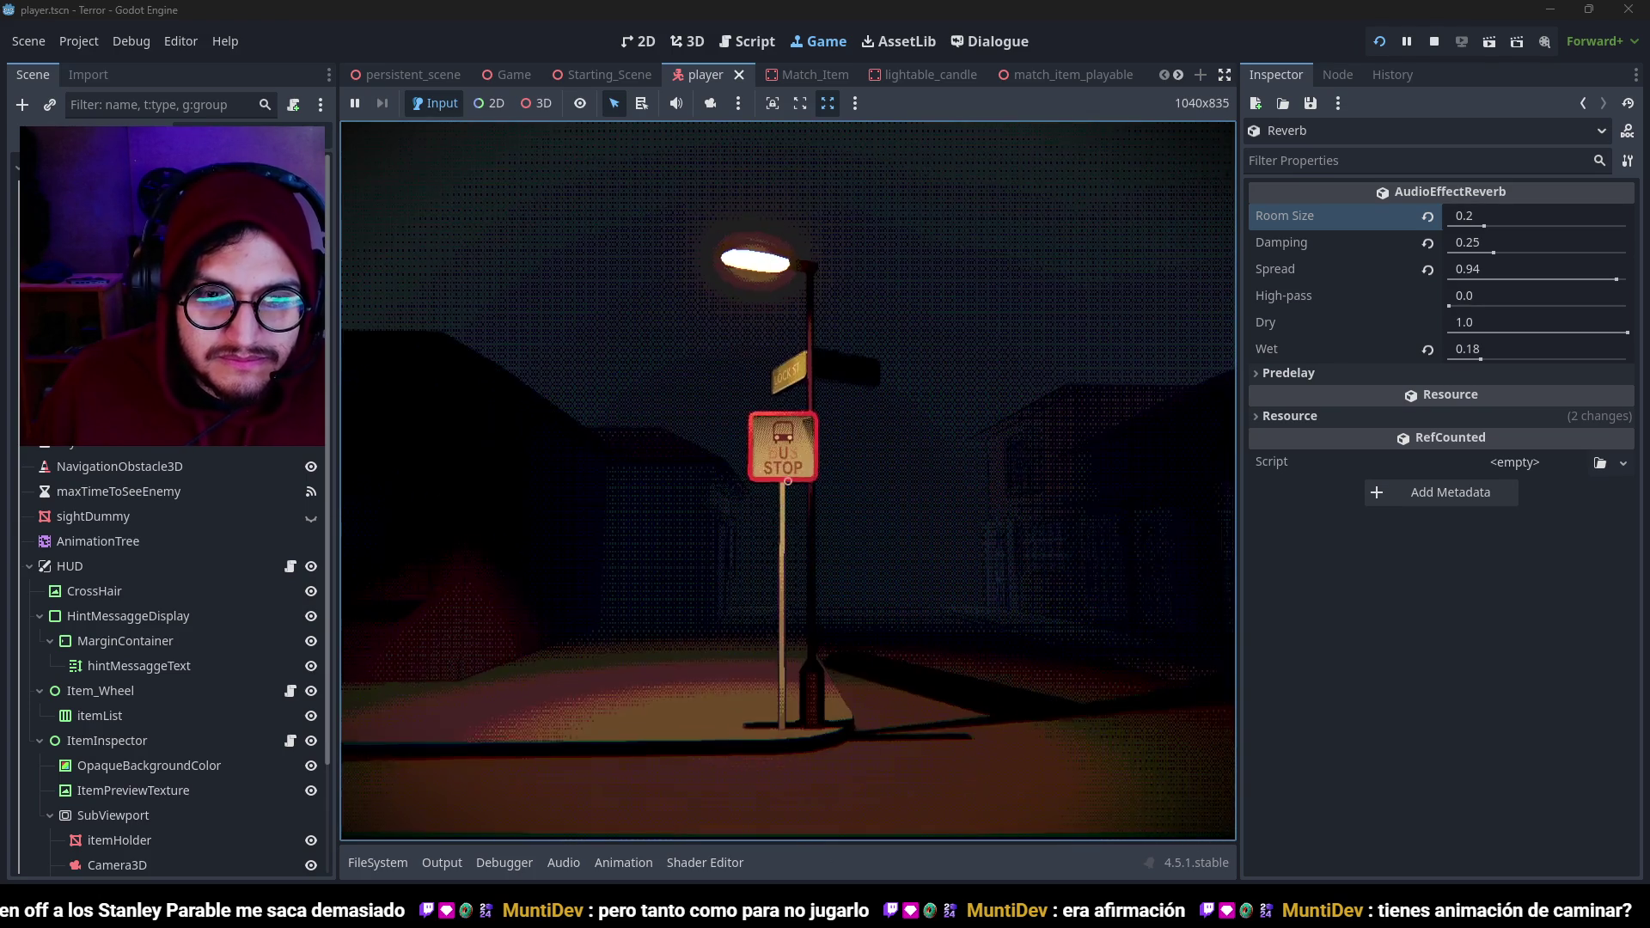
pyautogui.press('F8')
pyautogui.click(1074, 542)
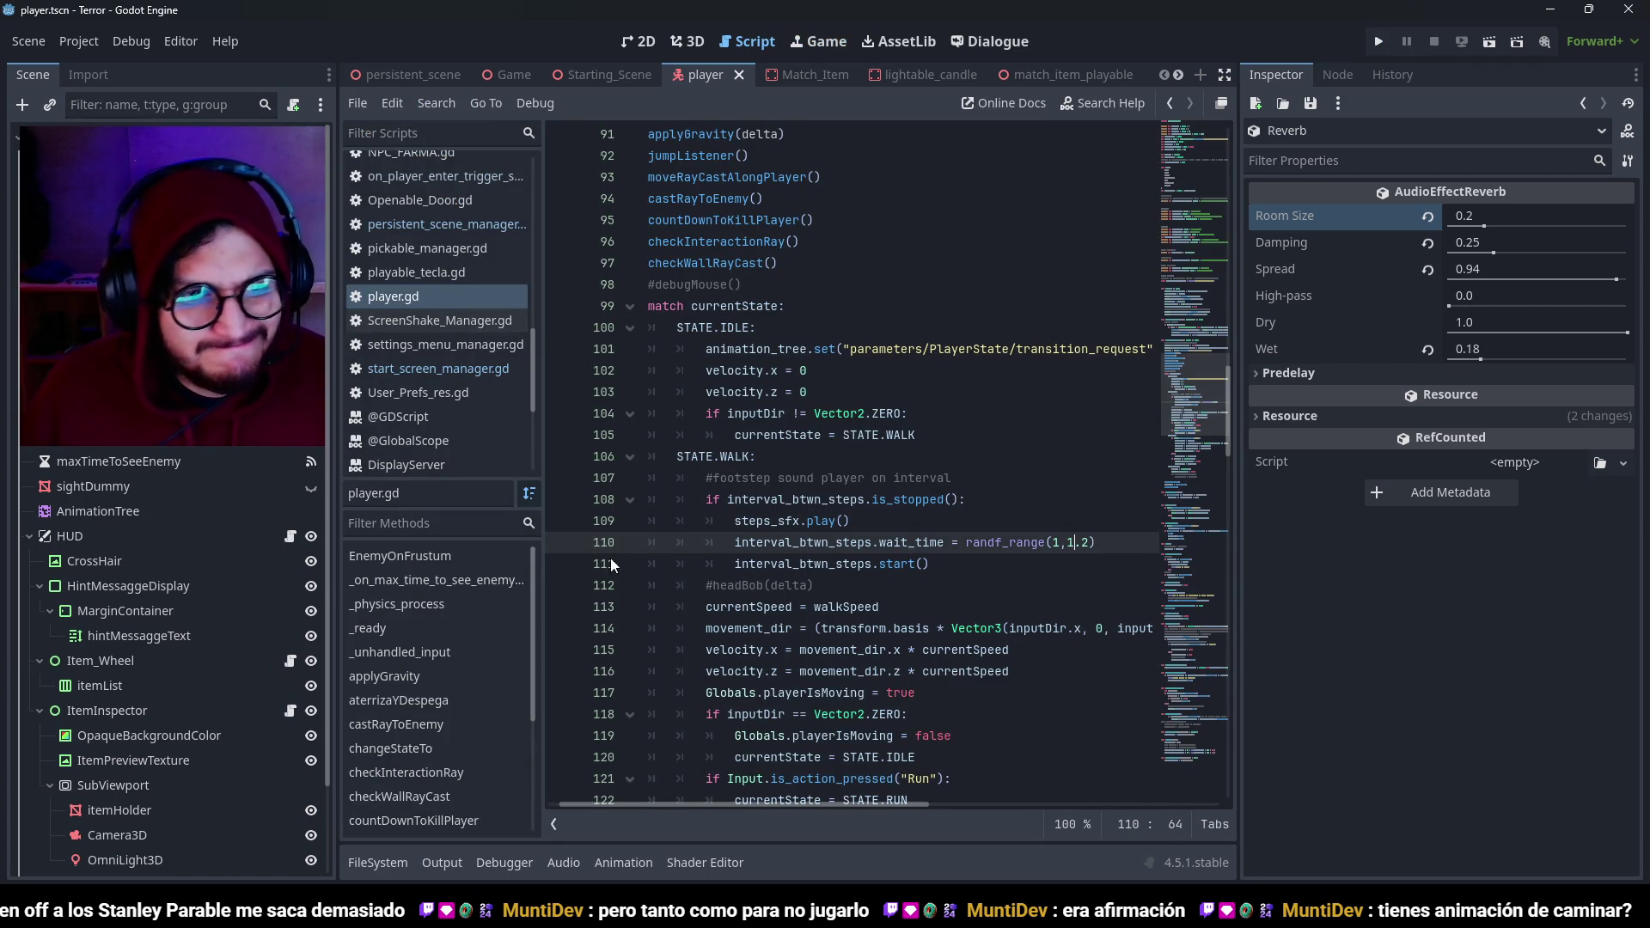
# Change walkSpeed on line 3 of player.gd from 2 to 1.25 and launch the game.
pyautogui.scroll(20, 971, 377)
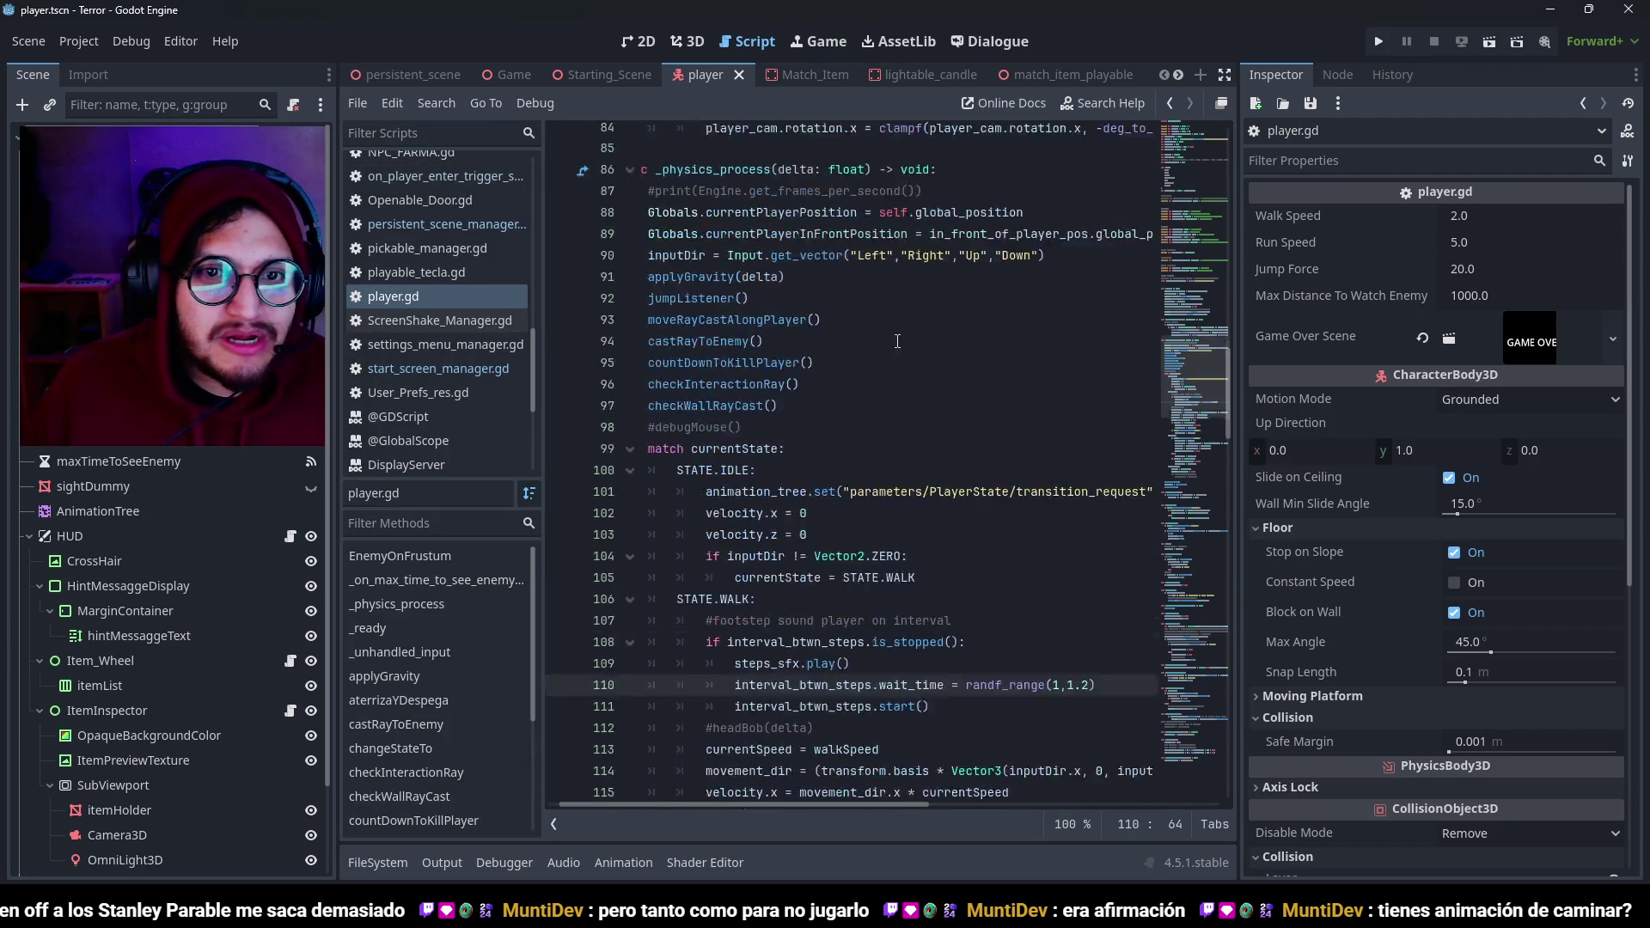
pyautogui.scroll(5, 971, 377)
pyautogui.click(851, 157)
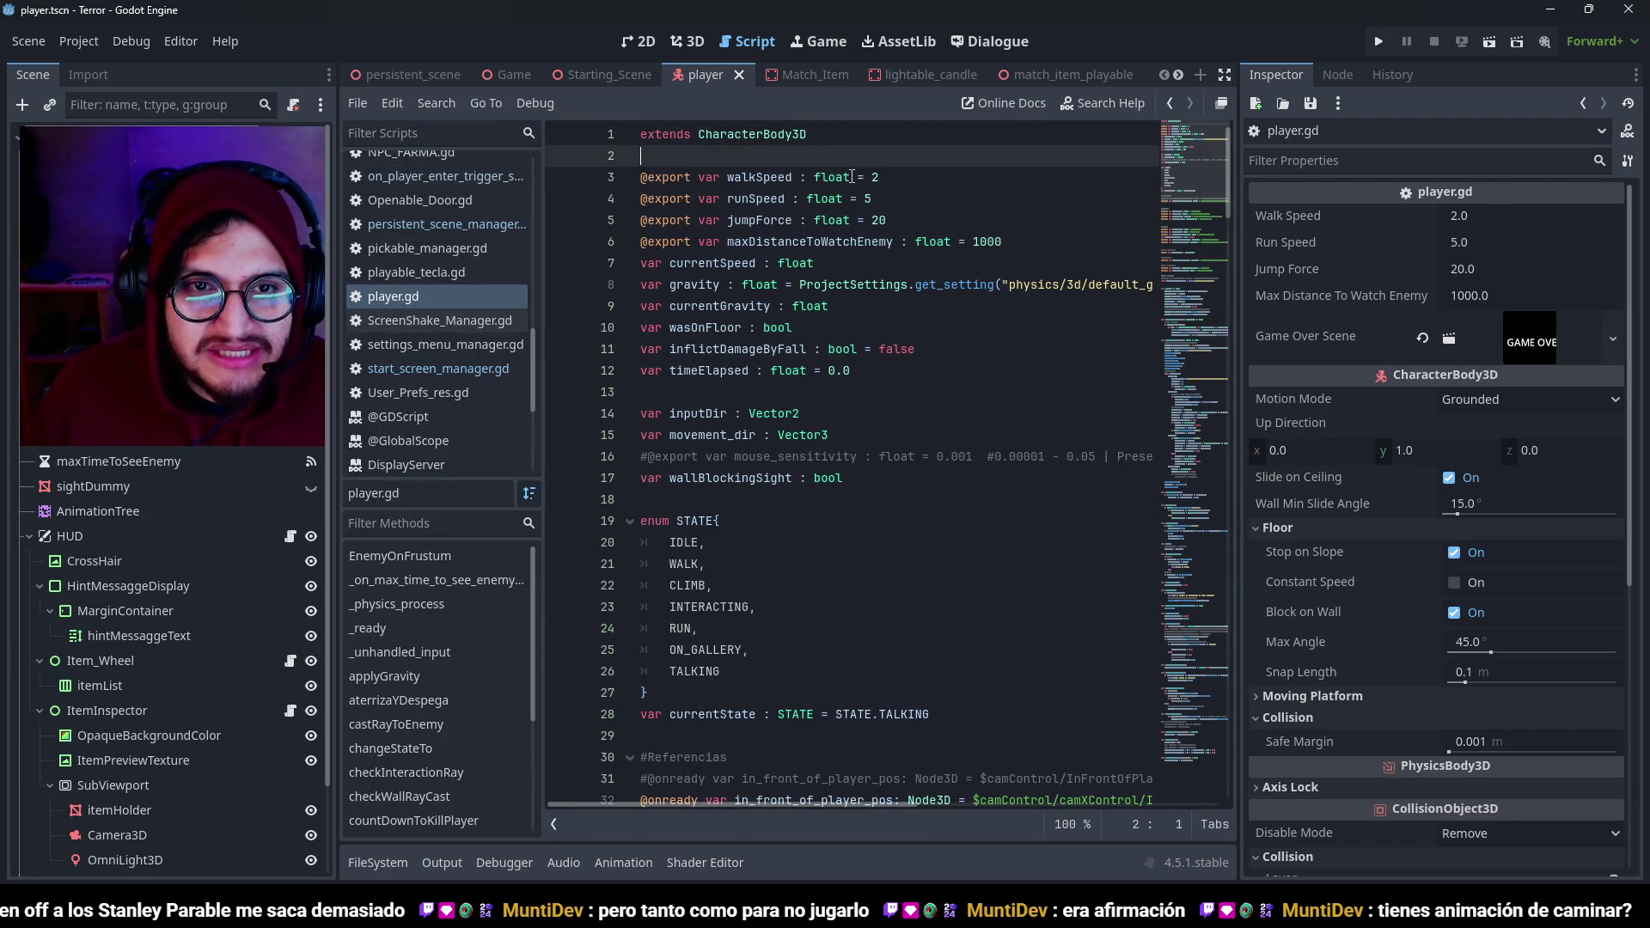
pyautogui.moveTo(881, 183); pyautogui.dragTo(868, 180)
pyautogui.write('1.5')
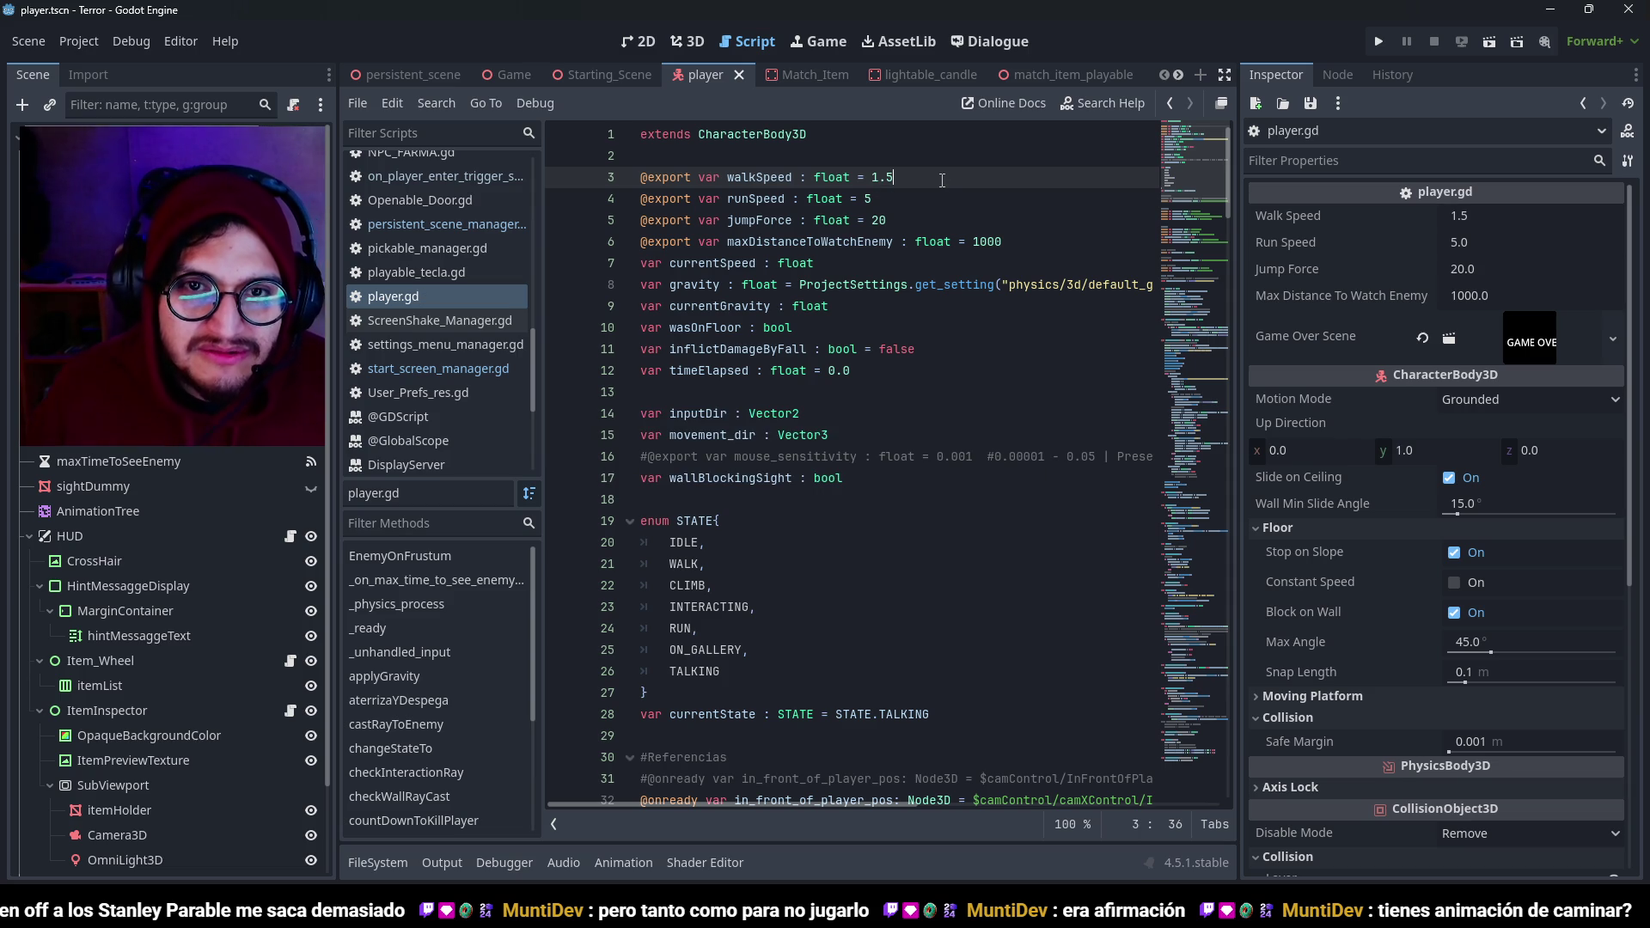
pyautogui.press('BackSpace')
pyautogui.press('Delete')
pyautogui.hotkey('ctrl', 'z')
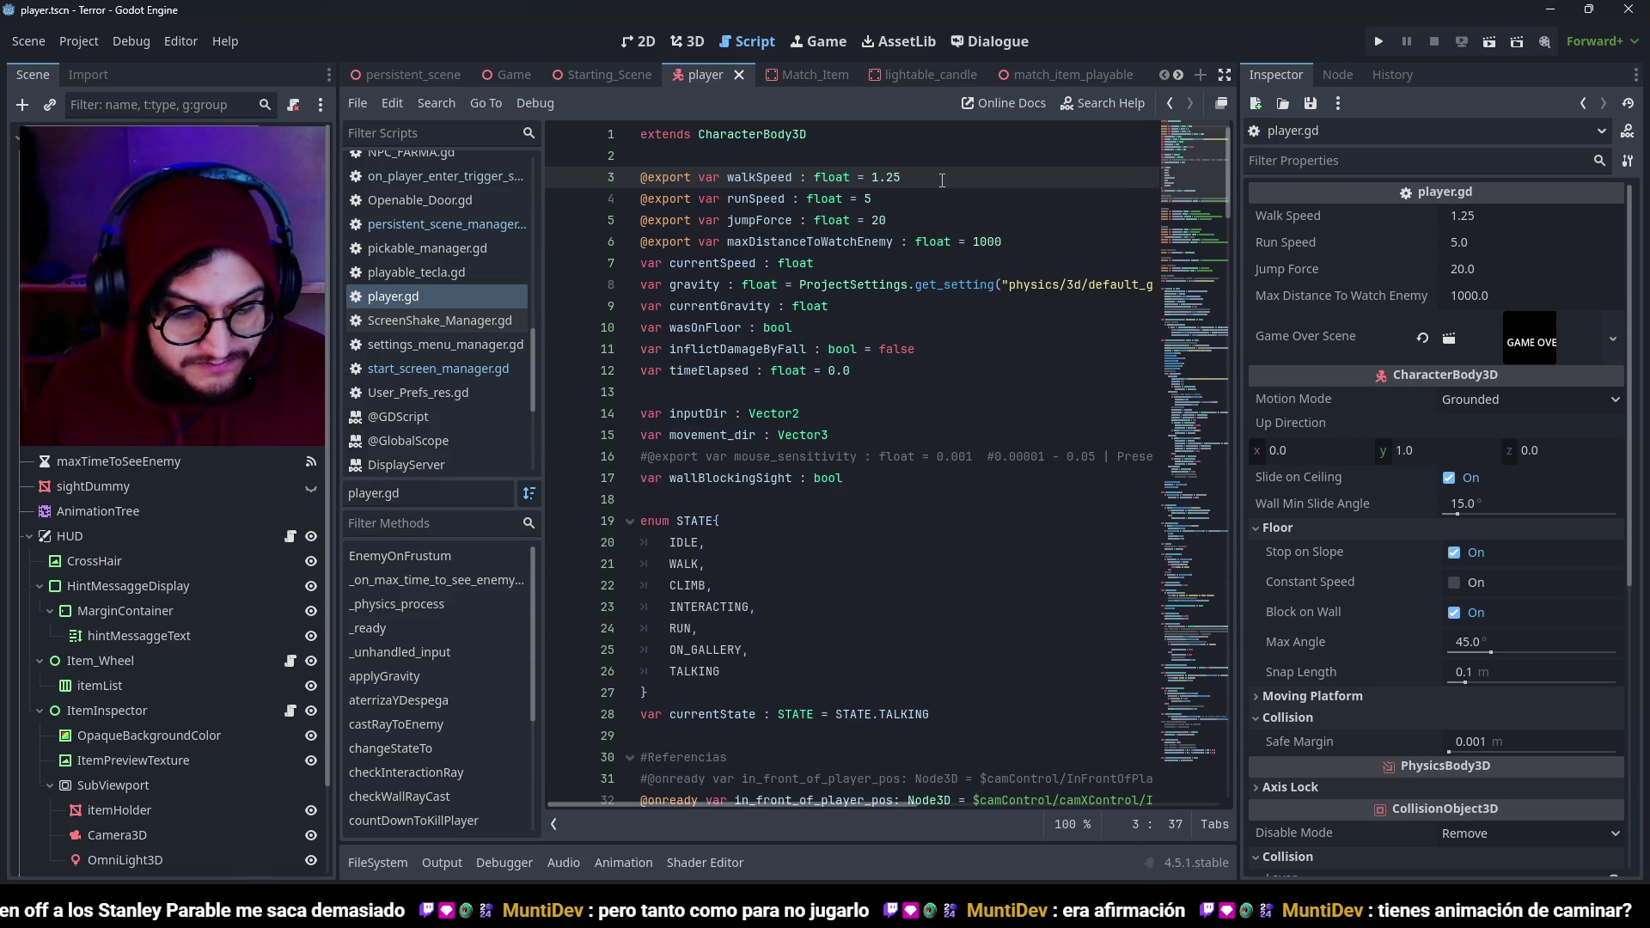
pyautogui.press('F5')
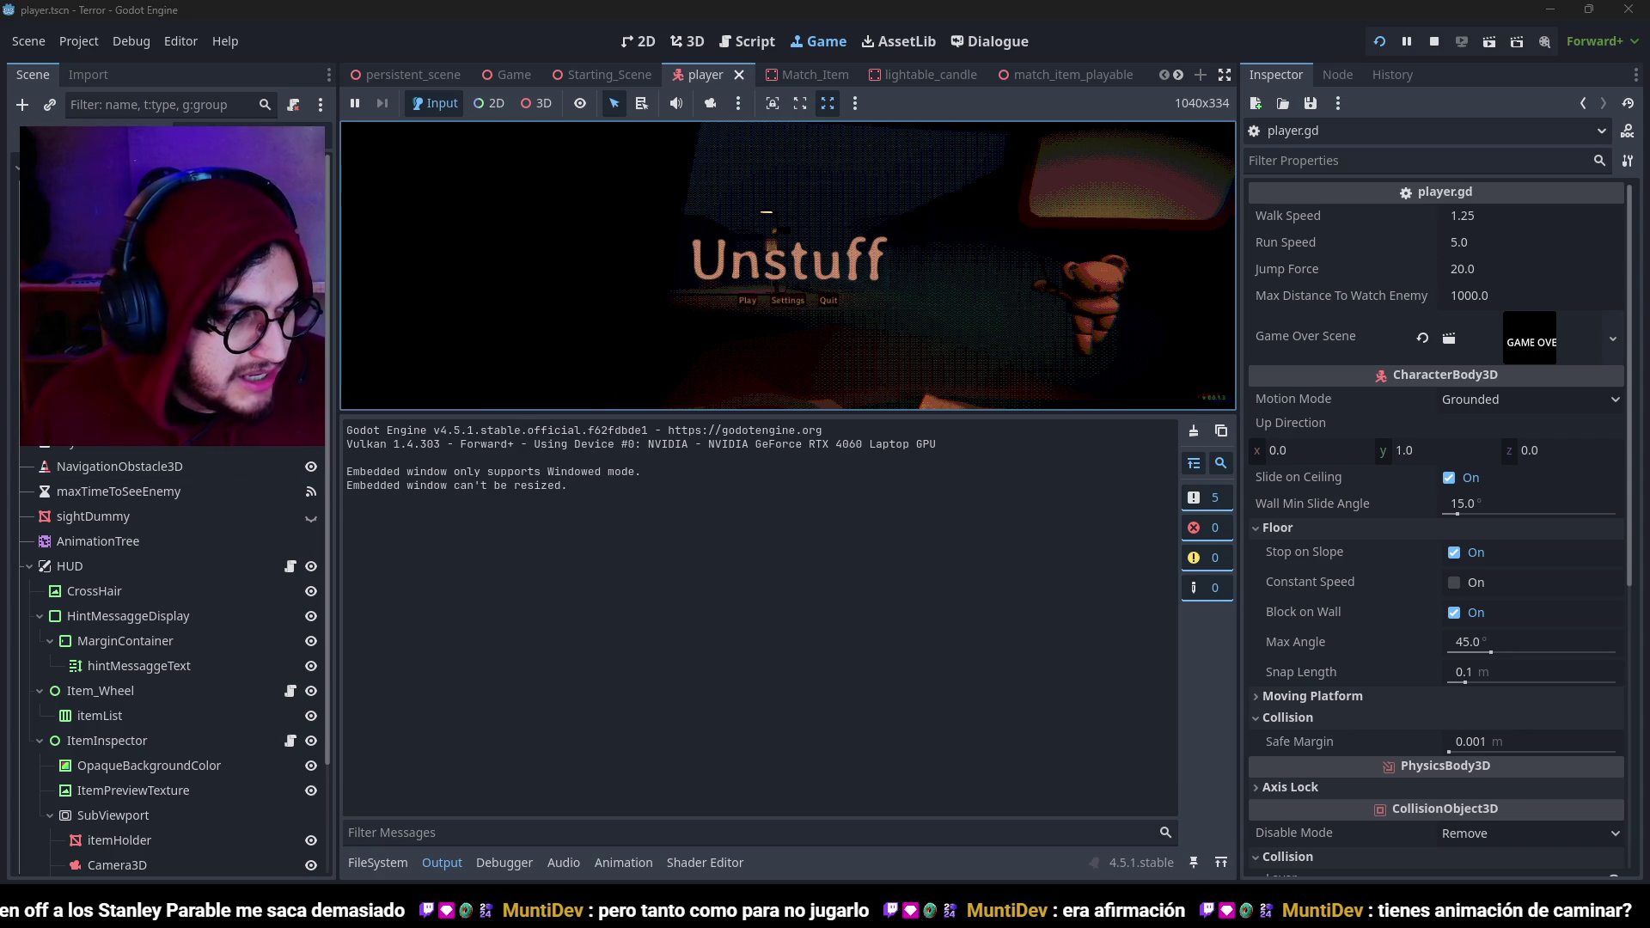
# Start the game and walk past the bus-stop sign along the street to red door 71.
pyautogui.click(429, 861)
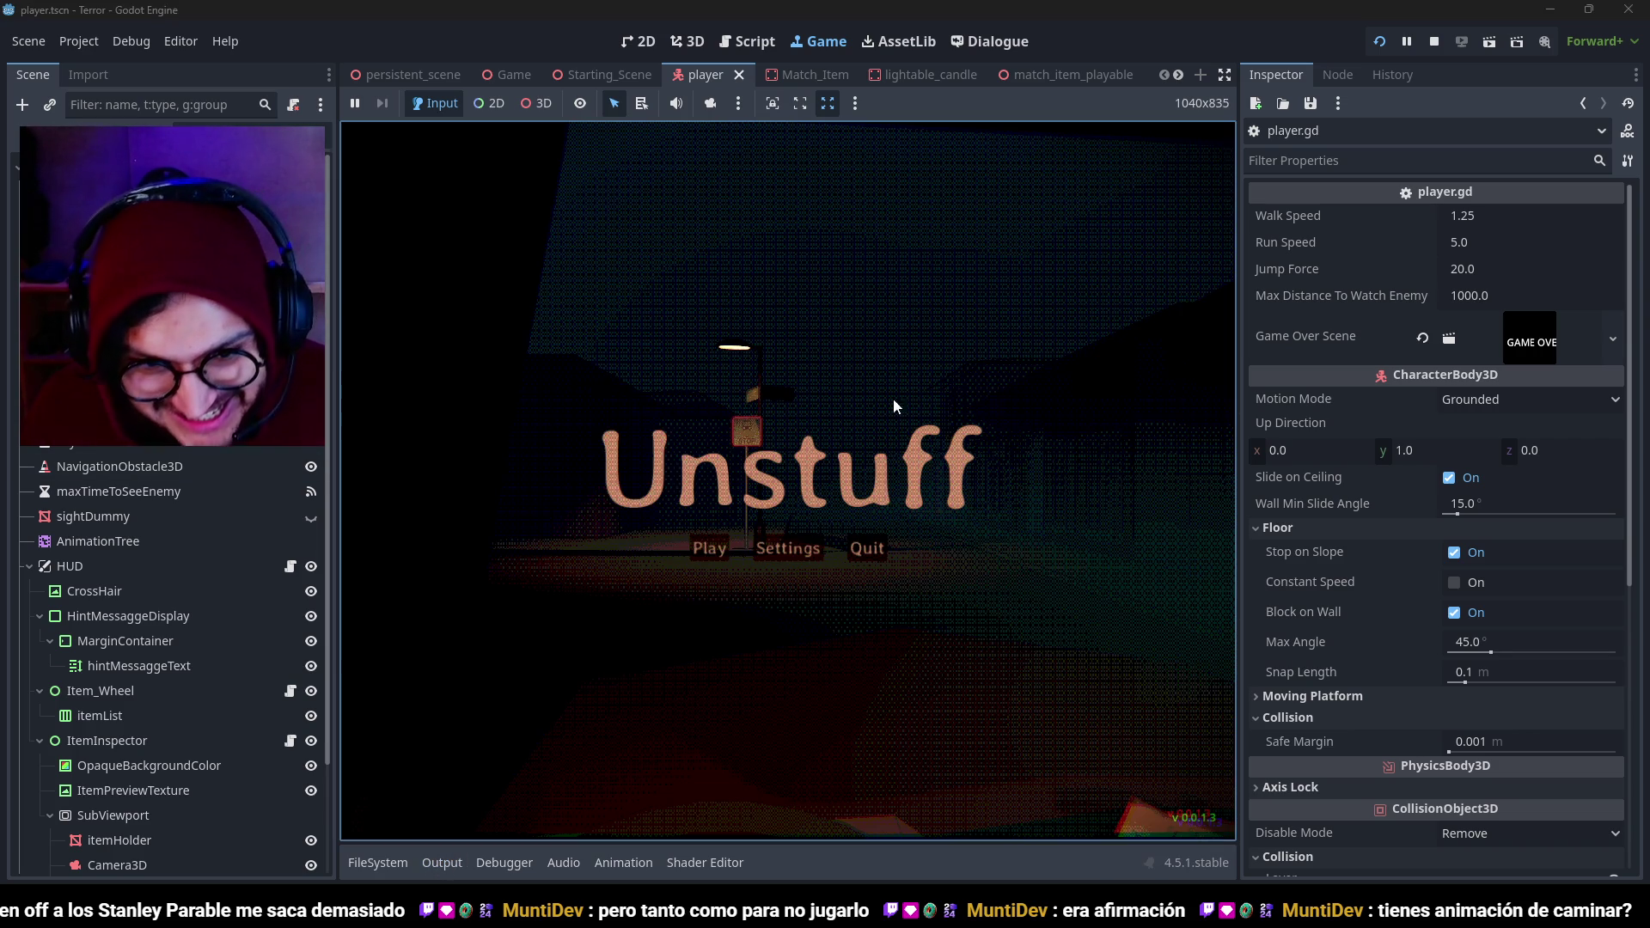
pyautogui.click(710, 549)
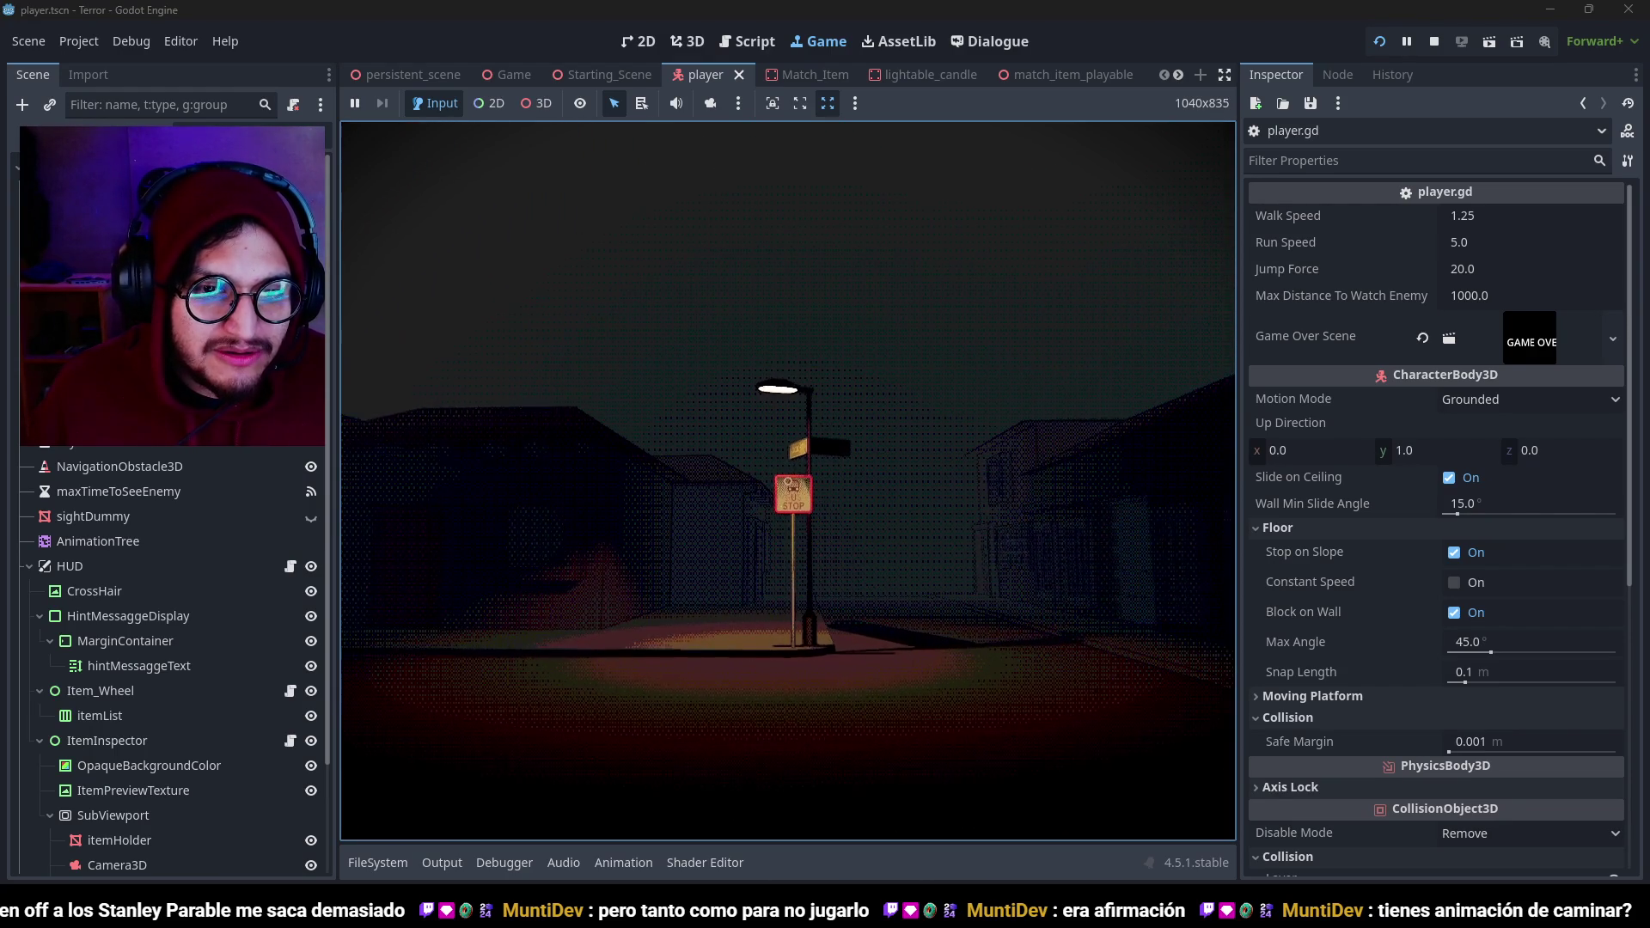
pyautogui.press('w')
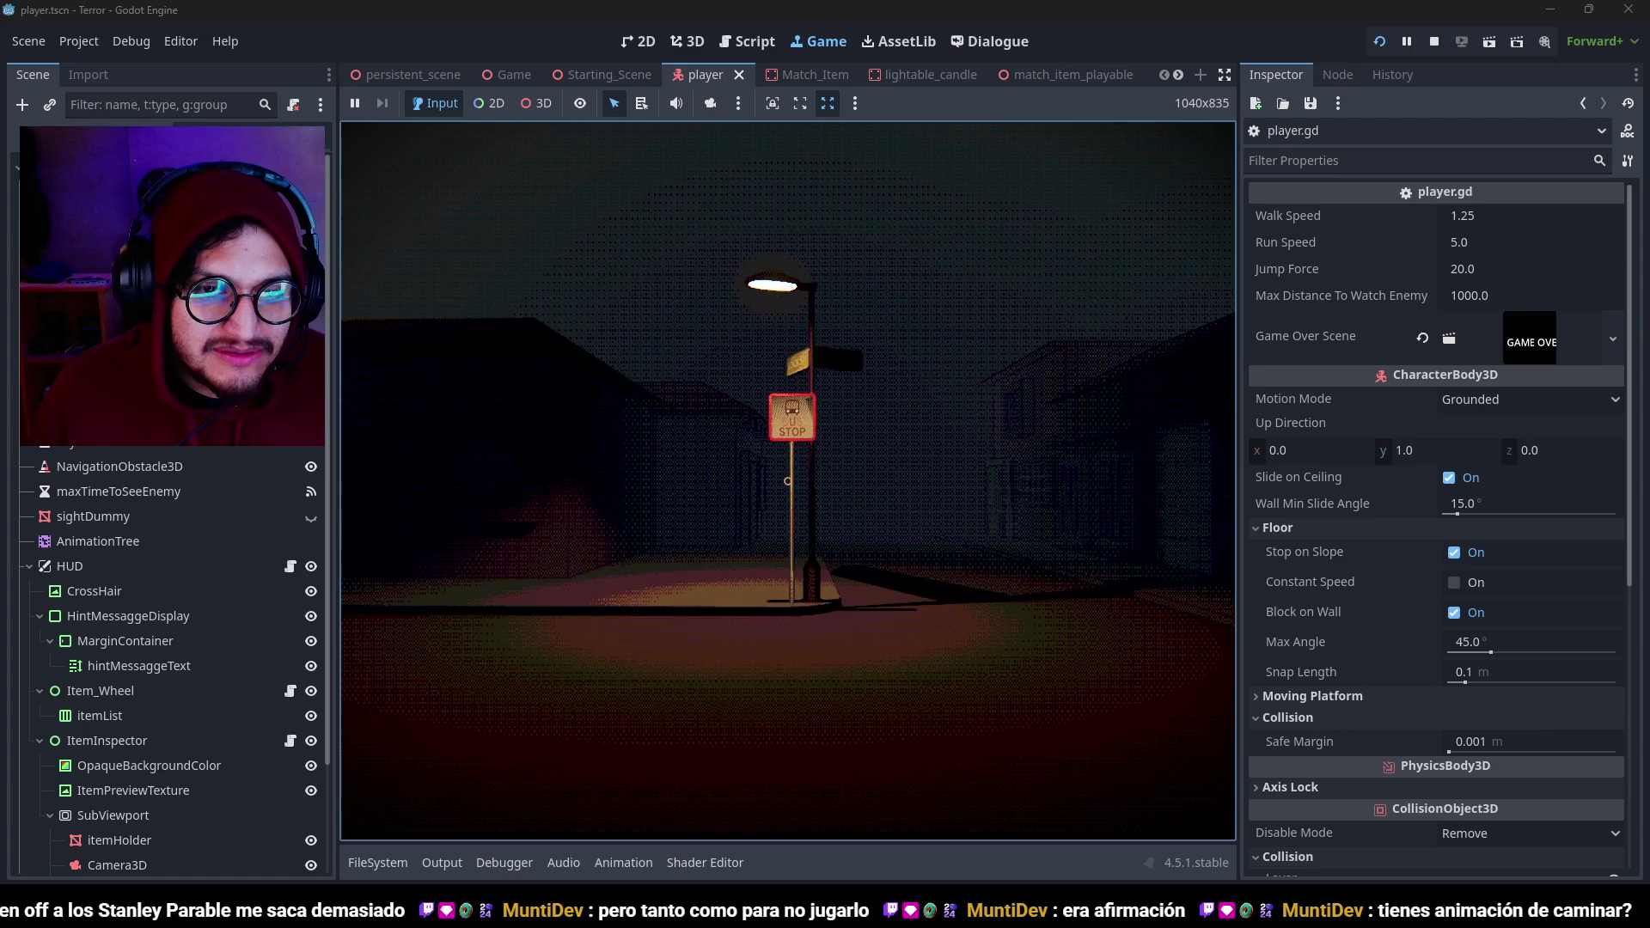
pyautogui.press('w')
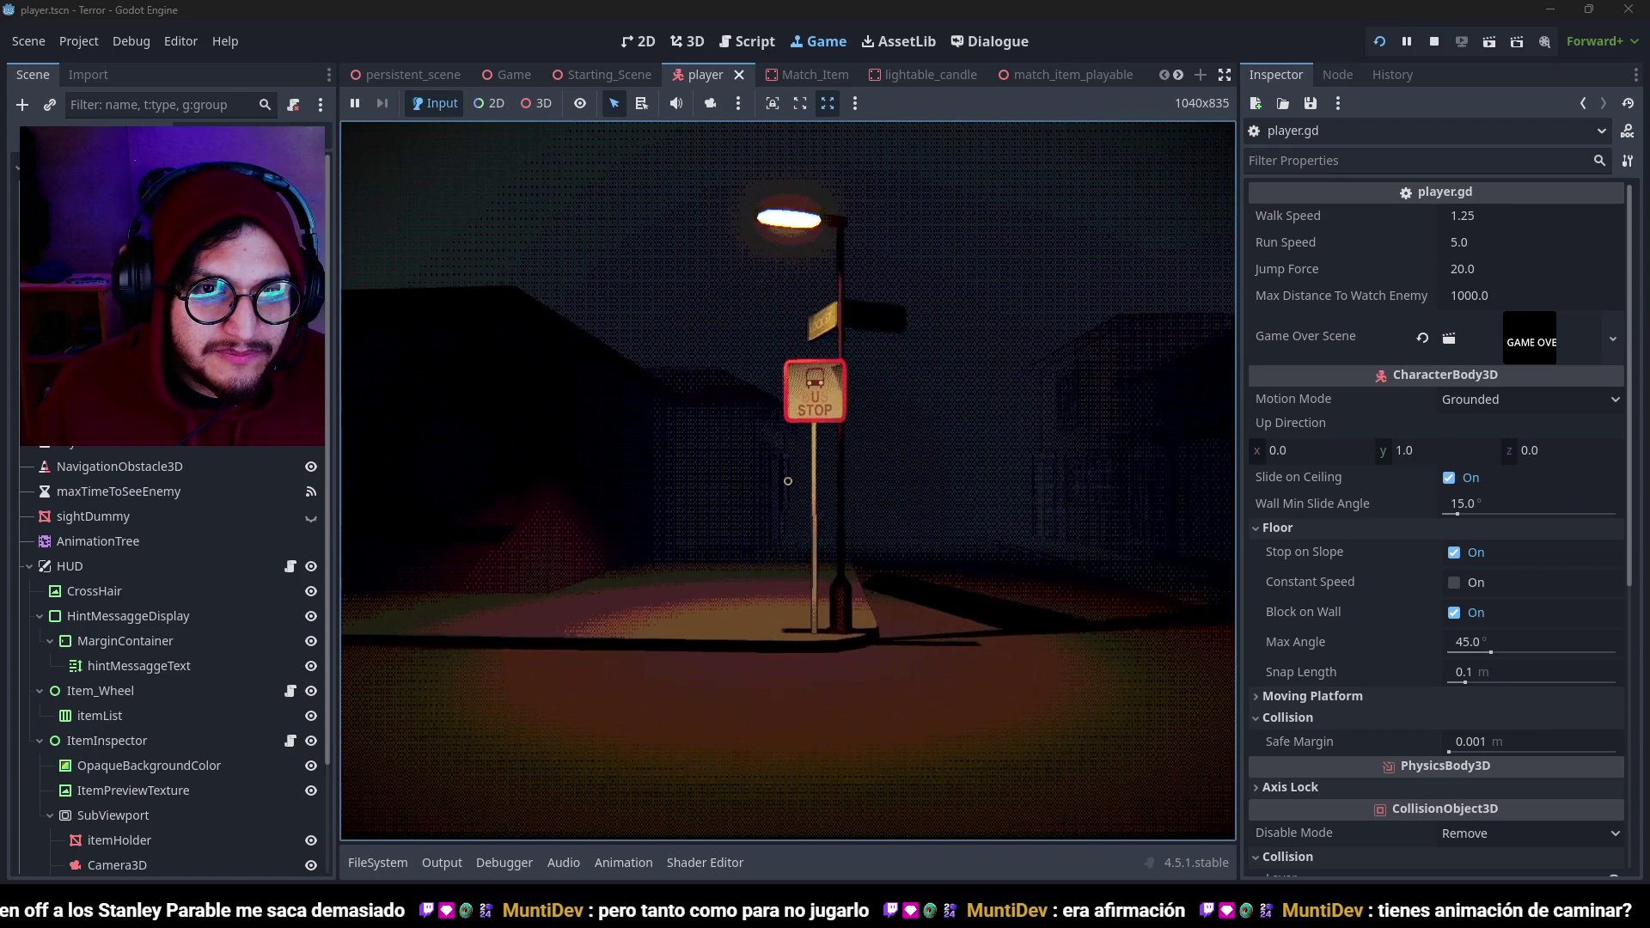
pyautogui.press('w')
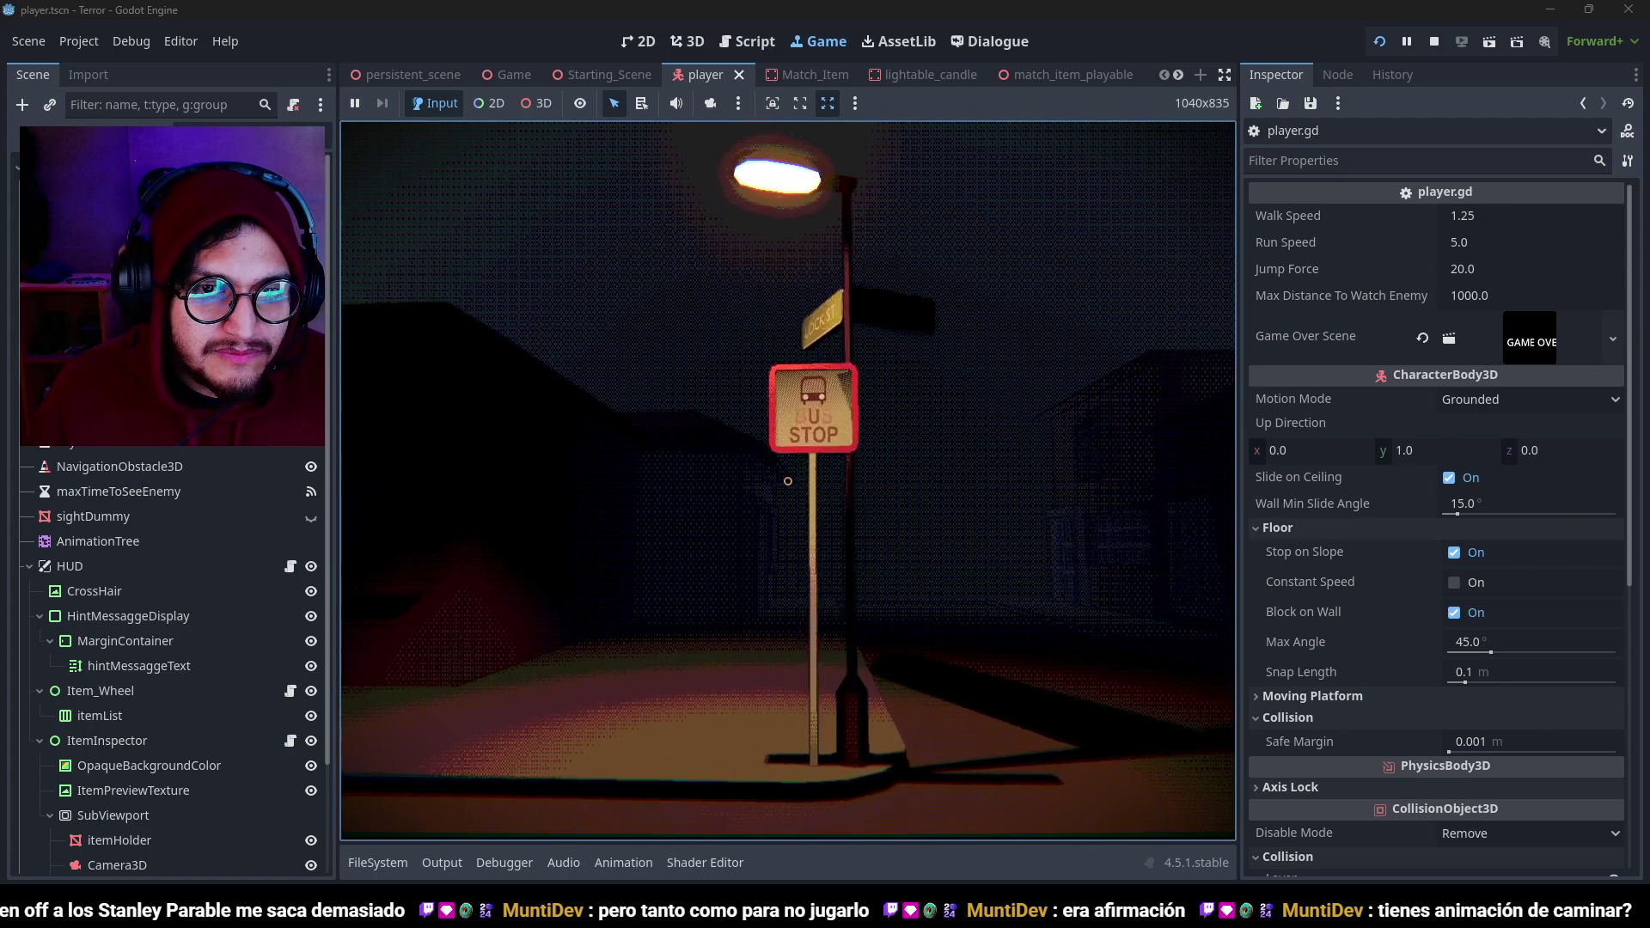
pyautogui.press('w')
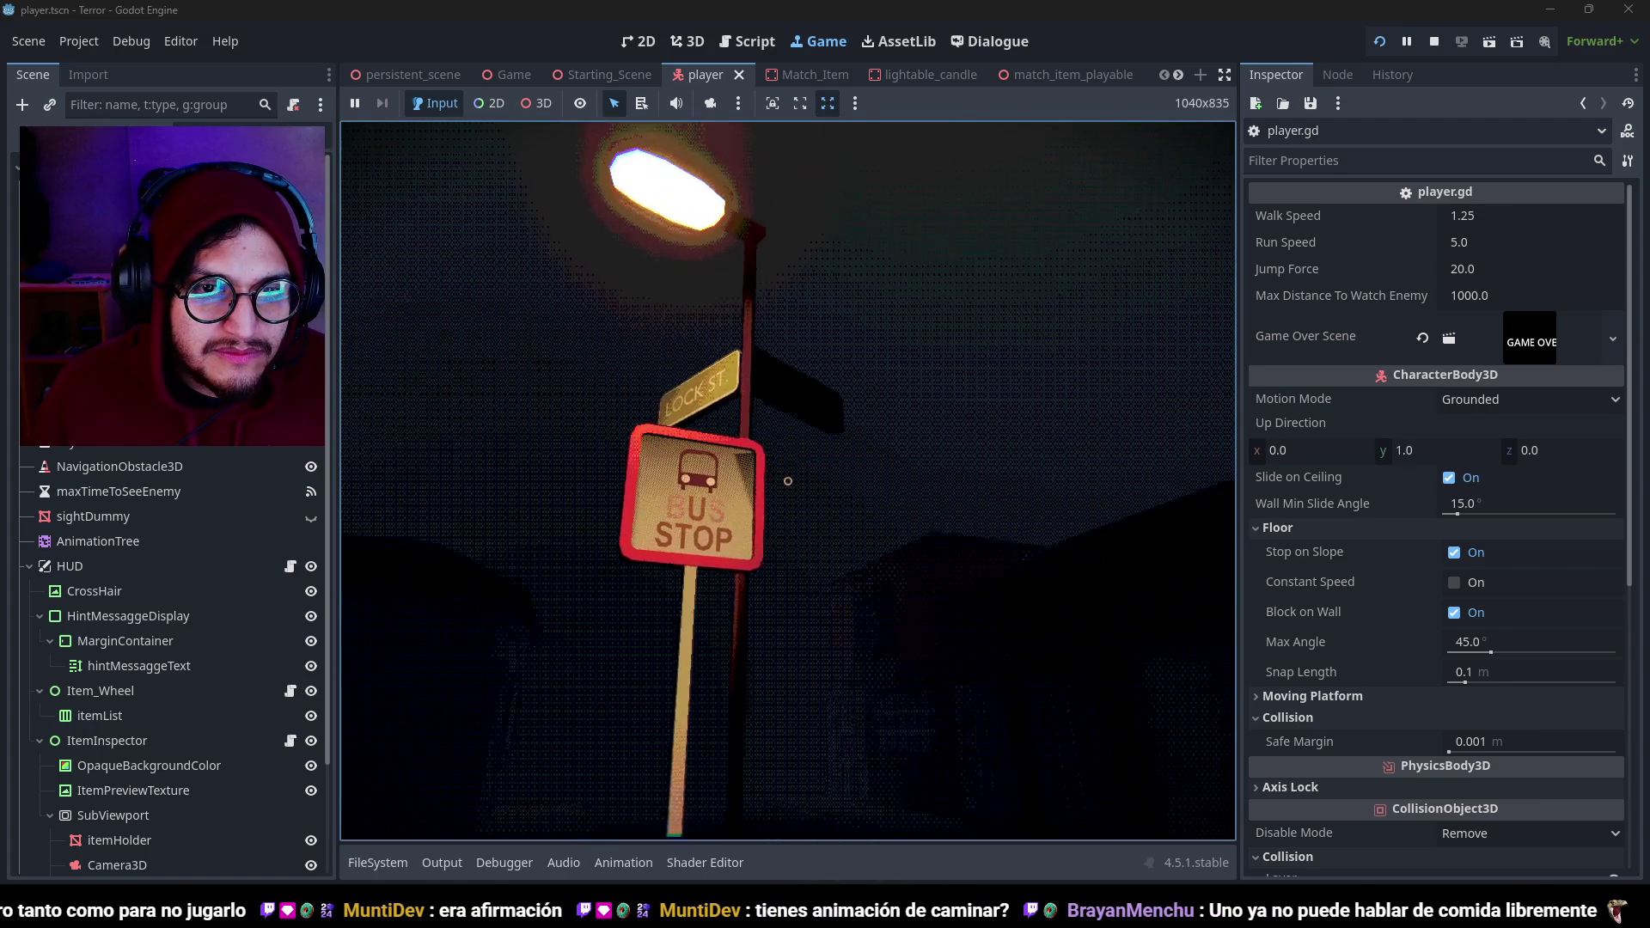
pyautogui.press('w')
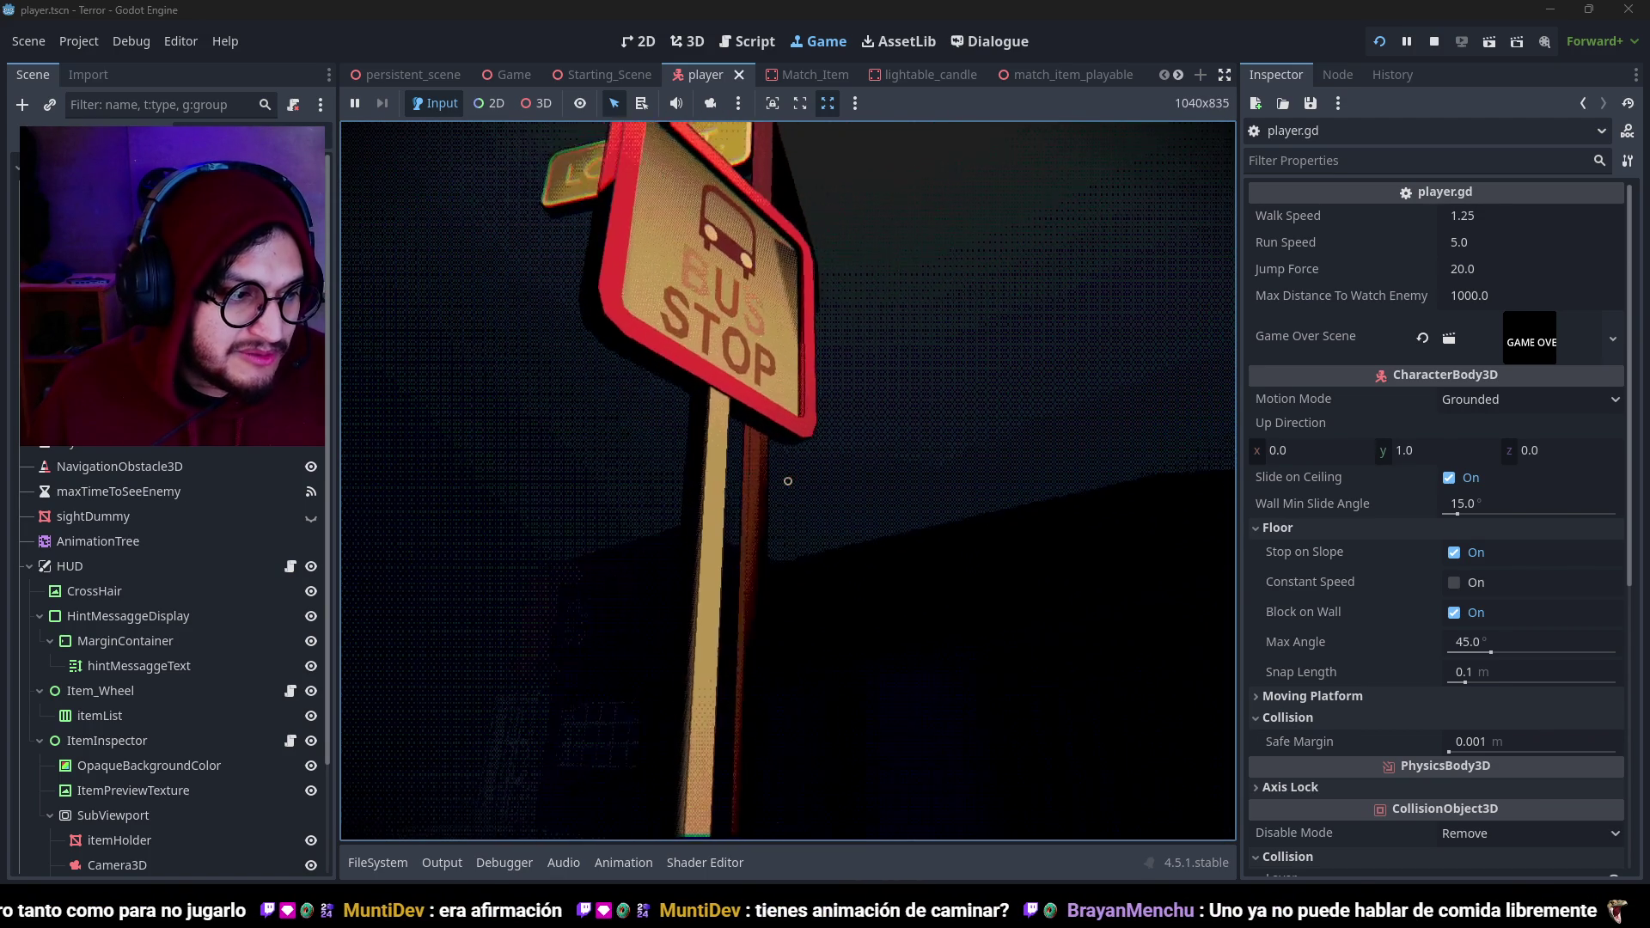
pyautogui.press('w')
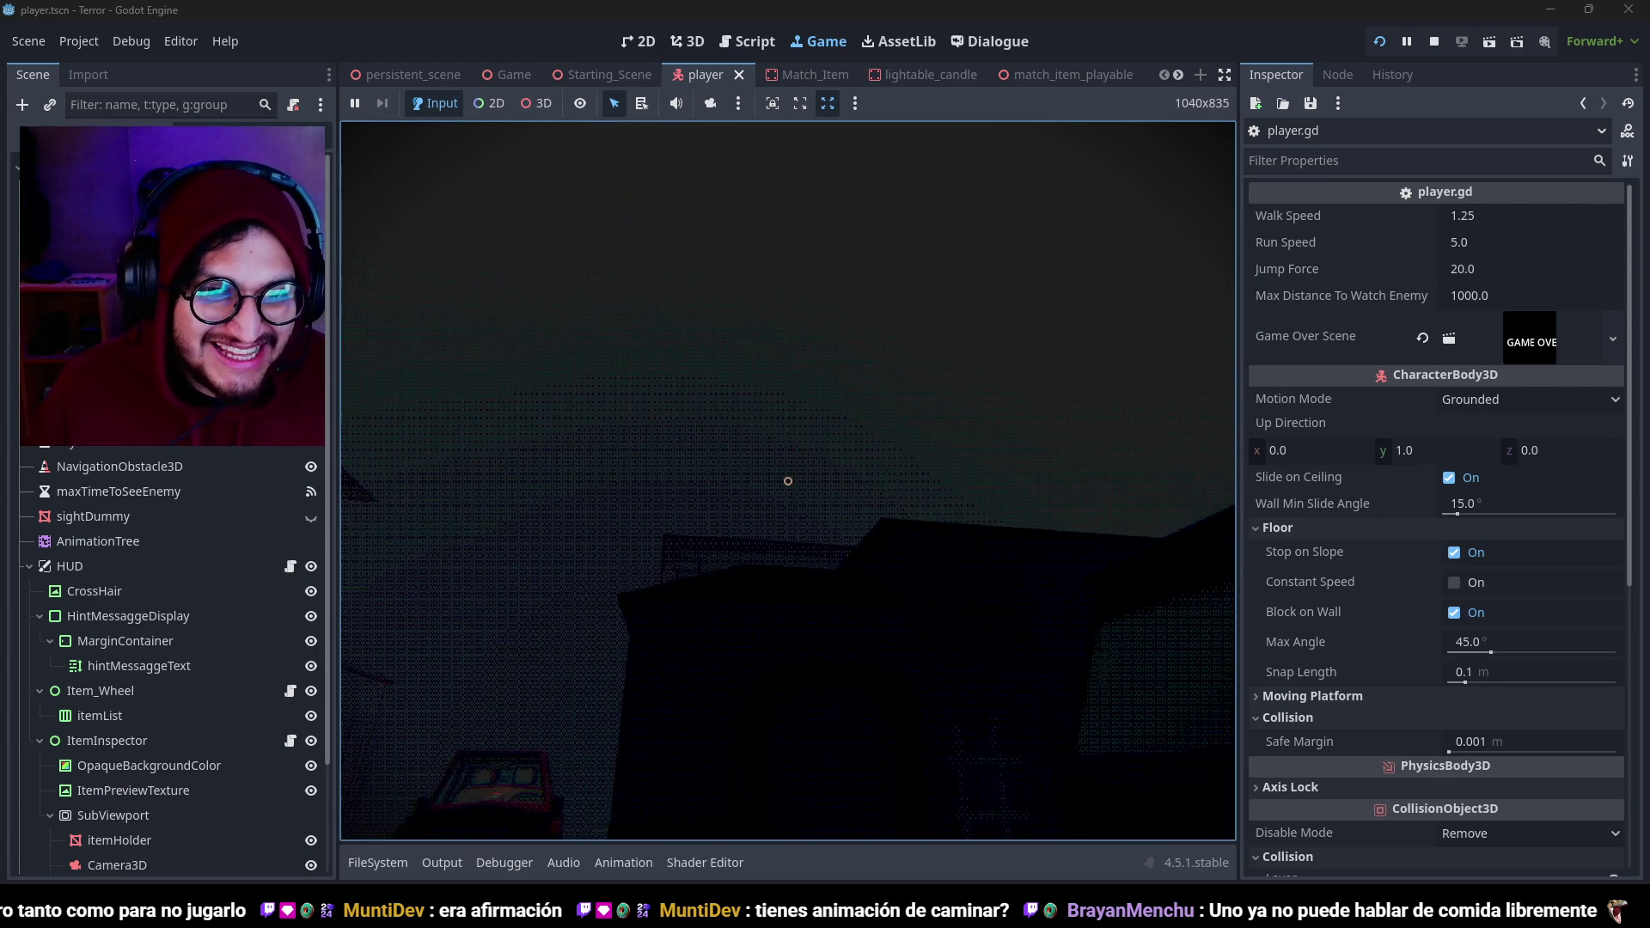
pyautogui.press('w')
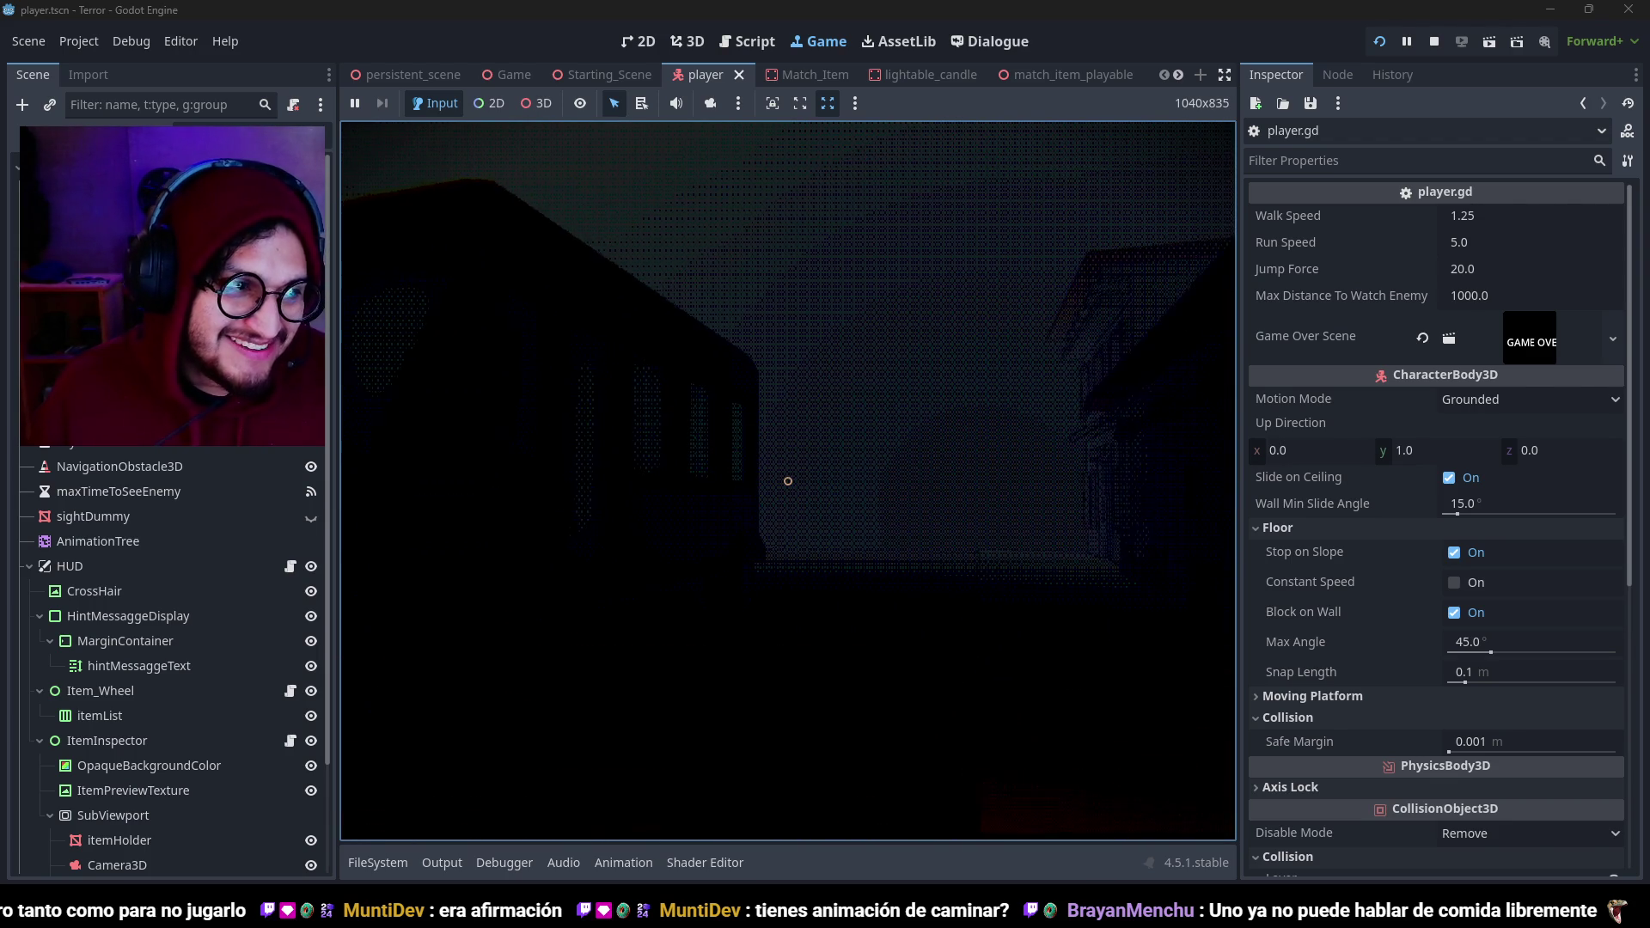
pyautogui.press('w')
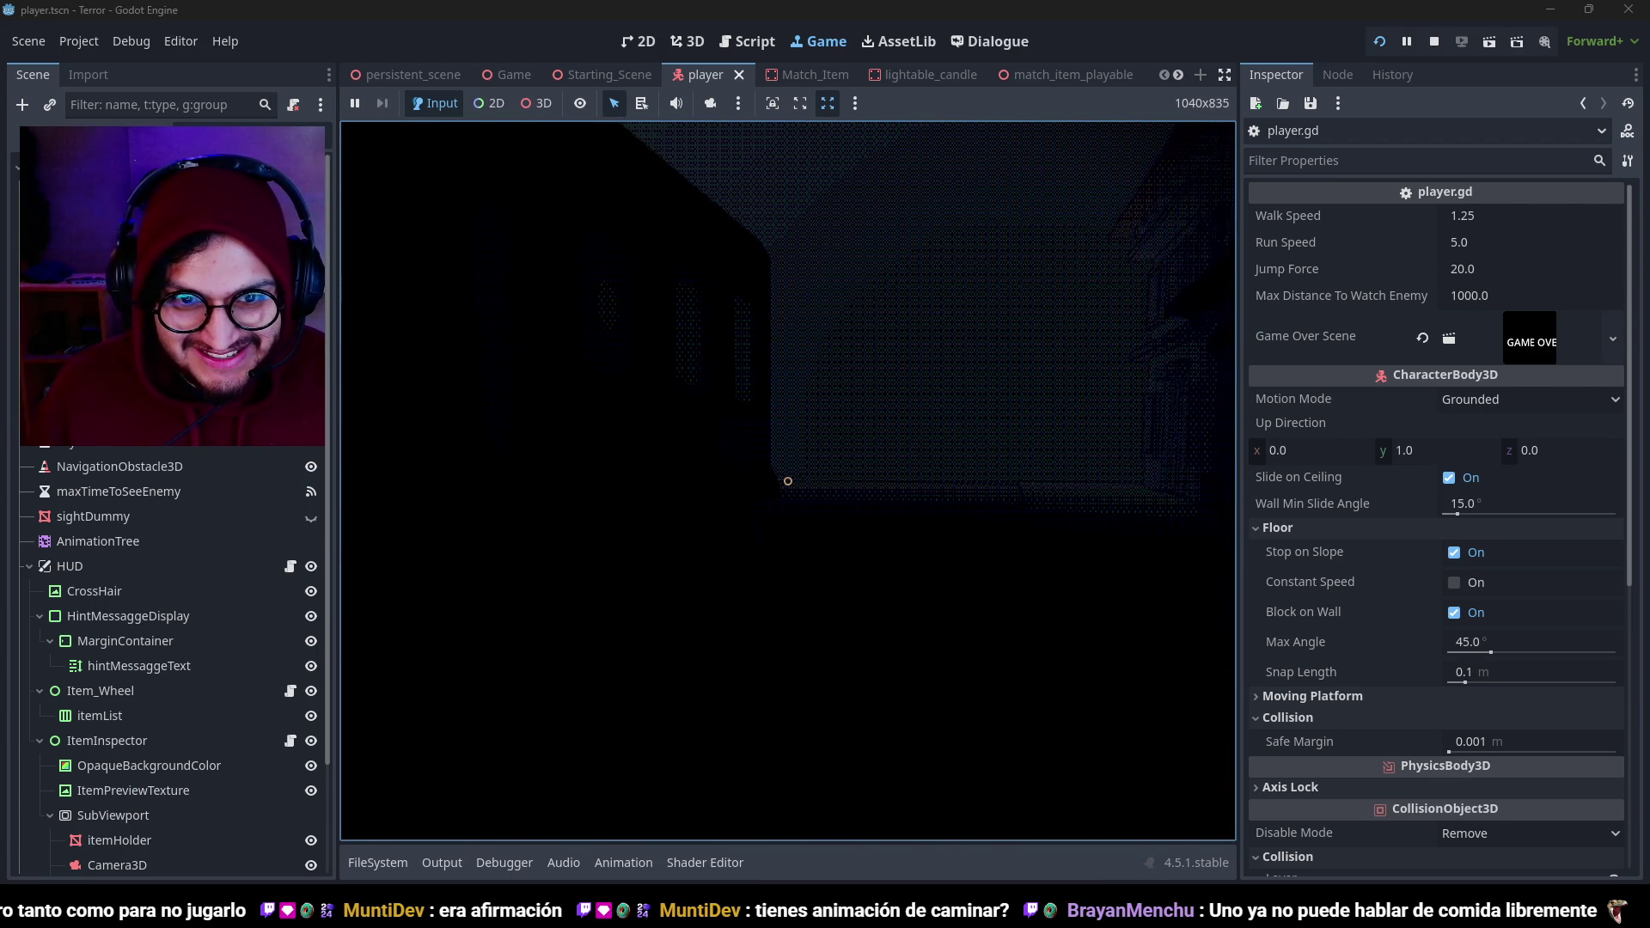
pyautogui.press('w')
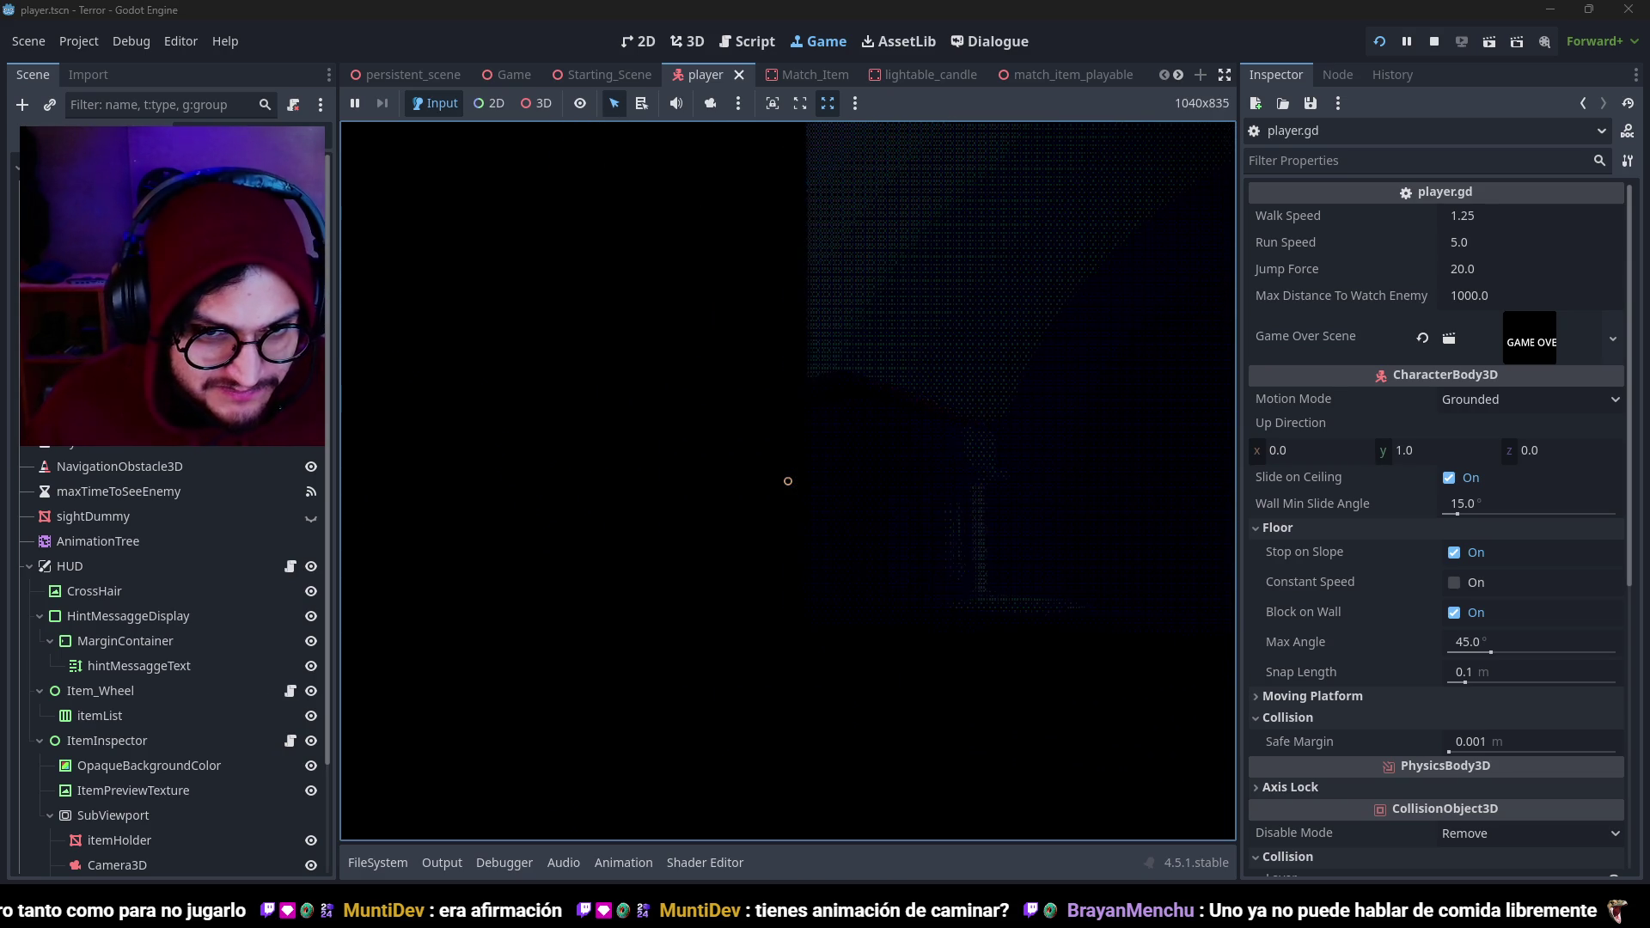
pyautogui.press('w')
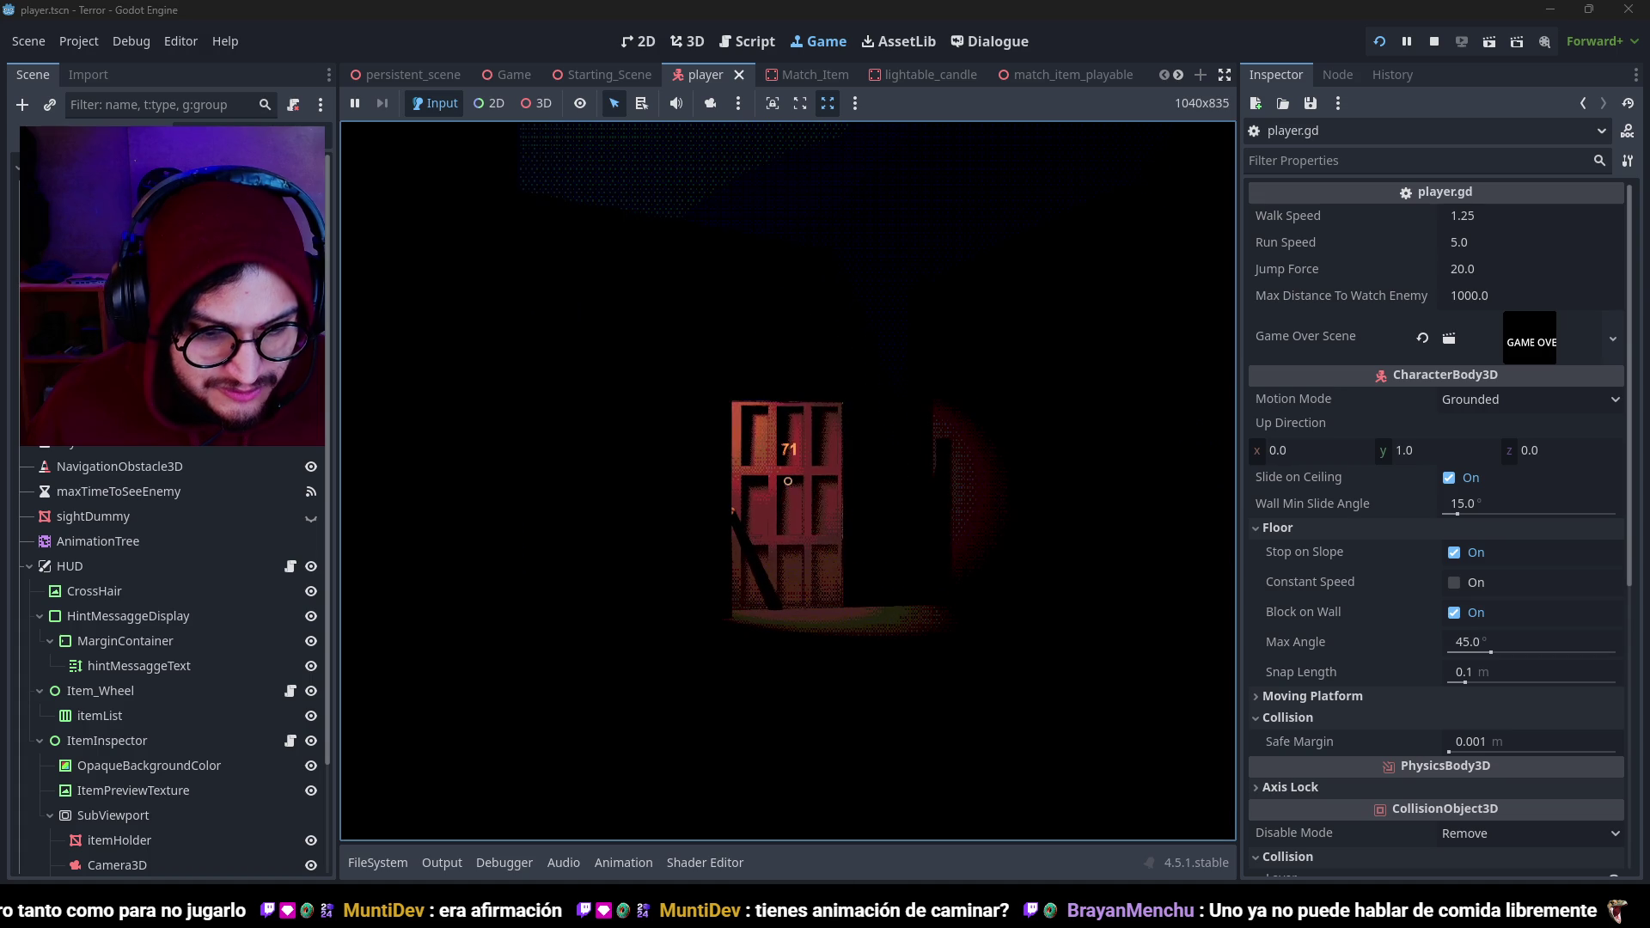
# Stop the game, set walkSpeed to 1.5, and relaunch it.
pyautogui.press('F8')
pyautogui.write('5')
pyautogui.press('F5')
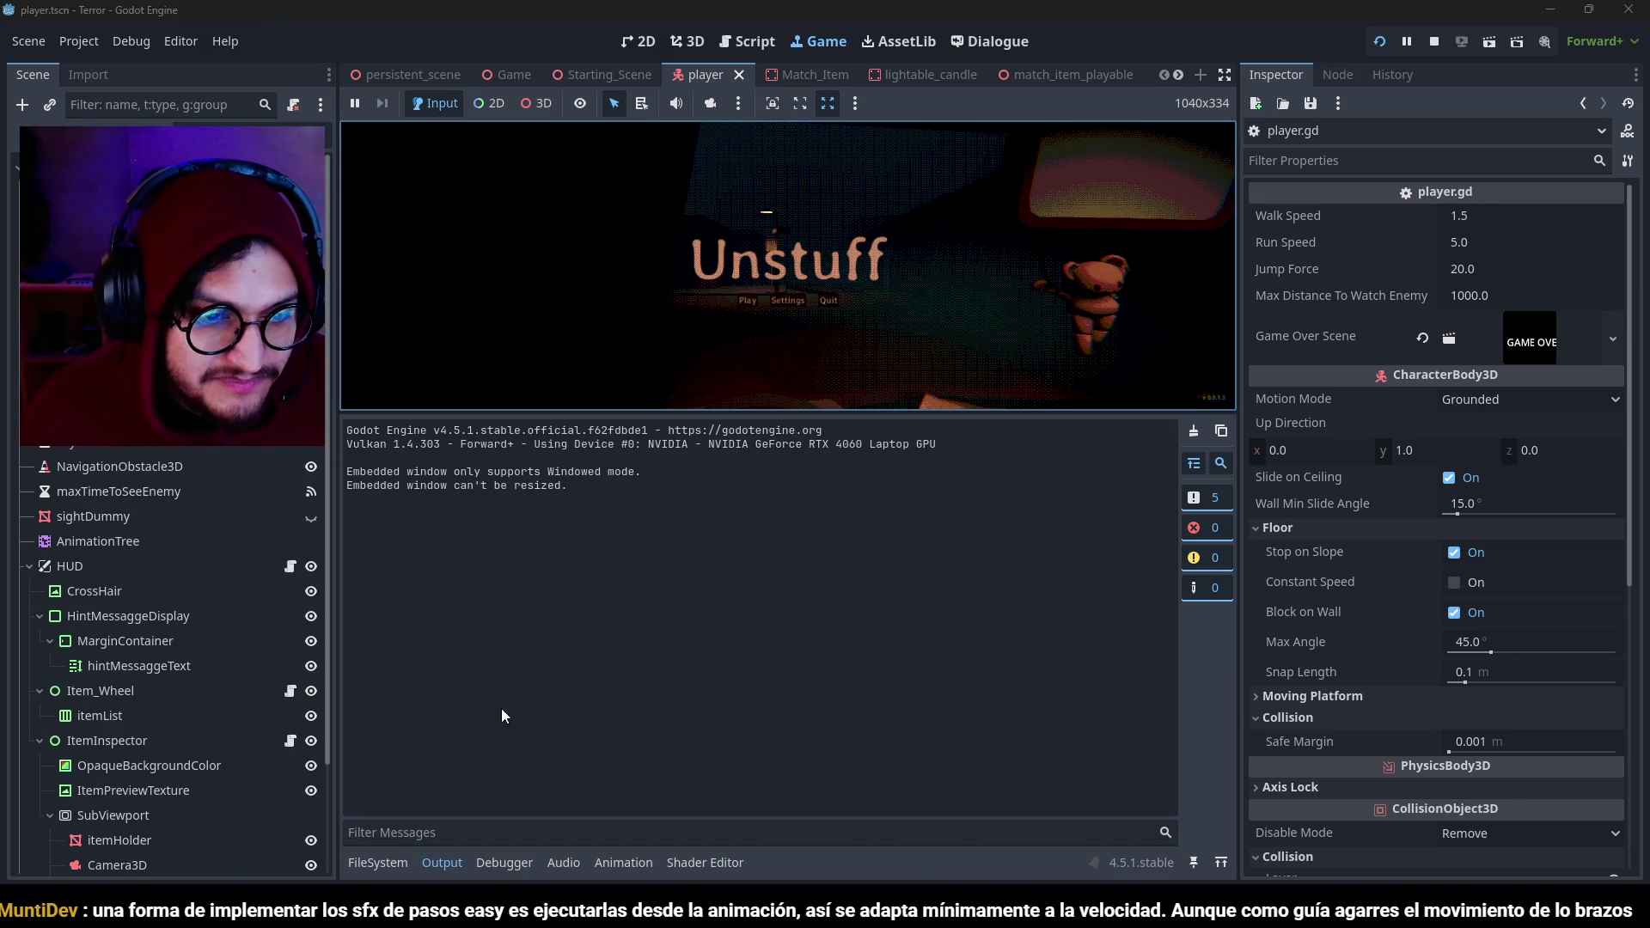
# Enlarge the game view, walk toward the bus-stop sign at speed 1.5, then stop the game.
pyautogui.moveTo(798, 413); pyautogui.dragTo(814, 793)
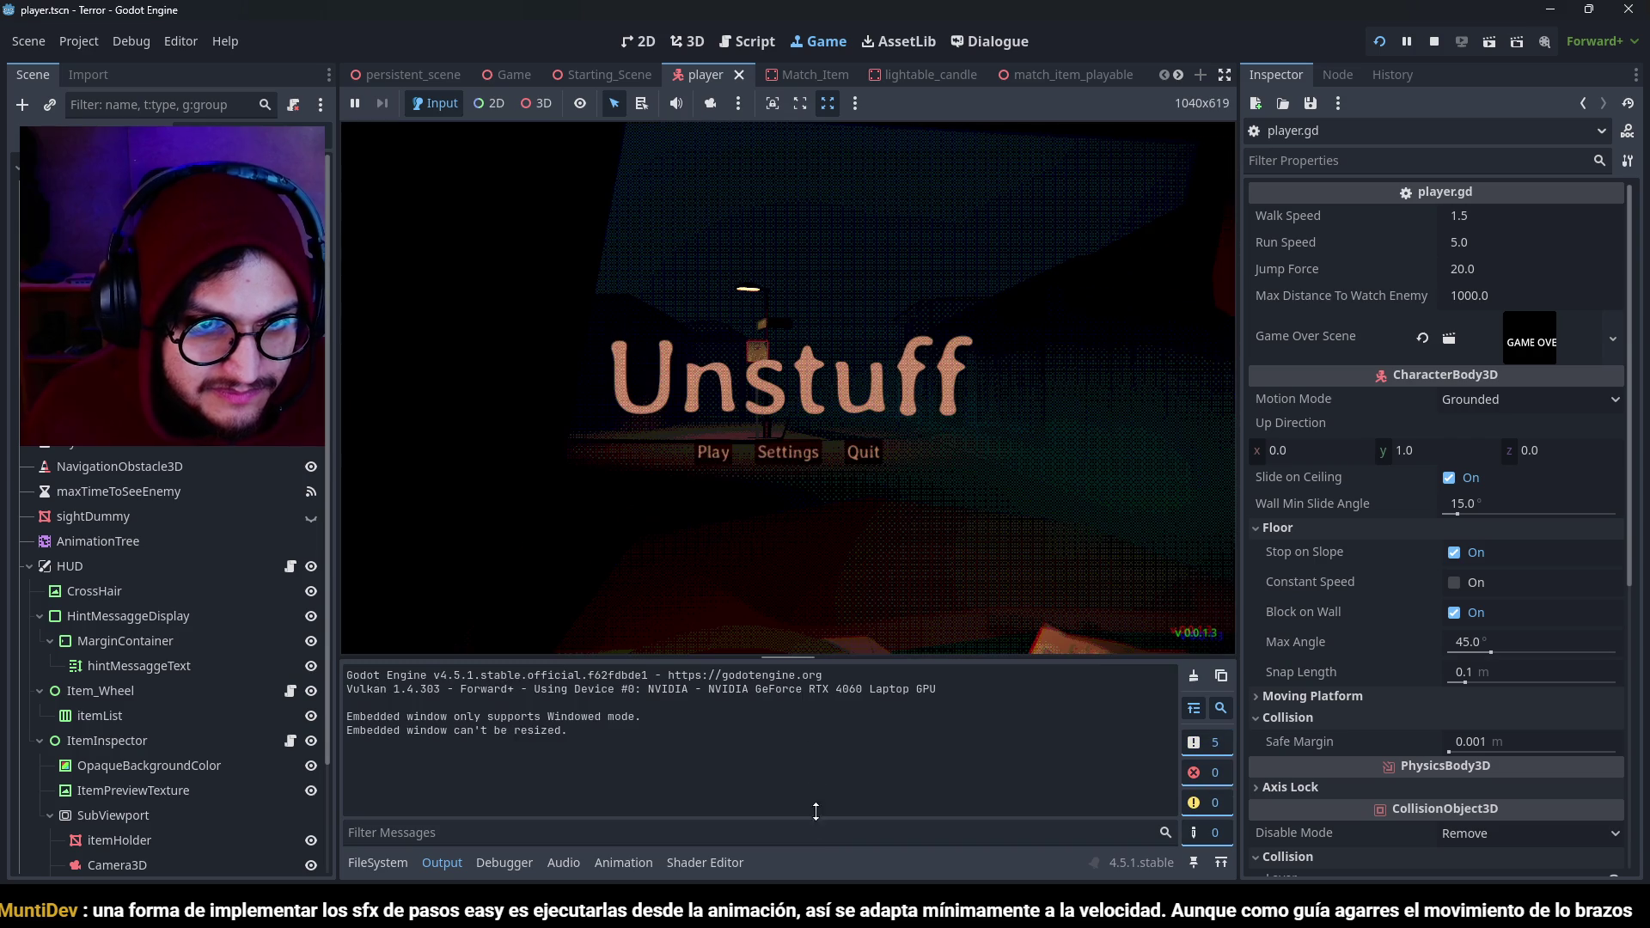
pyautogui.click(695, 453)
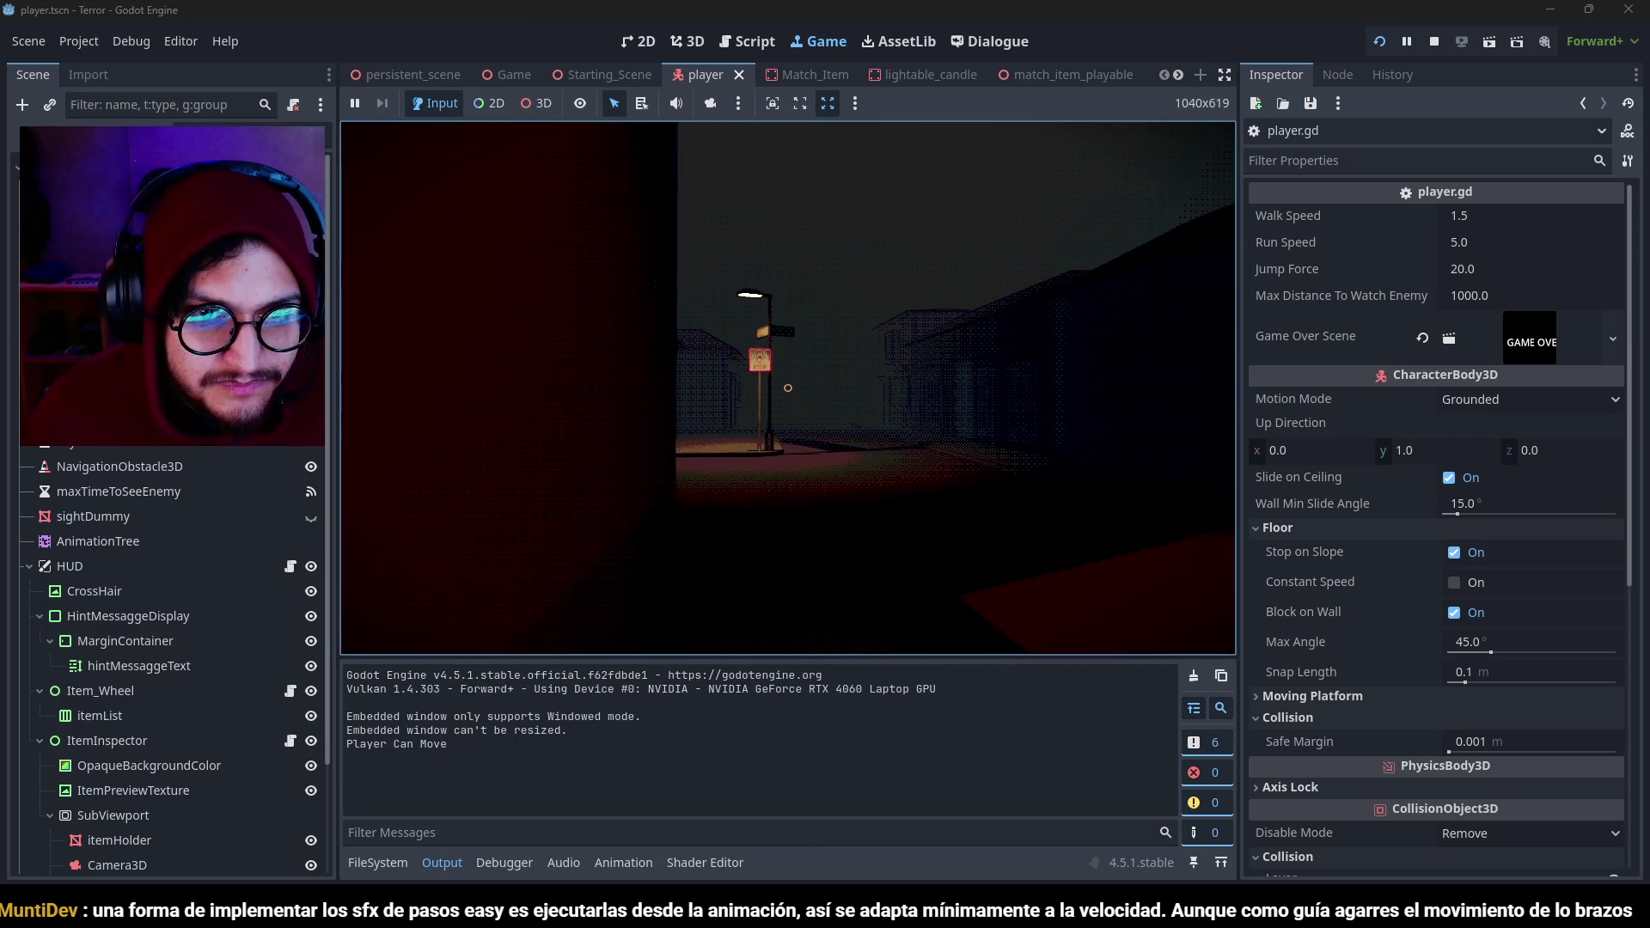
pyautogui.press('w')
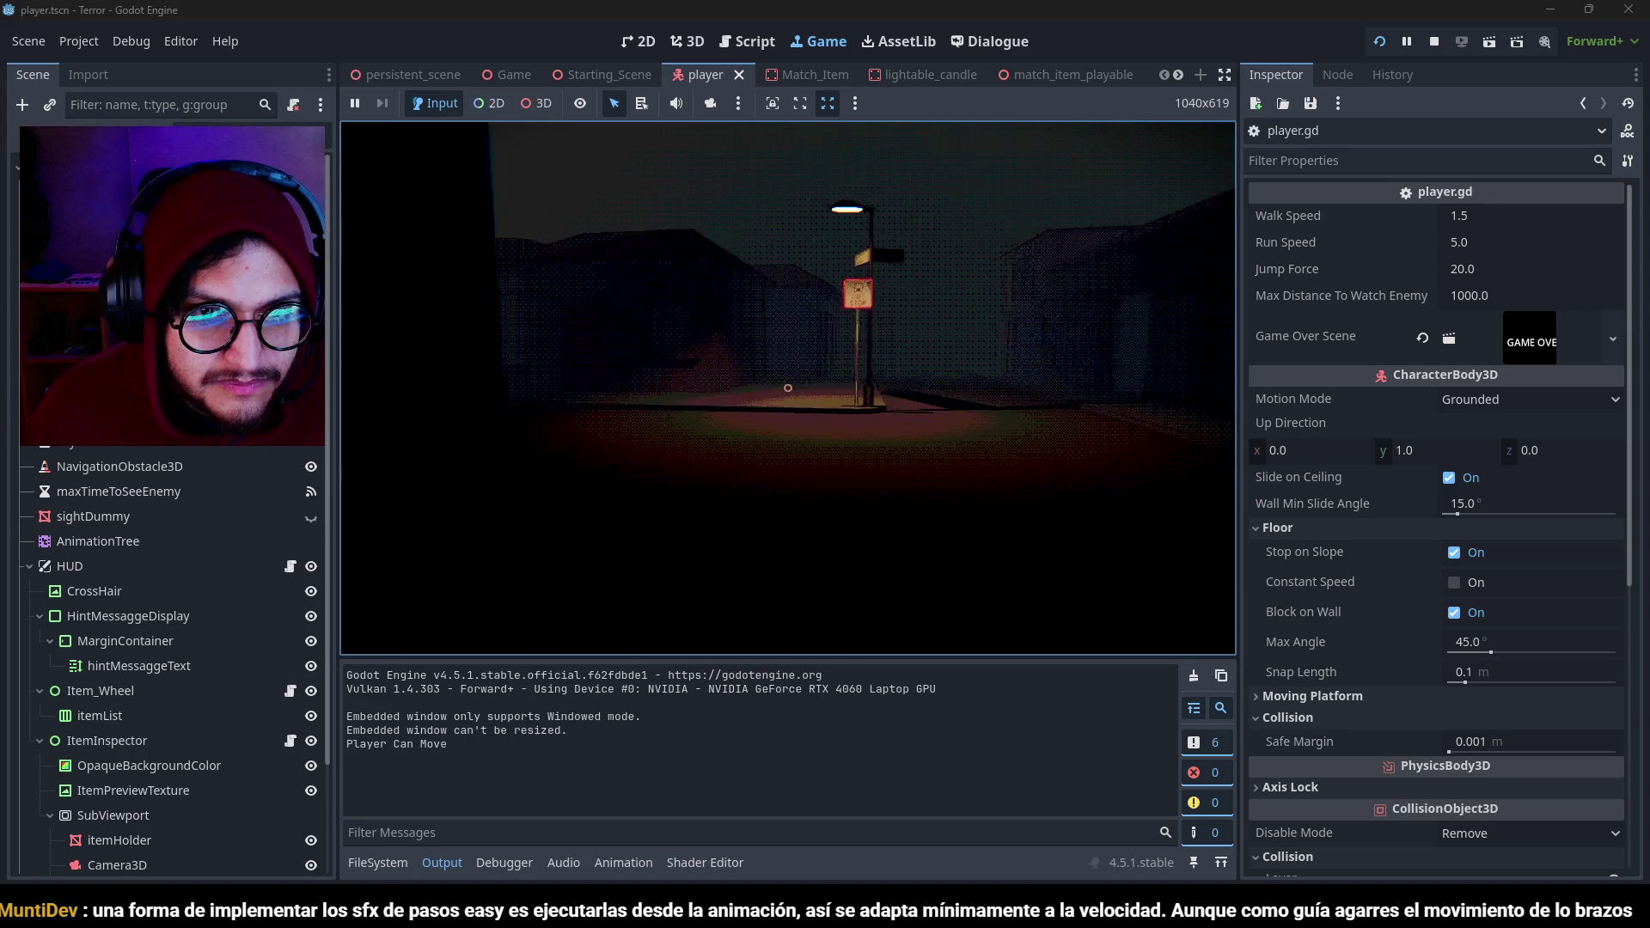
pyautogui.press('w')
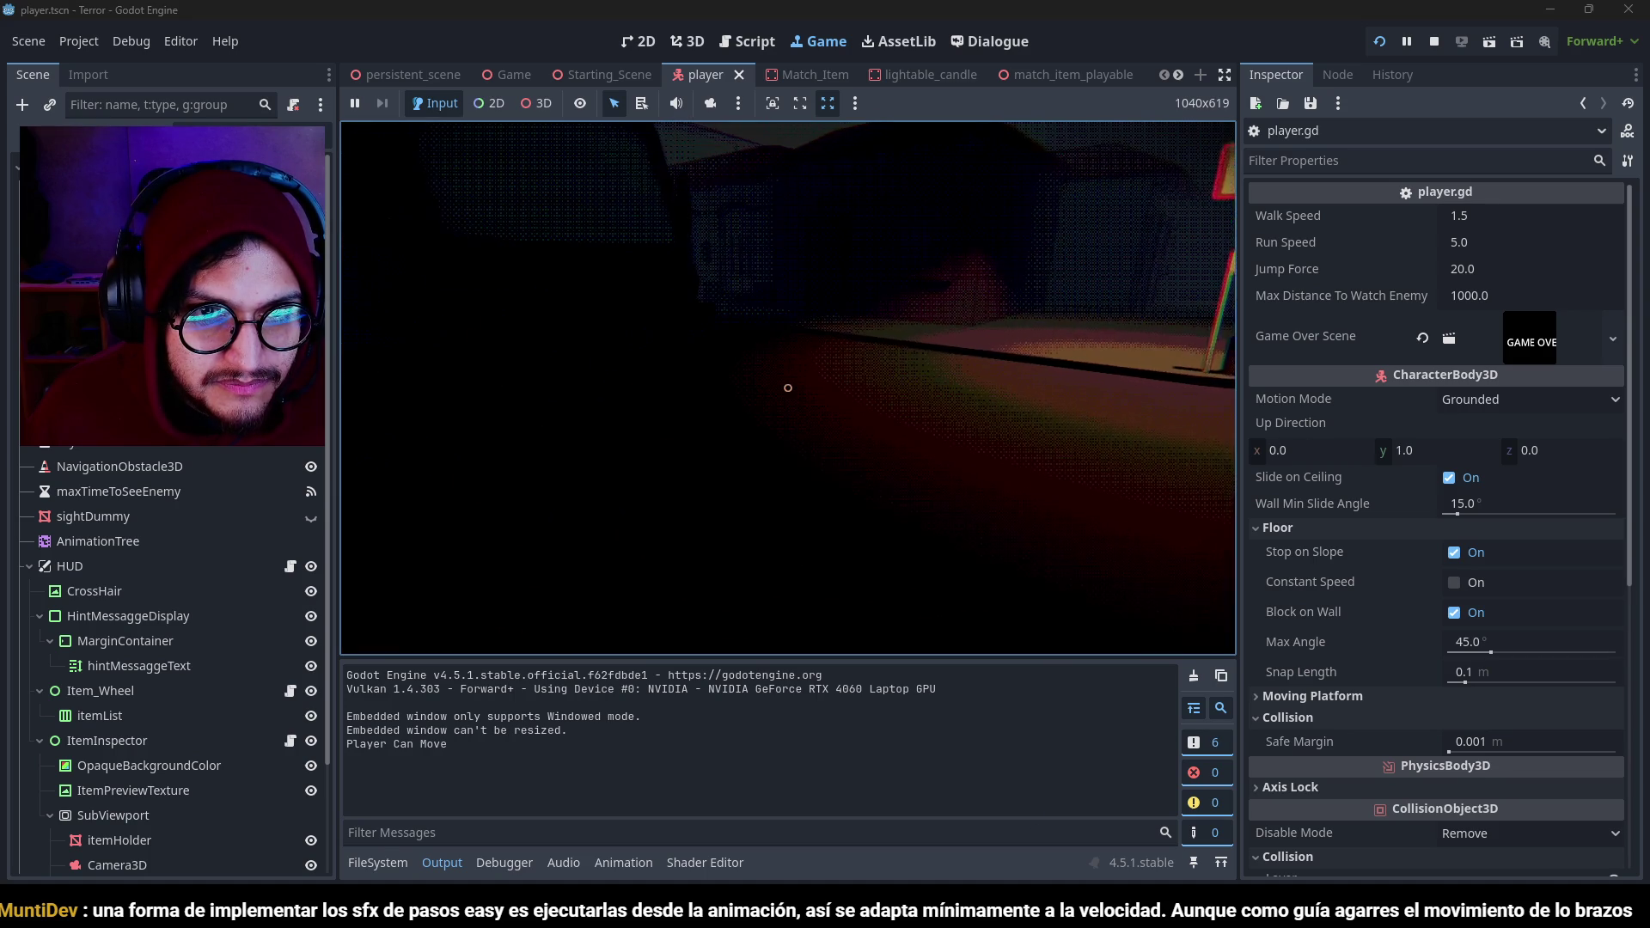
pyautogui.press('w')
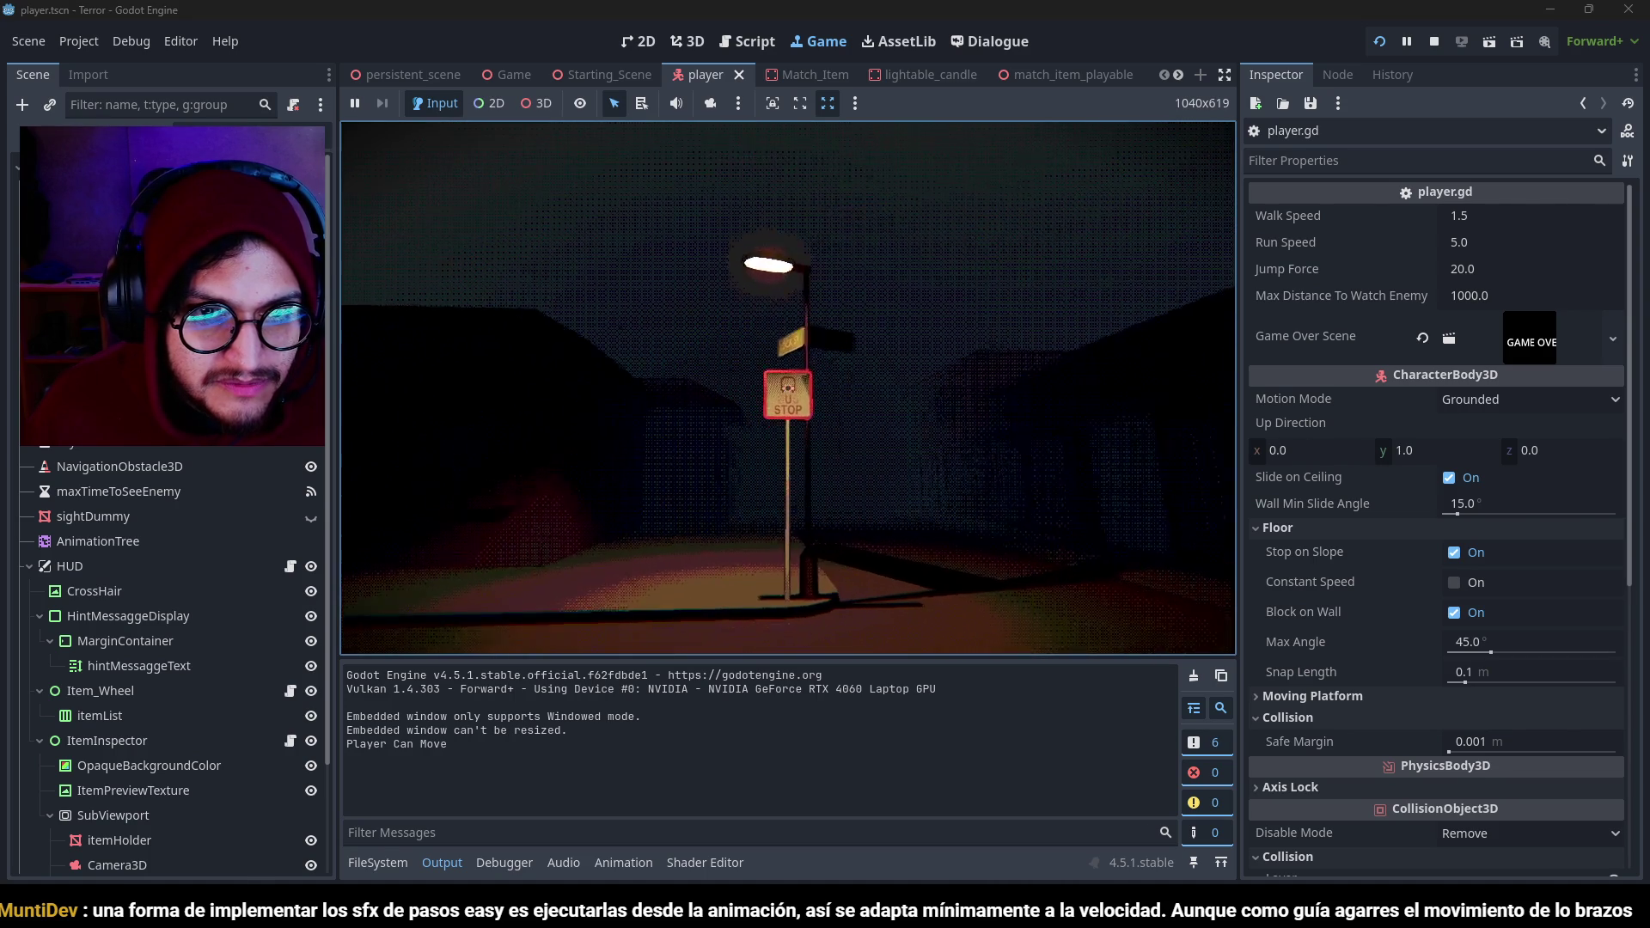
pyautogui.press('w')
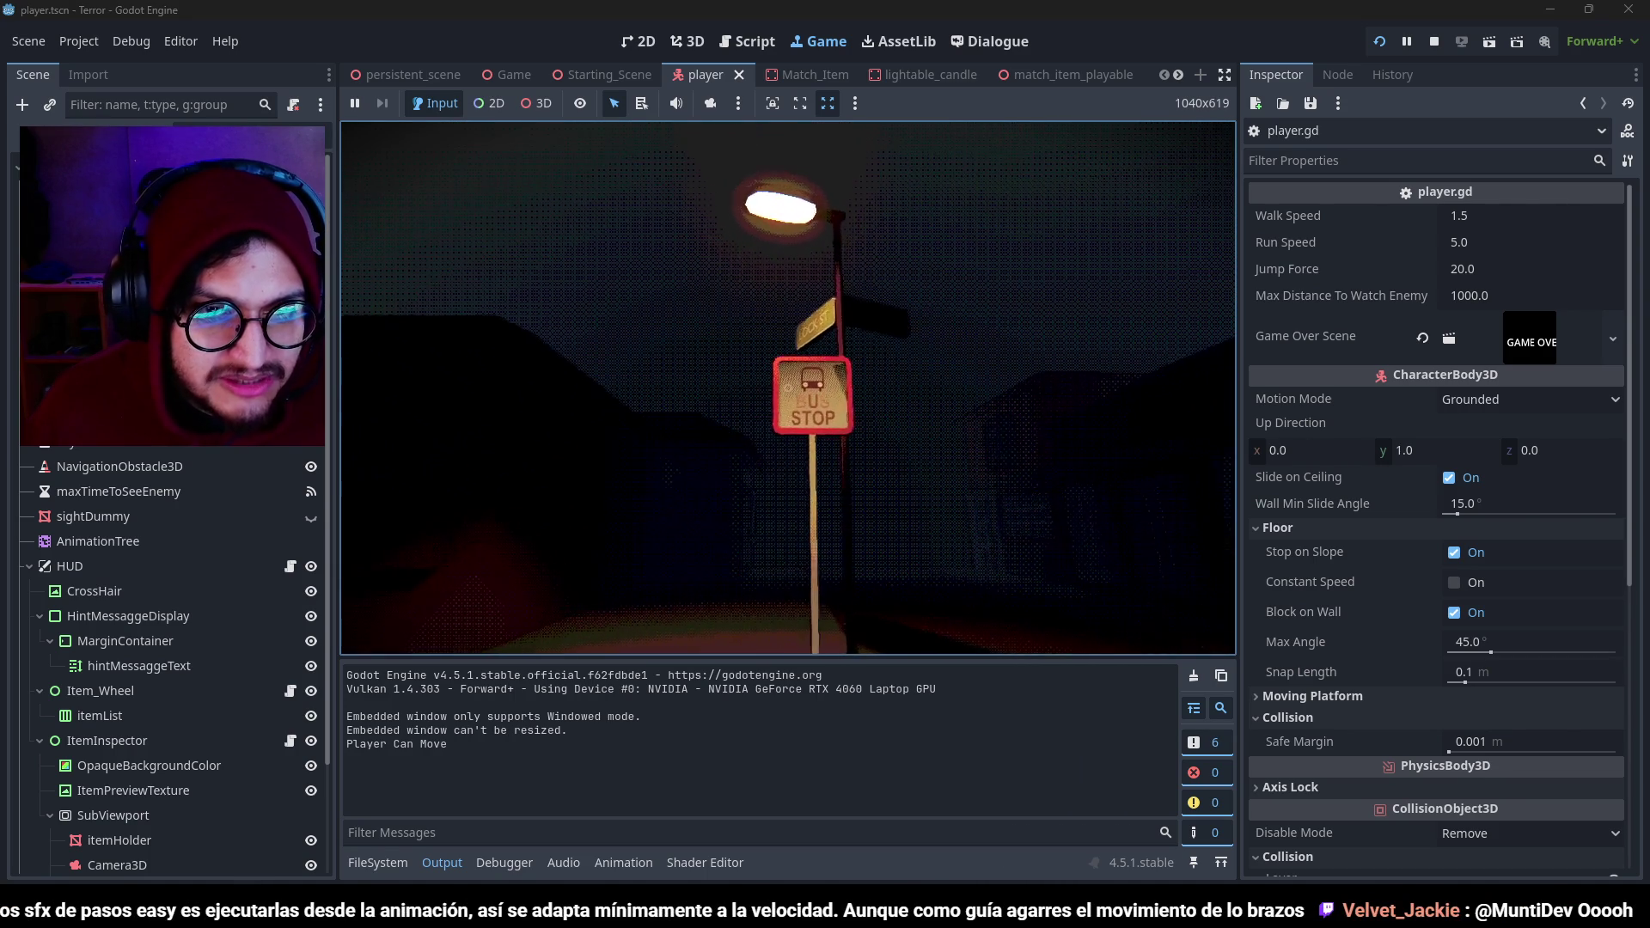
pyautogui.press('w')
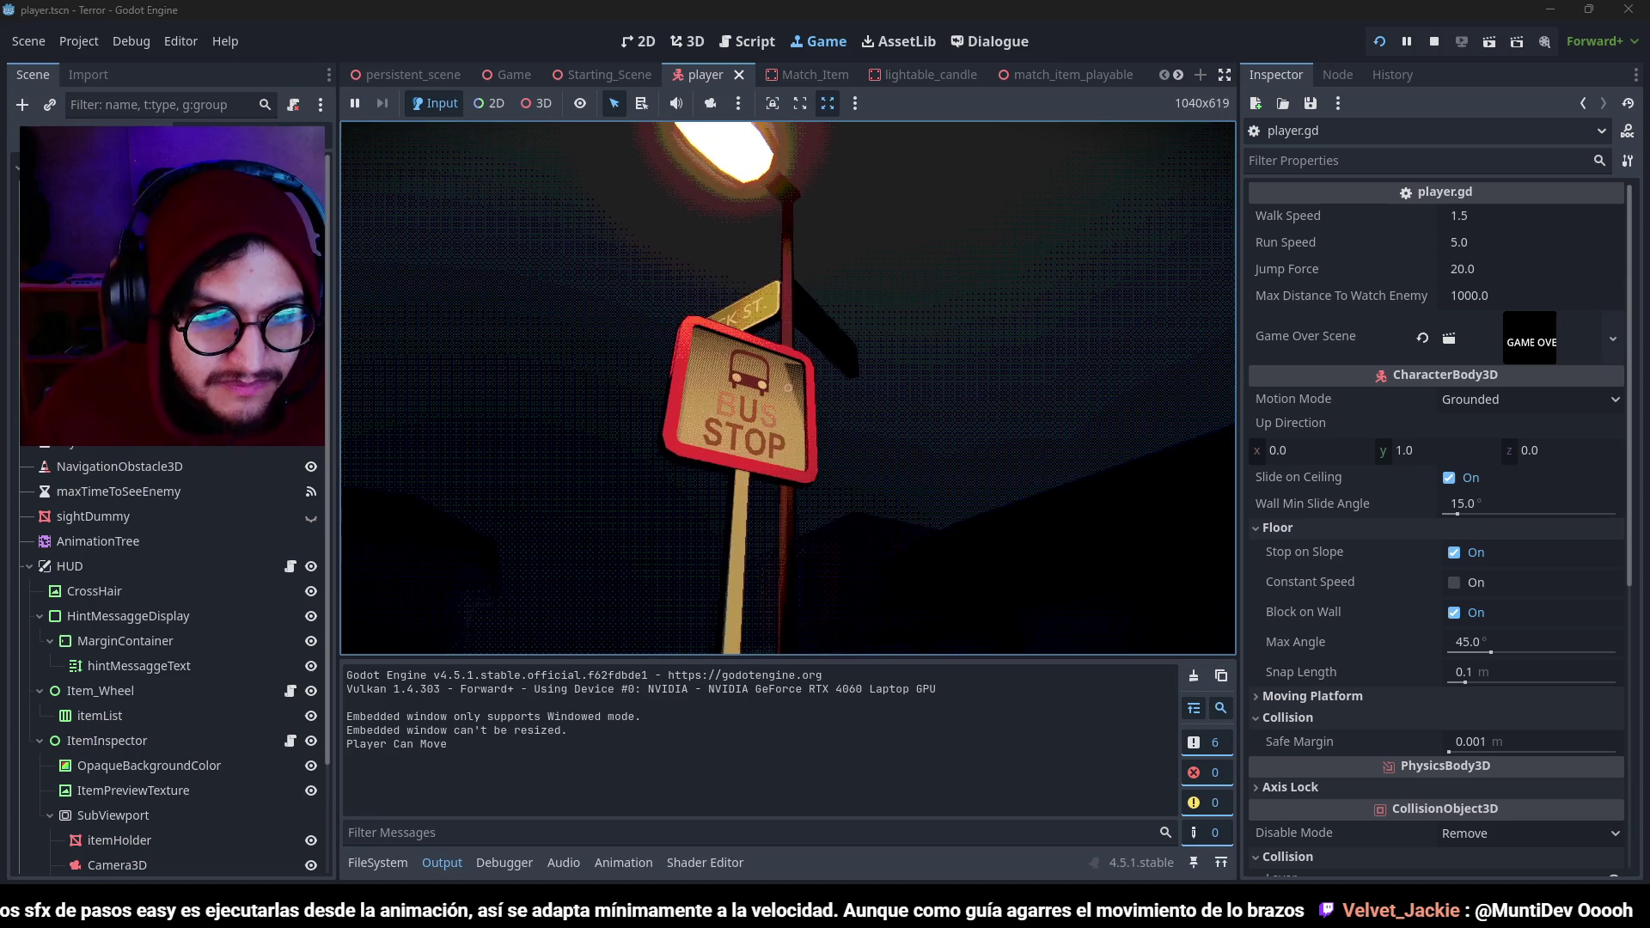
pyautogui.press('F8')
pyautogui.scroll(-15, 1034, 281)
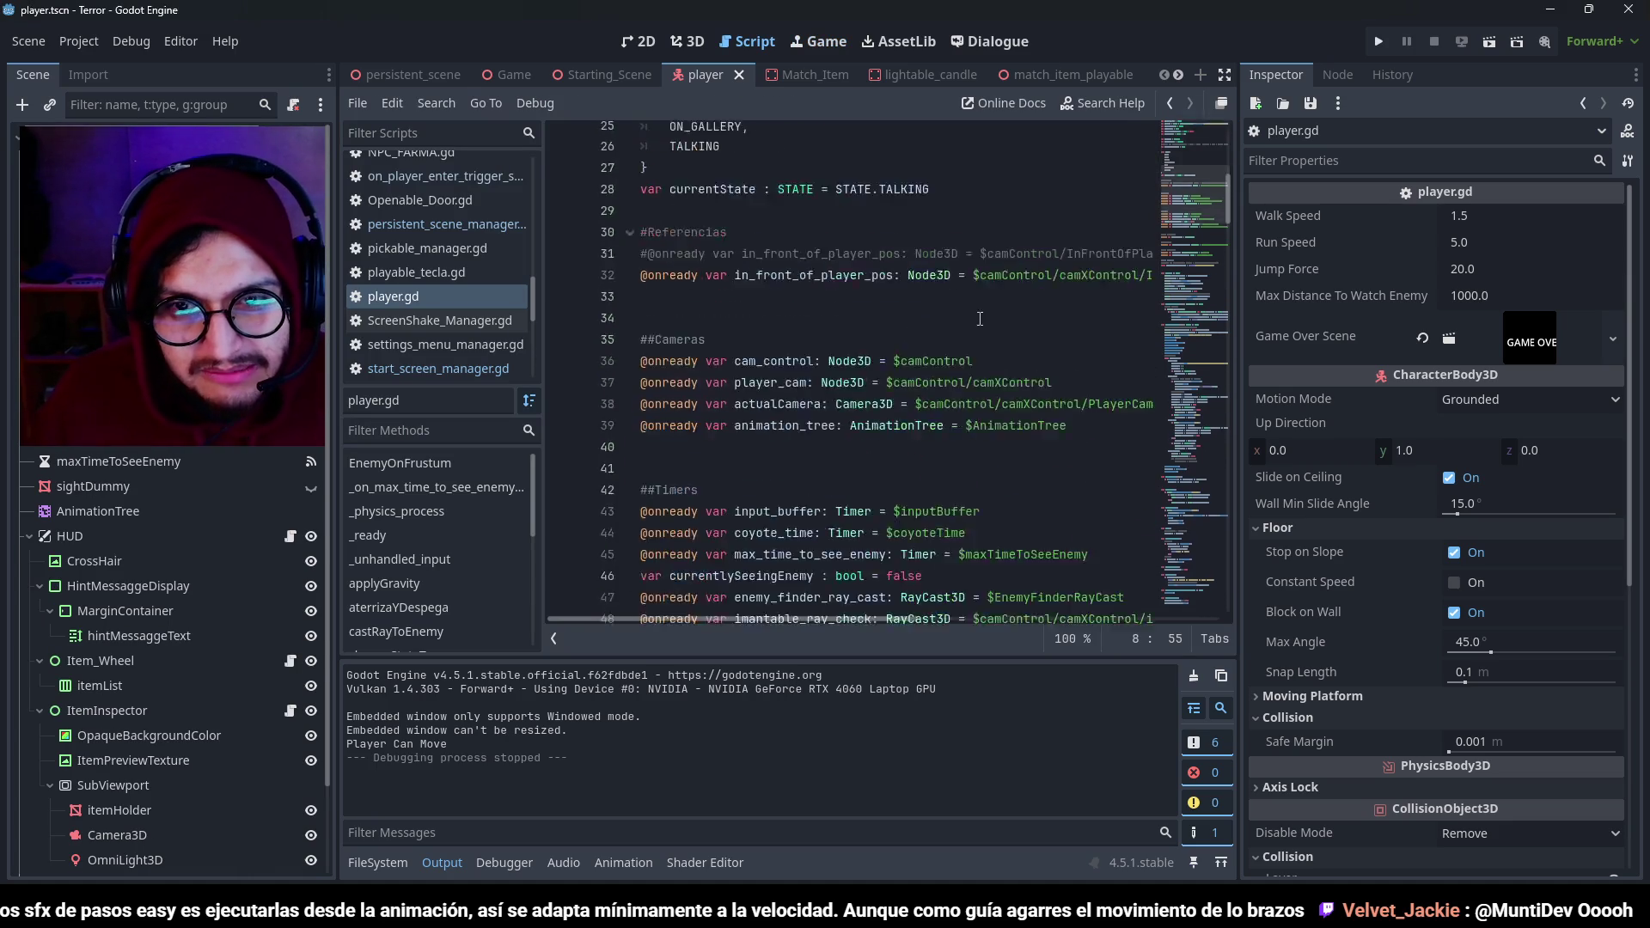
# Set walkSpeed to 1.75 in player.gd.
pyautogui.scroll(15, 898, 129)
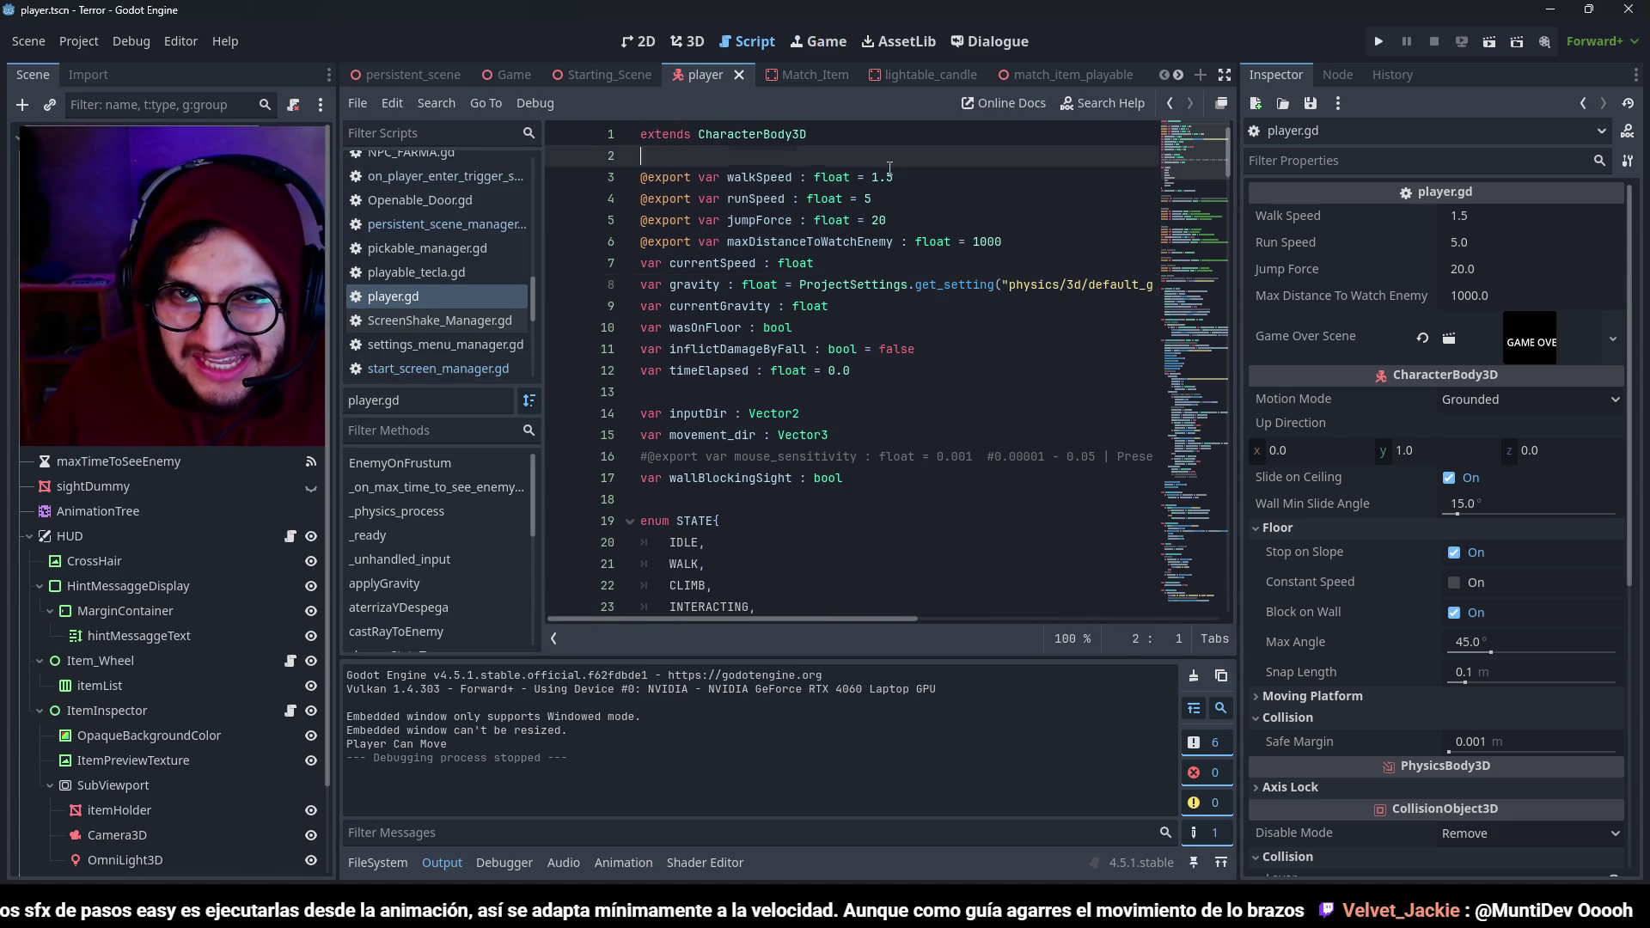
pyautogui.write('5')
pyautogui.scroll(-20, 982, 438)
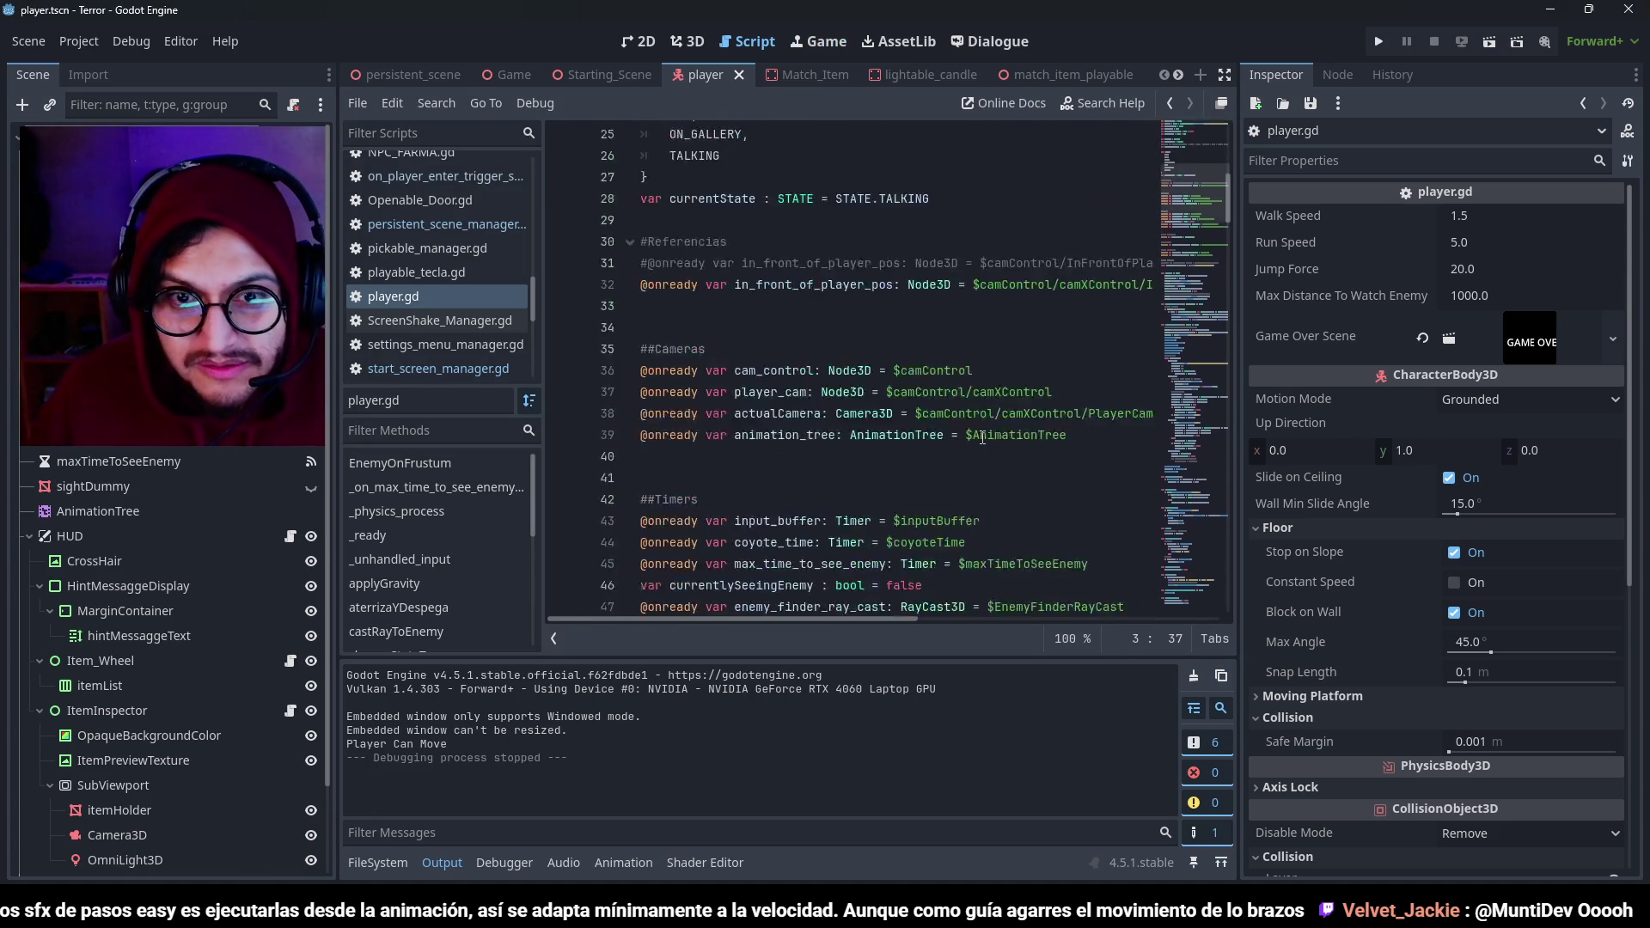
pyautogui.scroll(-18, 982, 437)
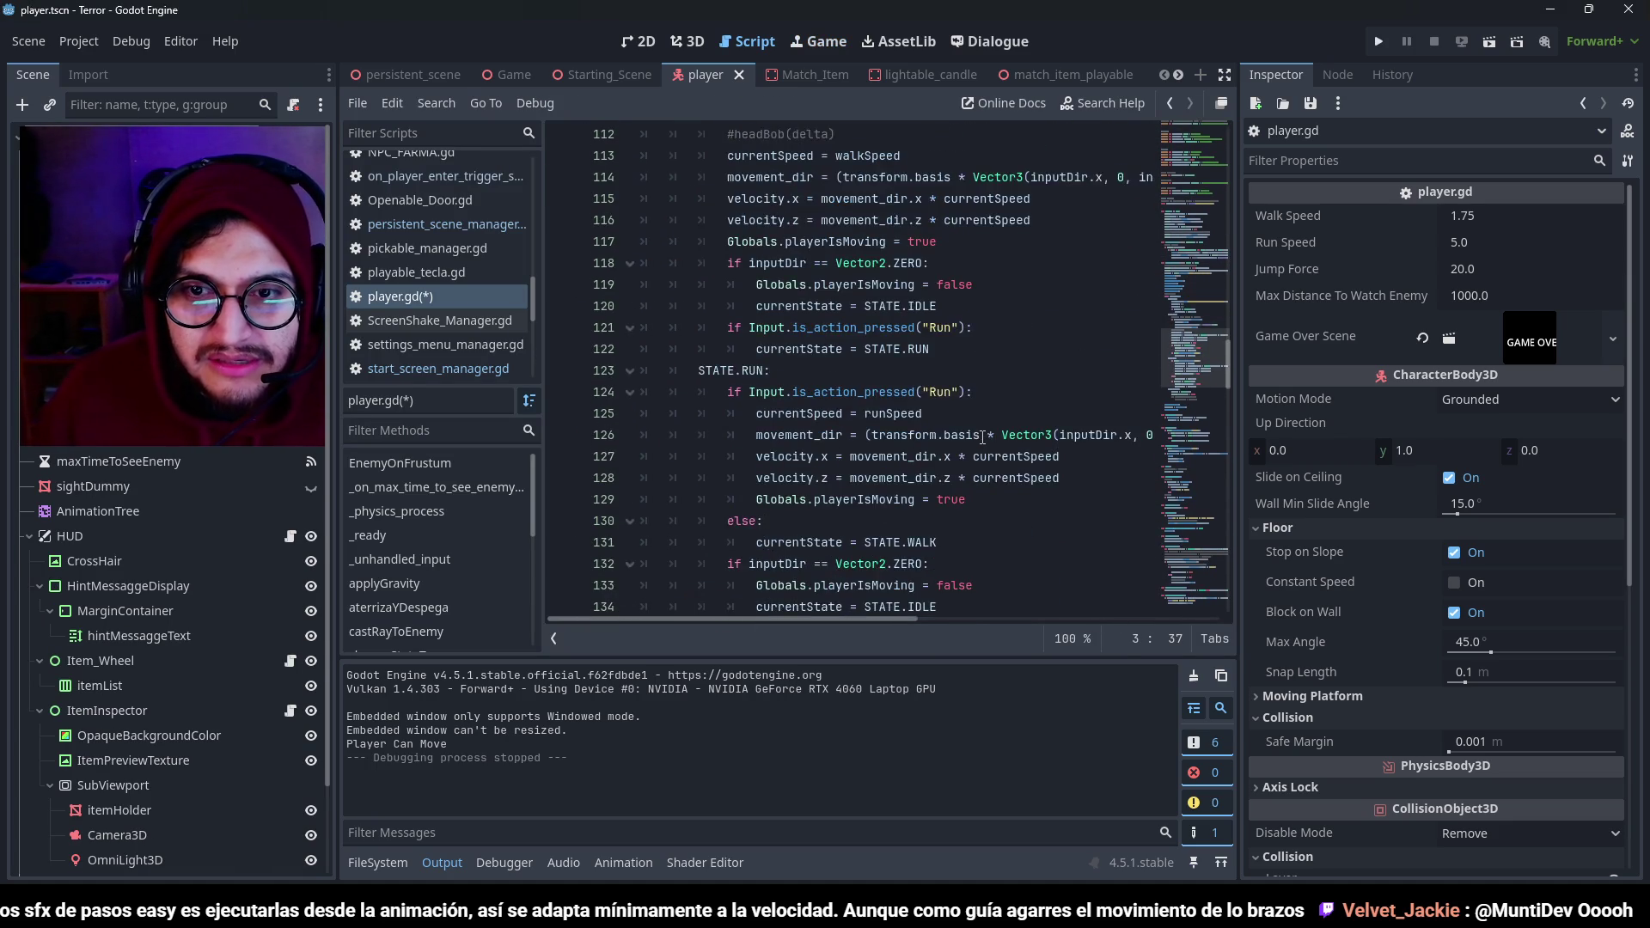
# Change the footstep interval to randf_range(.85, .9) and relaunch the game.
pyautogui.hscroll(5, 868, 630)
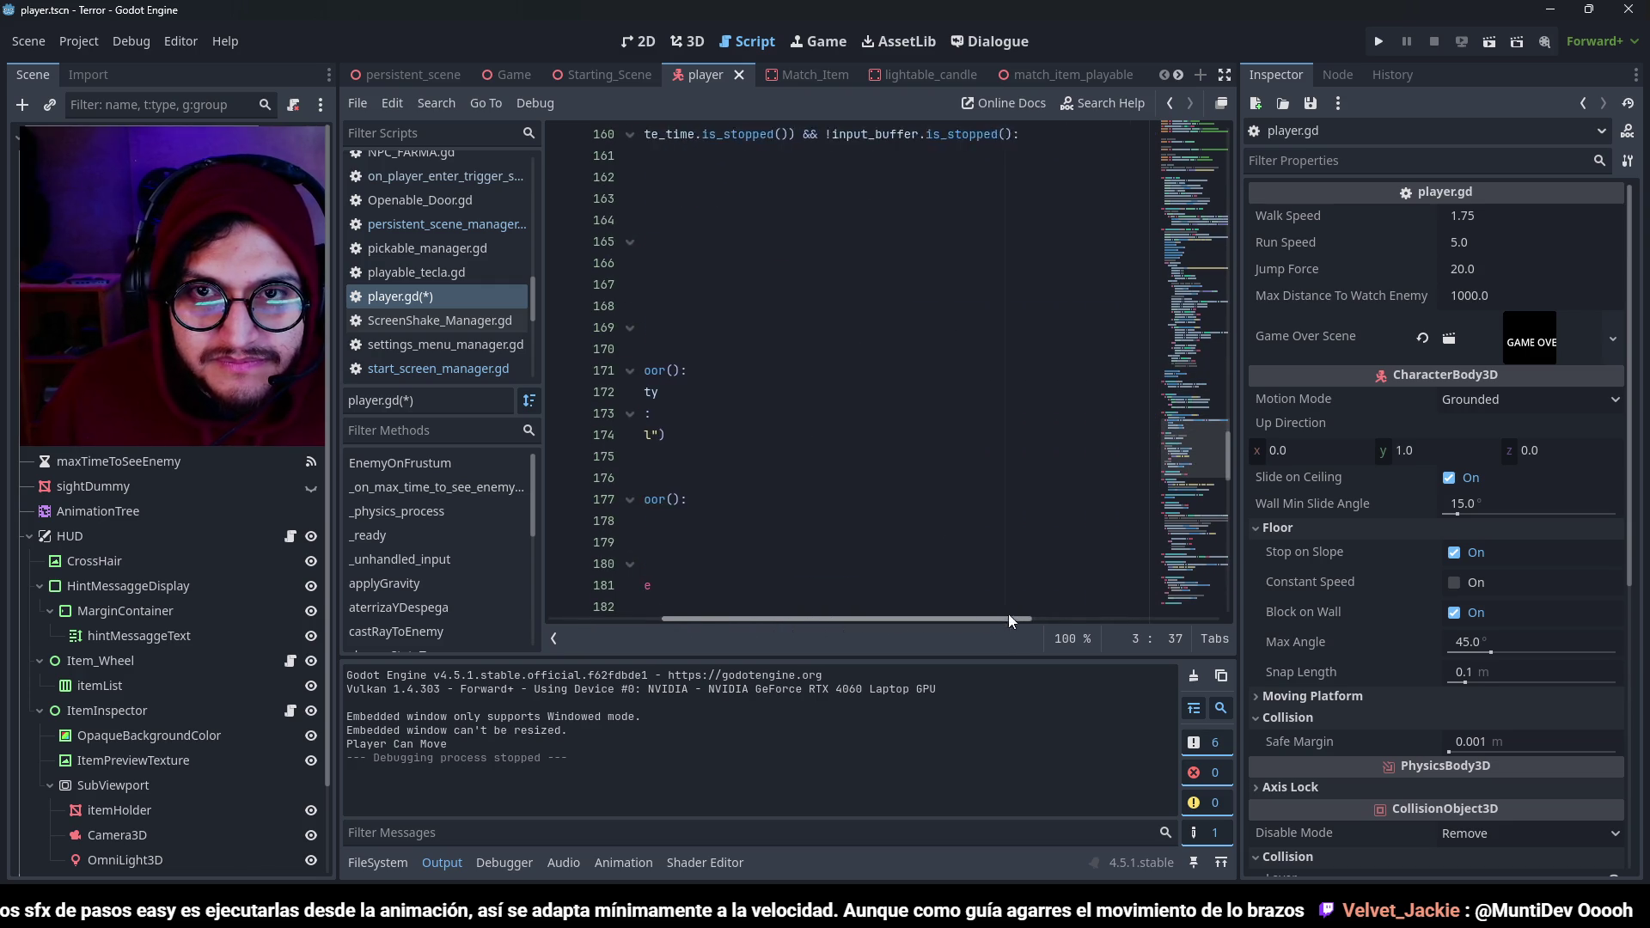
pyautogui.scroll(18, 973, 476)
pyautogui.scroll(-20, 973, 476)
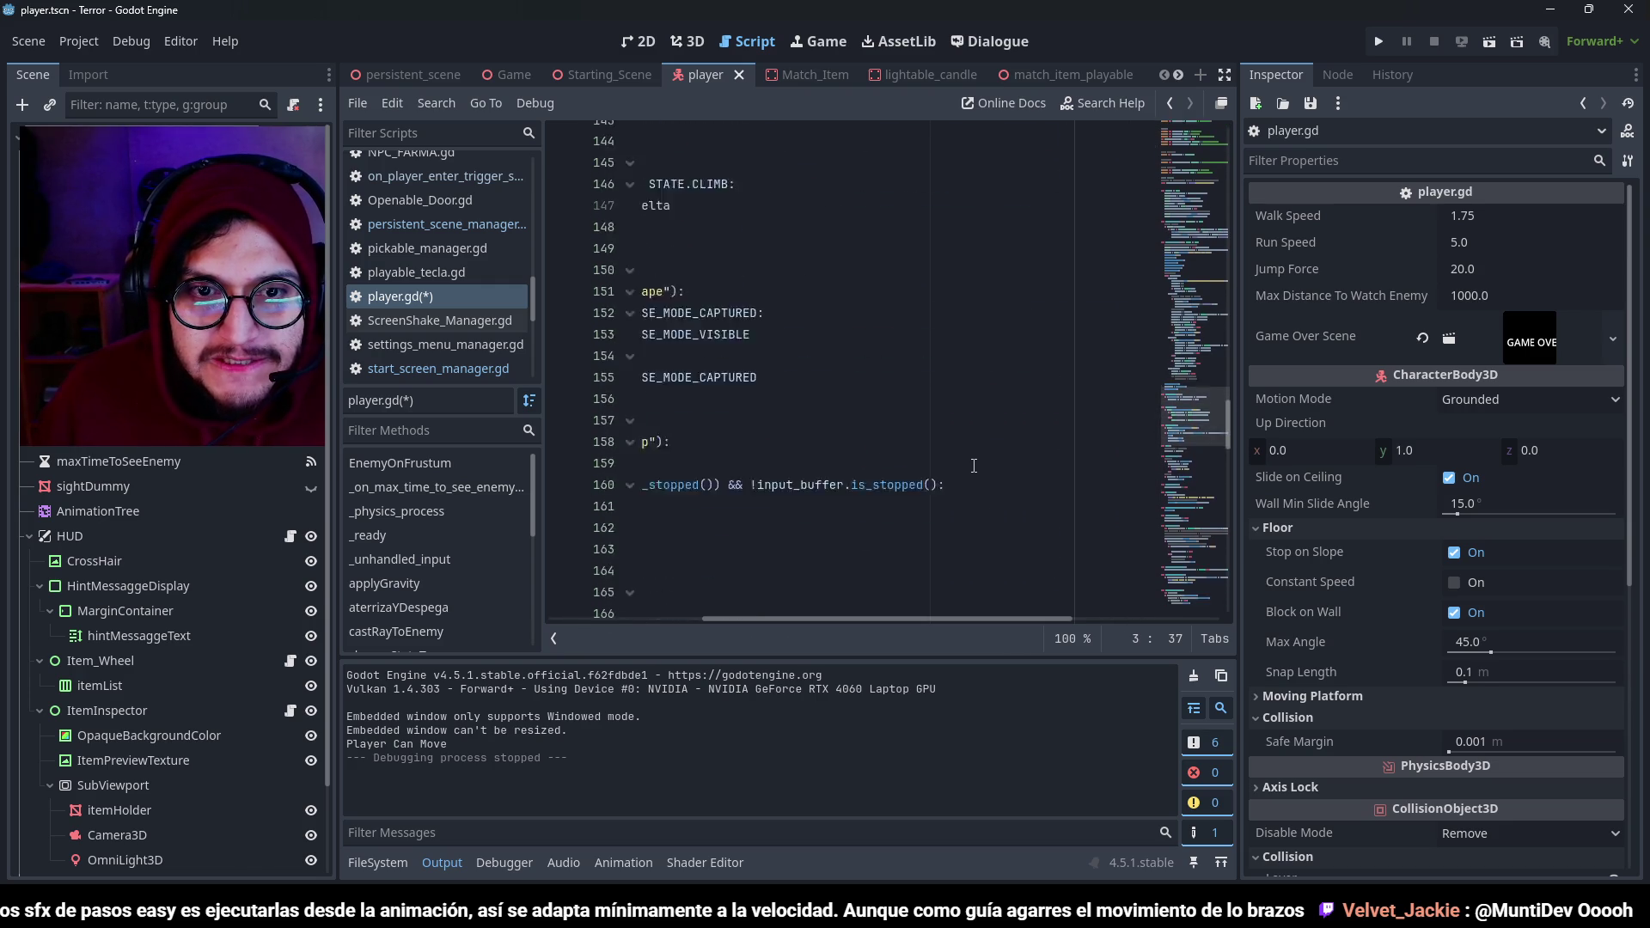
pyautogui.hscroll(-5, 731, 611)
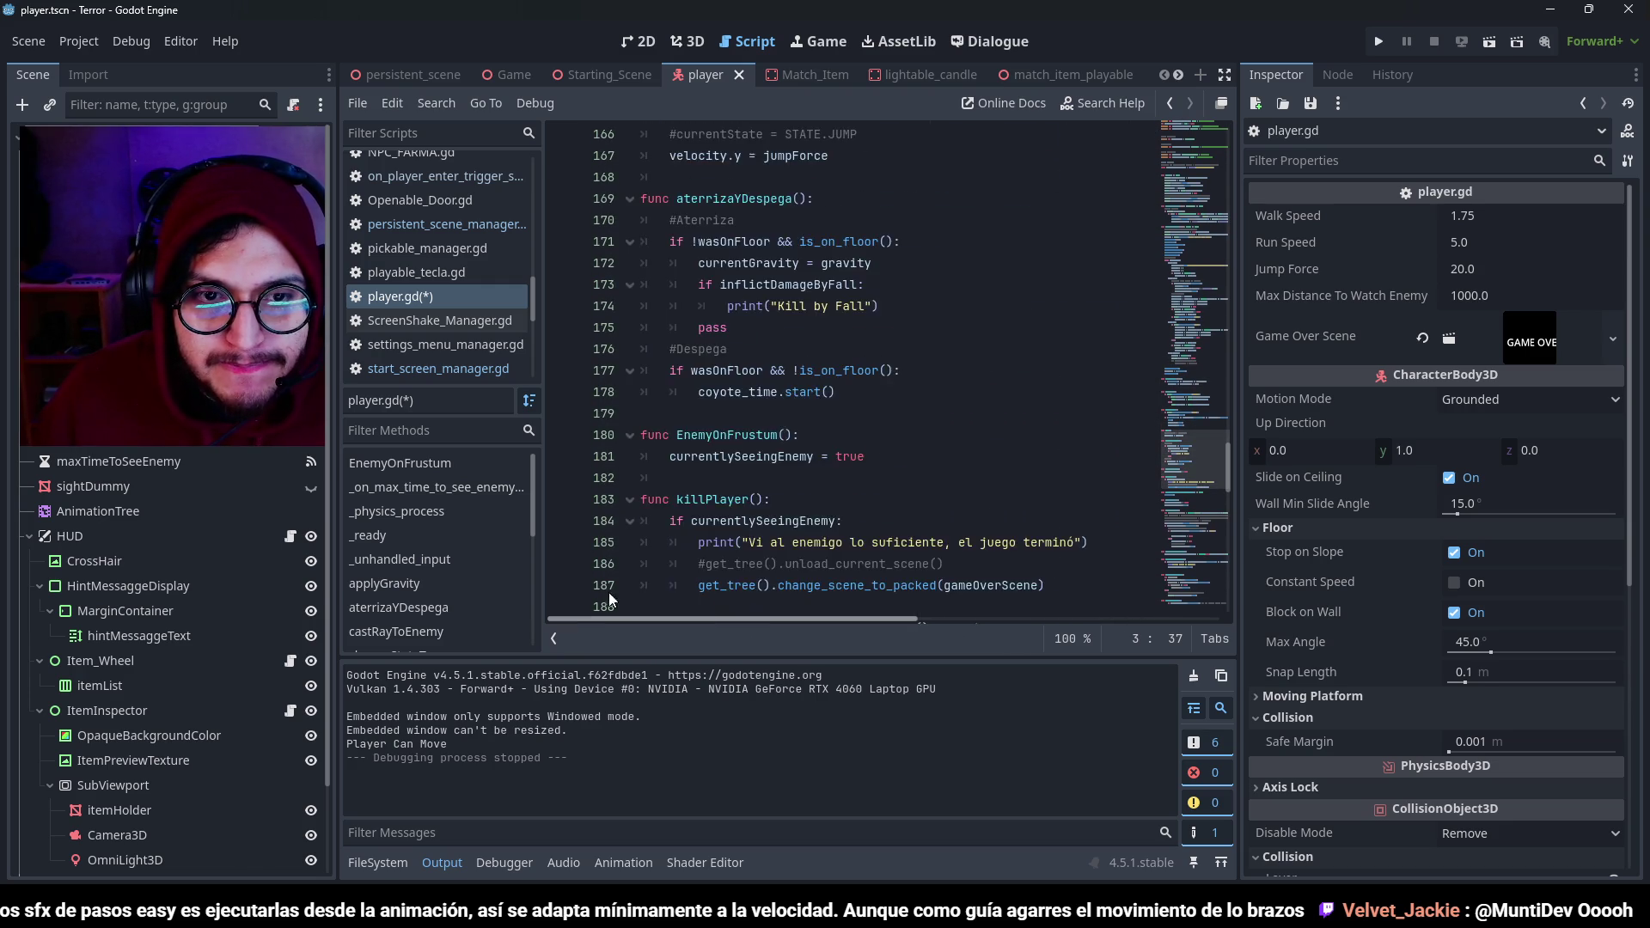
pyautogui.scroll(20, 954, 439)
pyautogui.scroll(2, 954, 439)
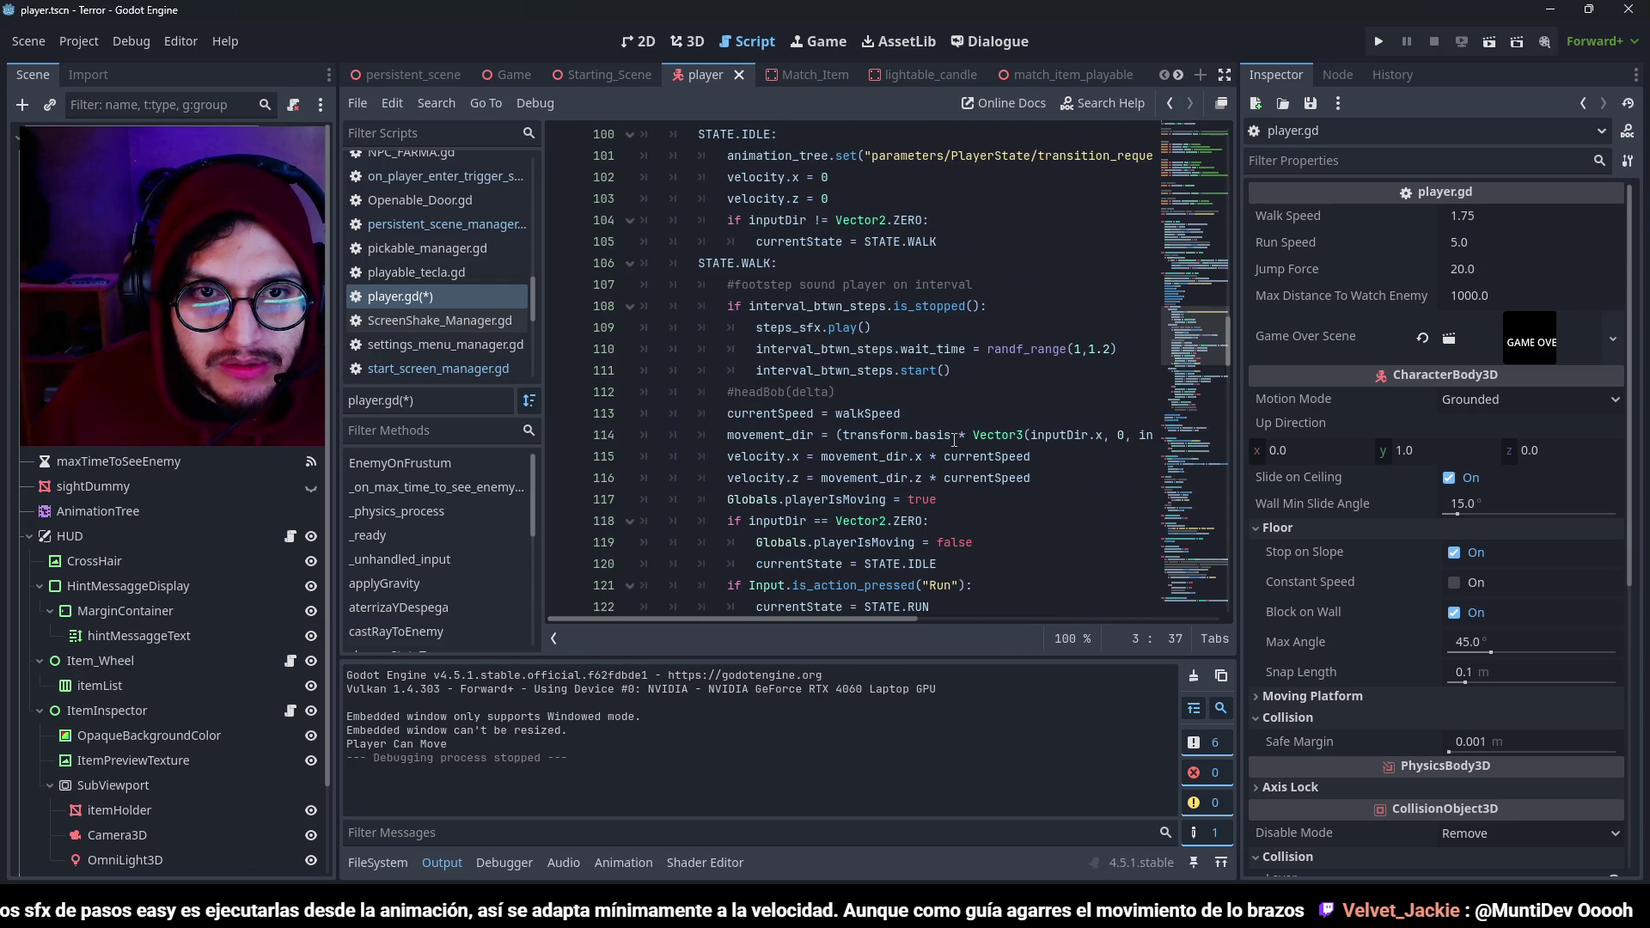
pyautogui.click(1087, 338)
pyautogui.doubleClick(1077, 348)
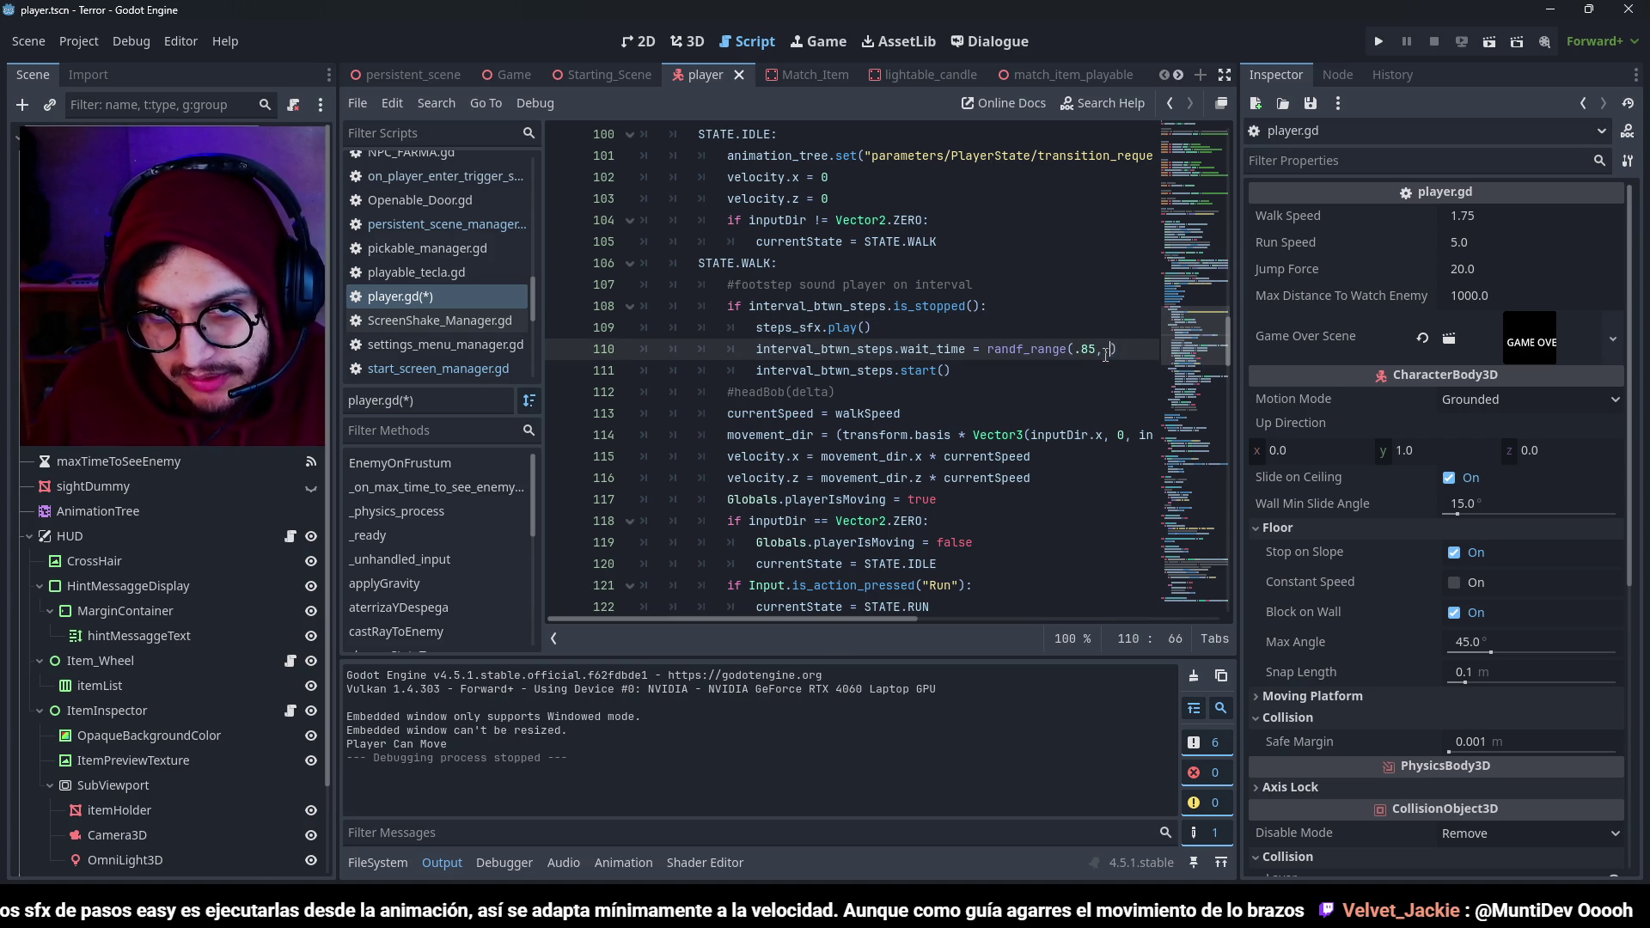
pyautogui.press('F5')
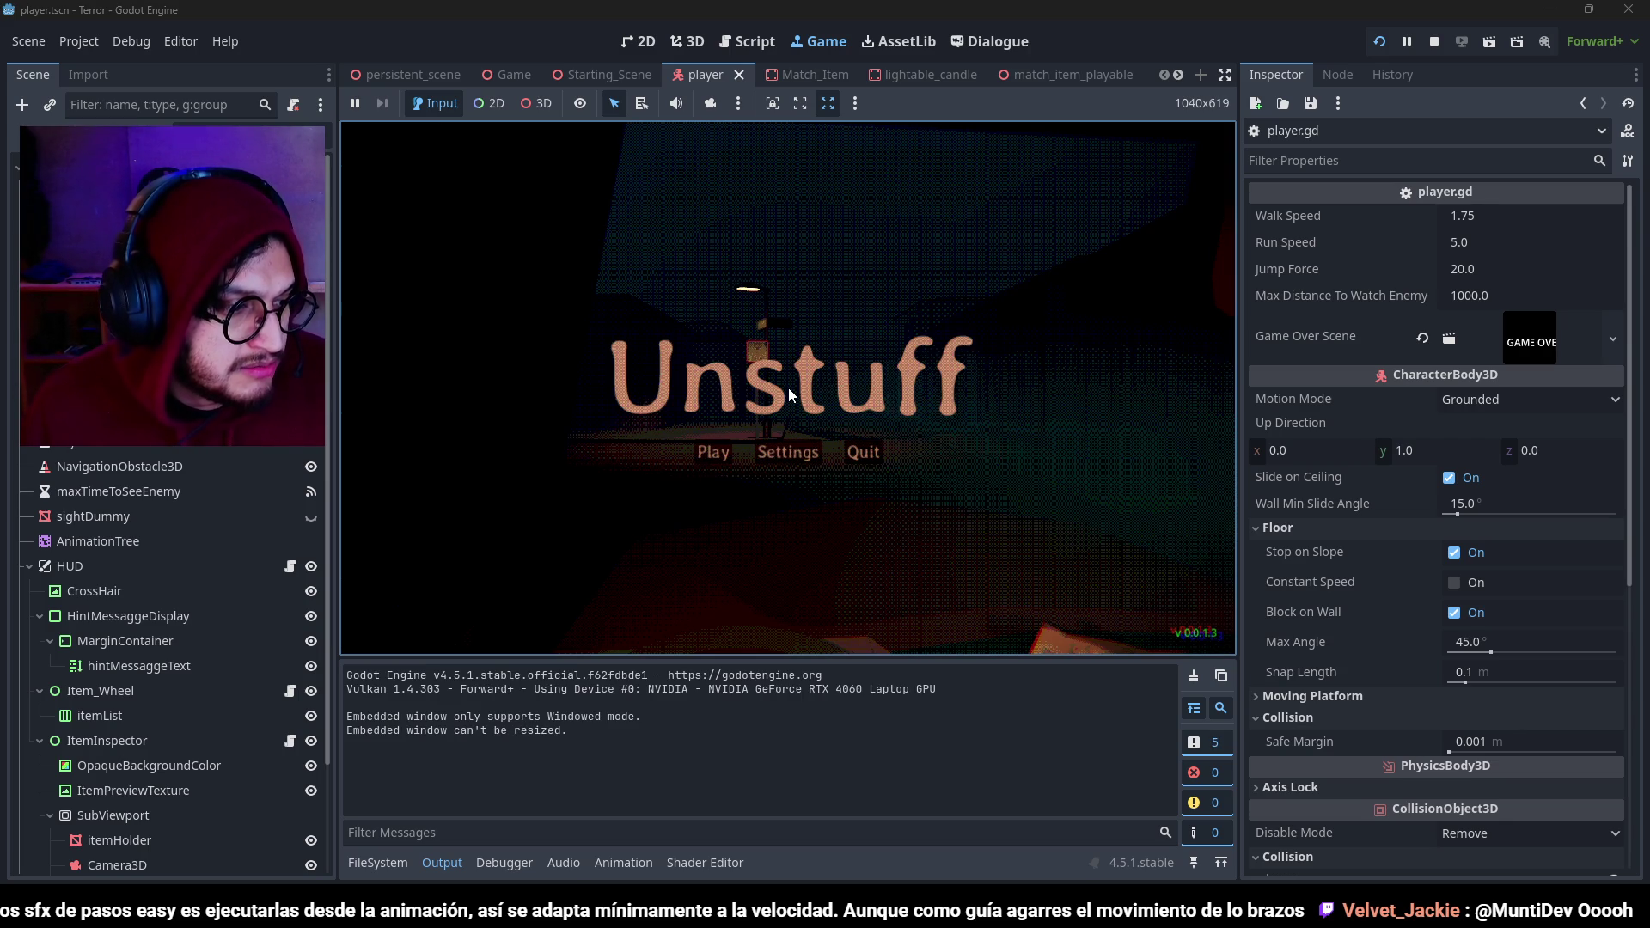
# Play-test at walk speed 1.75, walking toward the lit signpost, then stop the game.
pyautogui.click(712, 452)
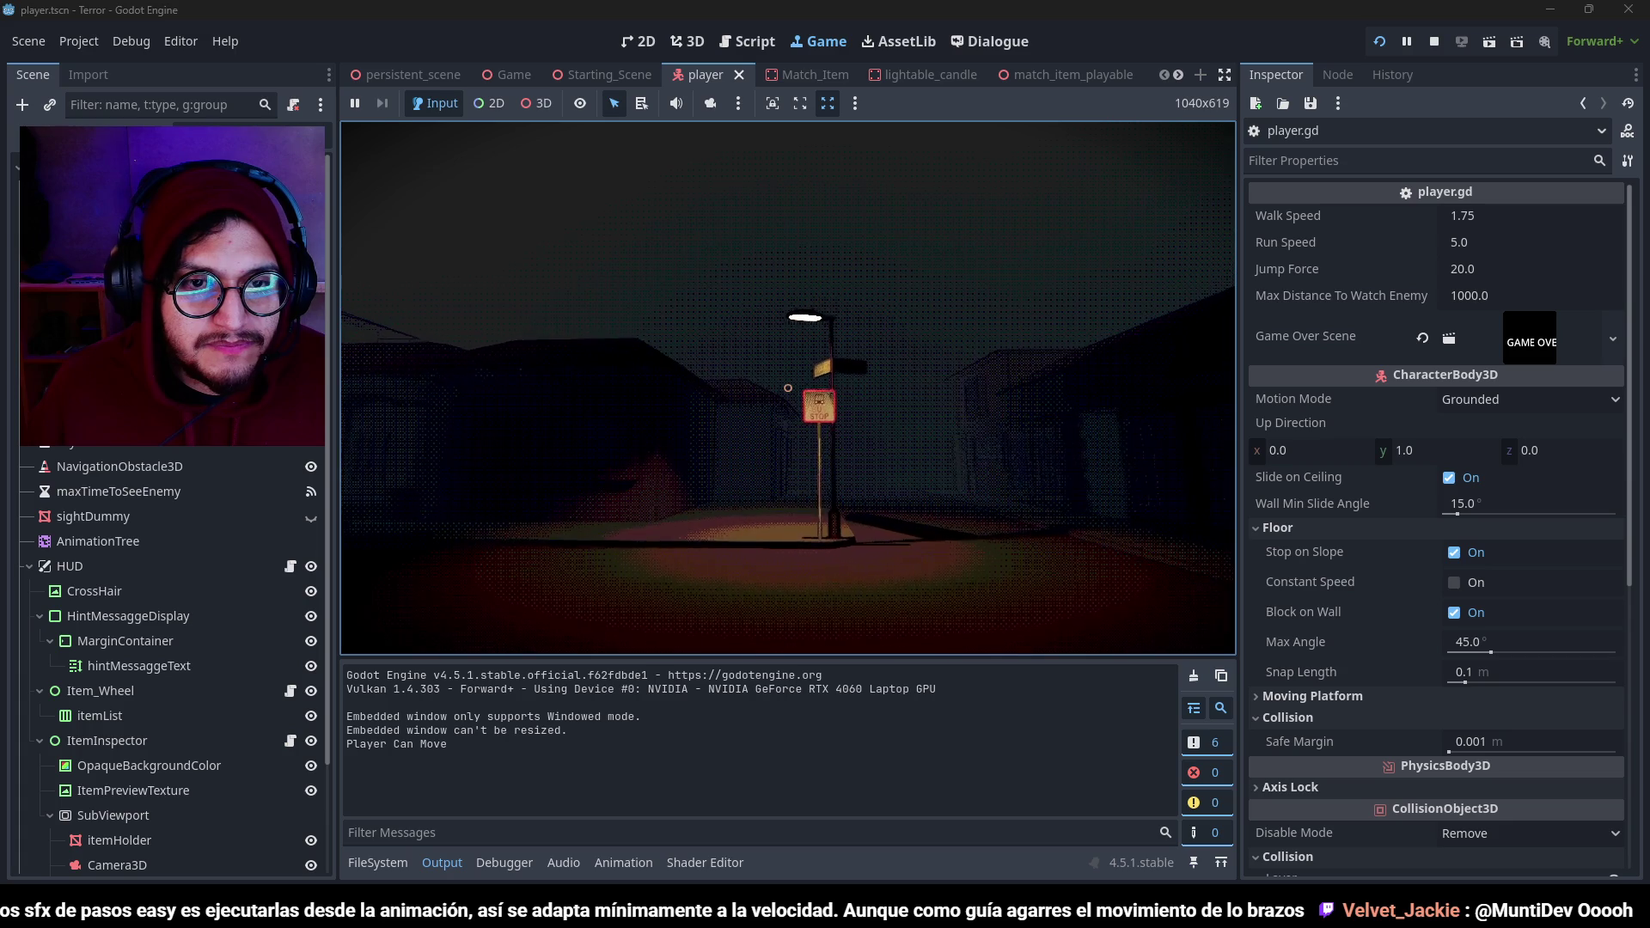
pyautogui.press('w')
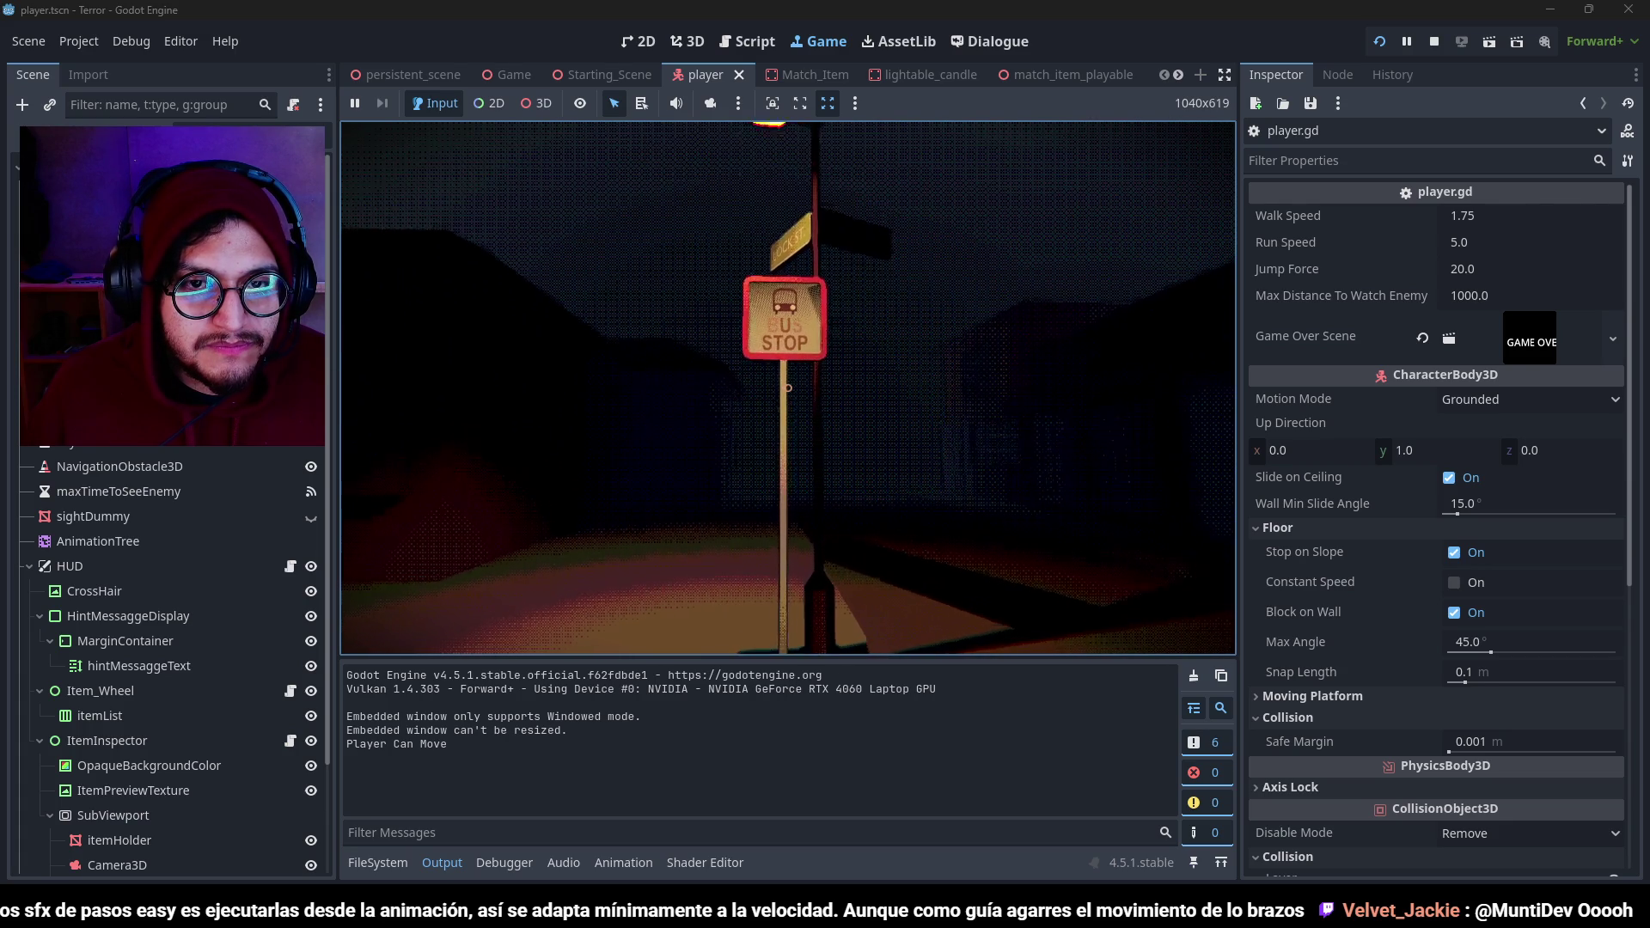
pyautogui.press('F8')
# Change walkSpeed on line 3 to 1.6 and run the game again.
pyautogui.scroll(20, 881, 126)
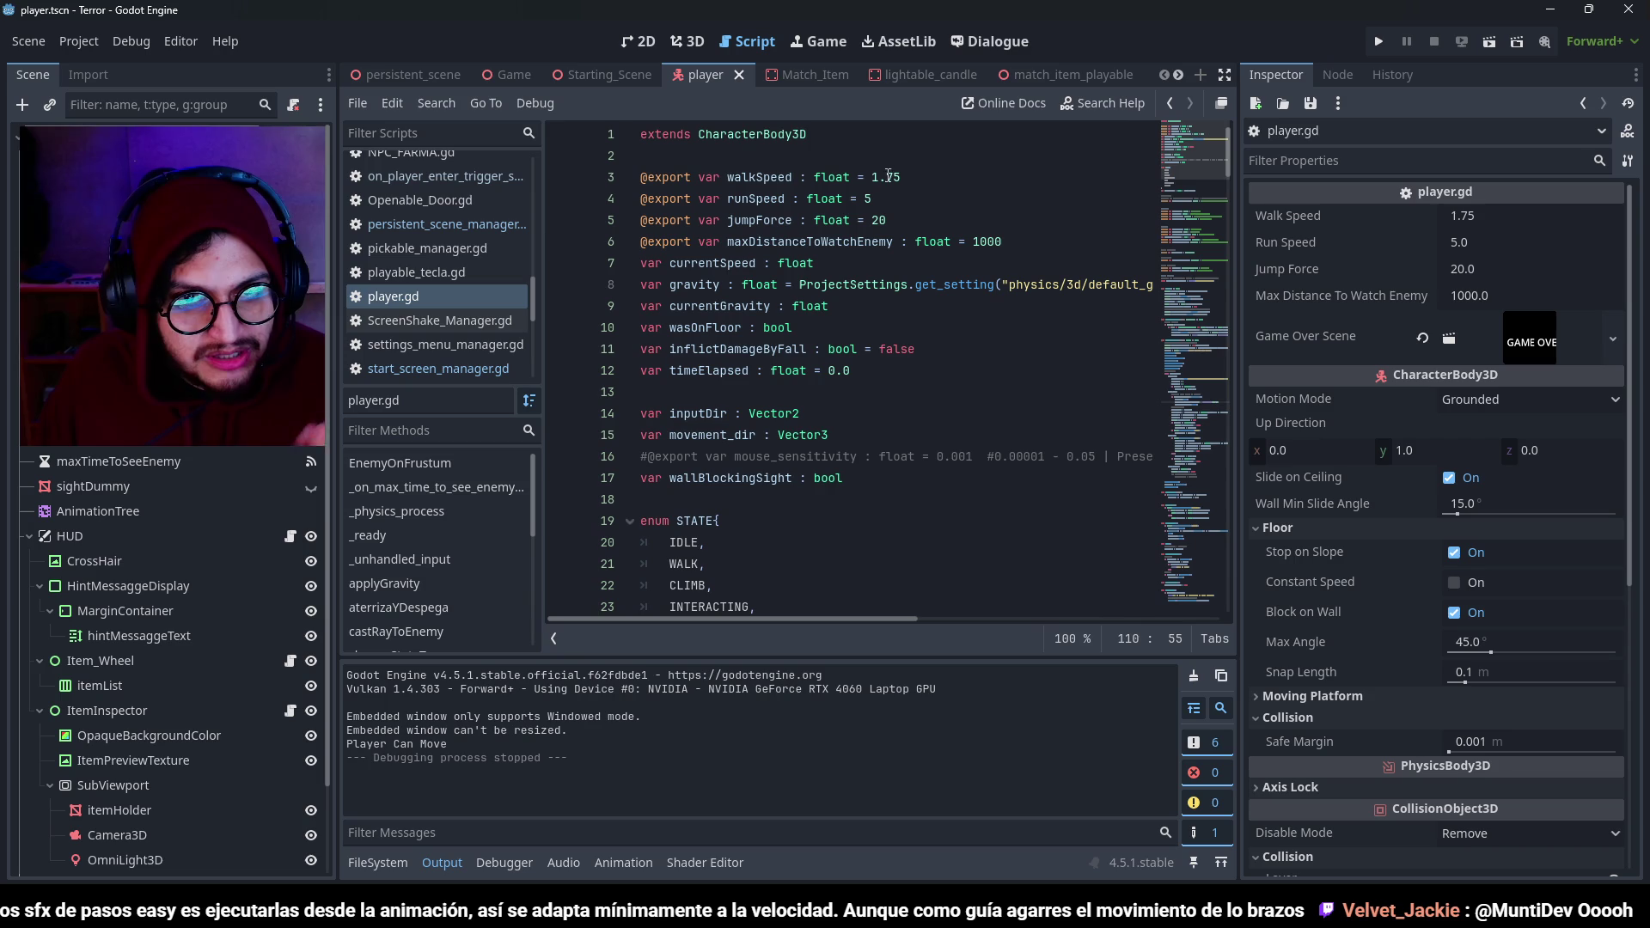
pyautogui.doubleClick(891, 177)
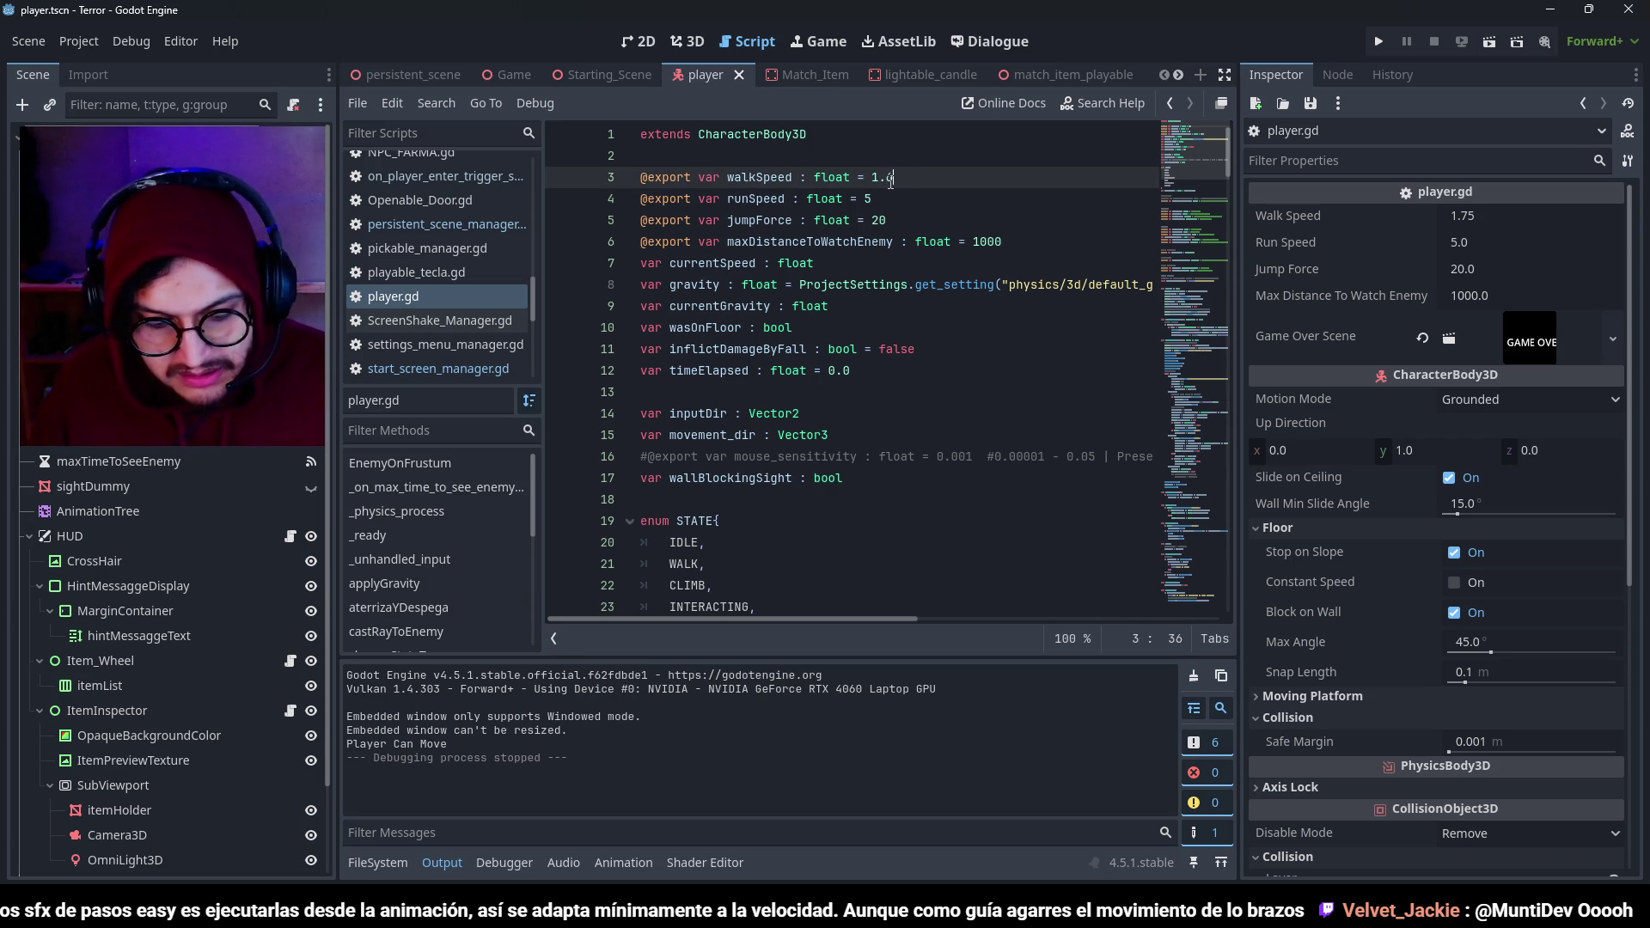
pyautogui.press('F5')
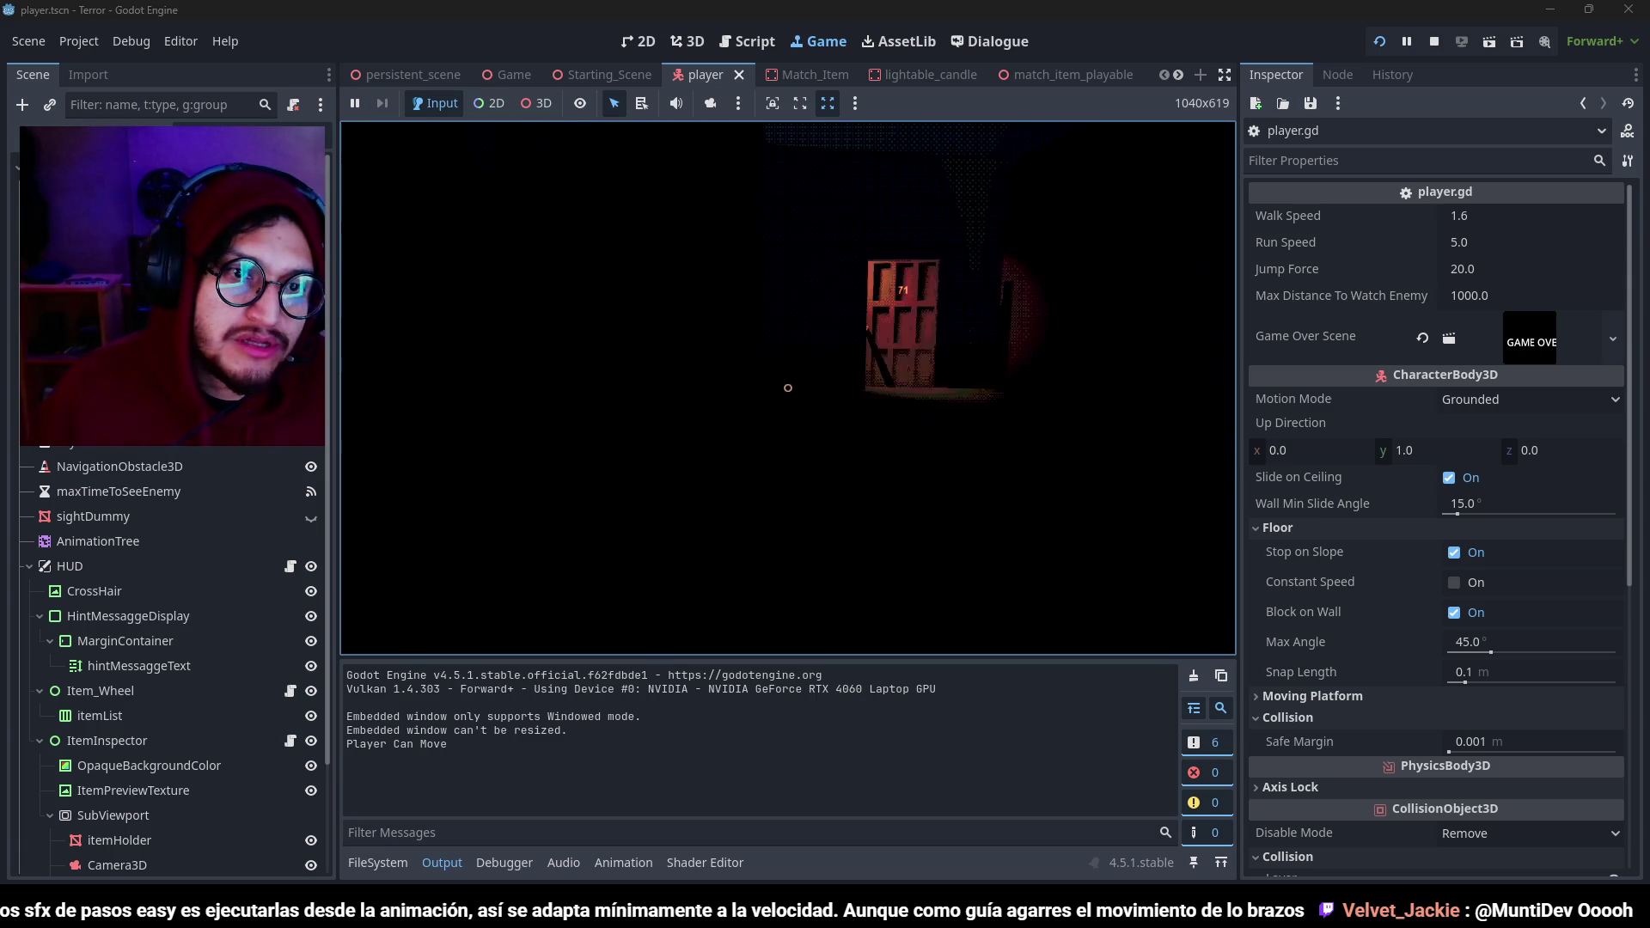
# At walk speed 1.6, walk through red door 71 into the living room, then stop.
pyautogui.press('w')
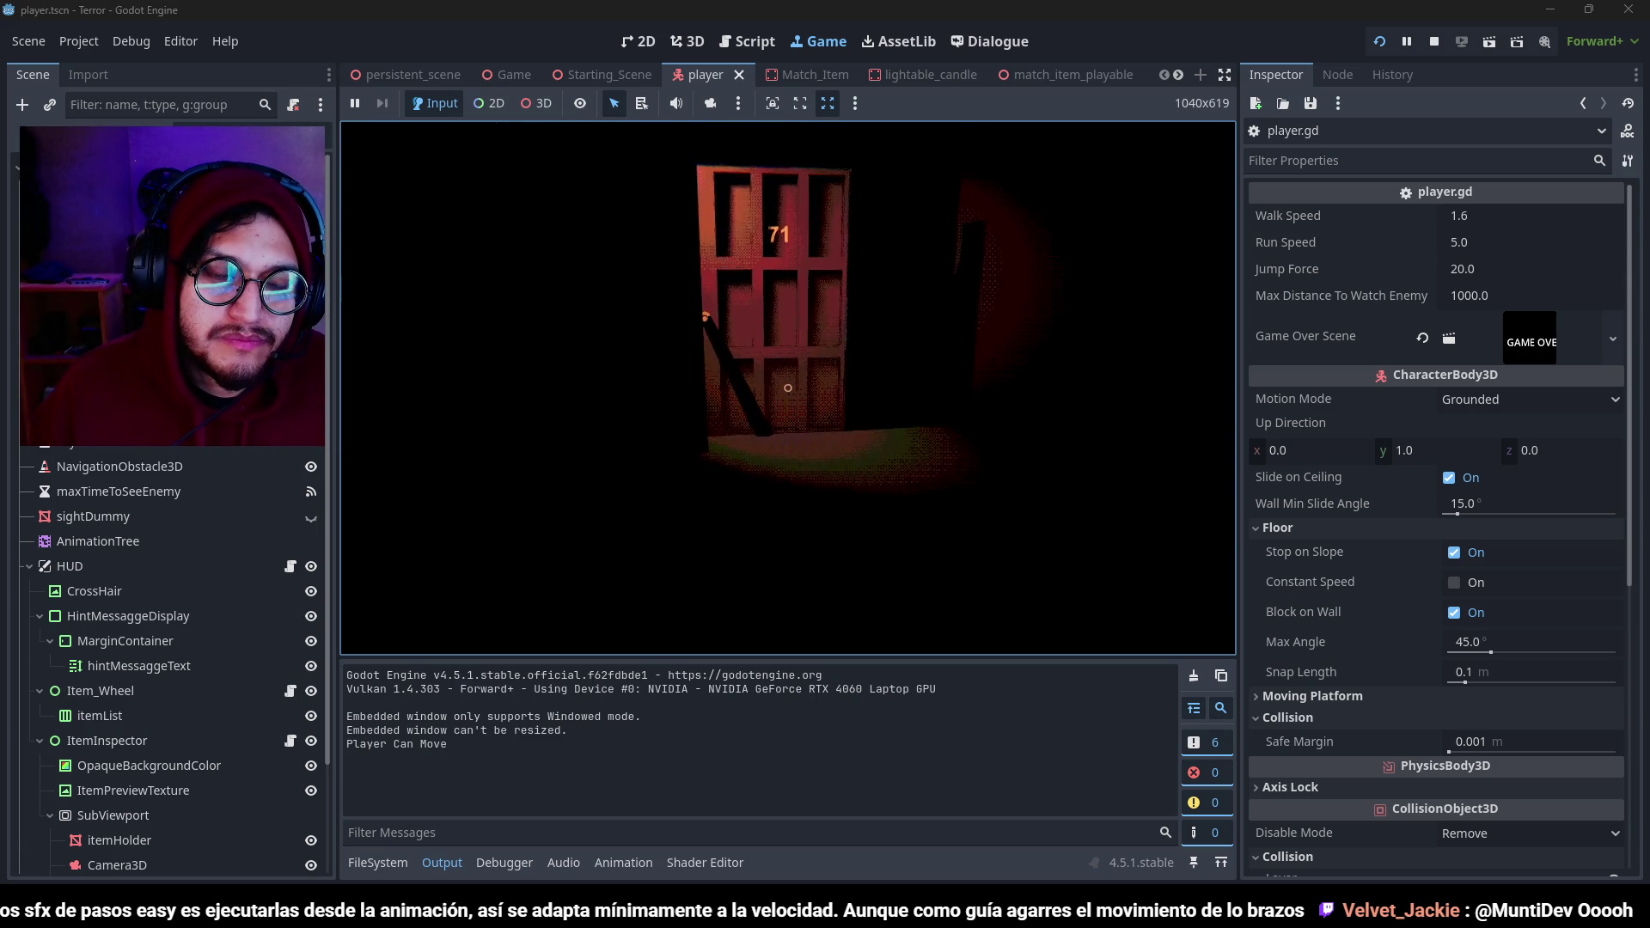
pyautogui.press('w')
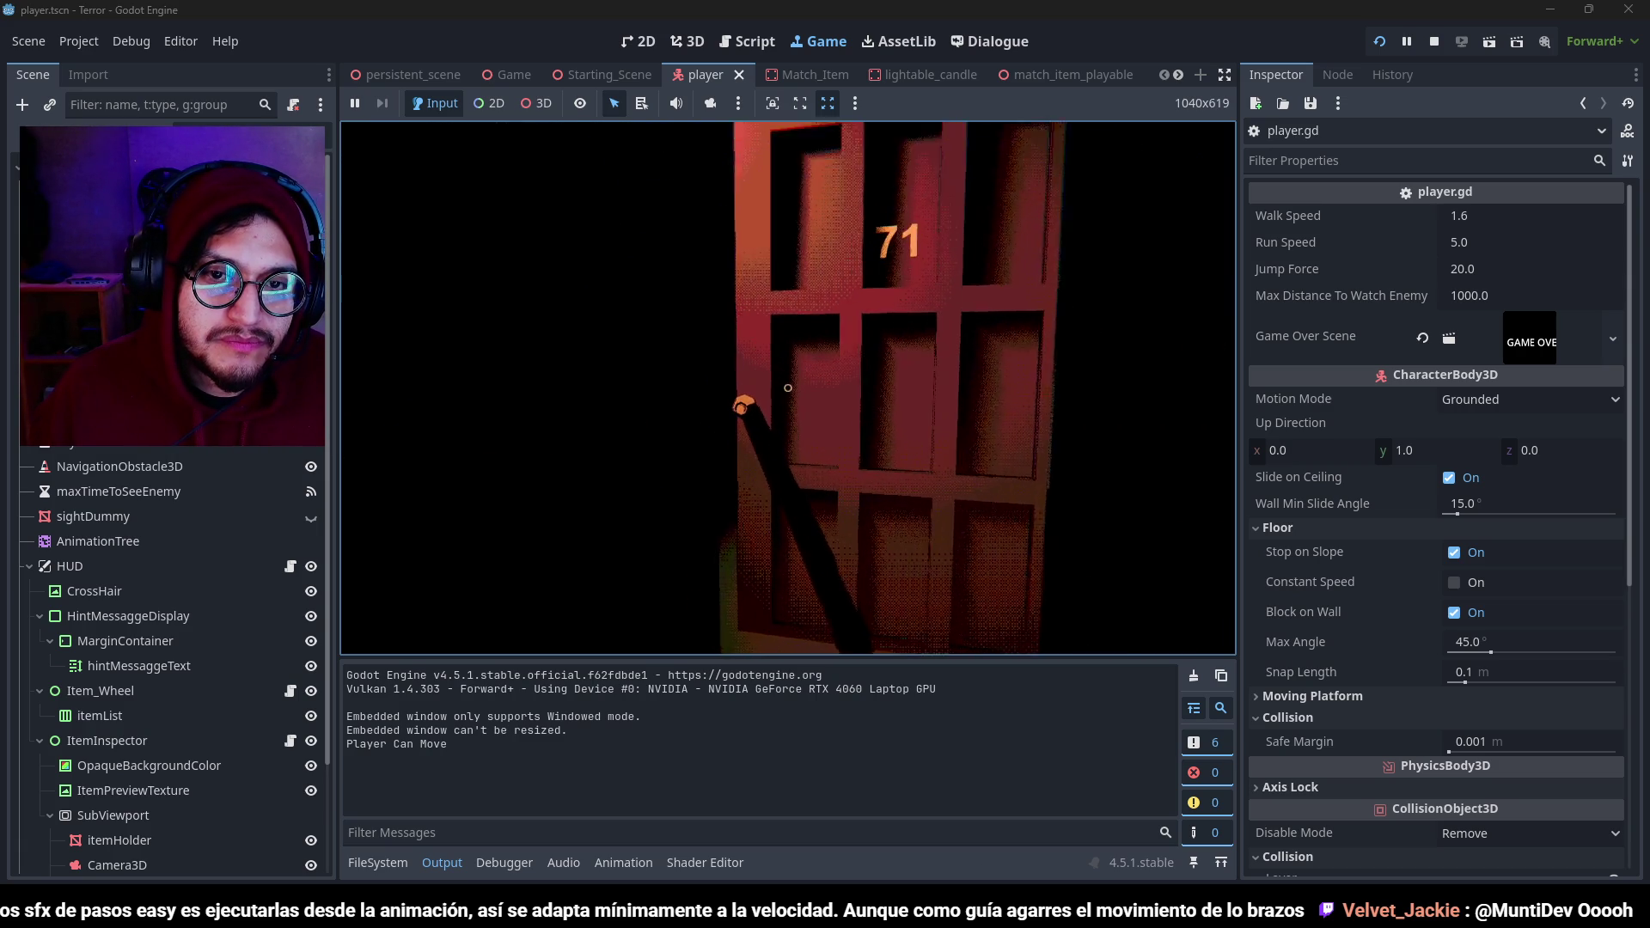
pyautogui.click(787, 386)
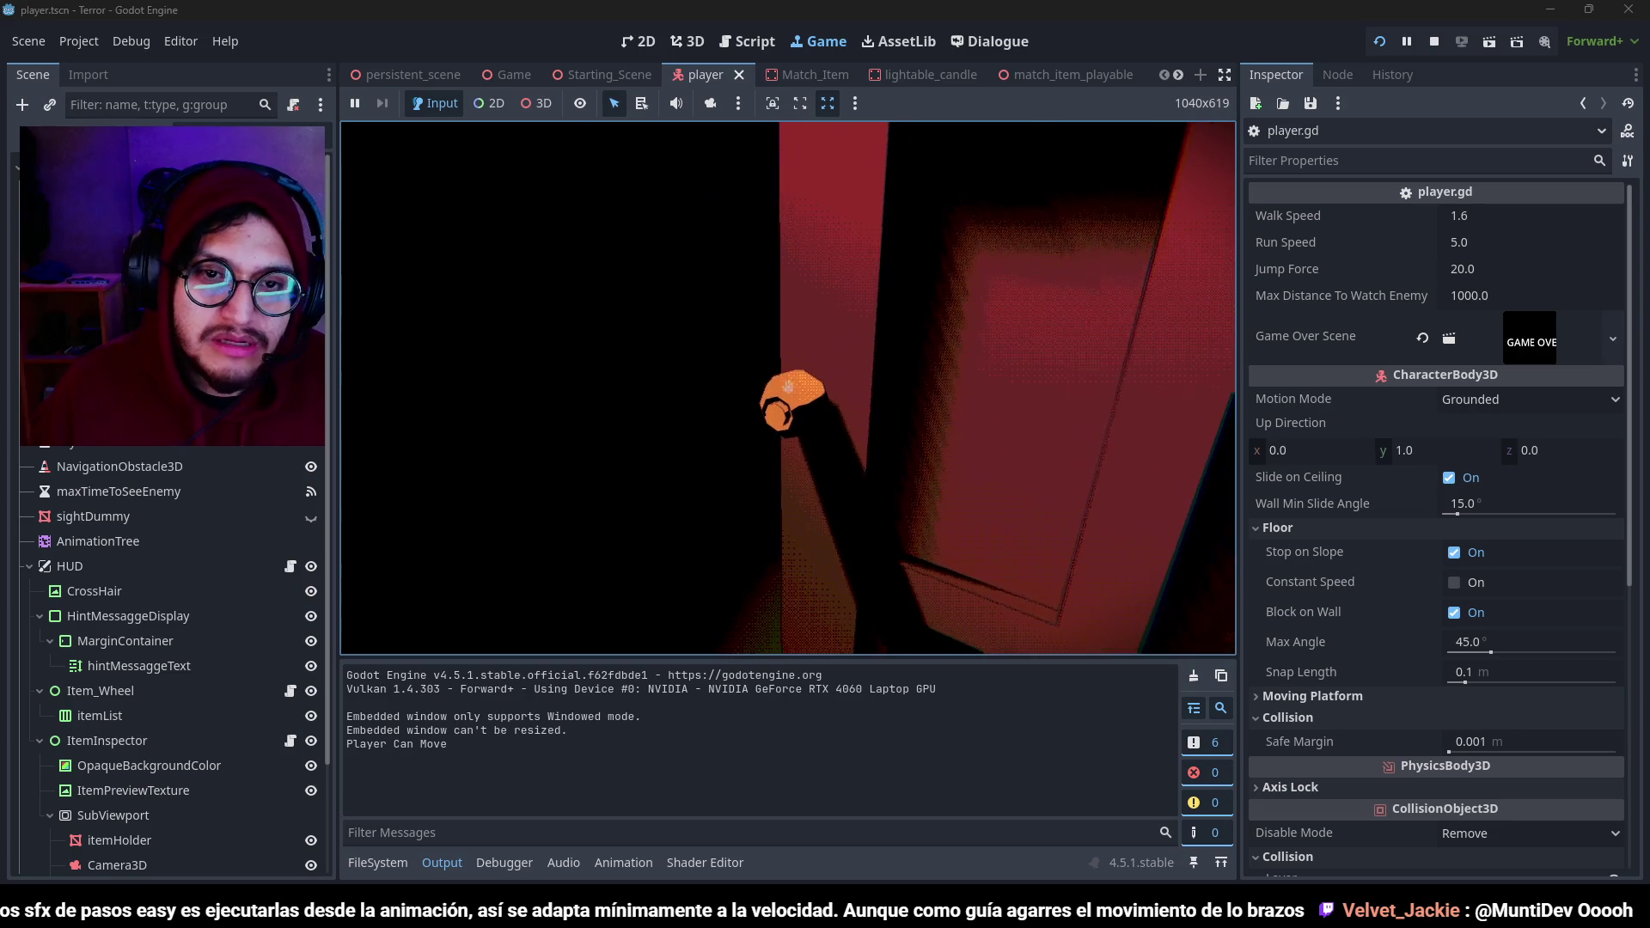
pyautogui.press('w')
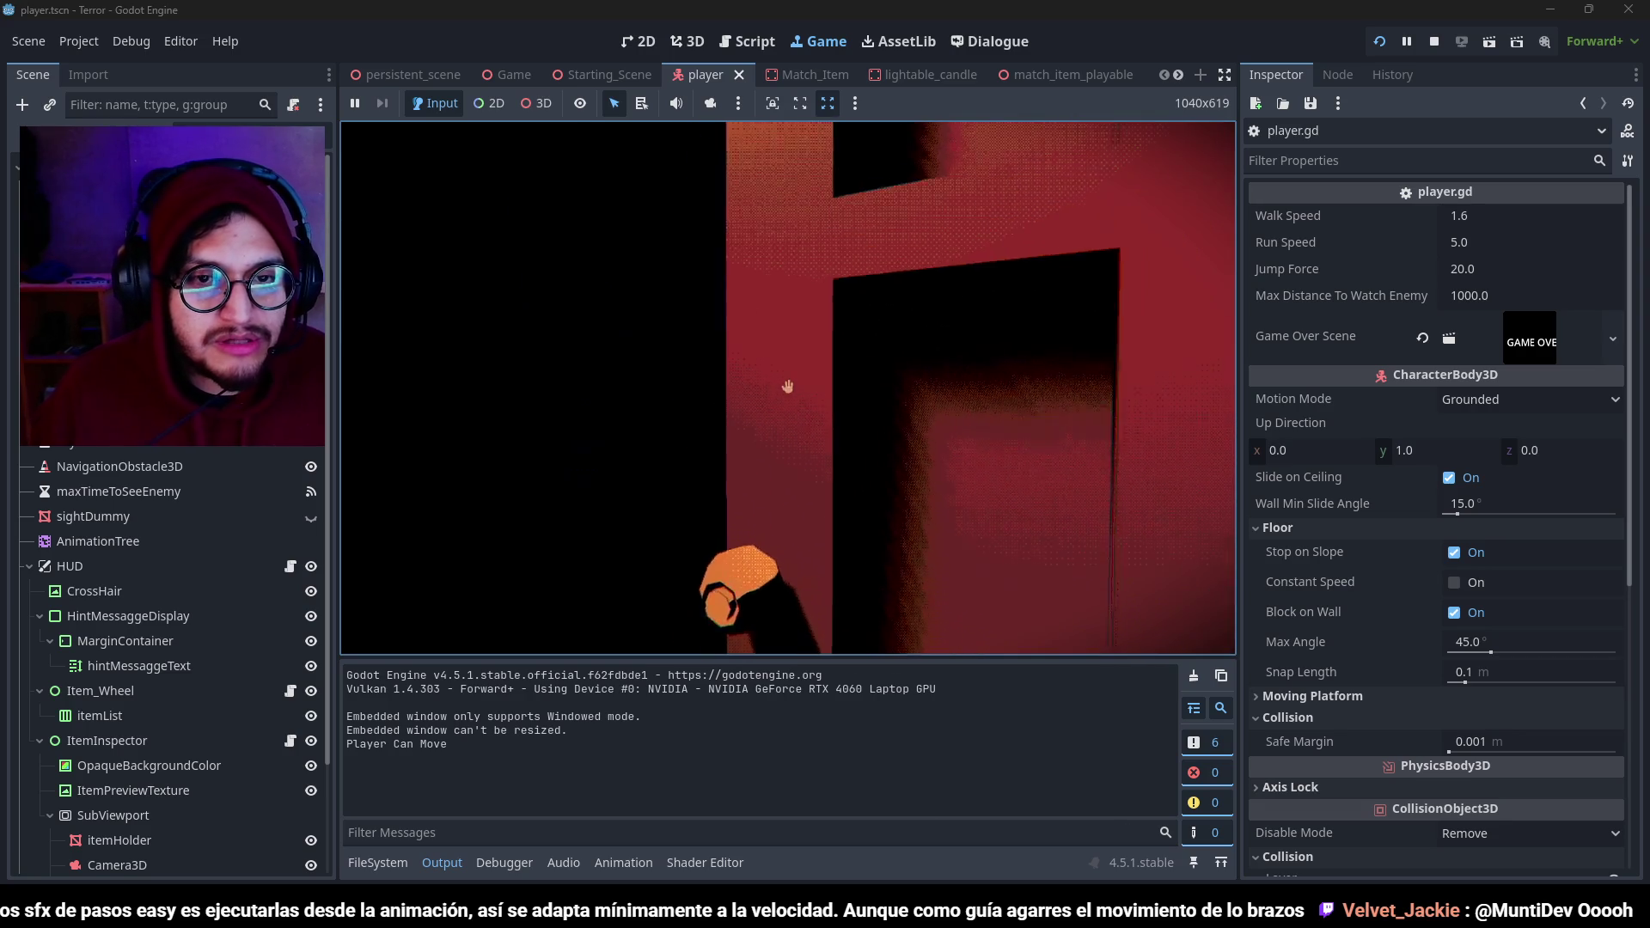
pyautogui.press('w')
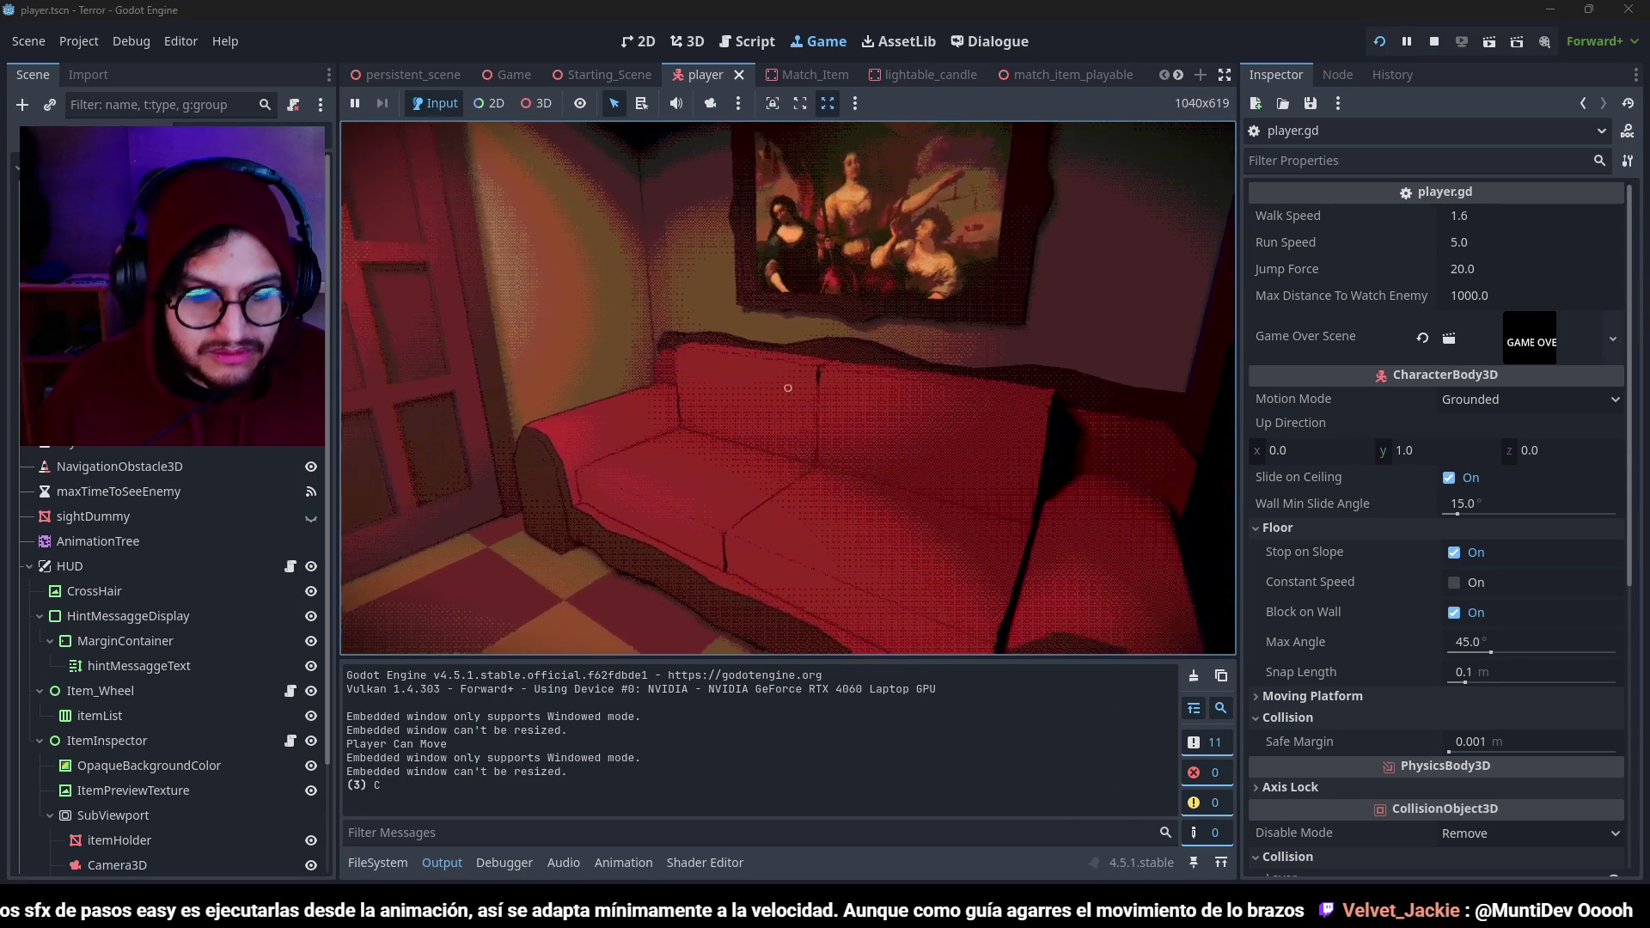
pyautogui.press('F8')
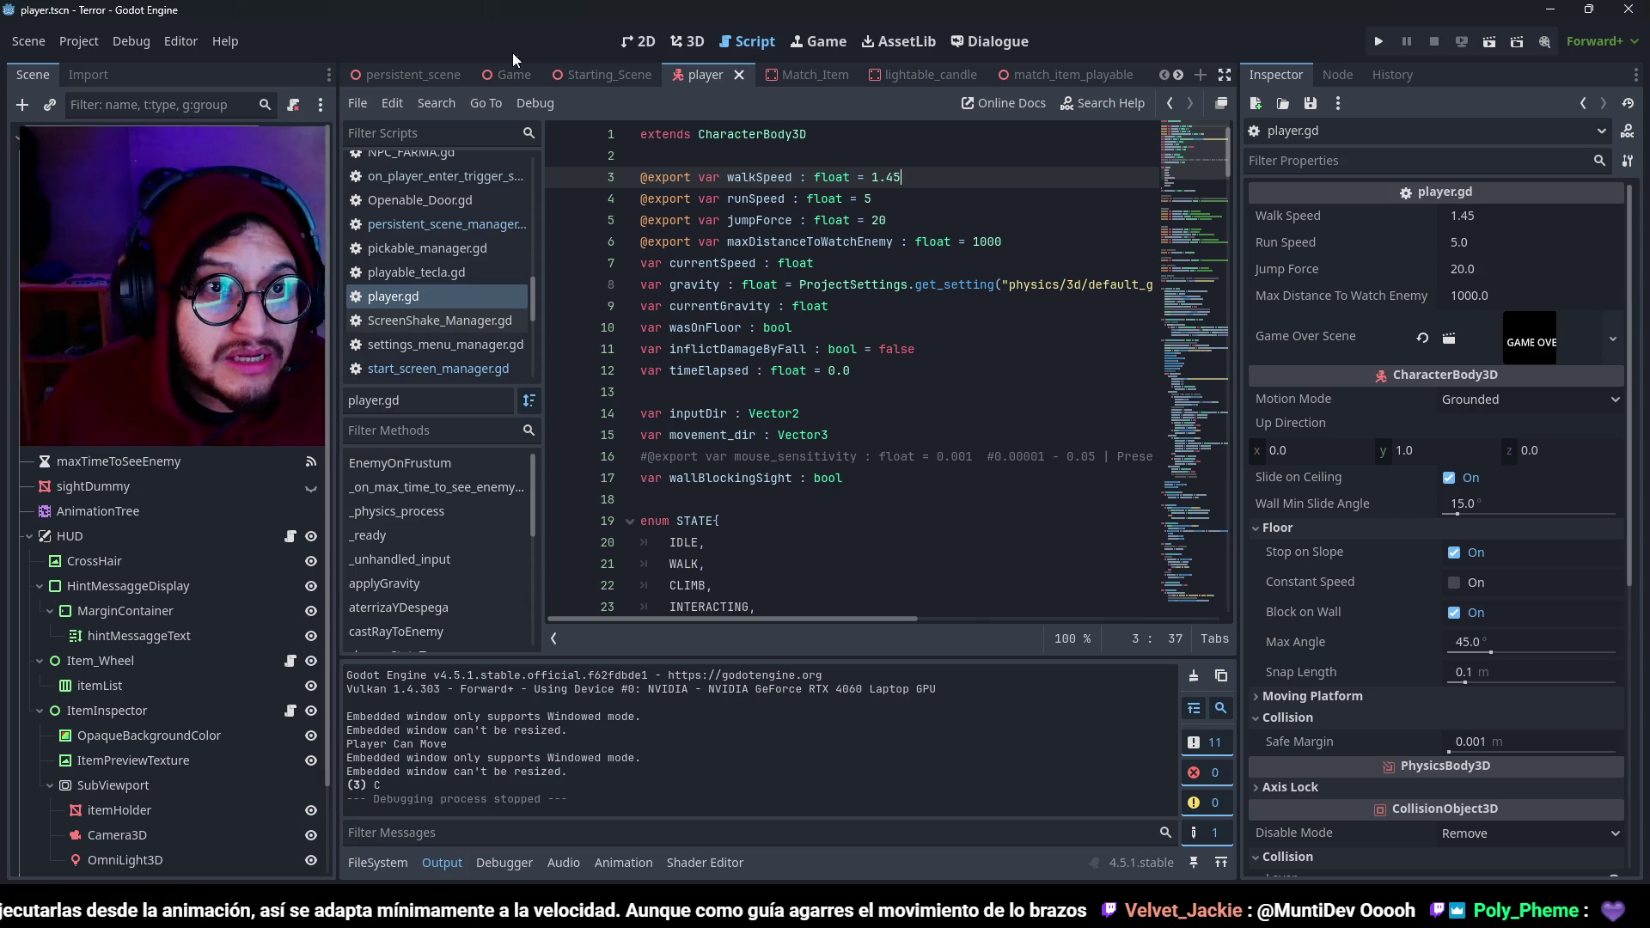
# Open Starting_Scene and select the Outside_ambience_sfx node.
pyautogui.click(395, 77)
pyautogui.click(641, 75)
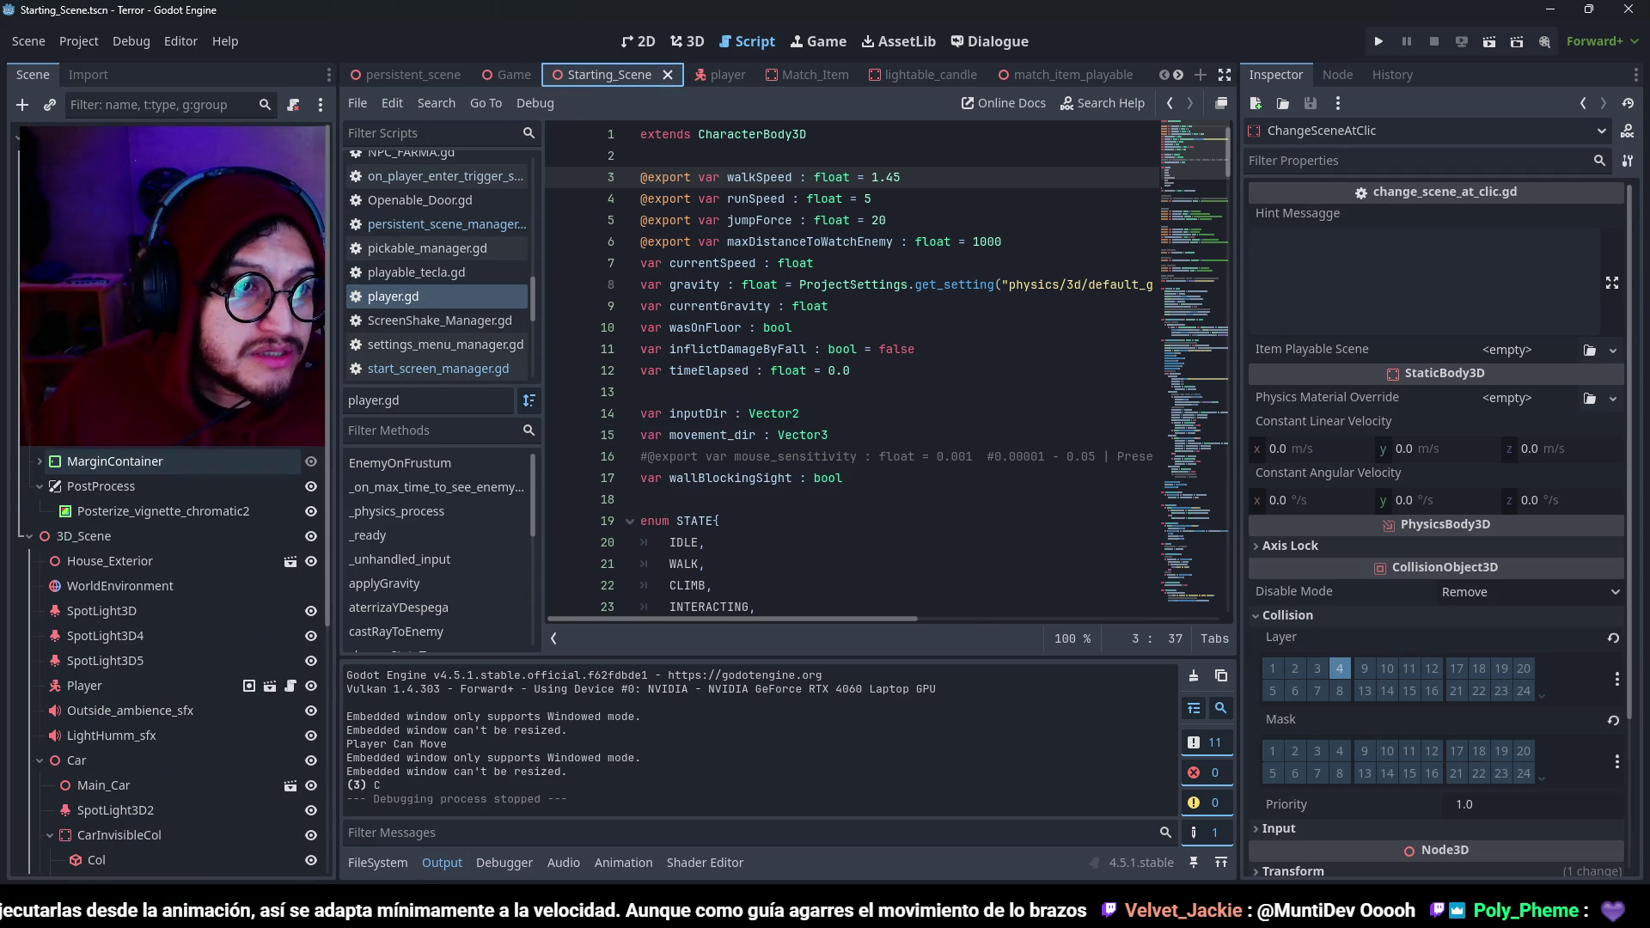
pyautogui.click(112, 411)
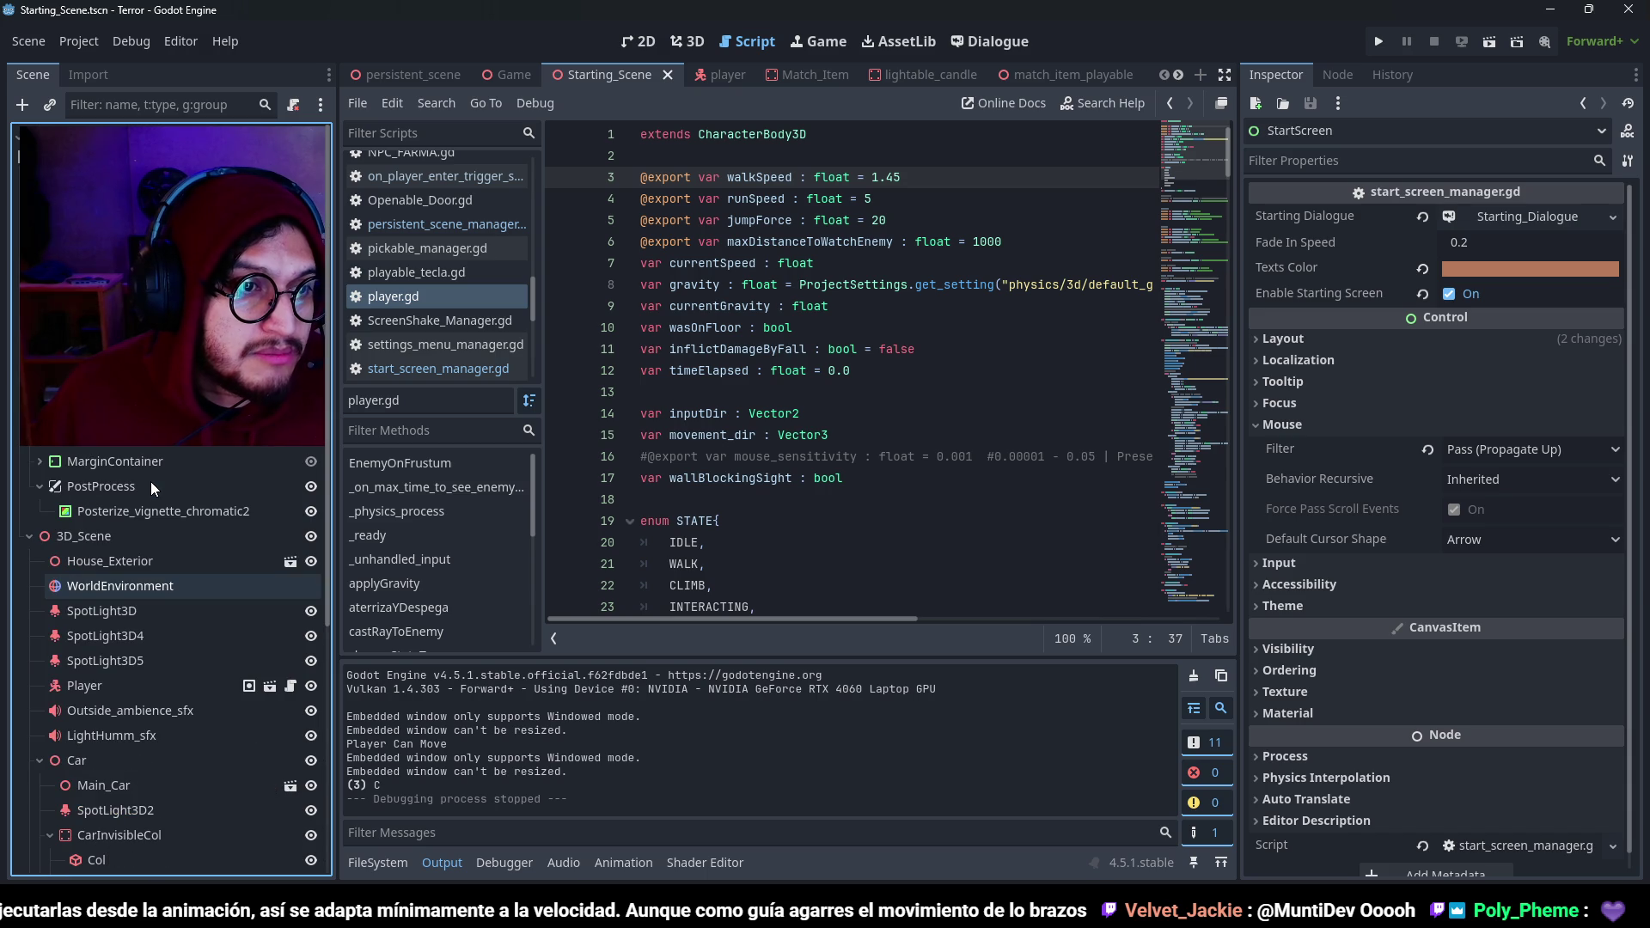
pyautogui.scroll(-5, 151, 482)
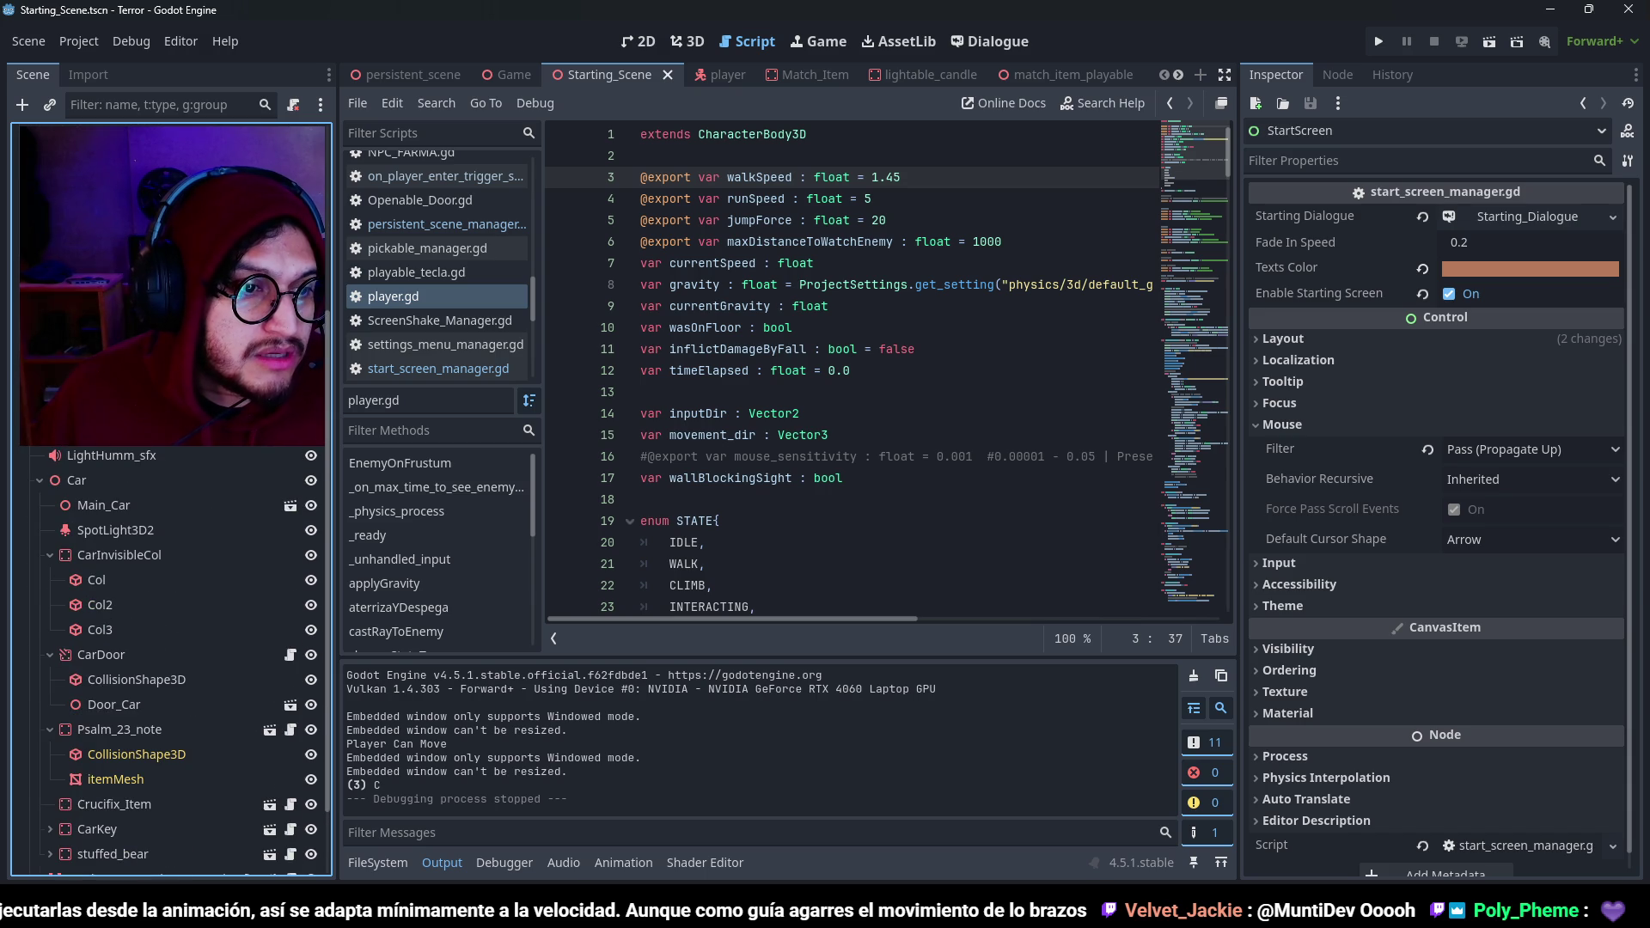
pyautogui.click(141, 452)
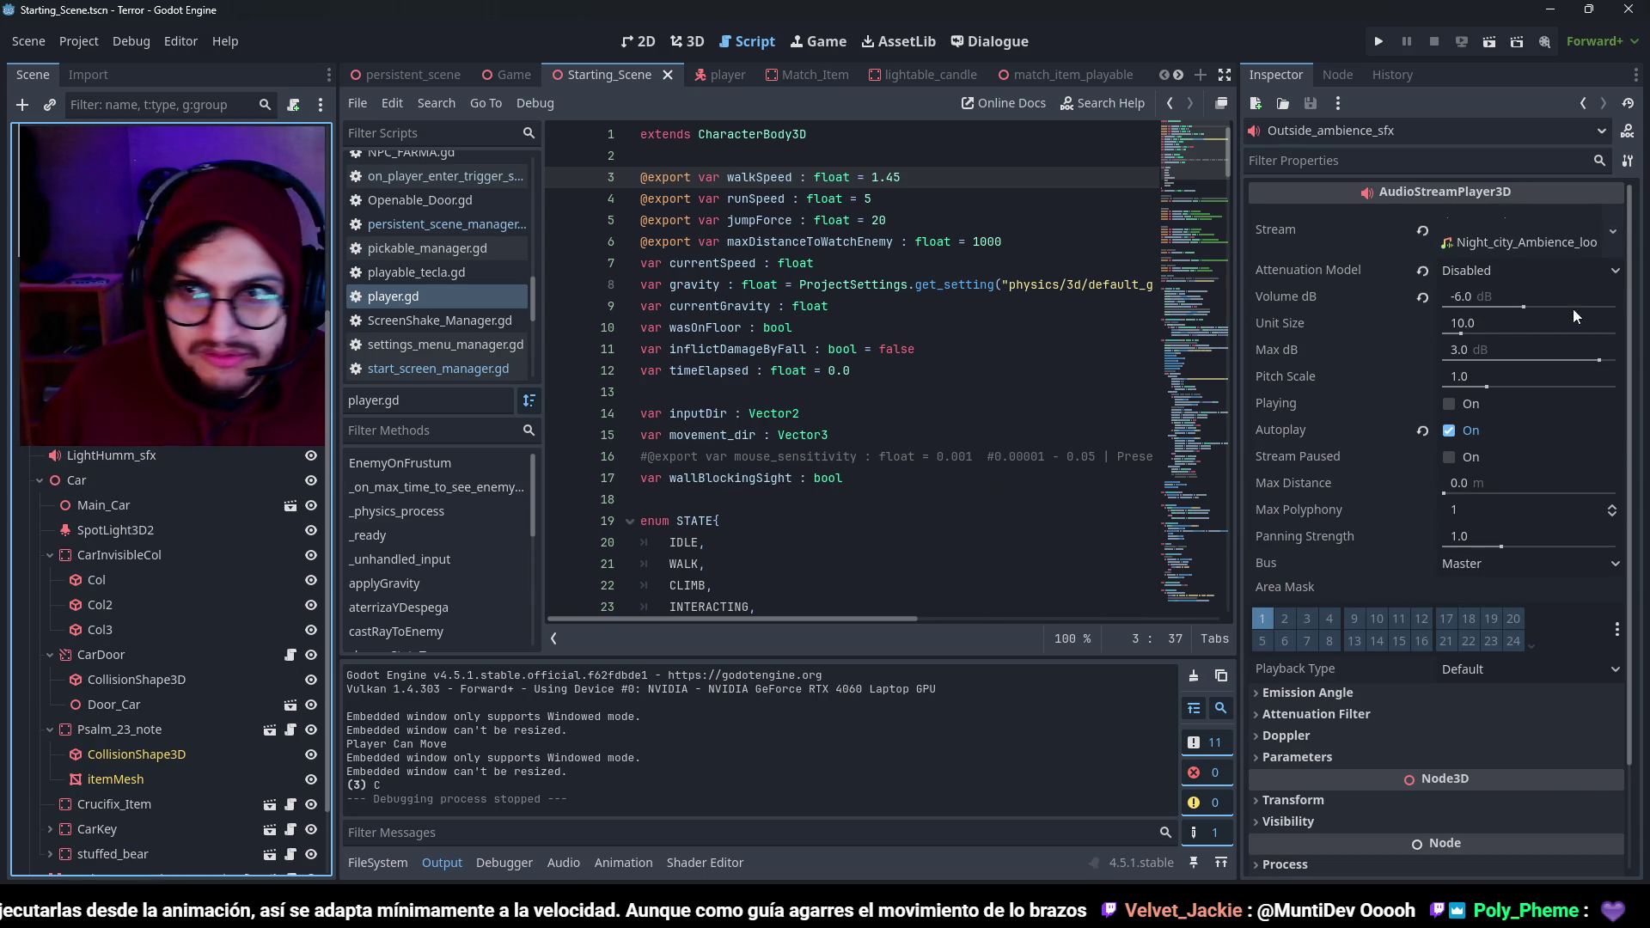
# Set Outside_ambience_sfx Volume dB to 0 and launch the game.
pyautogui.click(1460, 294)
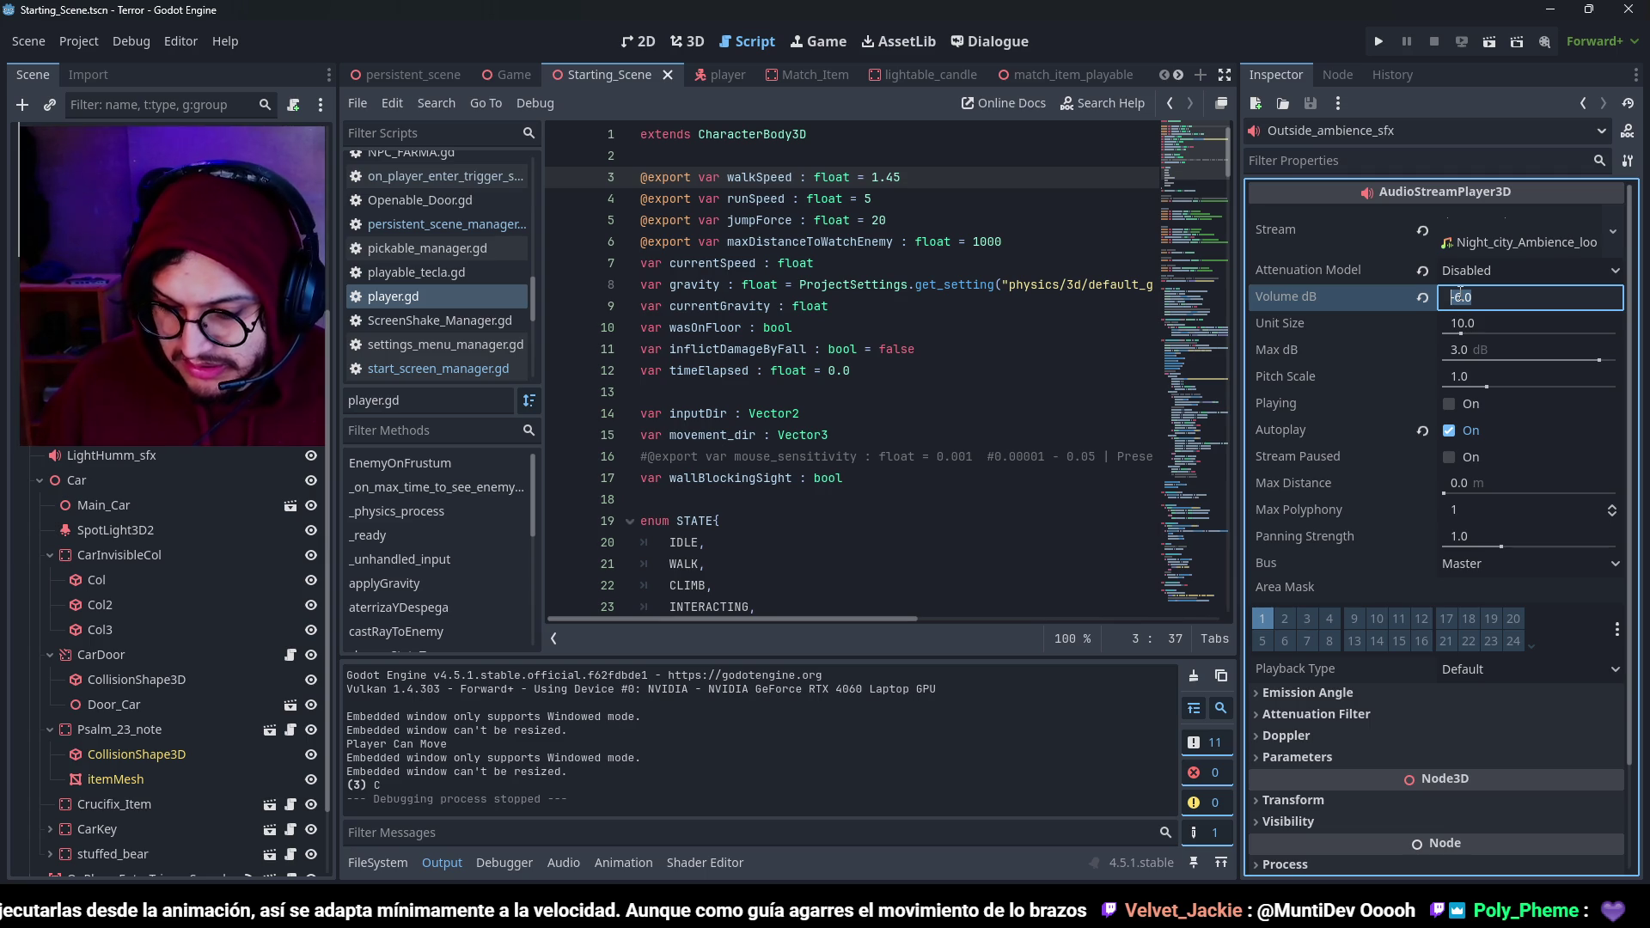
pyautogui.write('2')
pyautogui.press('Return')
pyautogui.write('0')
pyautogui.press('F5')
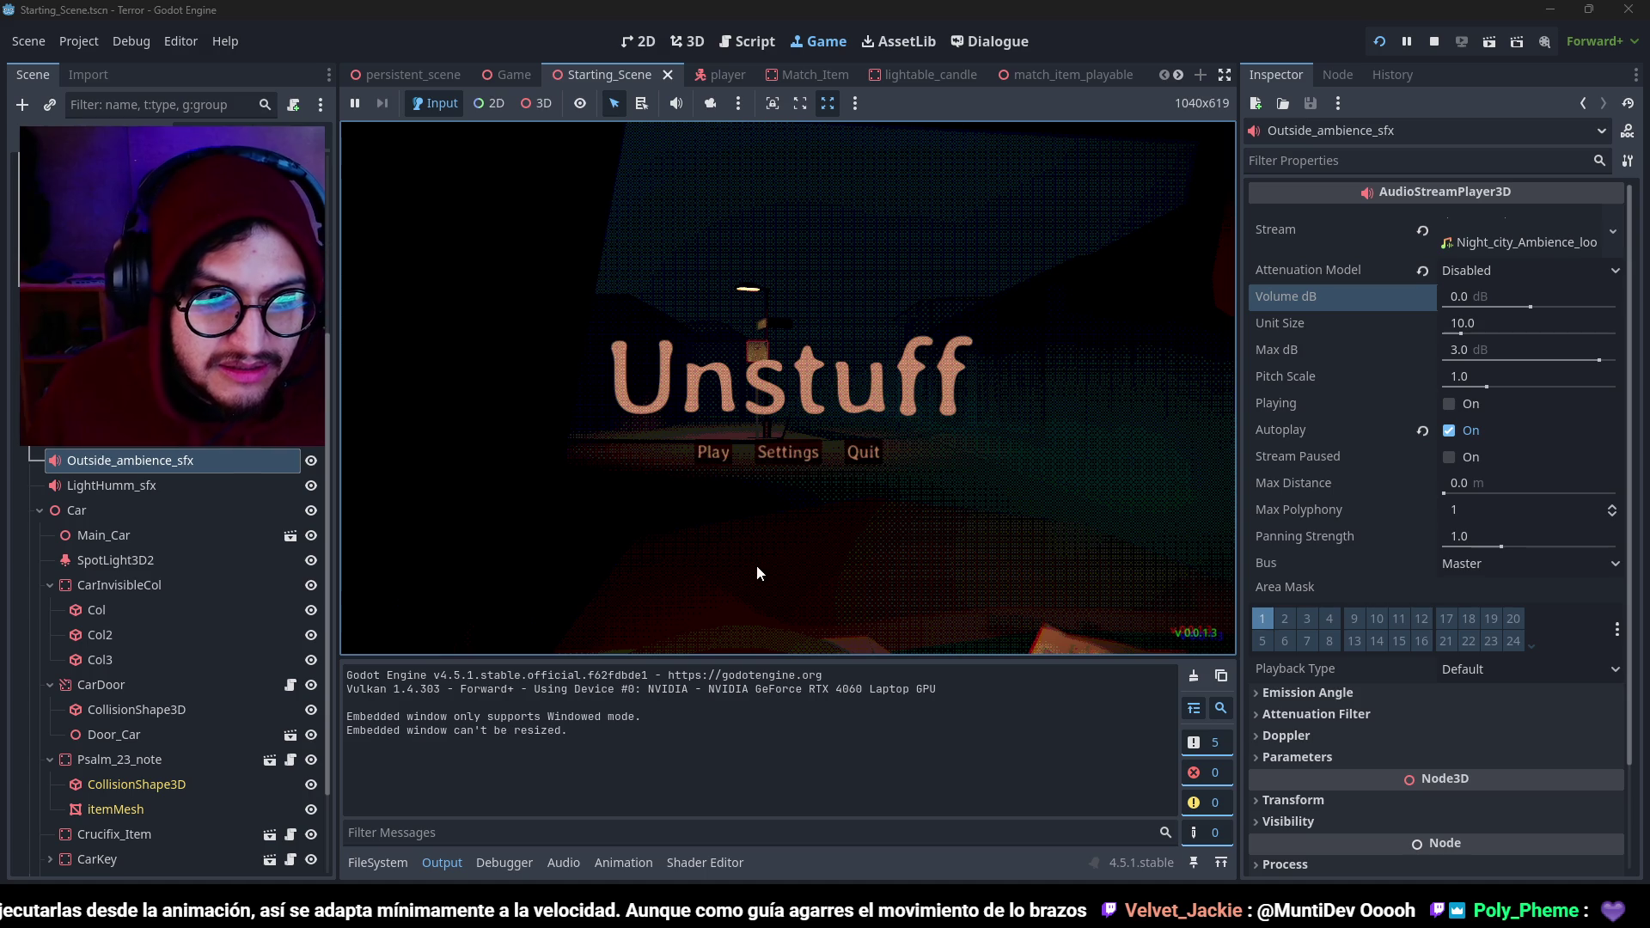
# Enlarge the game view, start playing, turn the ignition and step out of the car.
pyautogui.click(459, 862)
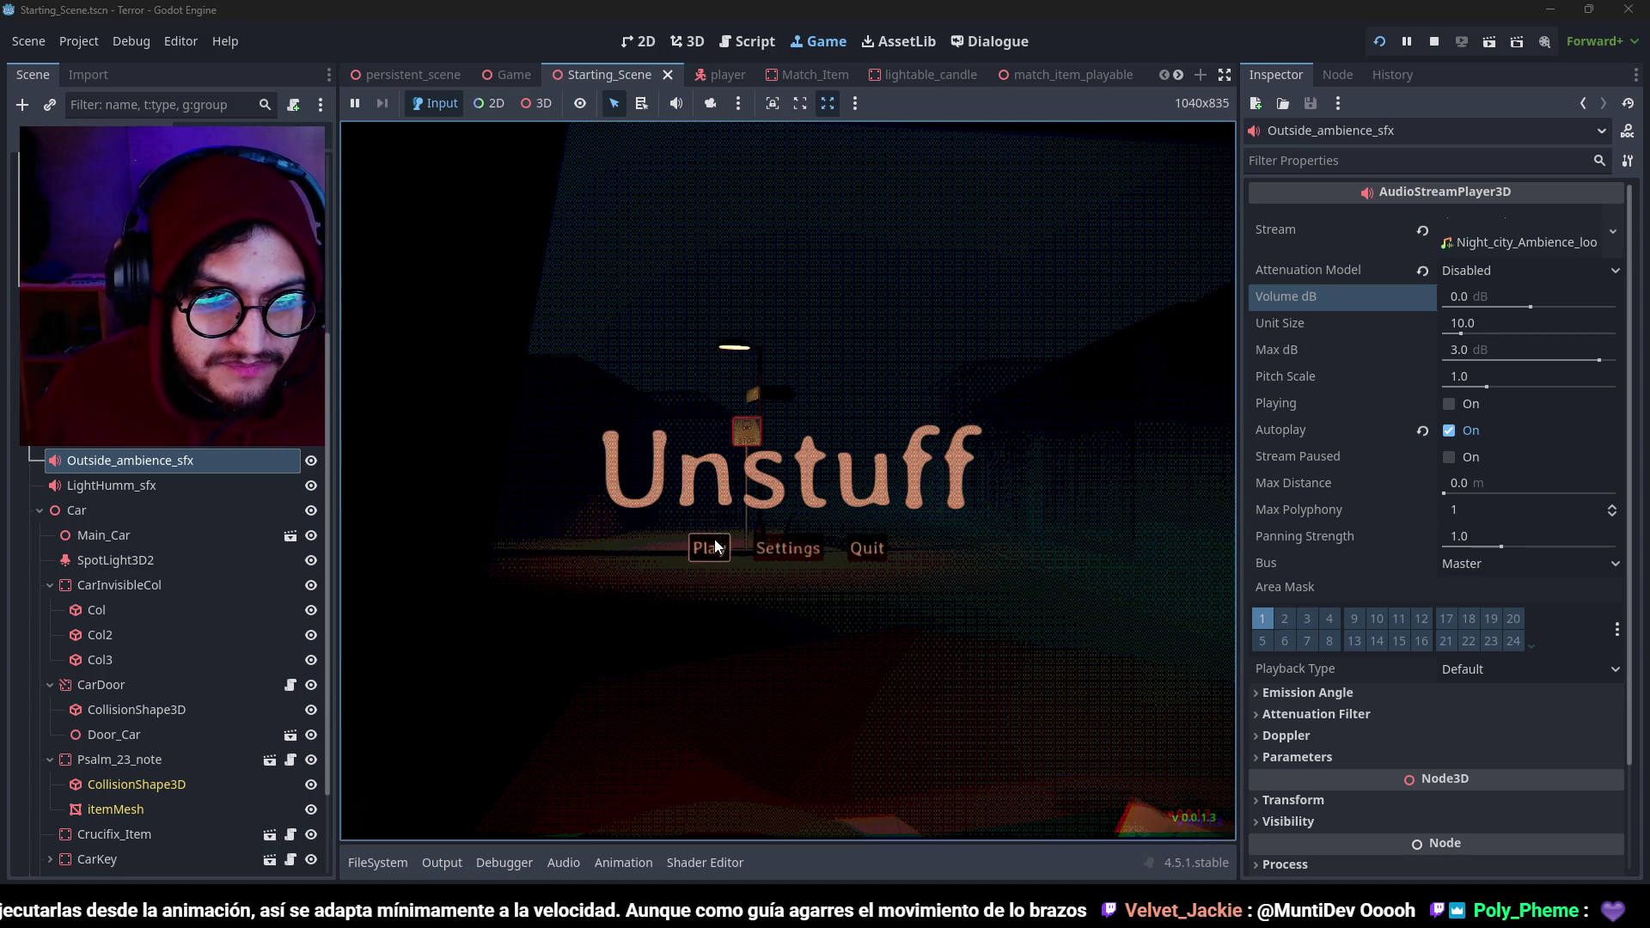
pyautogui.click(709, 546)
pyautogui.click(788, 478)
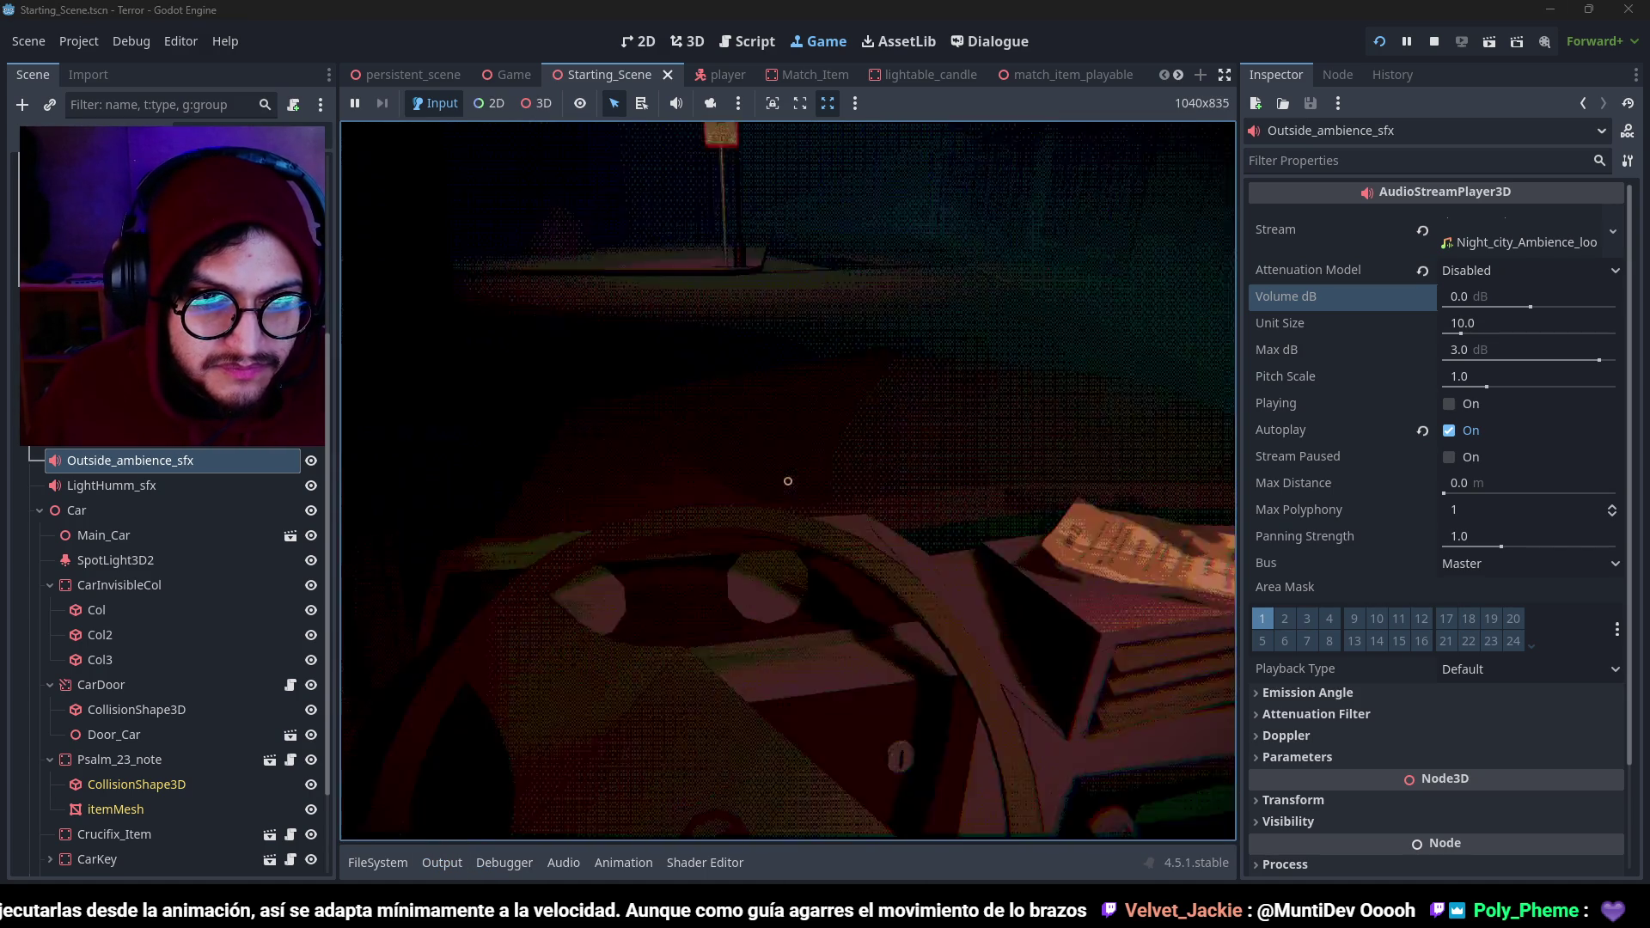
pyautogui.click(787, 479)
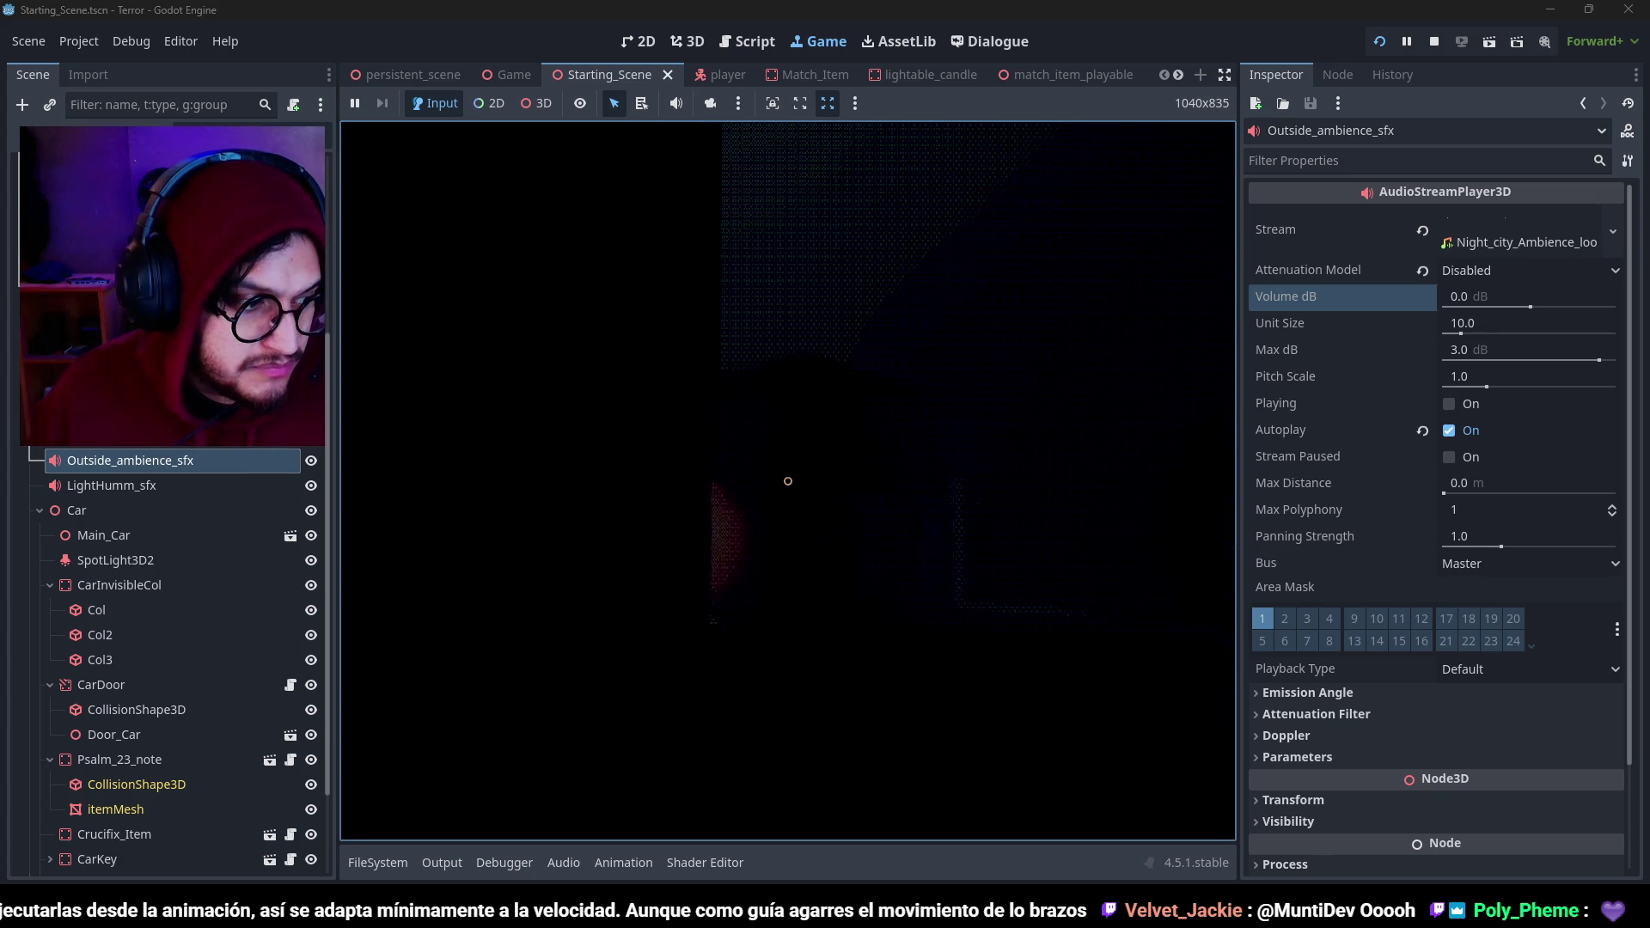
# Walk to door 71, open it, and select LightHumm_sfx in the Scene tree.
pyautogui.press('w')
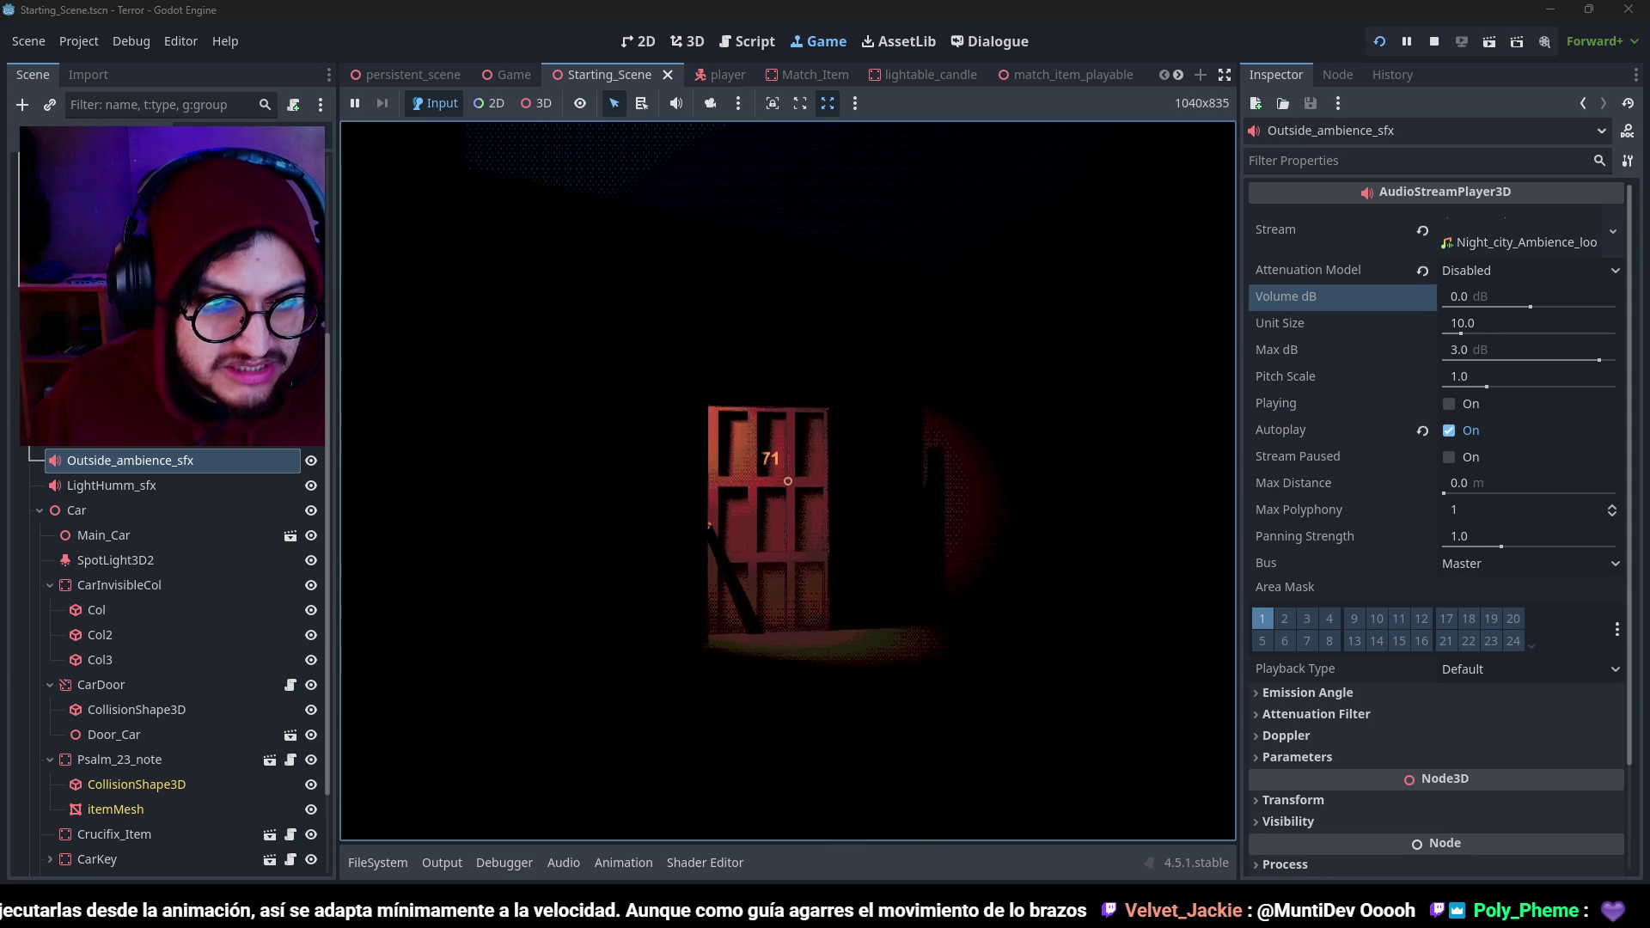
pyautogui.press('w')
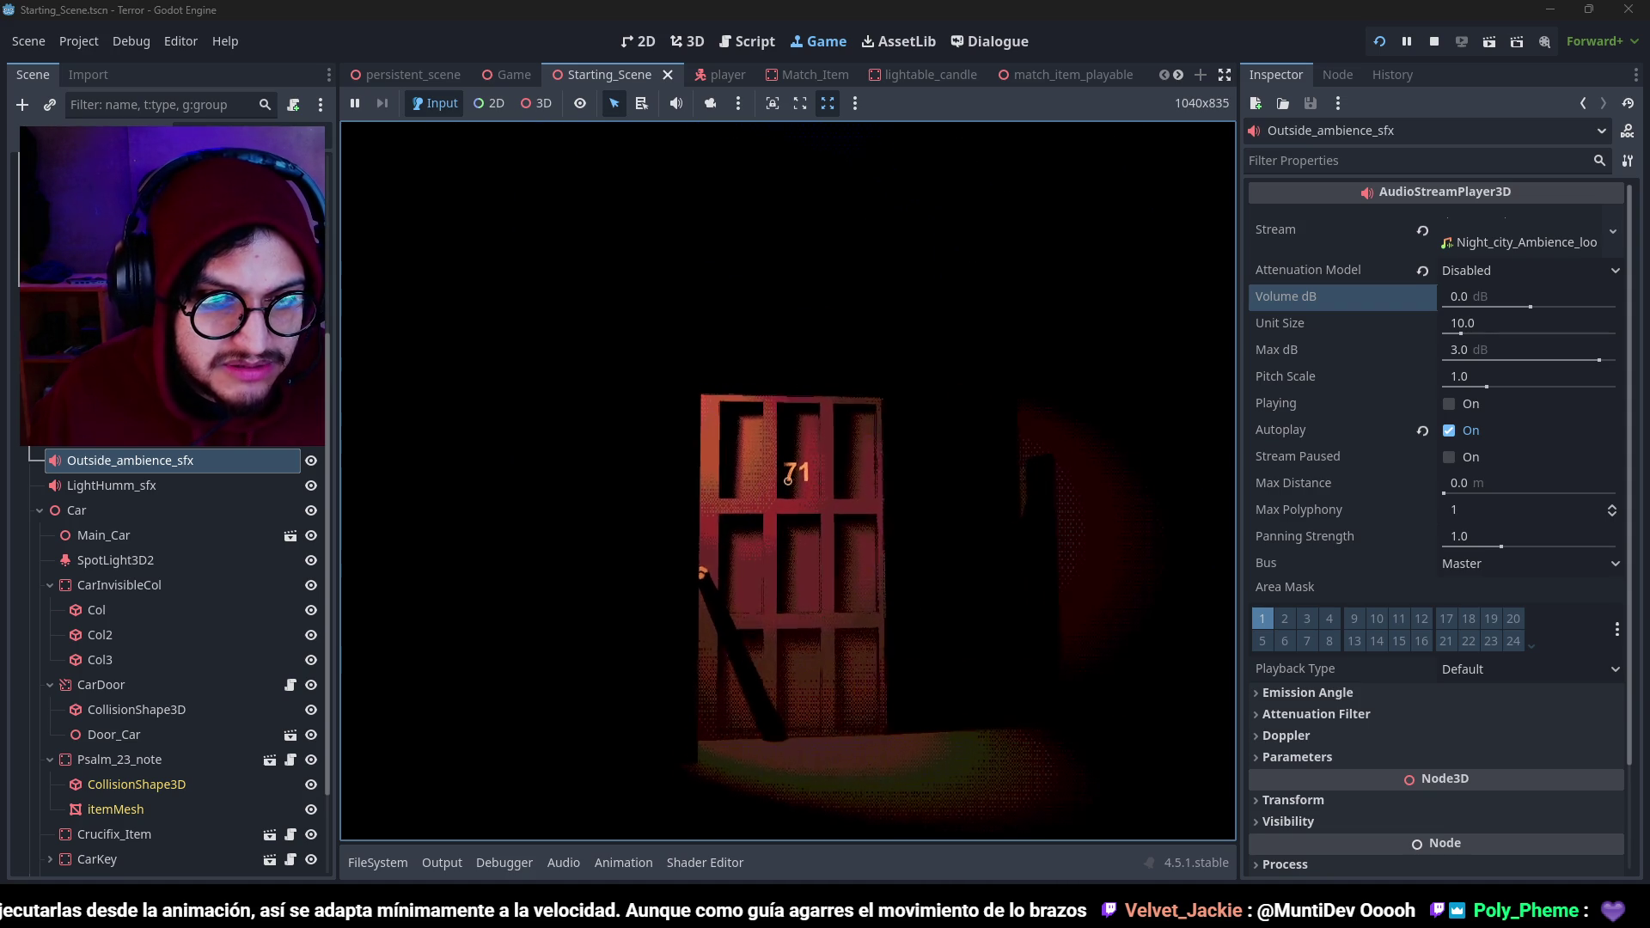
pyautogui.press('w')
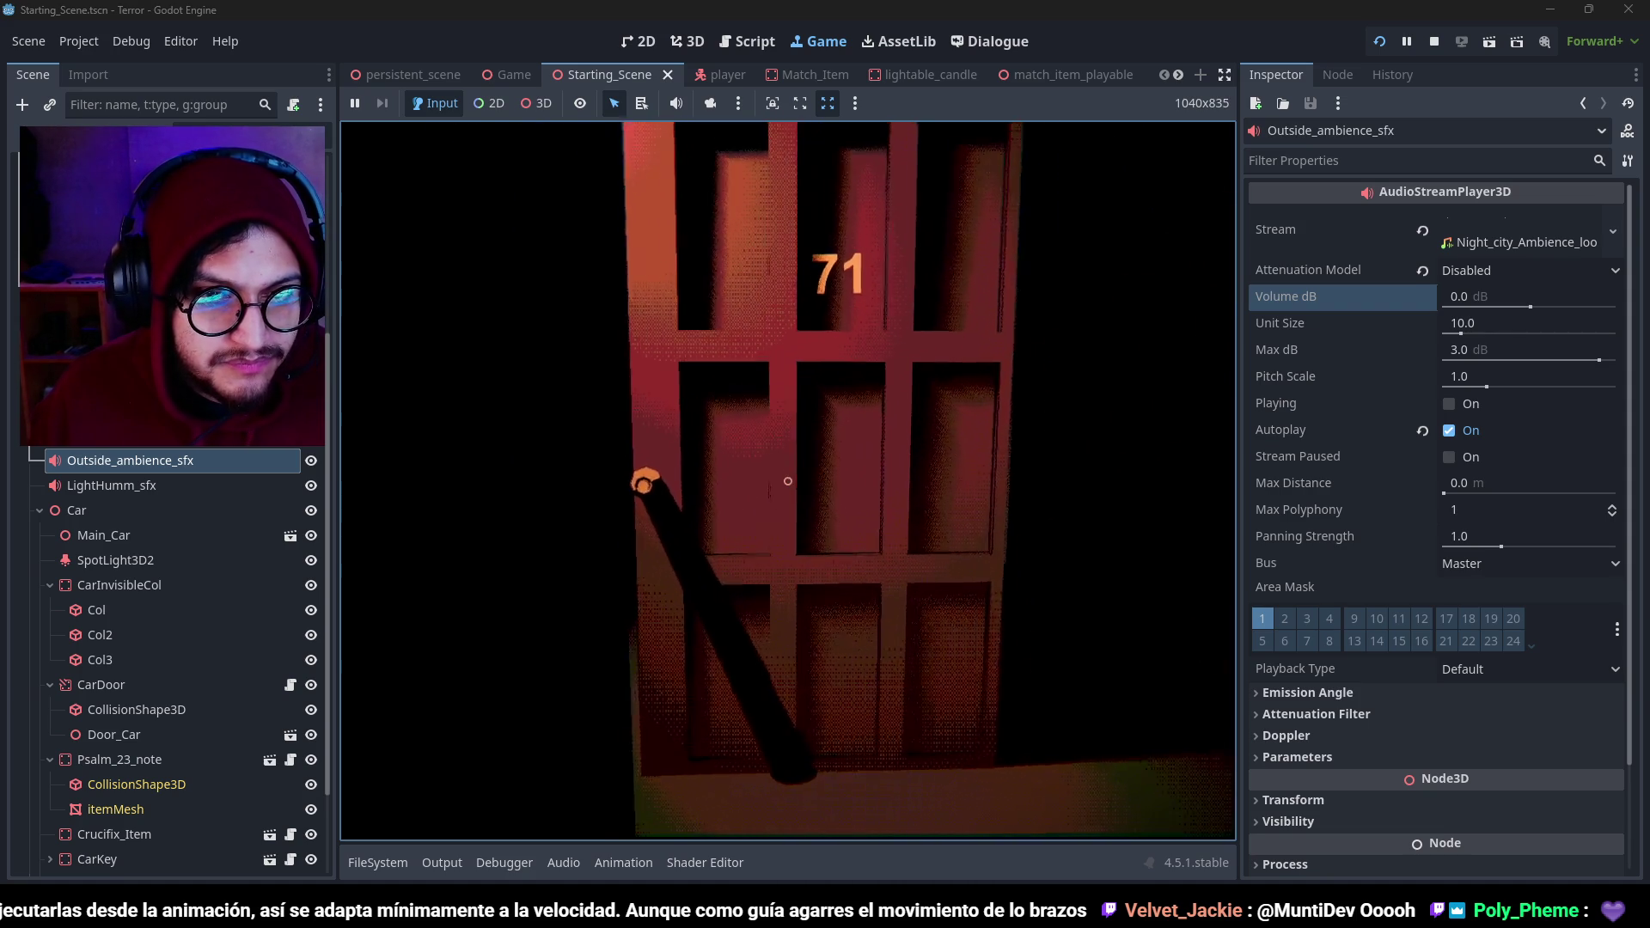
pyautogui.press('e')
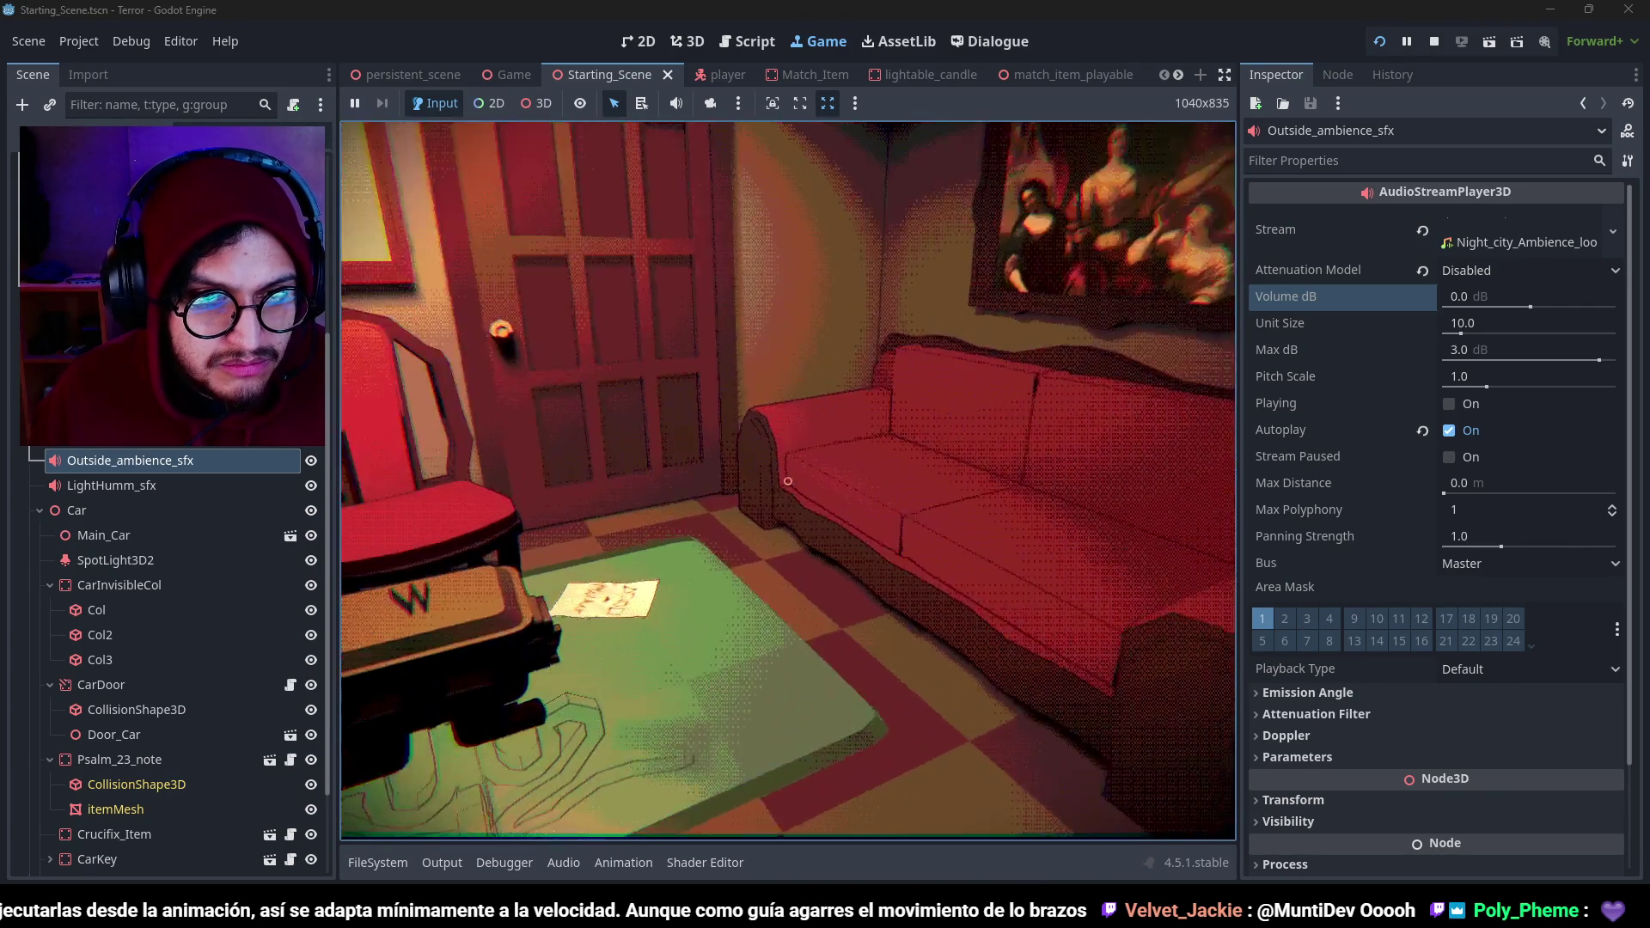
pyautogui.click(112, 486)
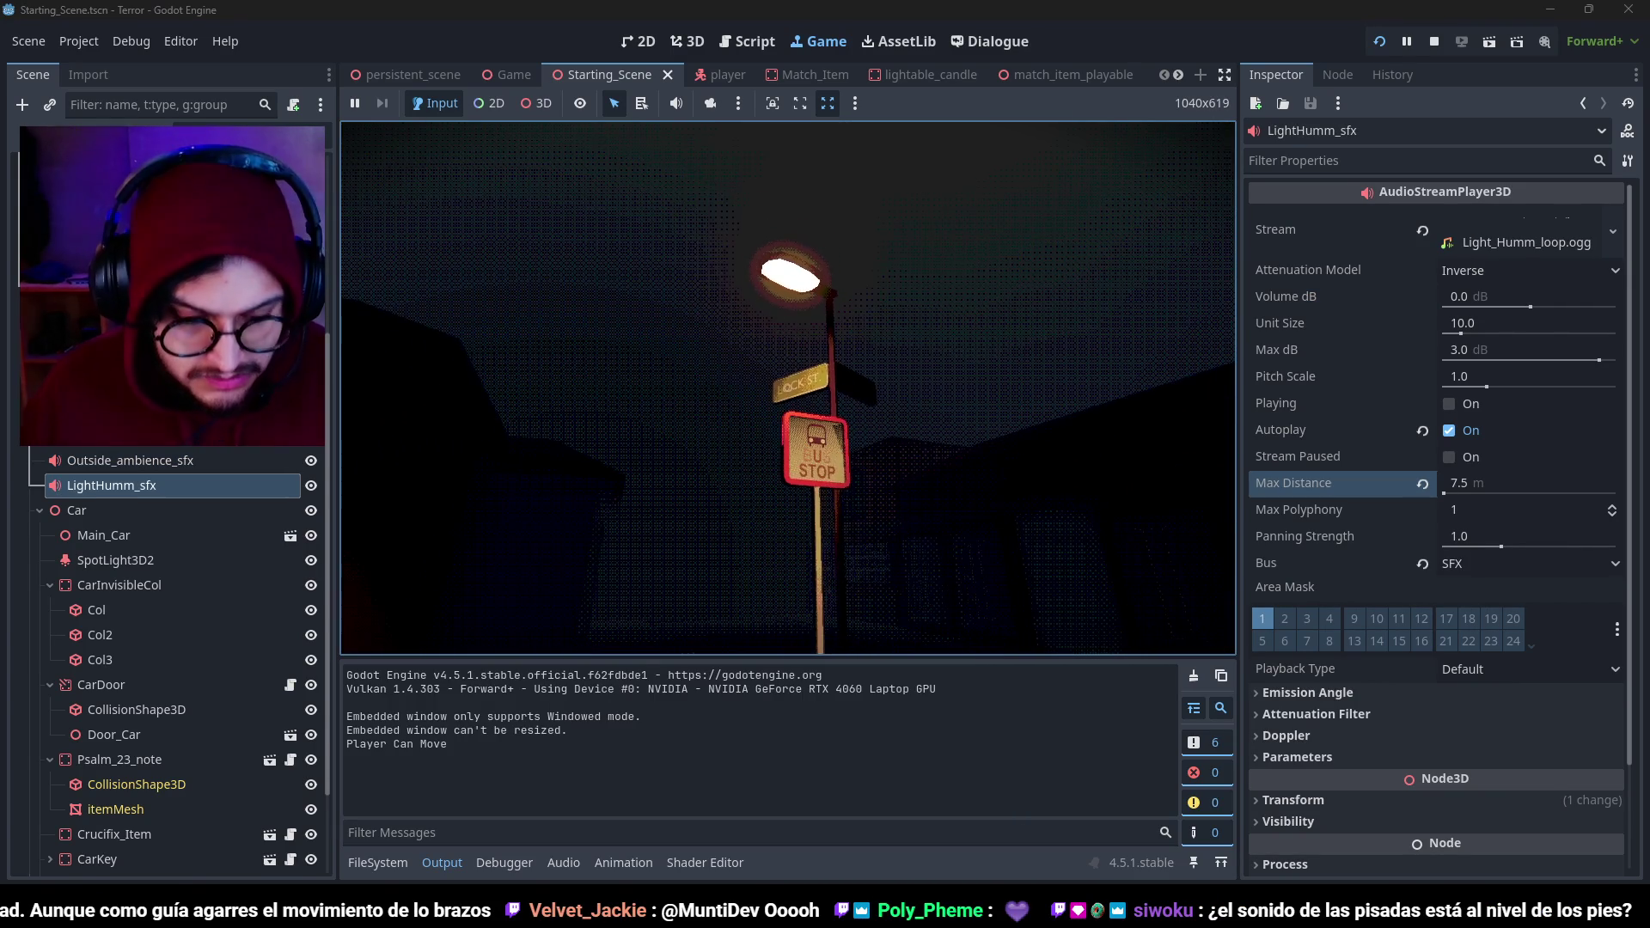
# Stop the game, set Outside_ambience_sfx volume to -3 dB, and save.
pyautogui.press('F8')
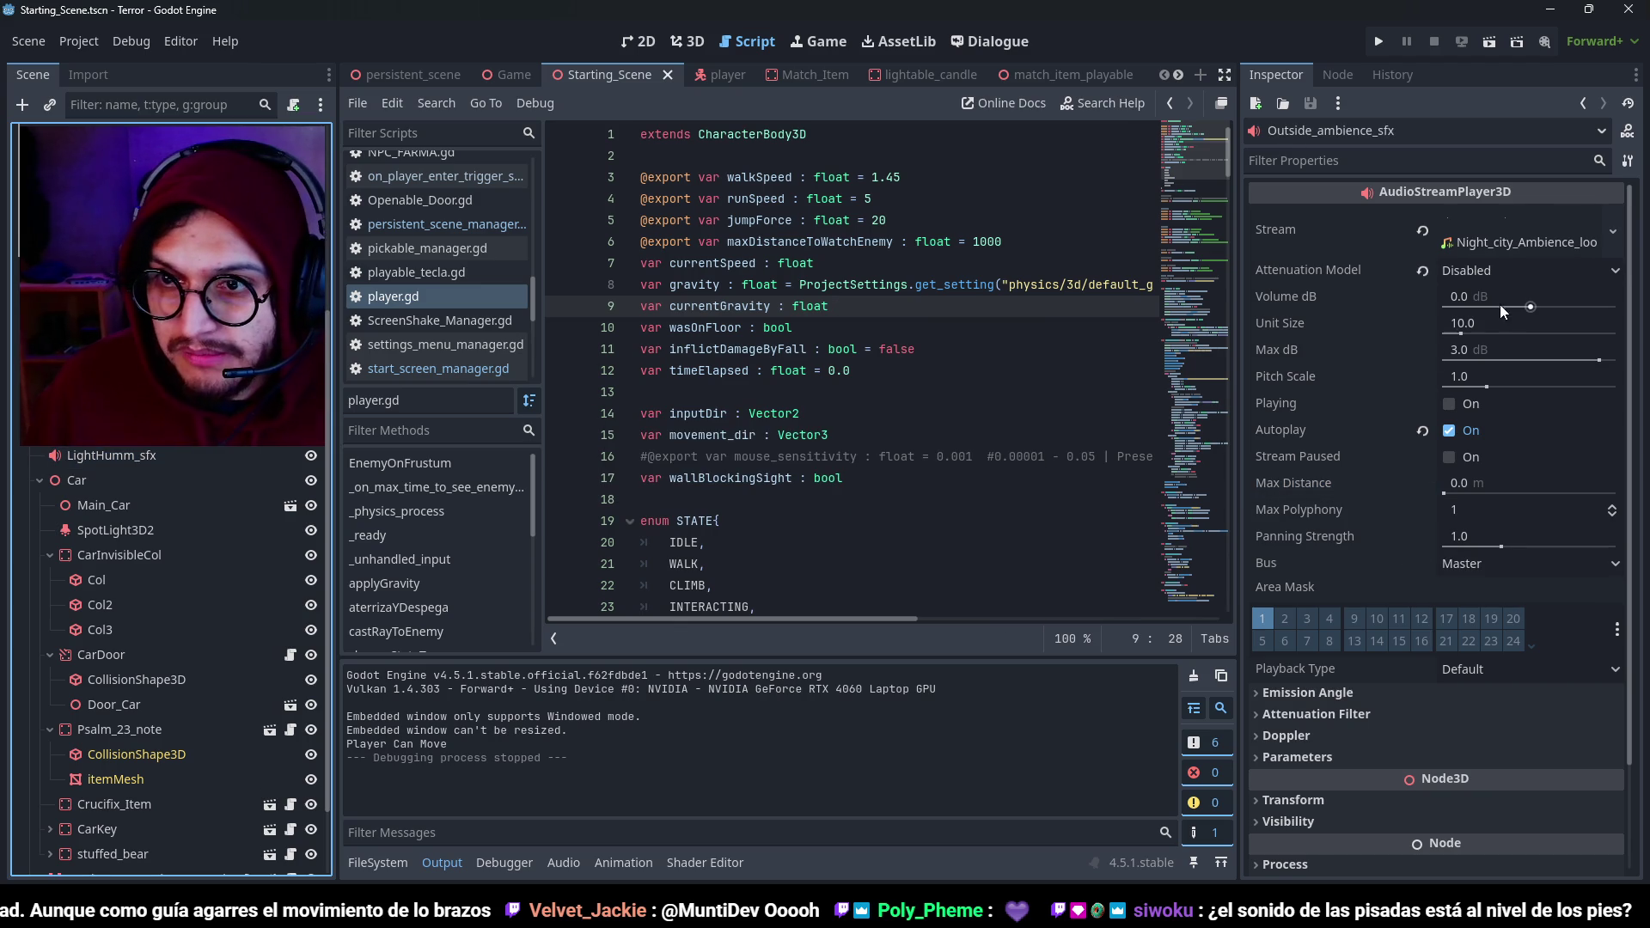
pyautogui.click(1492, 296)
pyautogui.hotkey('ctrl', 's')
# Set LightHumm_sfx Max Distance to 8.0 m and relaunch the game to its title.
pyautogui.click(111, 455)
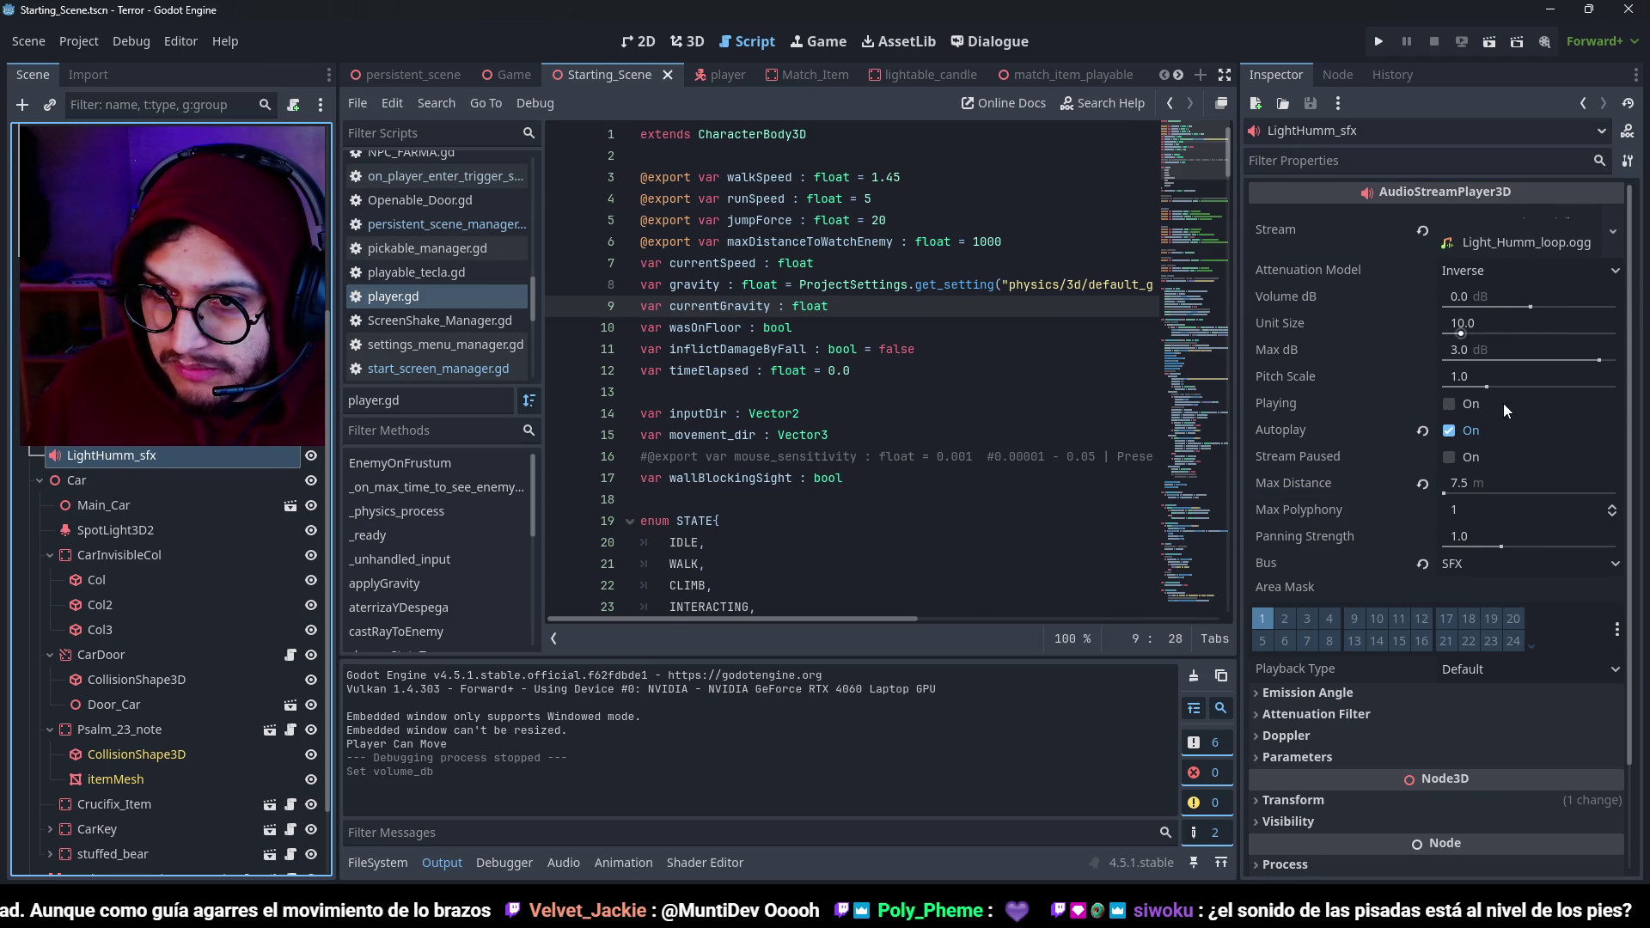
pyautogui.click(1491, 483)
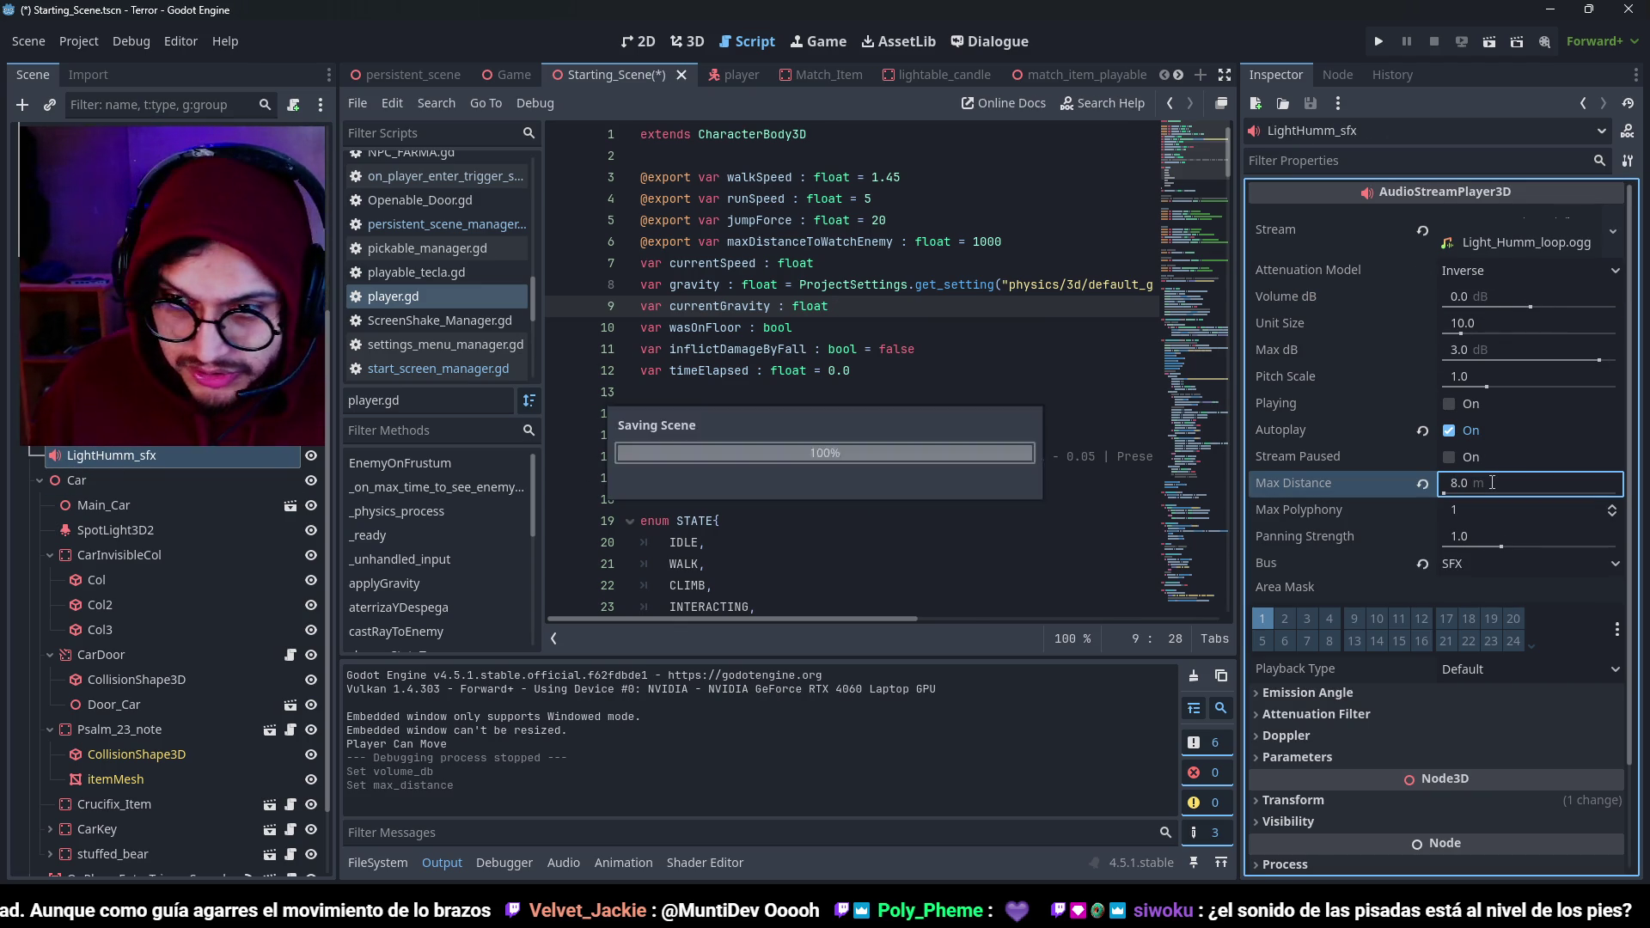
pyautogui.press('F5')
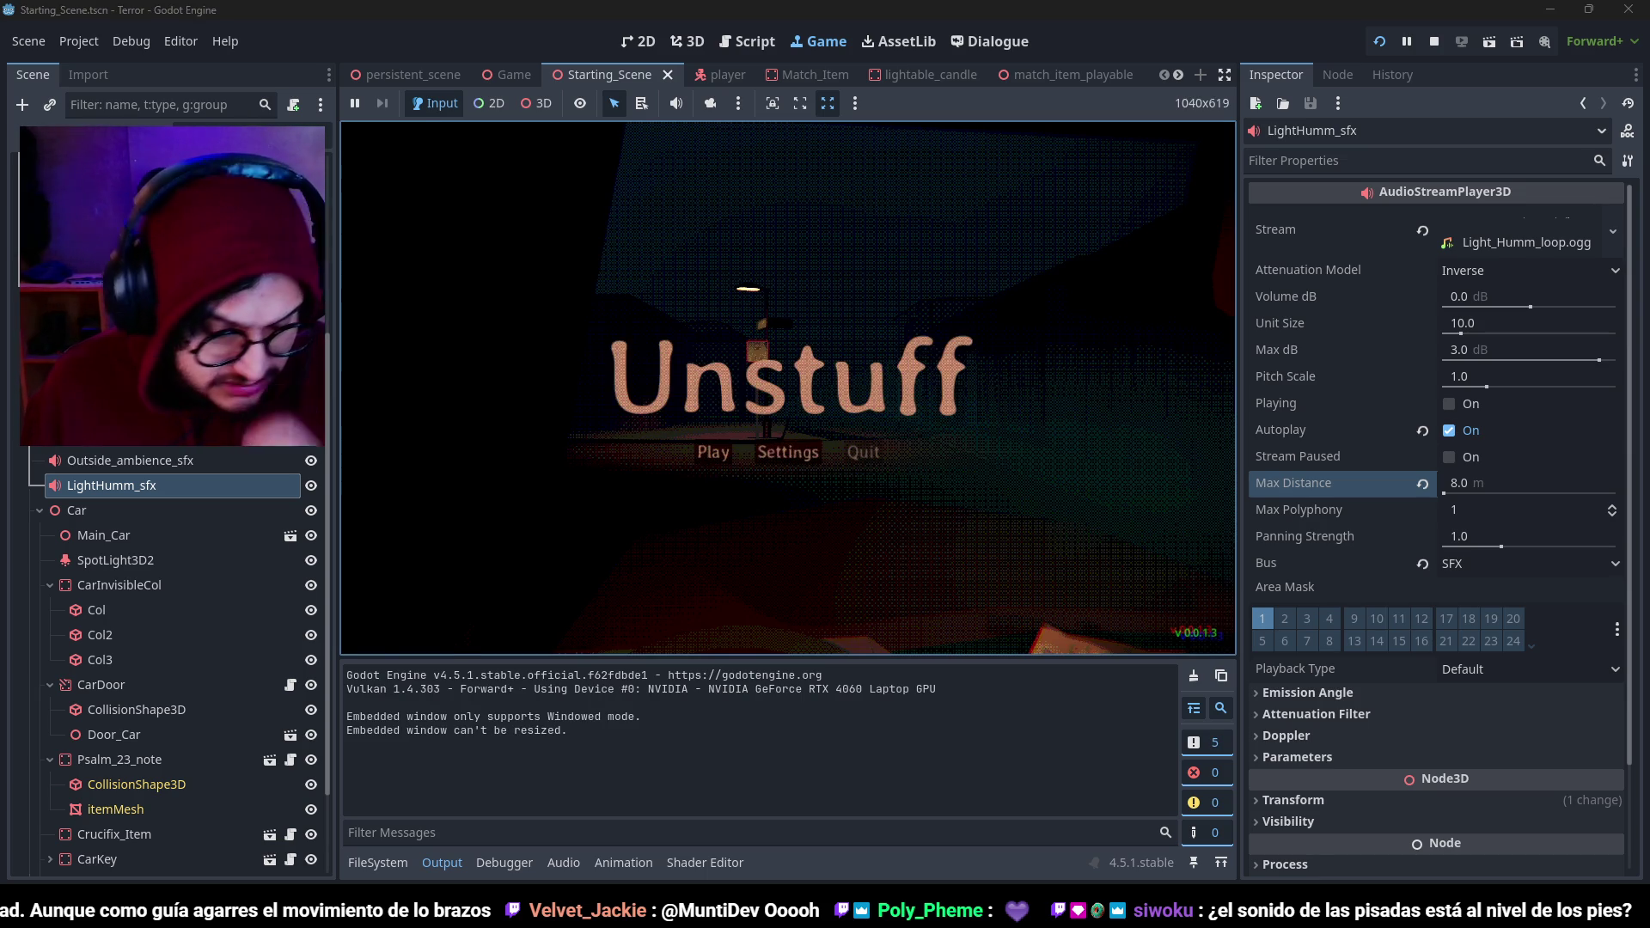
pyautogui.click(864, 452)
# In the player scene, drag Steps_Sfx Max Distance from 3.0 m to 2.2 m and run.
pyautogui.click(678, 41)
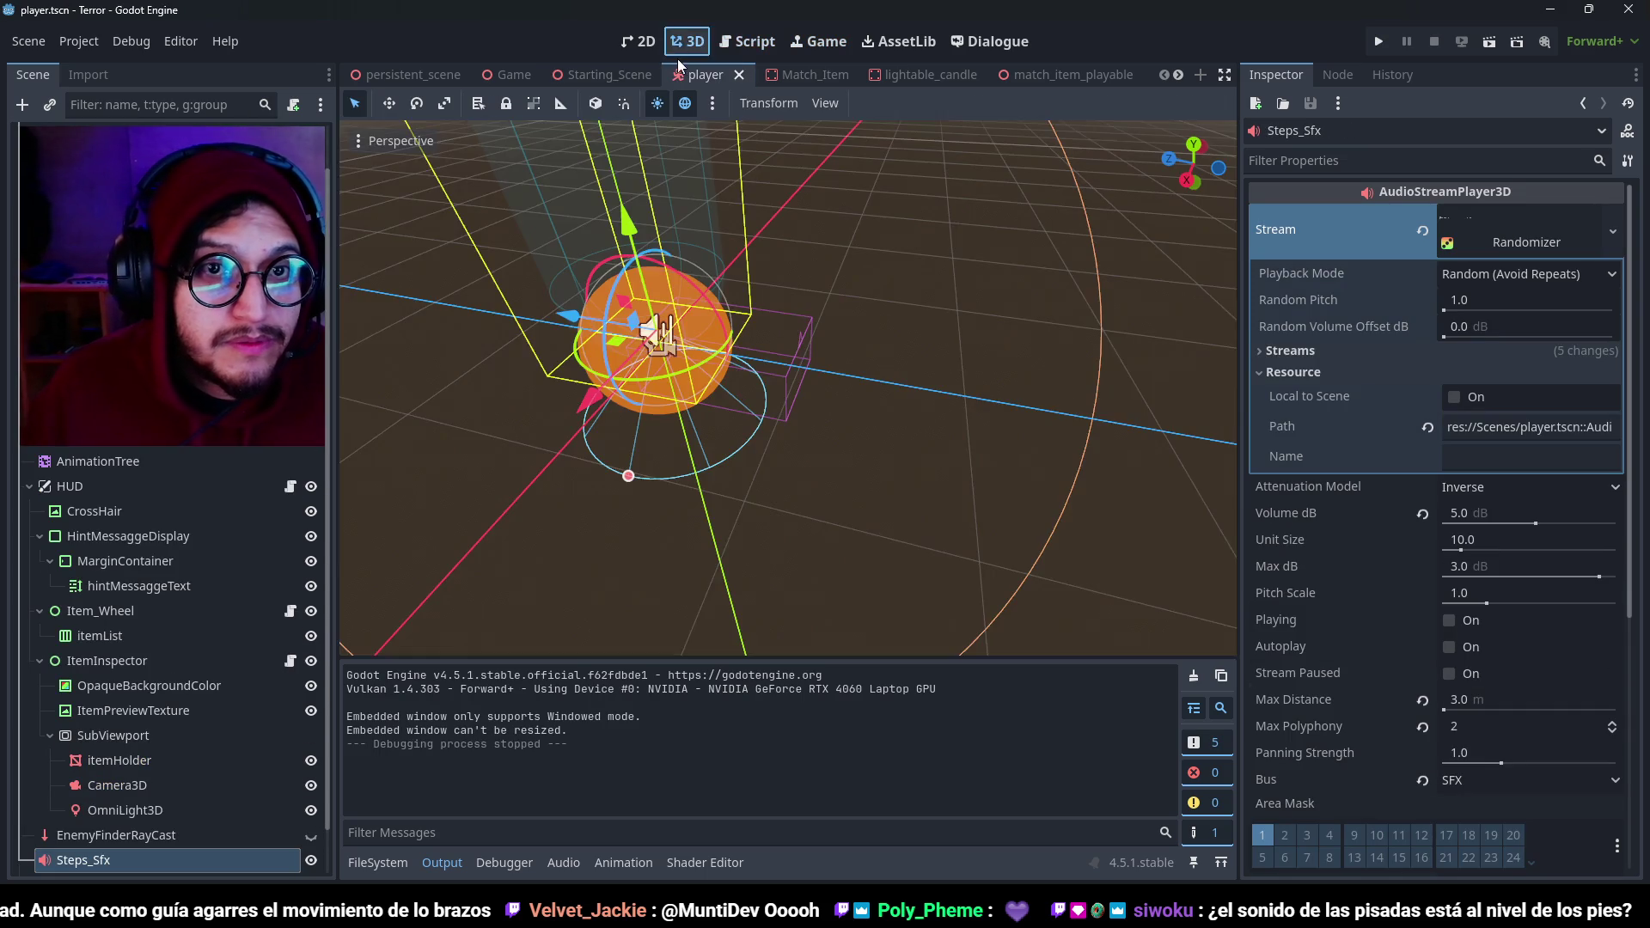
pyautogui.scroll(-3, 812, 366)
pyautogui.scroll(3, 806, 302)
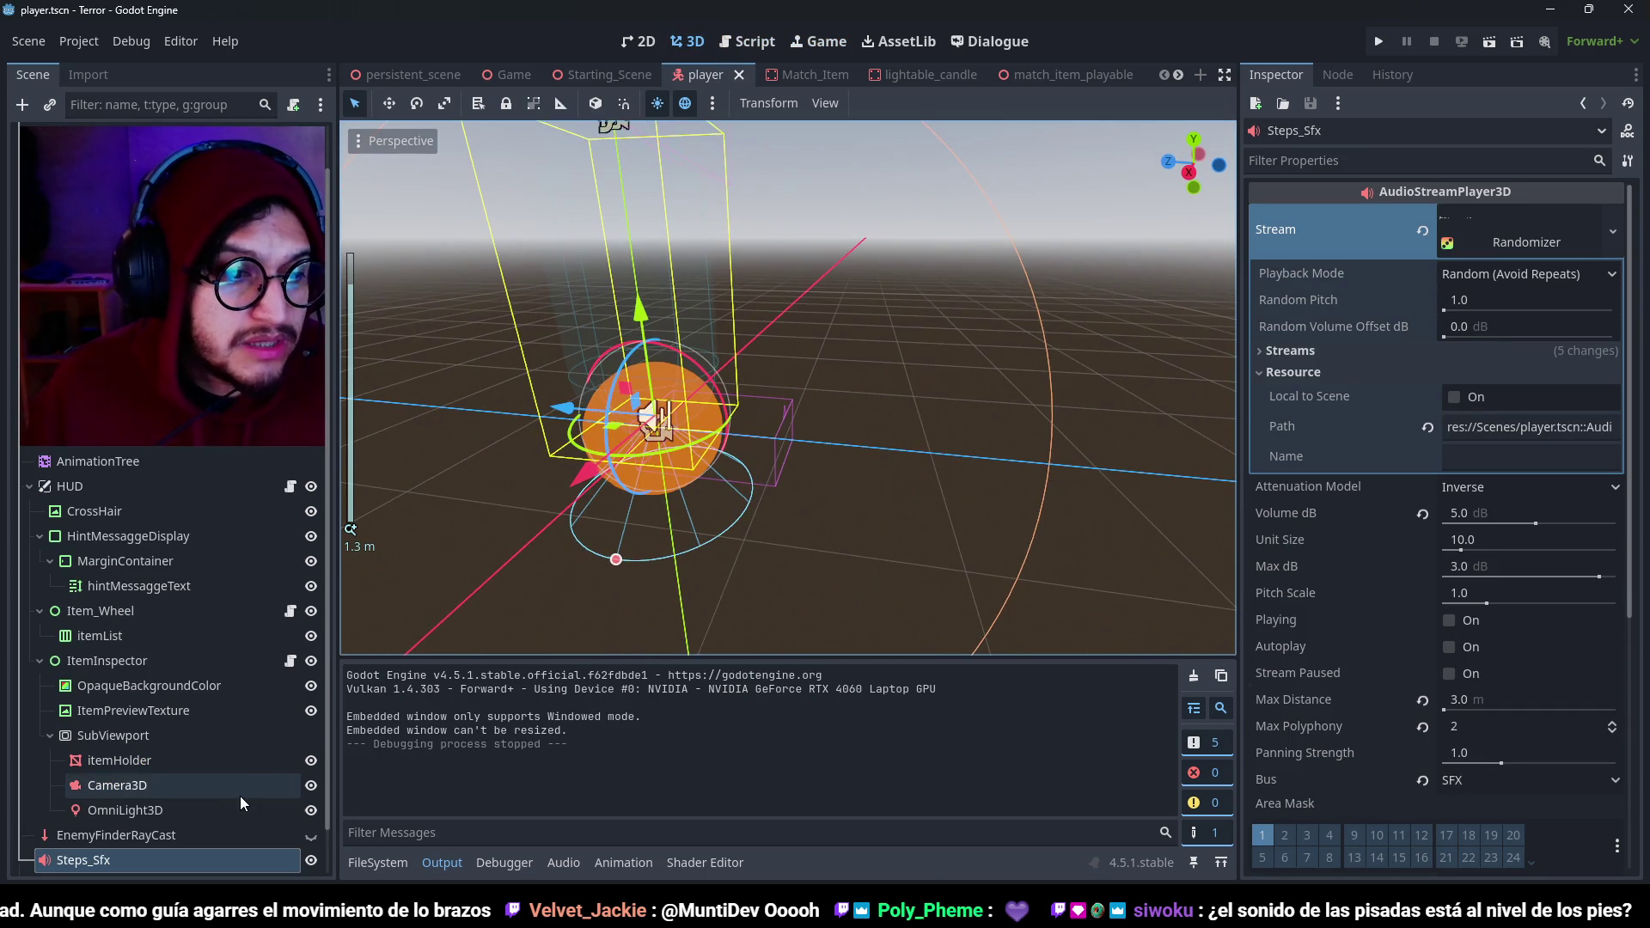
pyautogui.scroll(-2, 240, 796)
pyautogui.click(138, 785)
pyautogui.click(137, 809)
pyautogui.press('f')
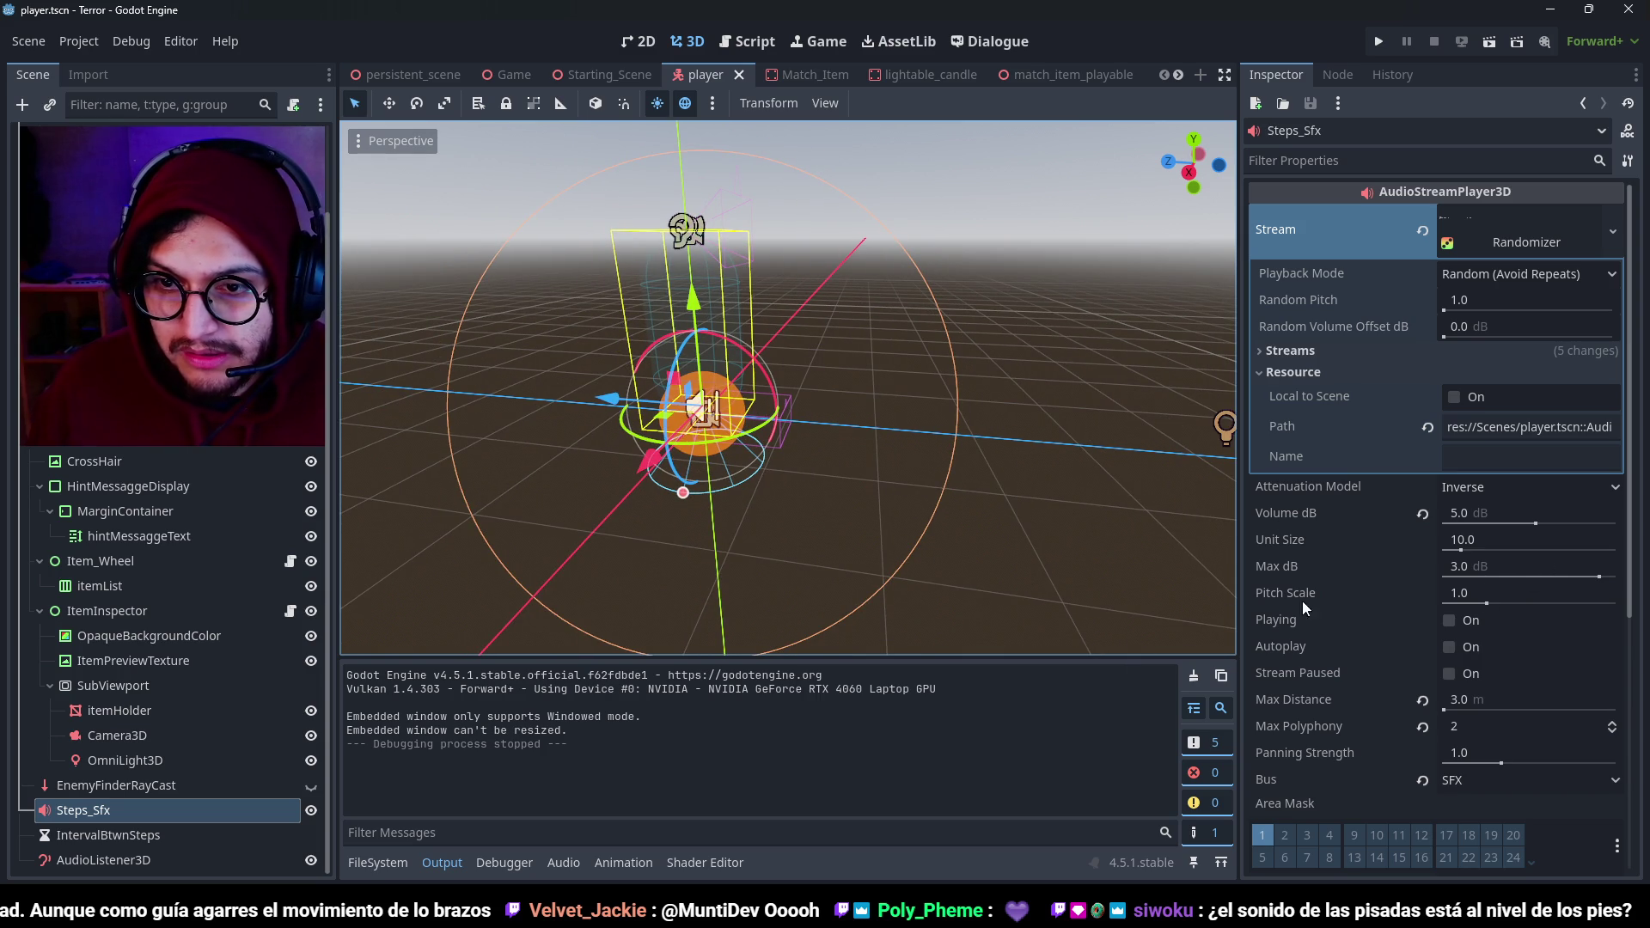
pyautogui.moveTo(1524, 696); pyautogui.dragTo(1461, 696)
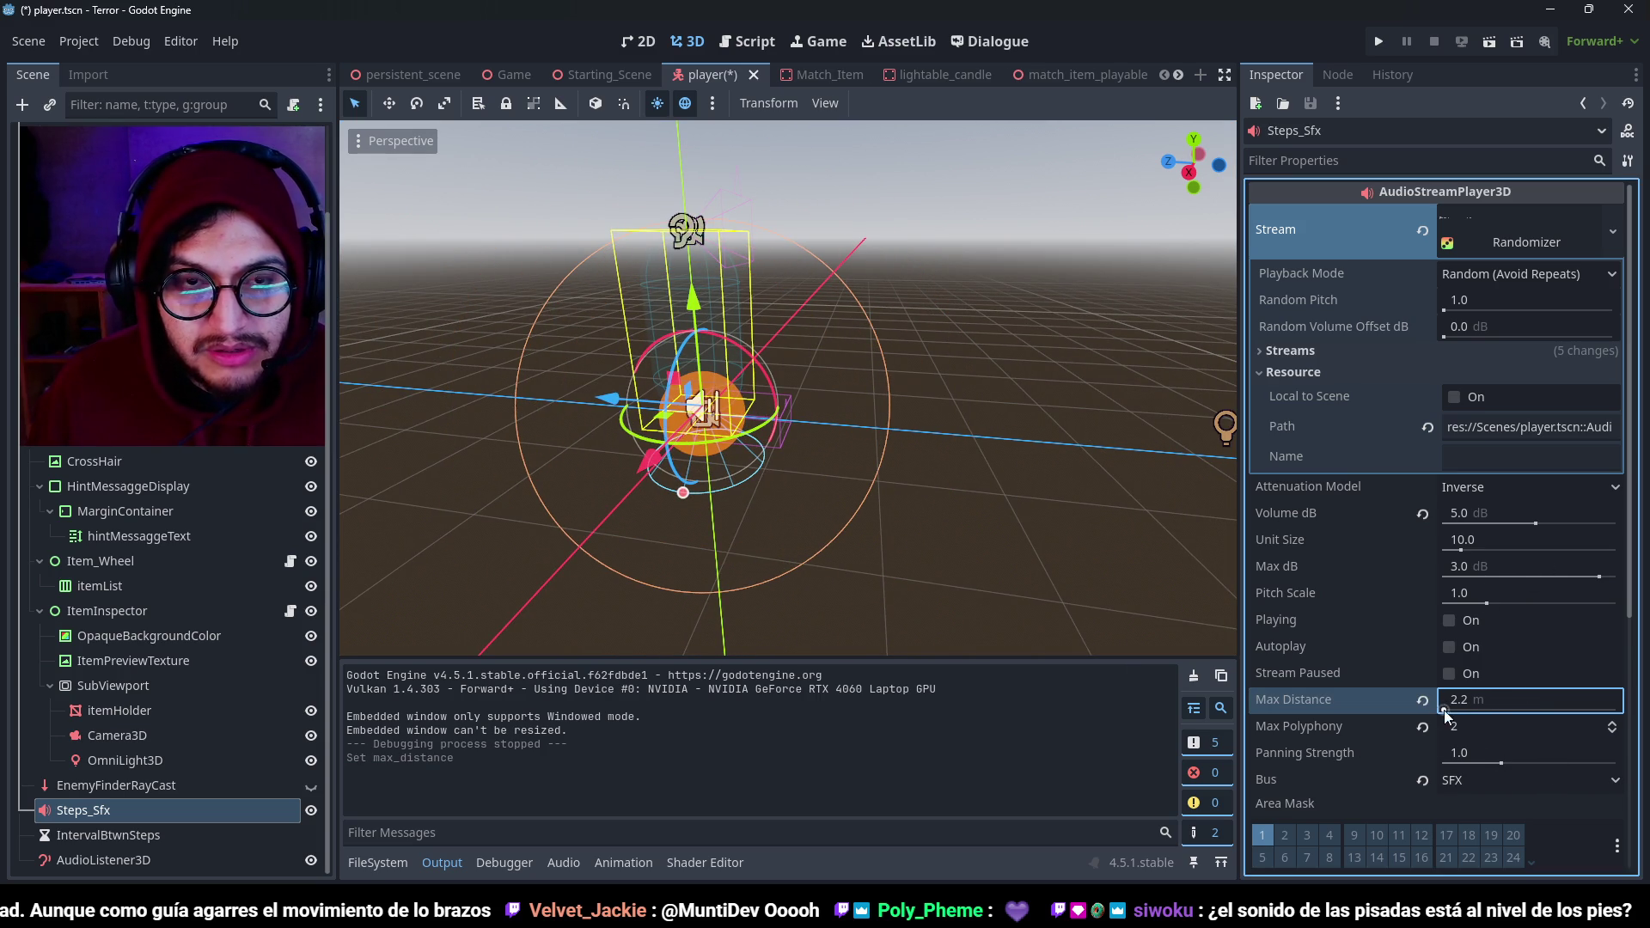
pyautogui.press('F5')
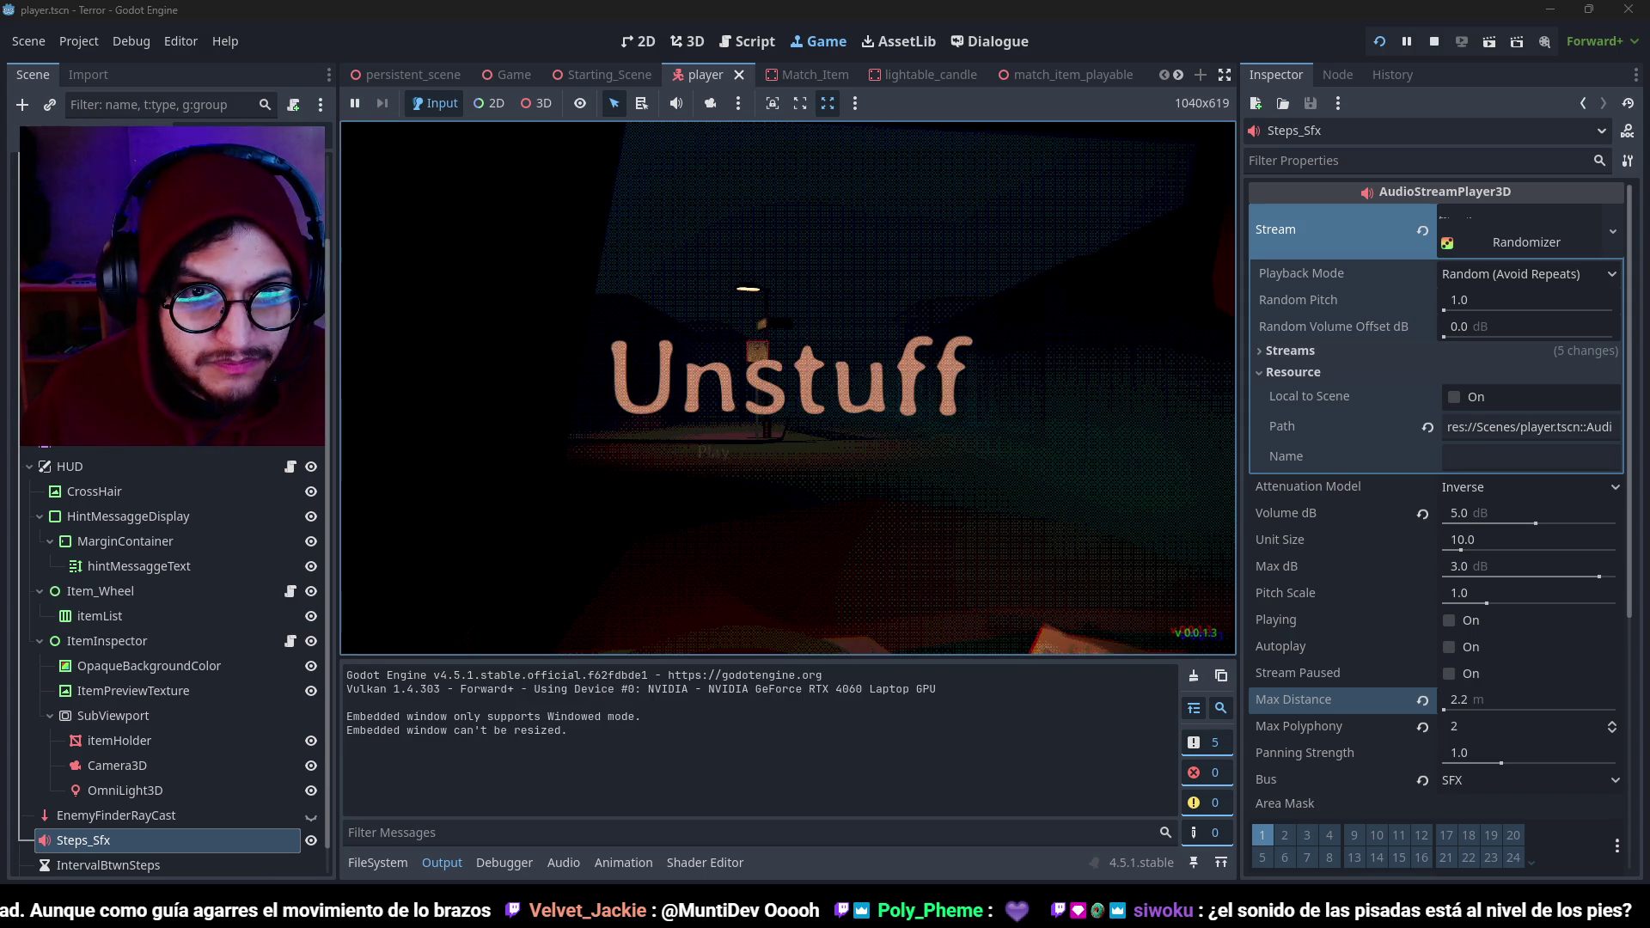
# Play-test the 2.2 m footstep range toward the bus stop, then stop and save.
pyautogui.click(710, 454)
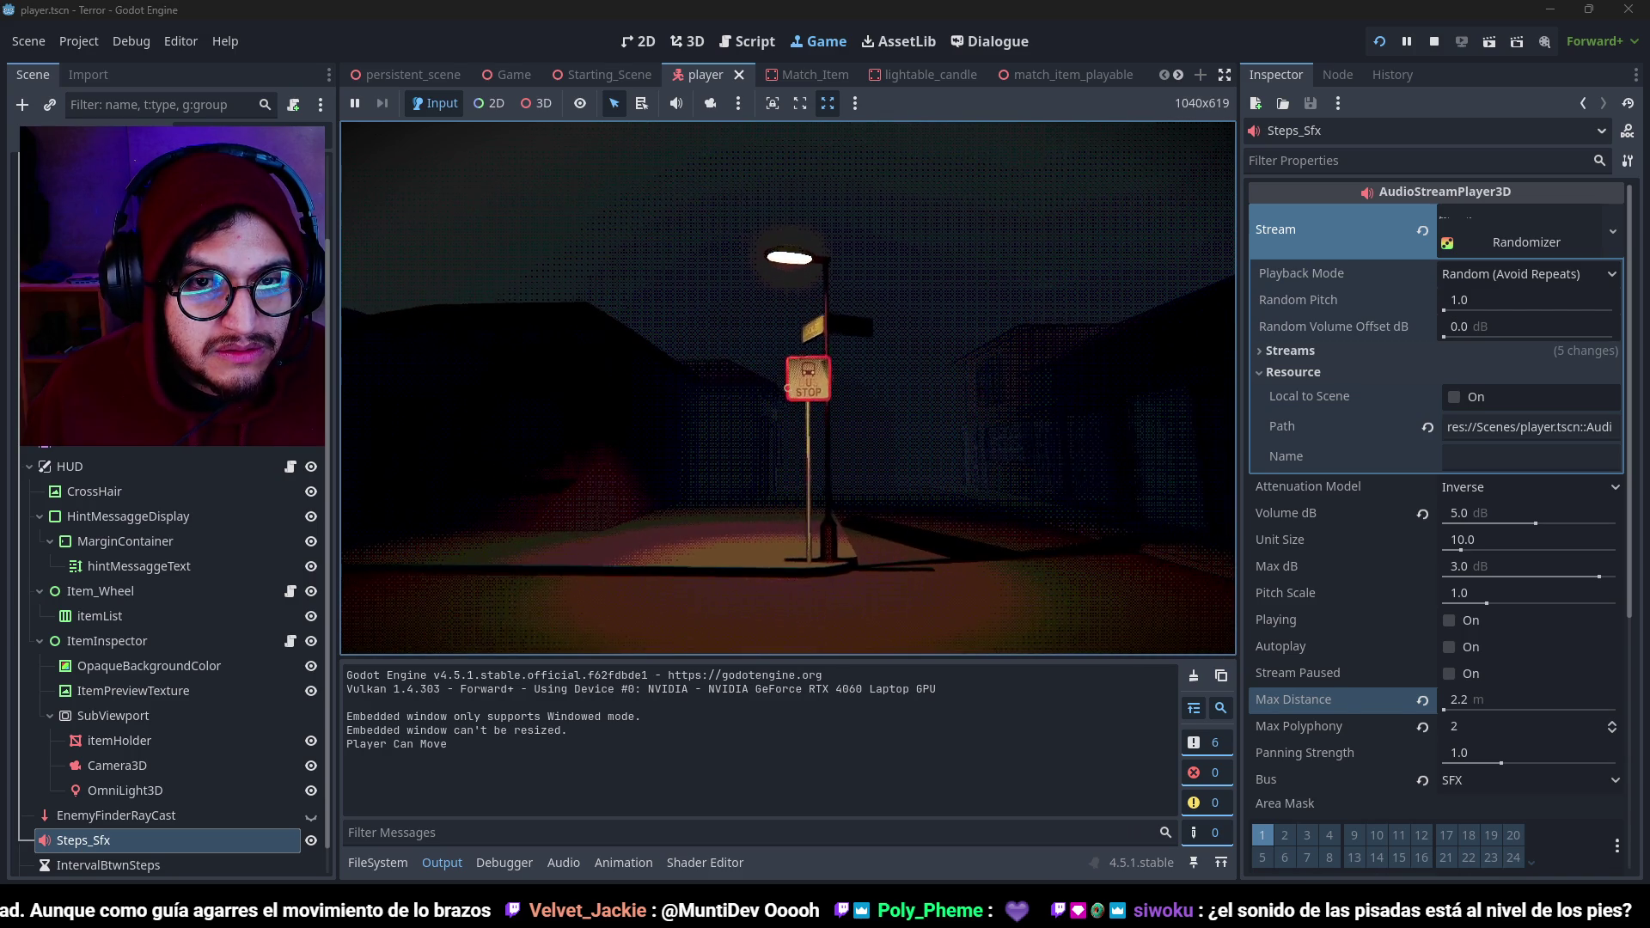
pyautogui.press('F8')
pyautogui.hotkey('ctrl', 's')
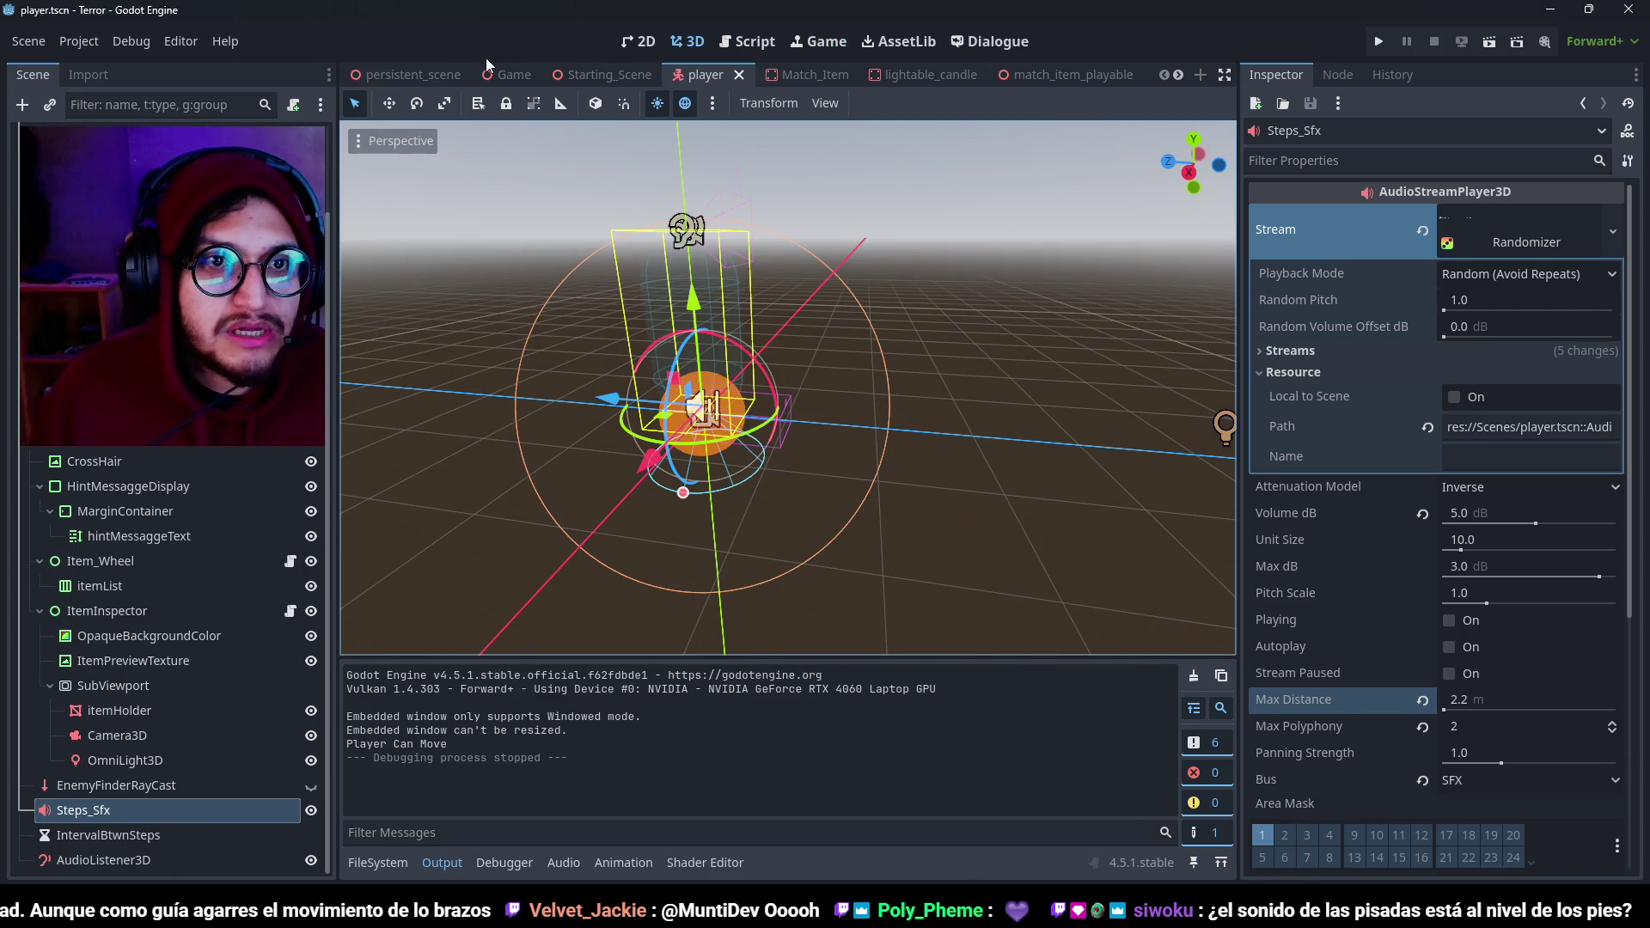
# In Starting_Scene, move the OnPlayerEnterTriggerSound area along its X and Z axes.
pyautogui.click(507, 75)
pyautogui.click(615, 75)
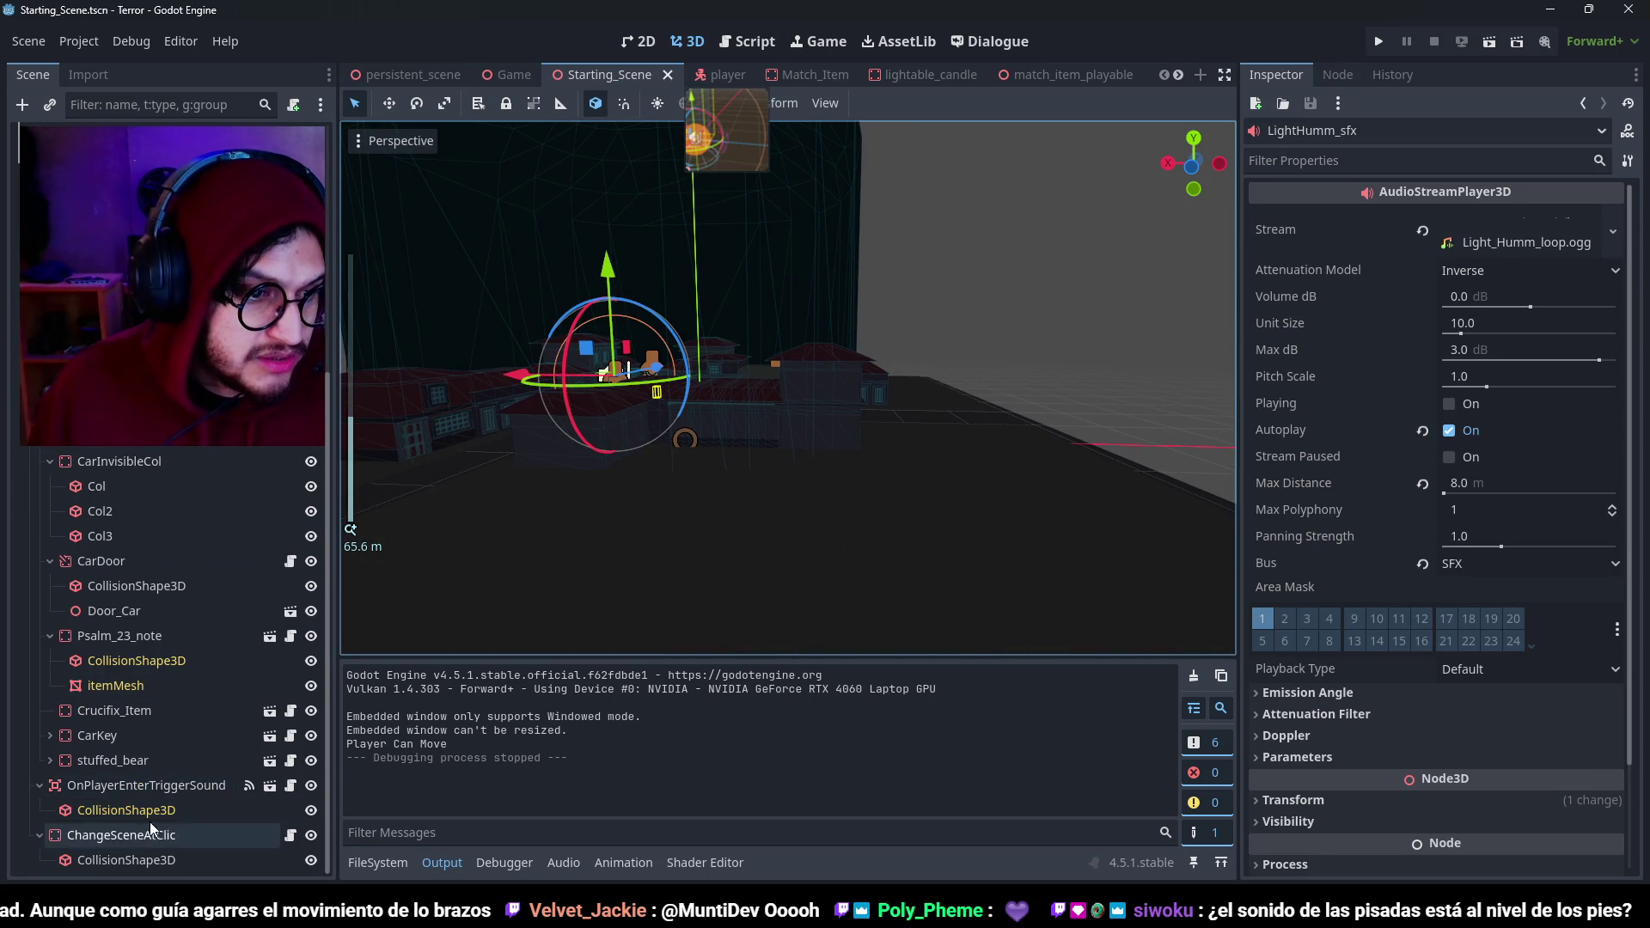
pyautogui.doubleClick(146, 785)
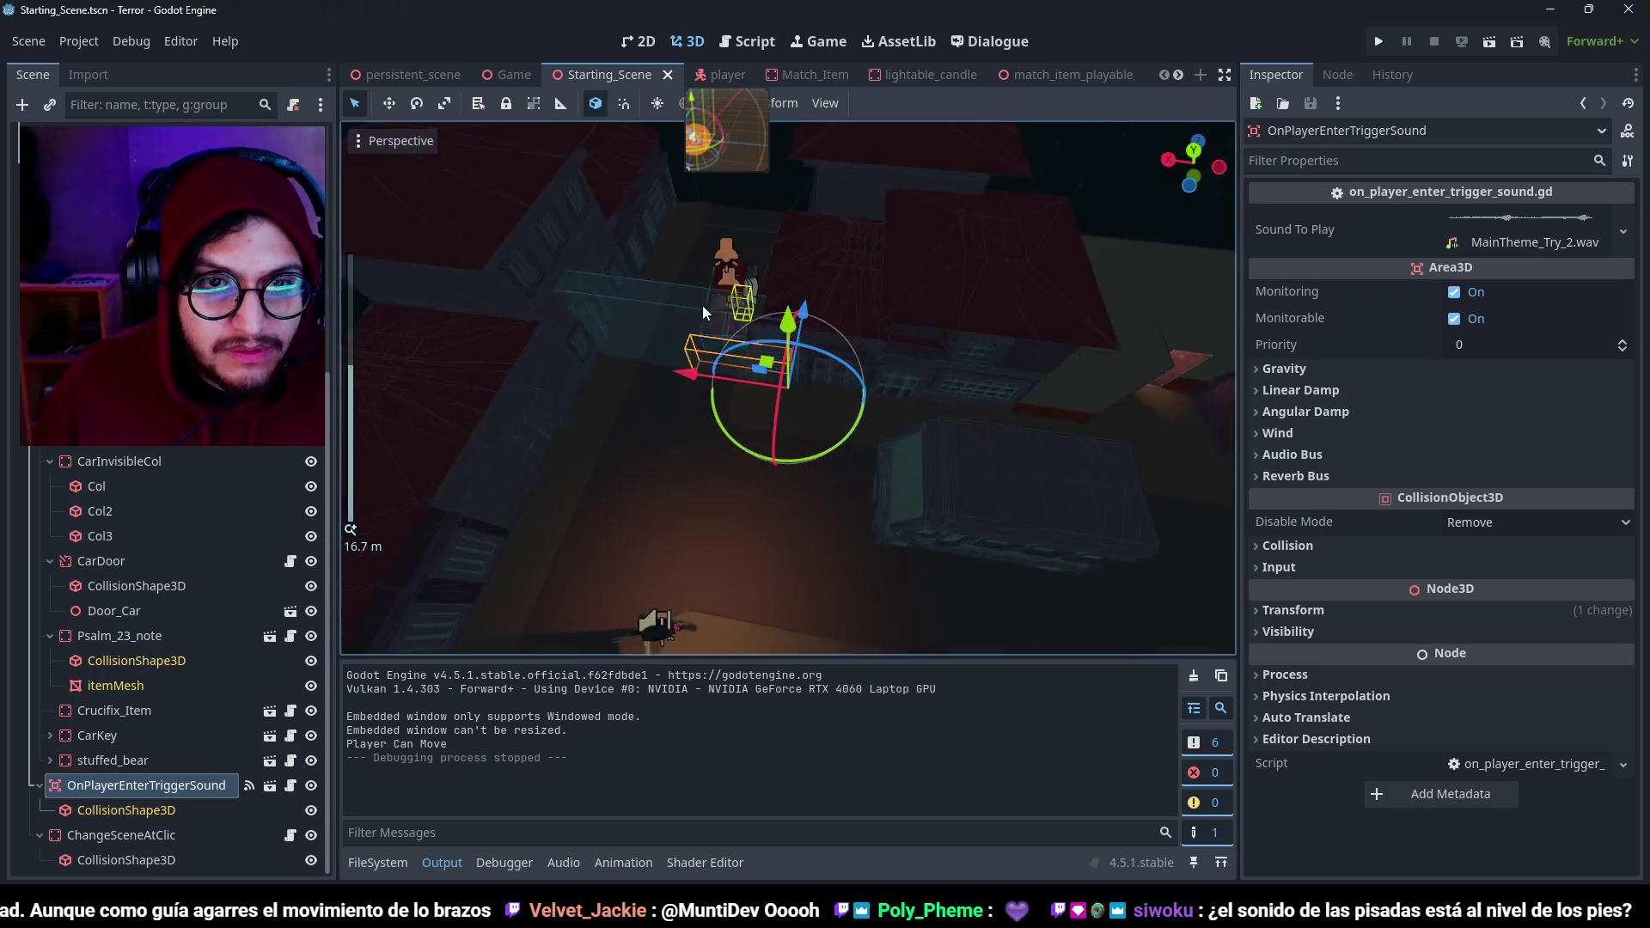
pyautogui.scroll(-2, 703, 312)
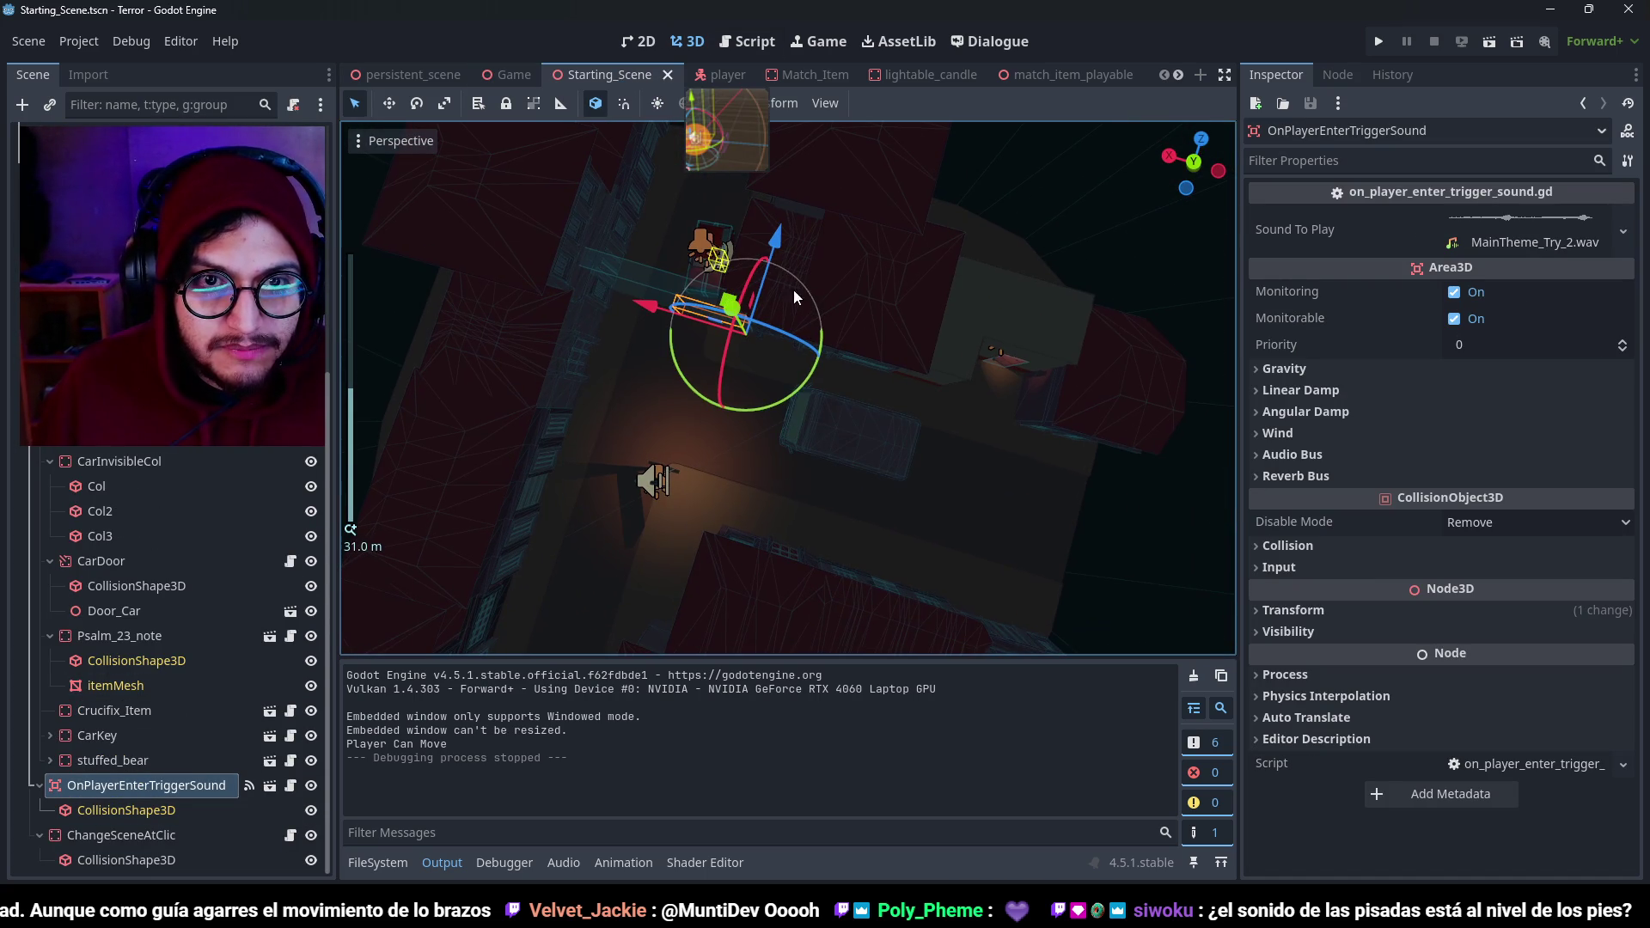
pyautogui.moveTo(778, 242)
pyautogui.mouseDown()
pyautogui.moveTo(730, 388)
pyautogui.moveTo(602, 452)
pyautogui.moveTo(746, 481)
pyautogui.mouseUp()
pyautogui.moveTo(872, 429); pyautogui.dragTo(875, 388)
# Resize the trigger's CollisionShape3D box to 2 × 6 × 16 from the top view.
pyautogui.click(175, 809)
pyautogui.press('KP_7')
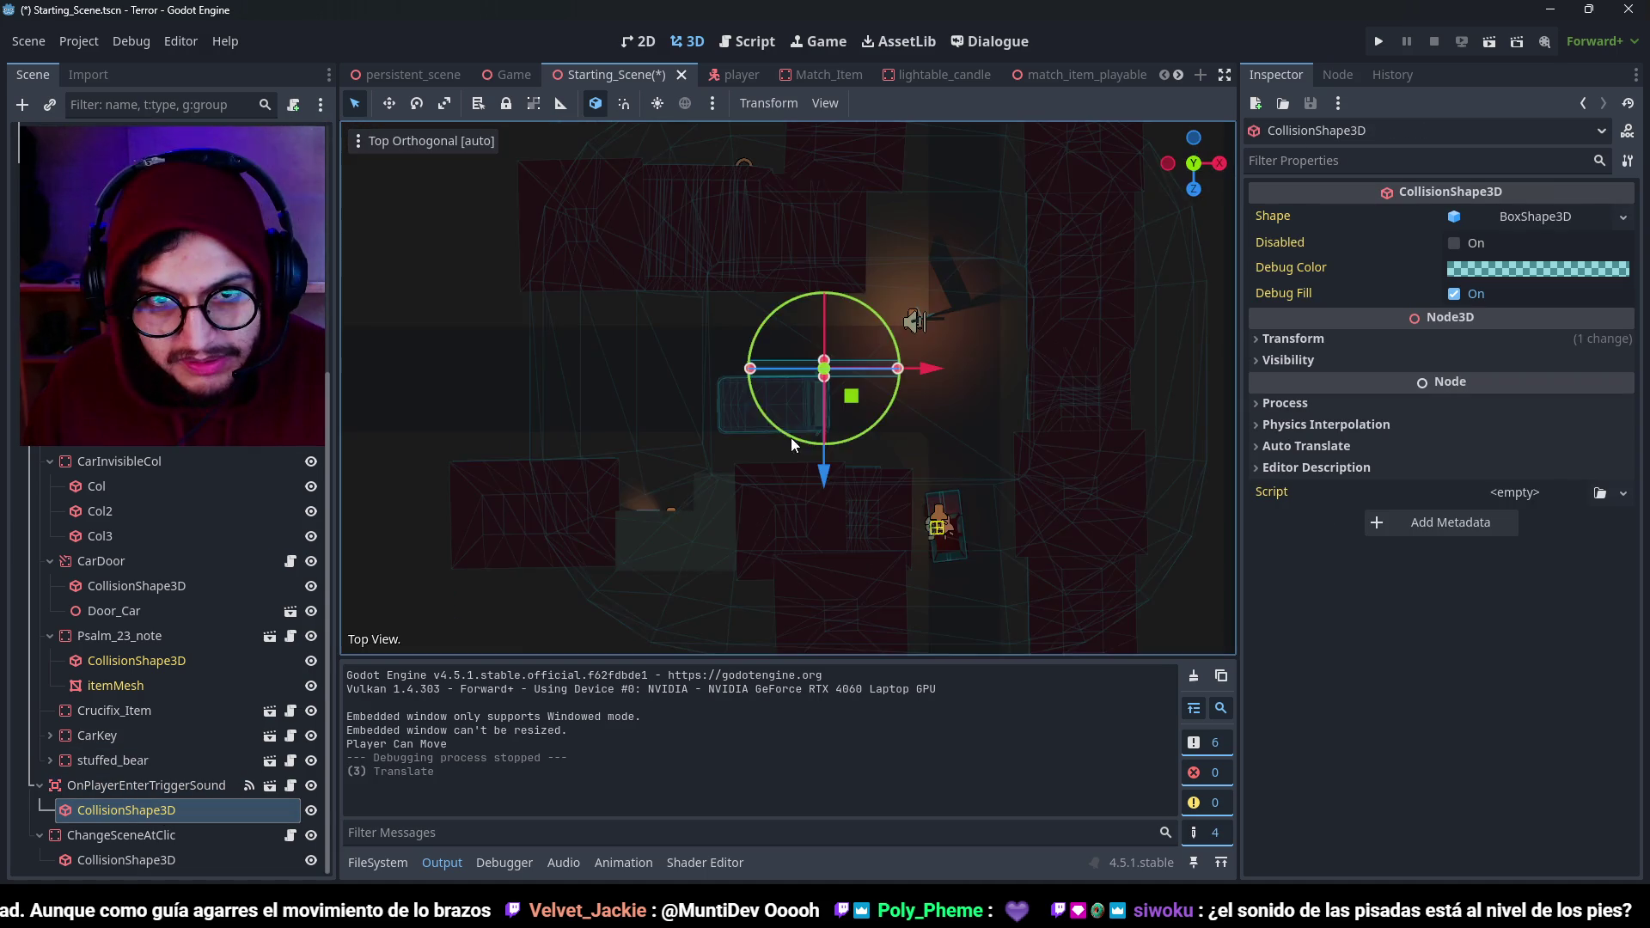
pyautogui.scroll(-4, 802, 410)
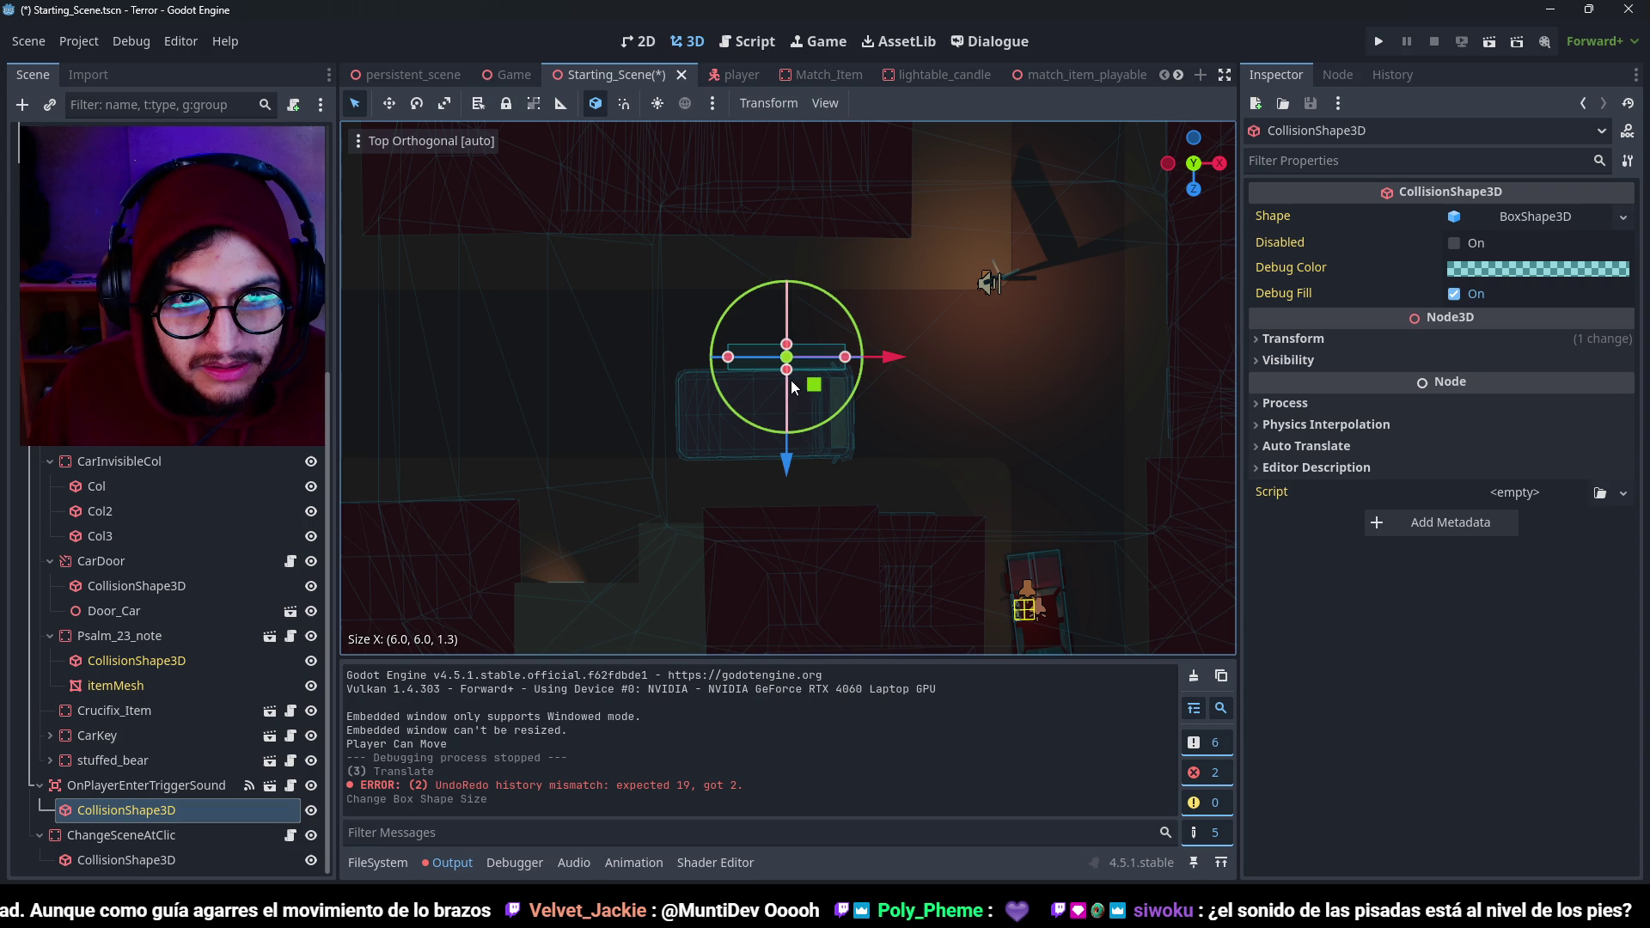
pyautogui.moveTo(788, 379); pyautogui.dragTo(791, 550)
pyautogui.moveTo(786, 343); pyautogui.dragTo(786, 227)
pyautogui.moveTo(722, 395); pyautogui.dragTo(803, 395)
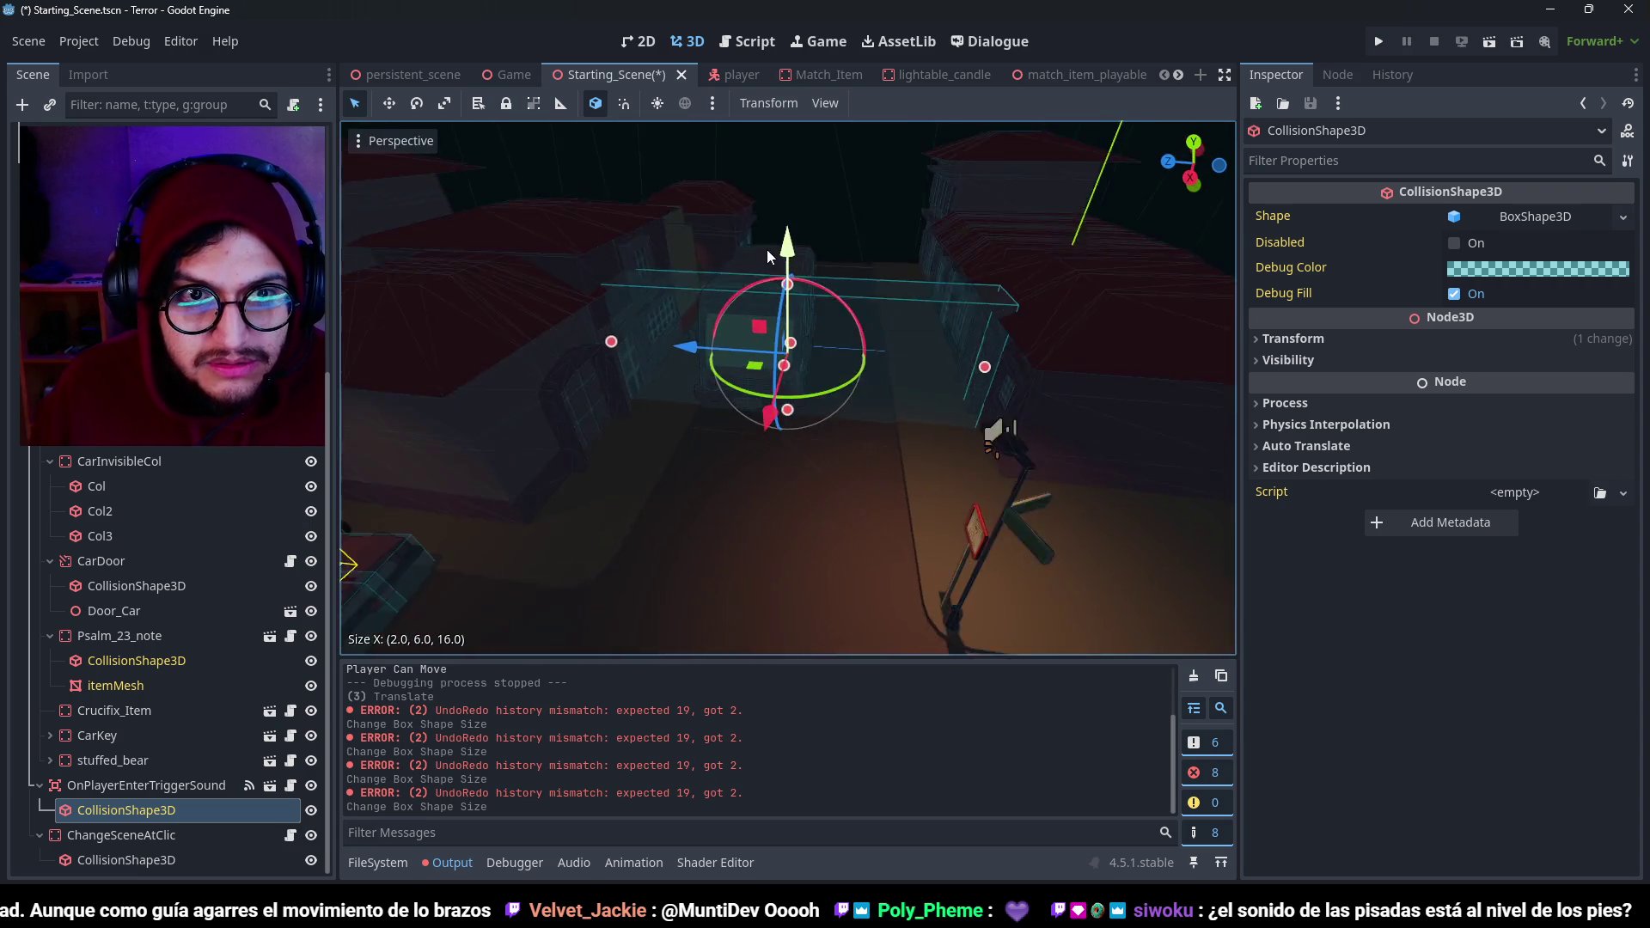
pyautogui.scroll(-3, 881, 361)
# Save the scene, run the game, and start a new play-through.
pyautogui.hotkey('ctrl', 's')
pyautogui.press('F5')
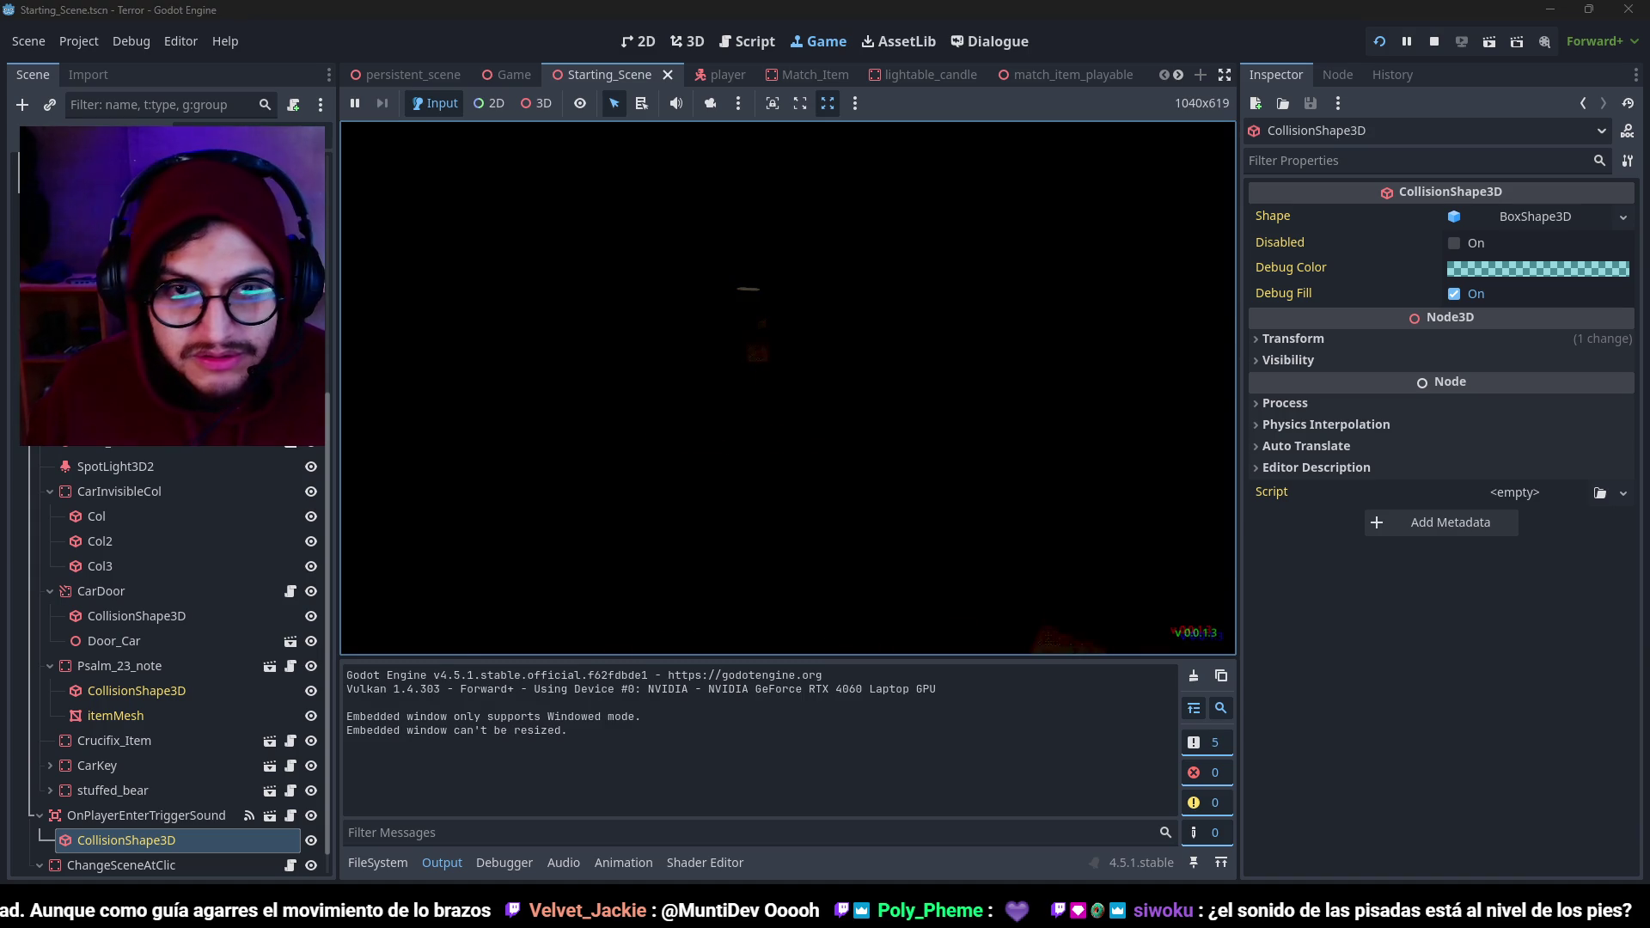
pyautogui.click(716, 463)
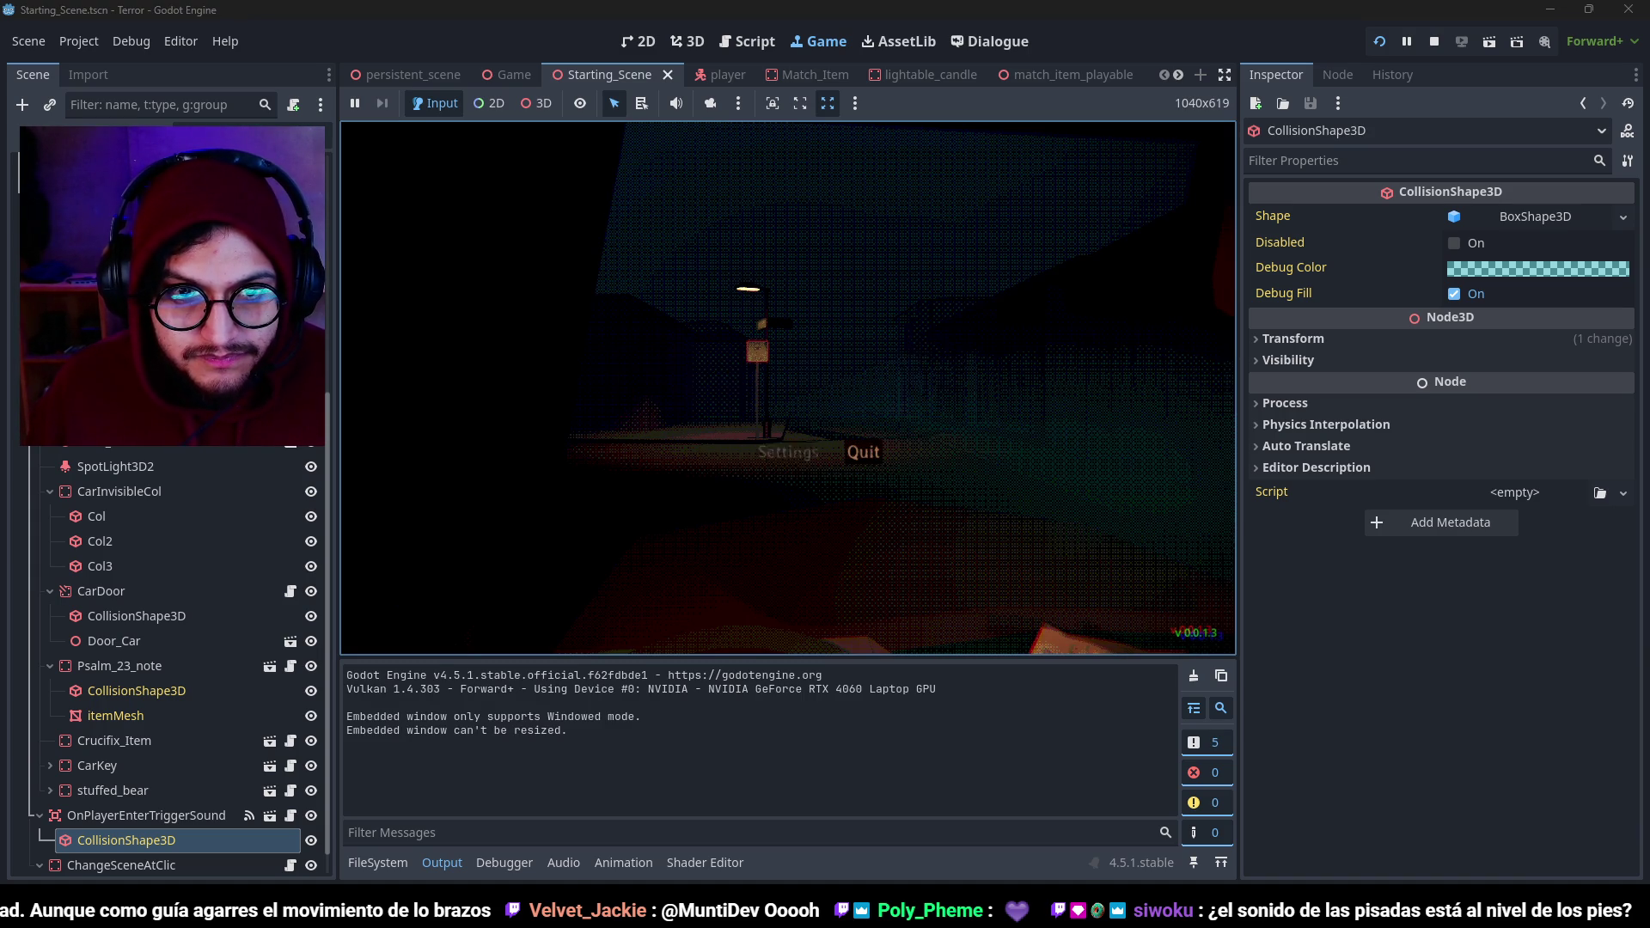
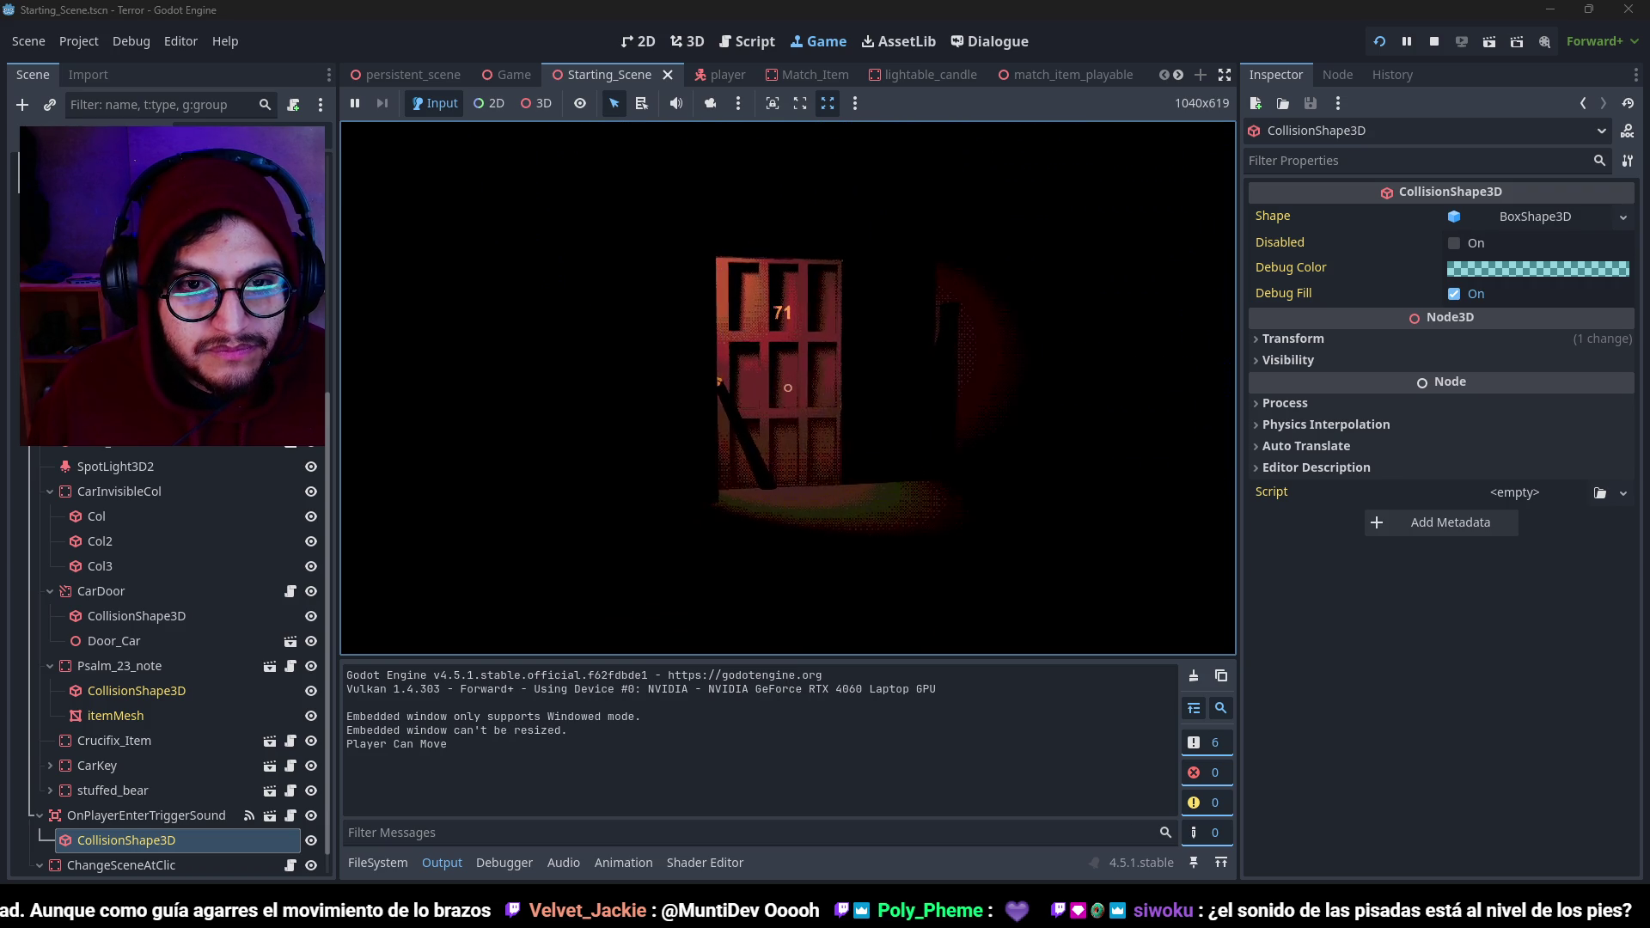
# Walk through door 71 into the painting room and end the test run.
pyautogui.press('w')
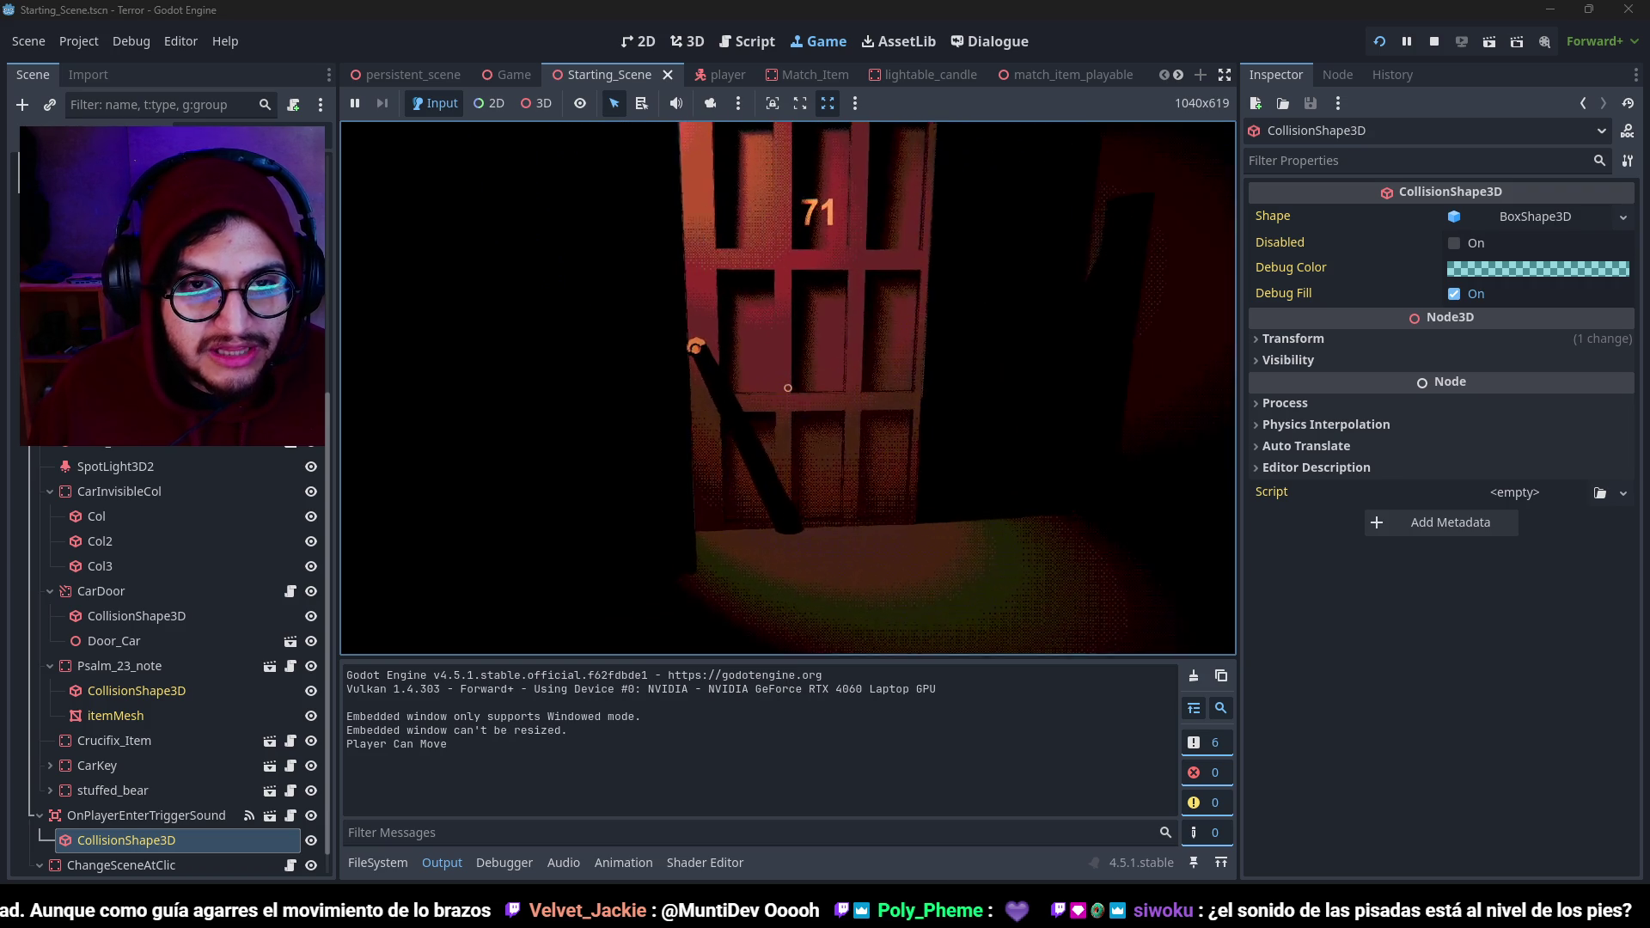
pyautogui.click(787, 386)
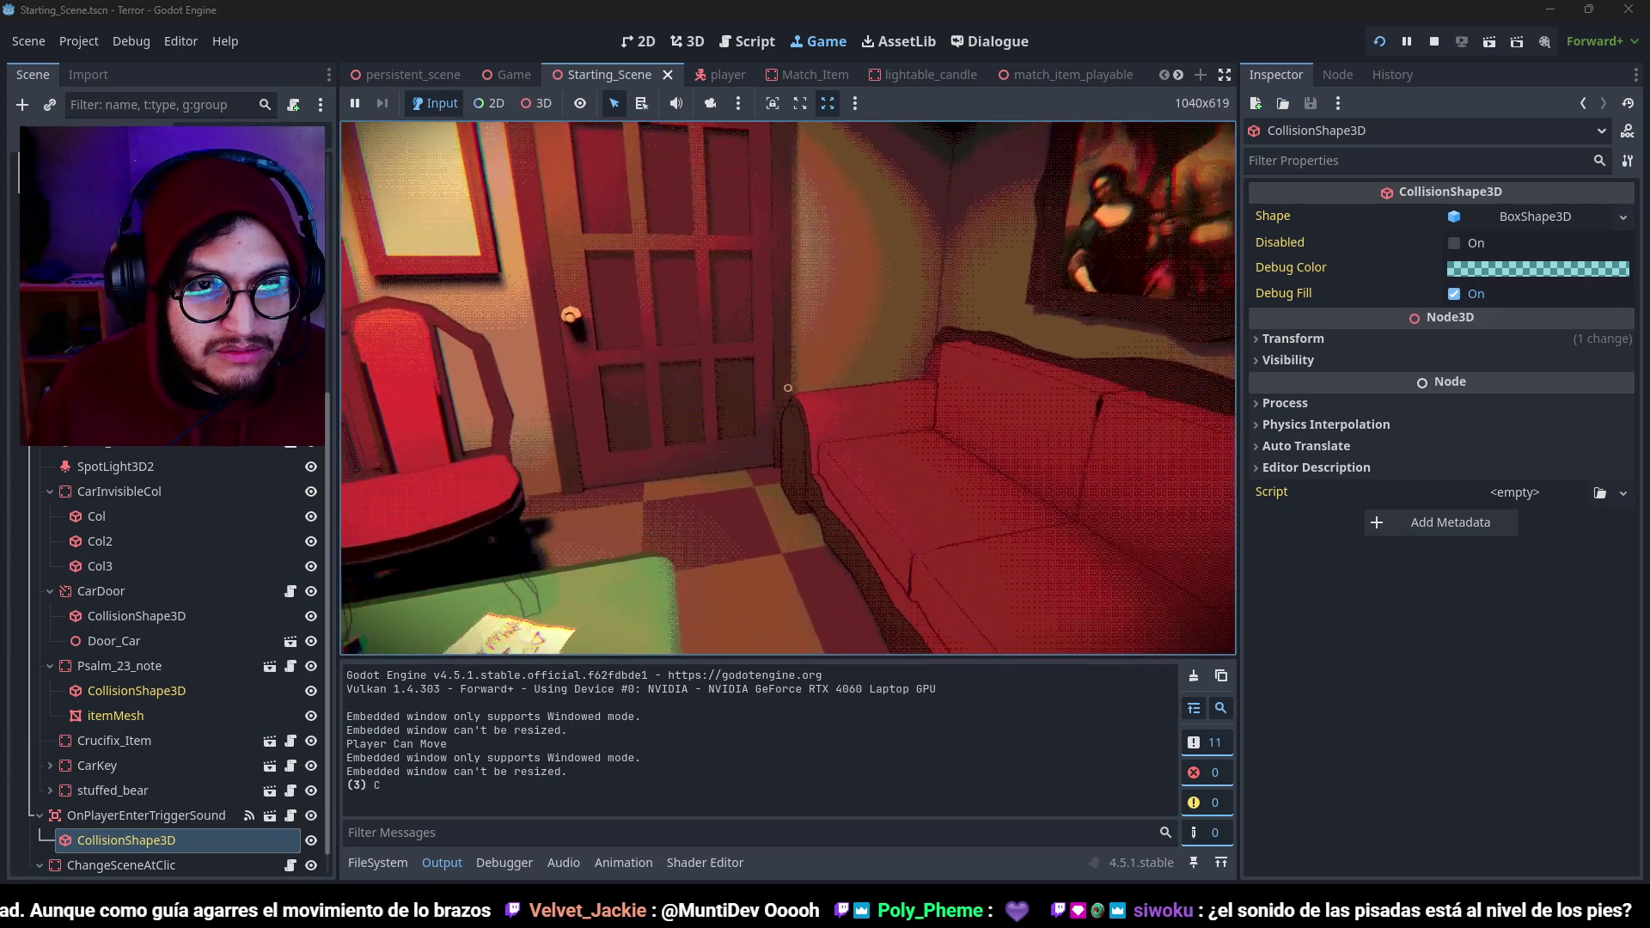
pyautogui.press('F8')
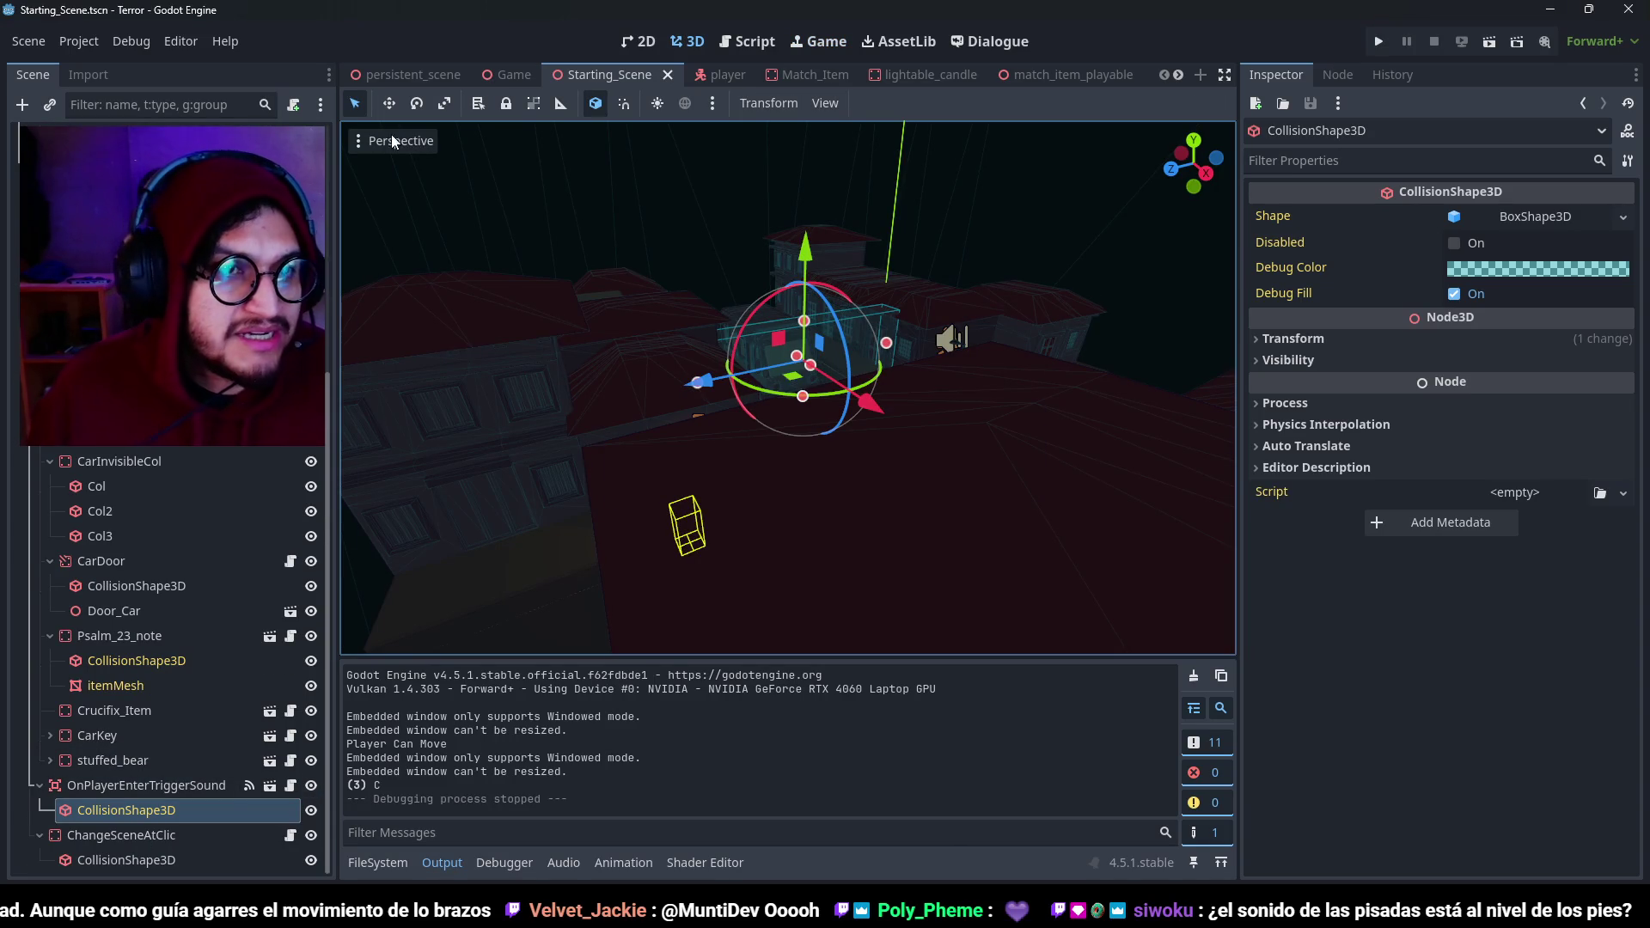
# Set Steps_Sfx Max Distance to 4.0 m and briefly play-test it from the title menu.
pyautogui.click(720, 75)
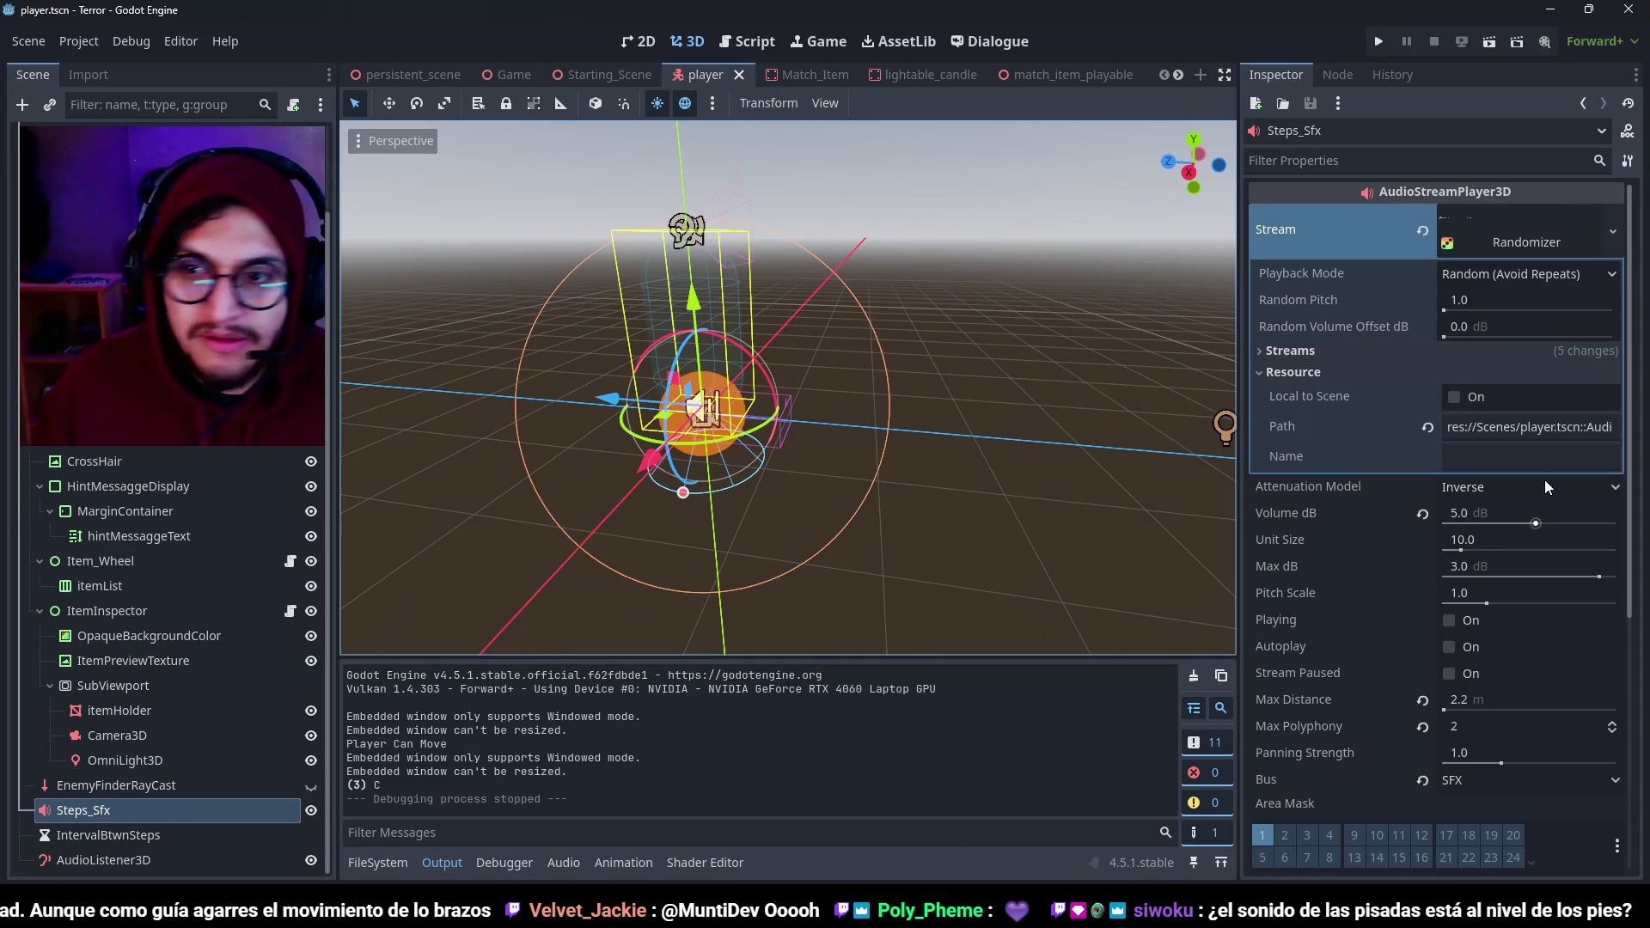
pyautogui.click(1476, 700)
pyautogui.write('4')
pyautogui.press('Return')
pyautogui.press('F5')
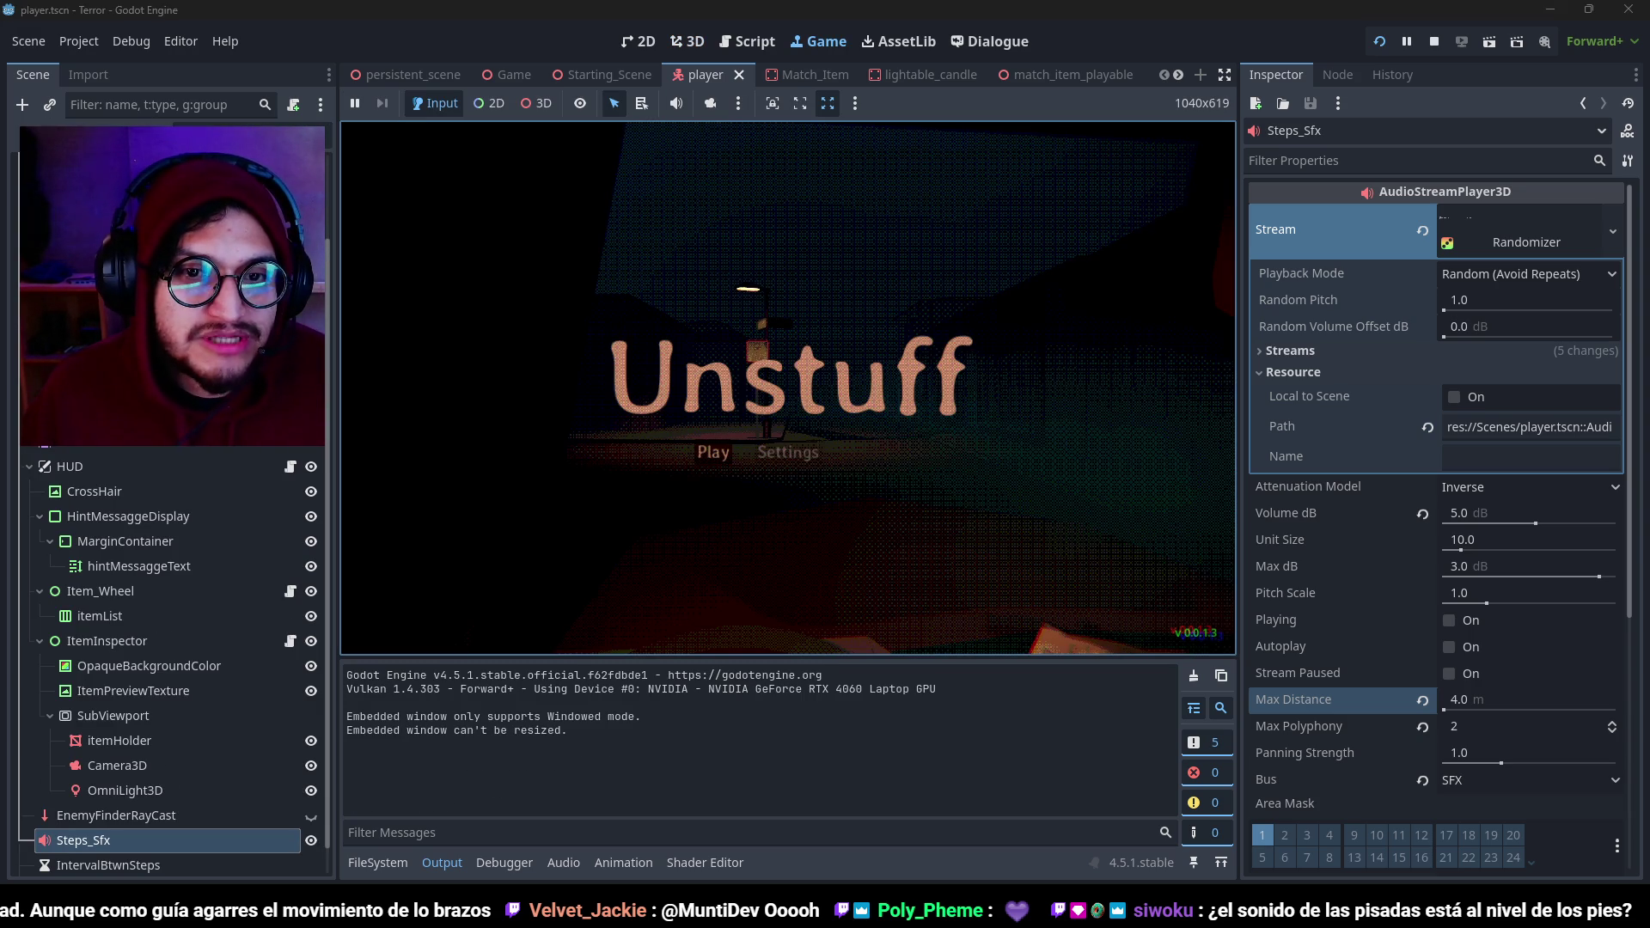
pyautogui.click(714, 457)
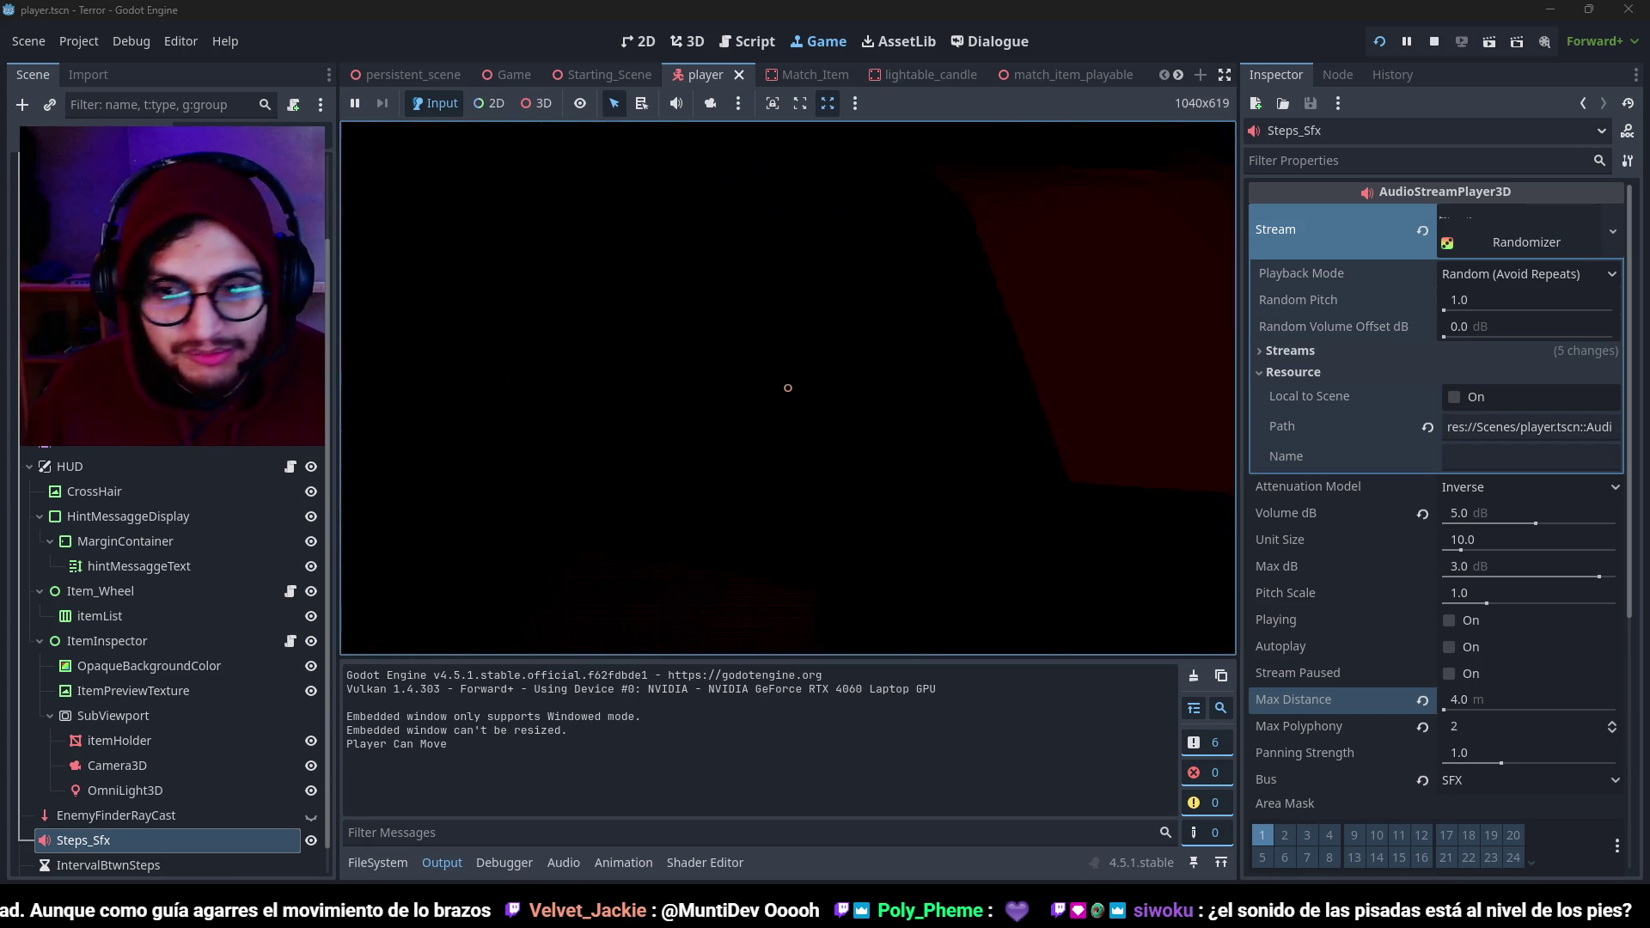
pyautogui.press('F8')
# Lower the footstep Max Distance to 3.0 m and relaunch the game.
pyautogui.click(1463, 701)
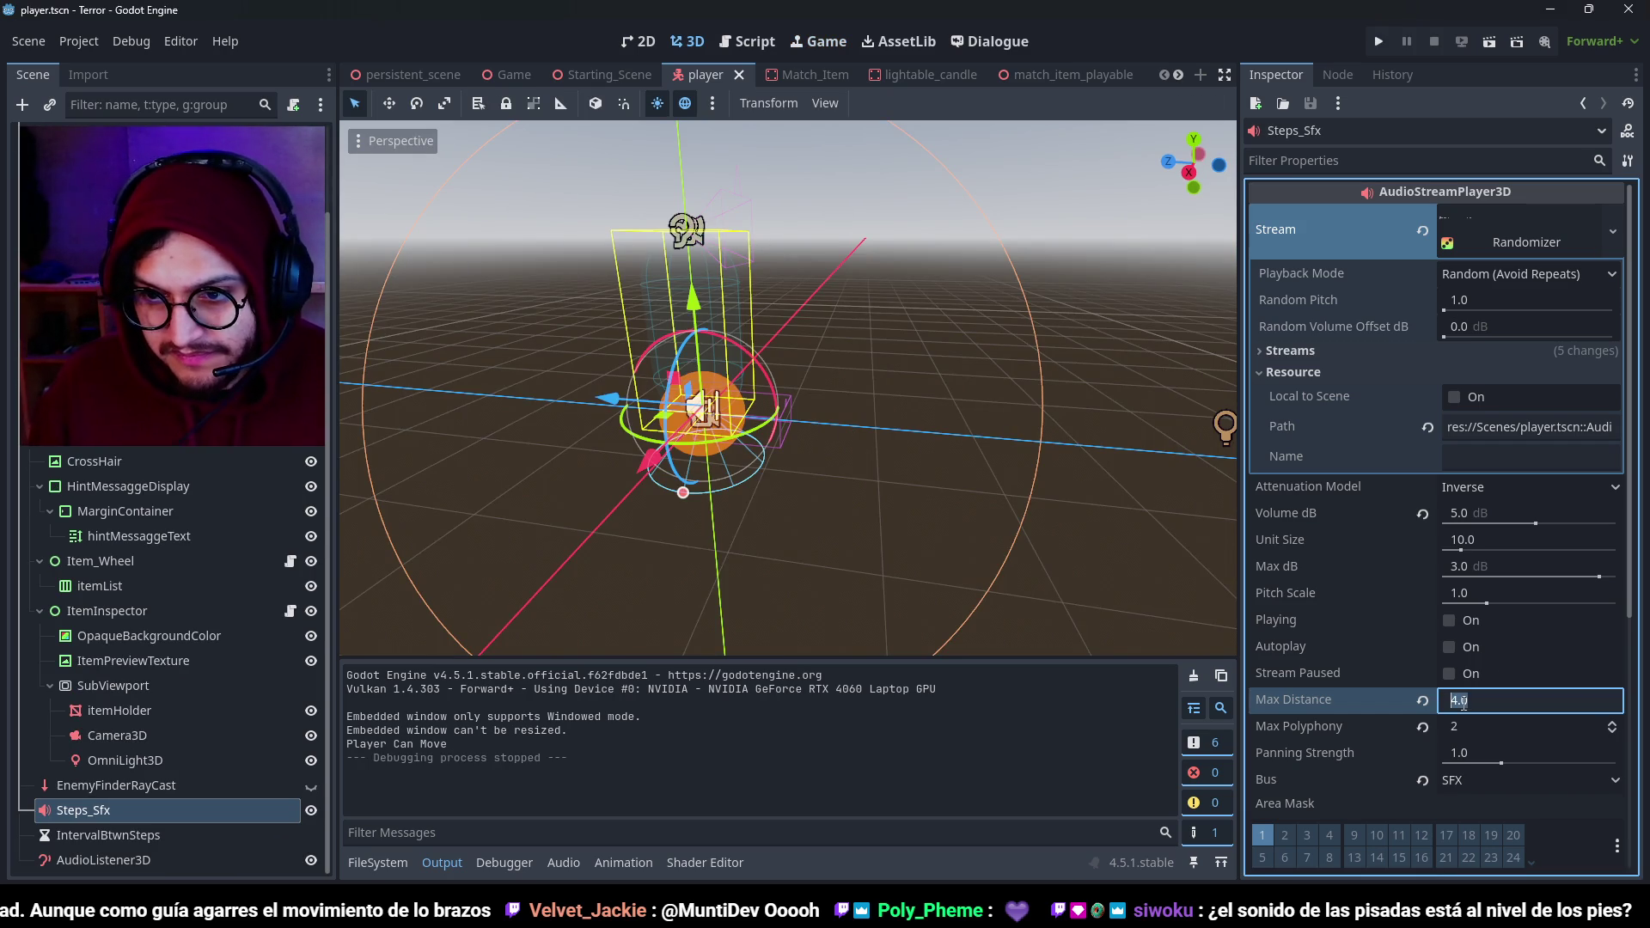
pyautogui.write('3')
pyautogui.press('Return')
pyautogui.press('F5')
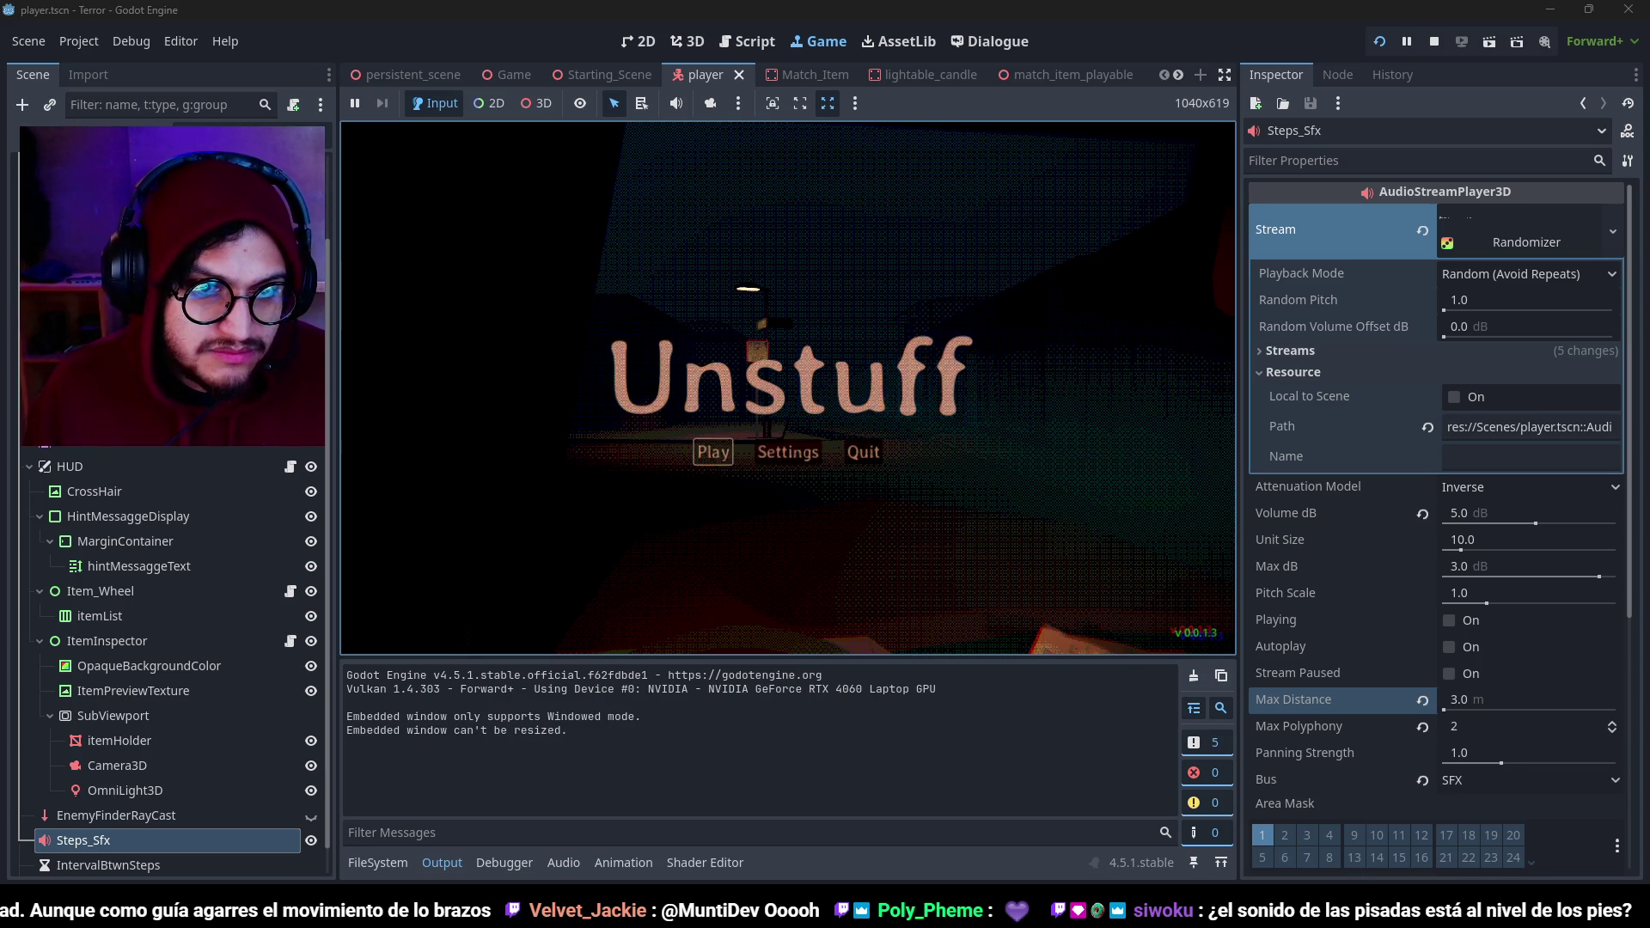
# Start playing, leave the car, walk through the red door into the room, then stop.
pyautogui.press('Return')
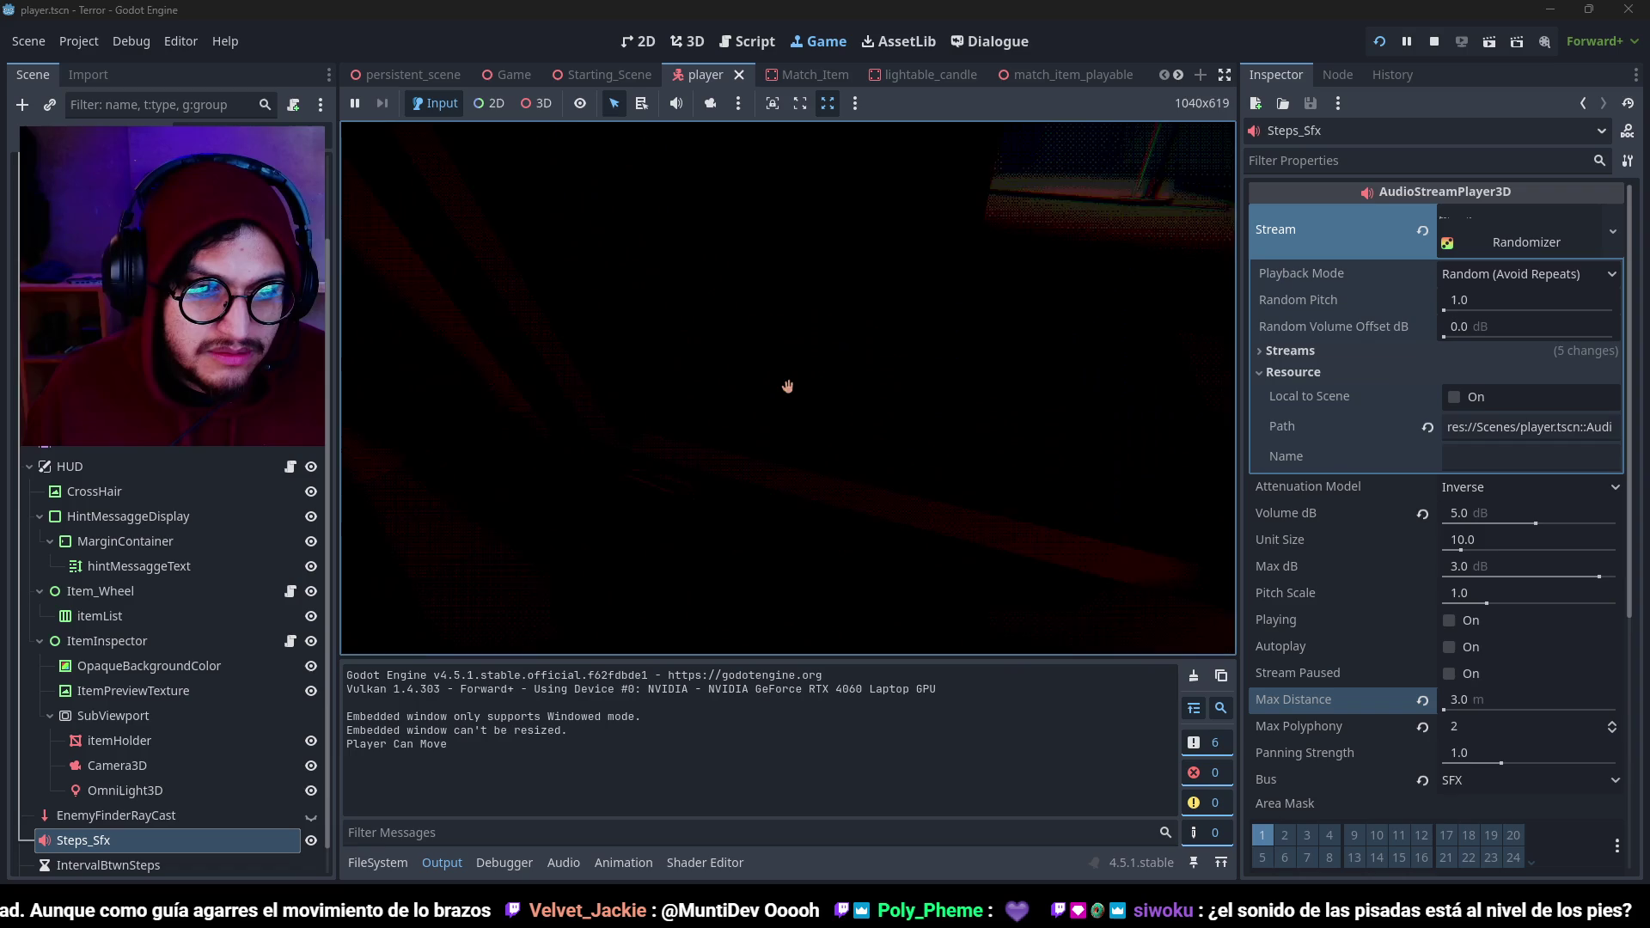
pyautogui.click(788, 387)
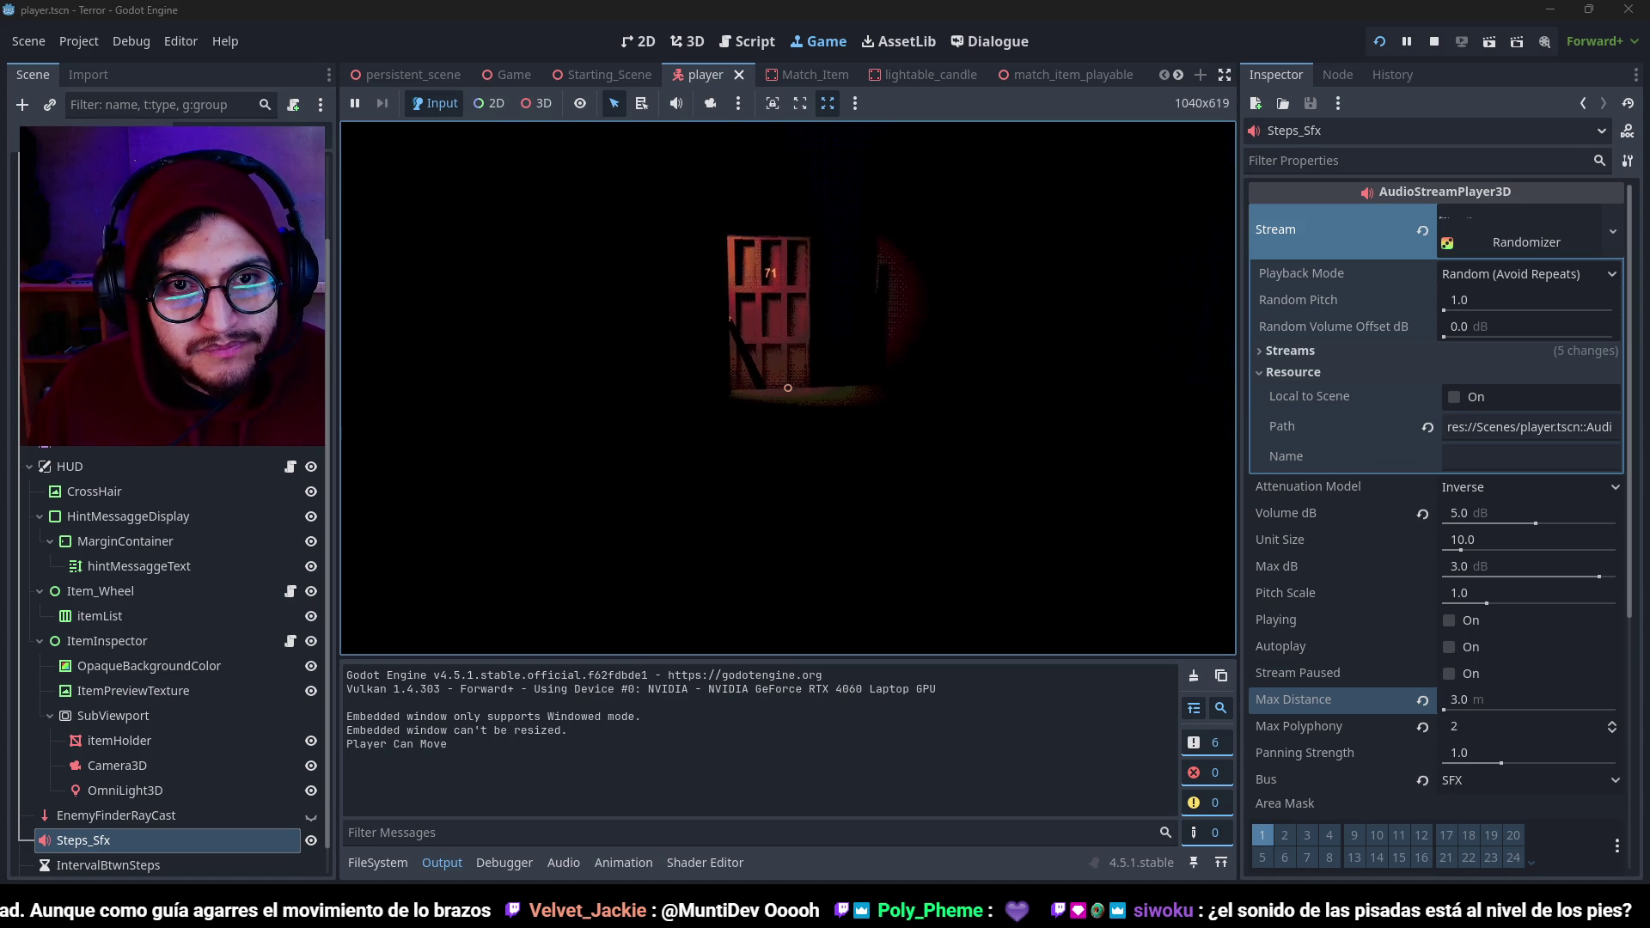
pyautogui.press('w')
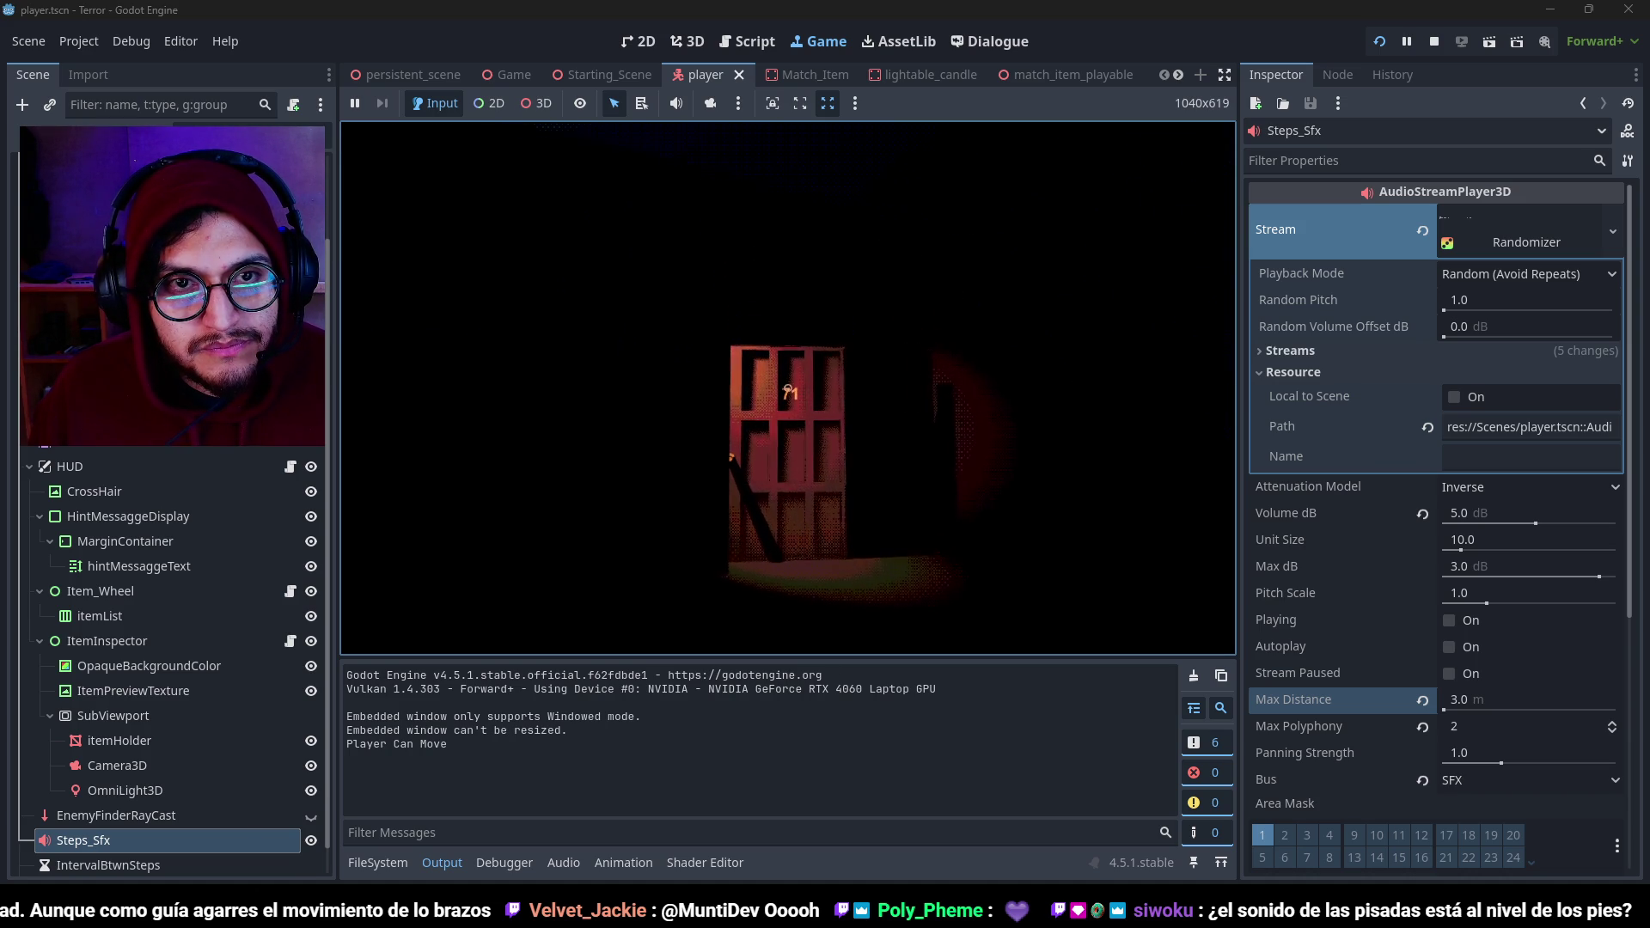
pyautogui.press('w')
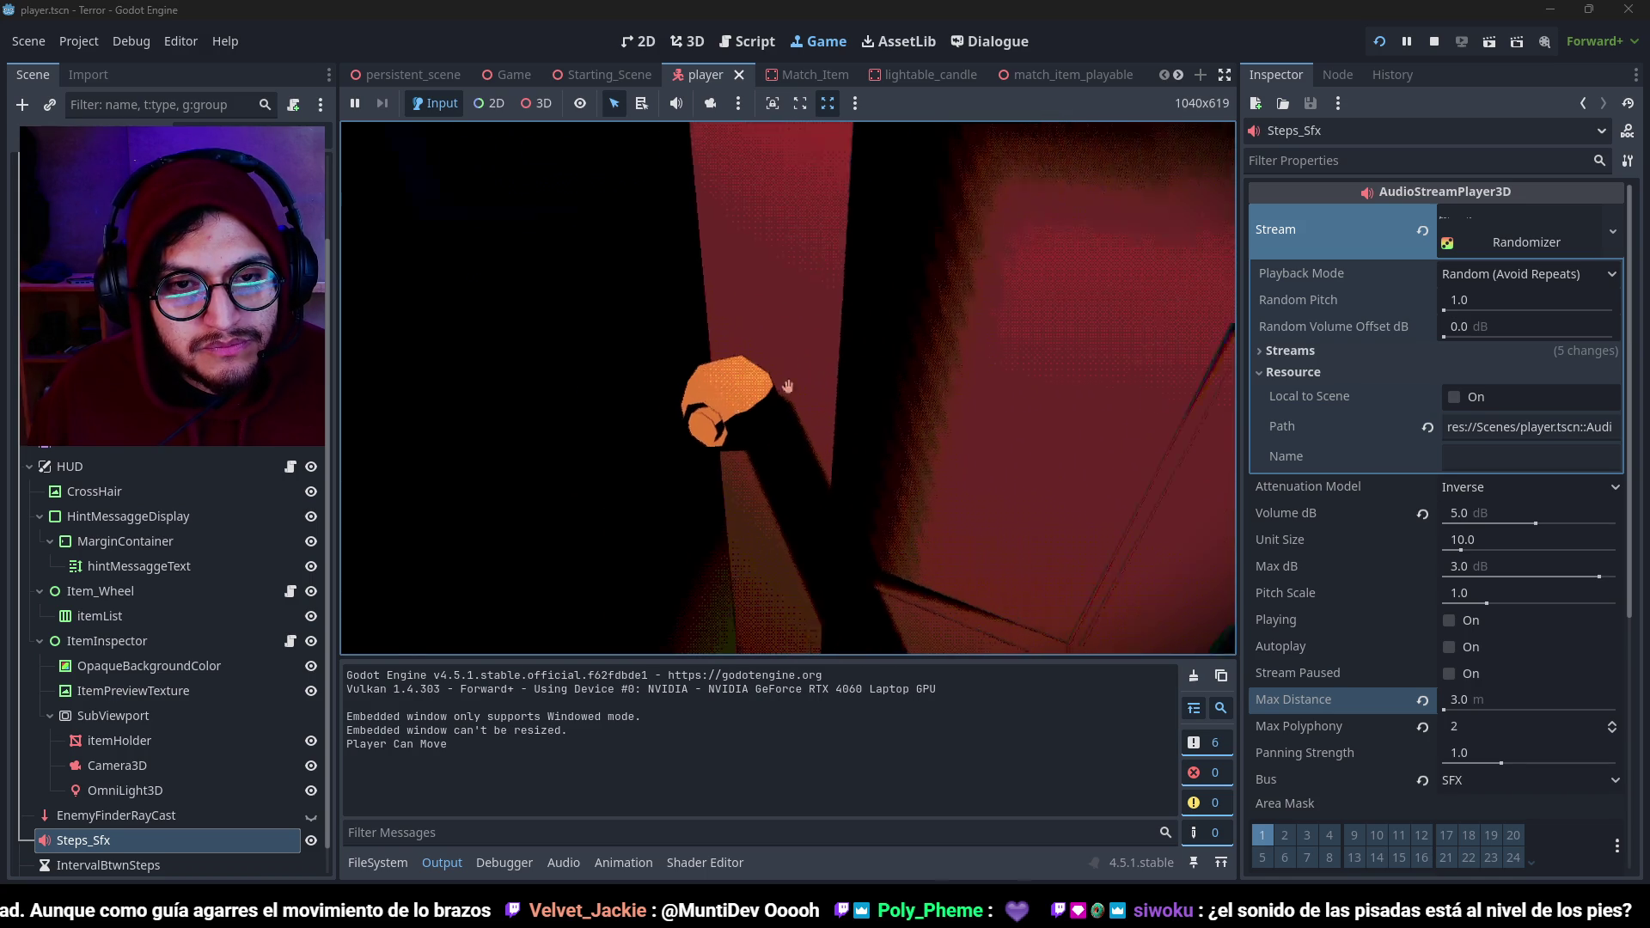
pyautogui.click(788, 386)
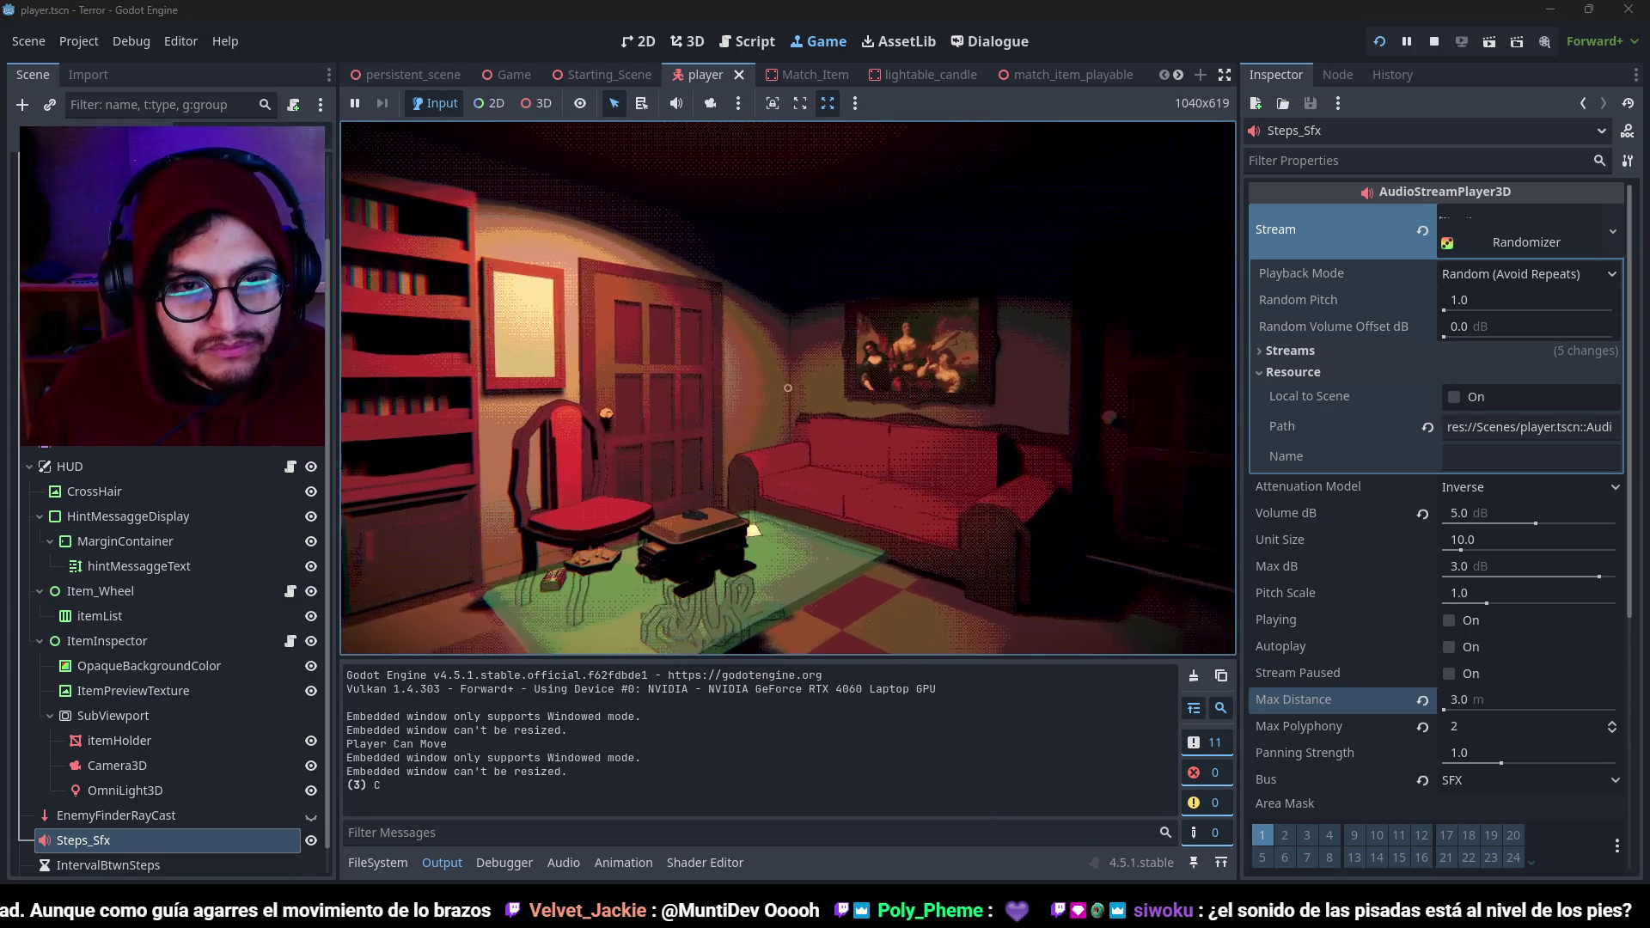
pyautogui.press('F8')
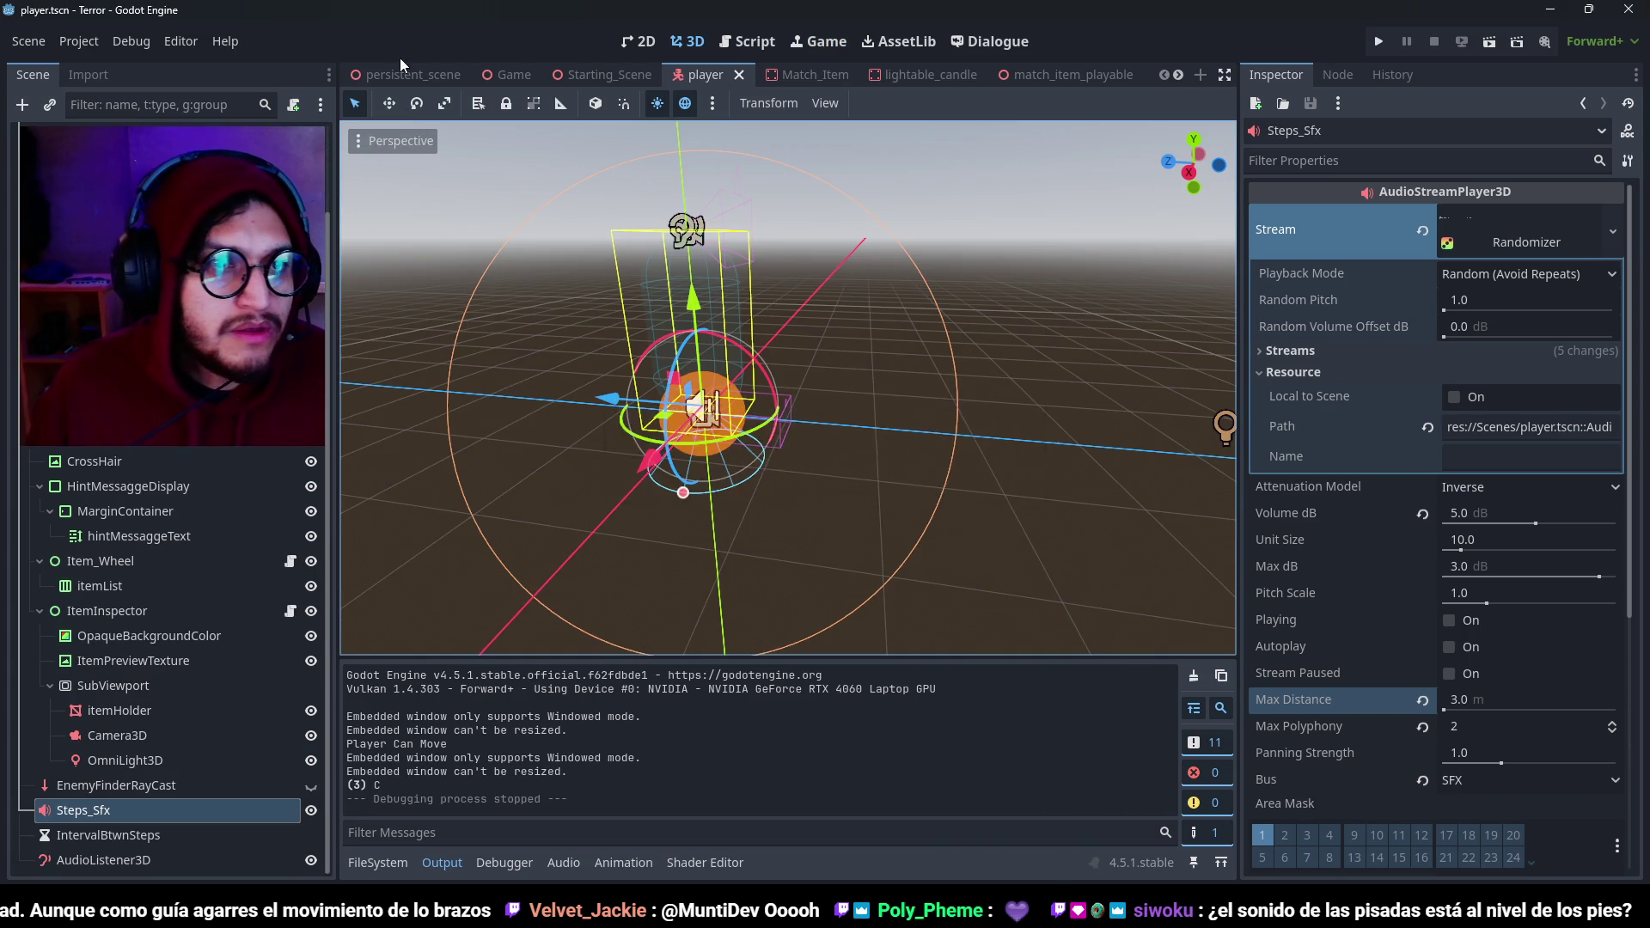
# Change blinkSpeed to 0.3 in persistent_scene_manager.gd, save, and briefly run the game.
pyautogui.hotkey('ctrl', 'F3')
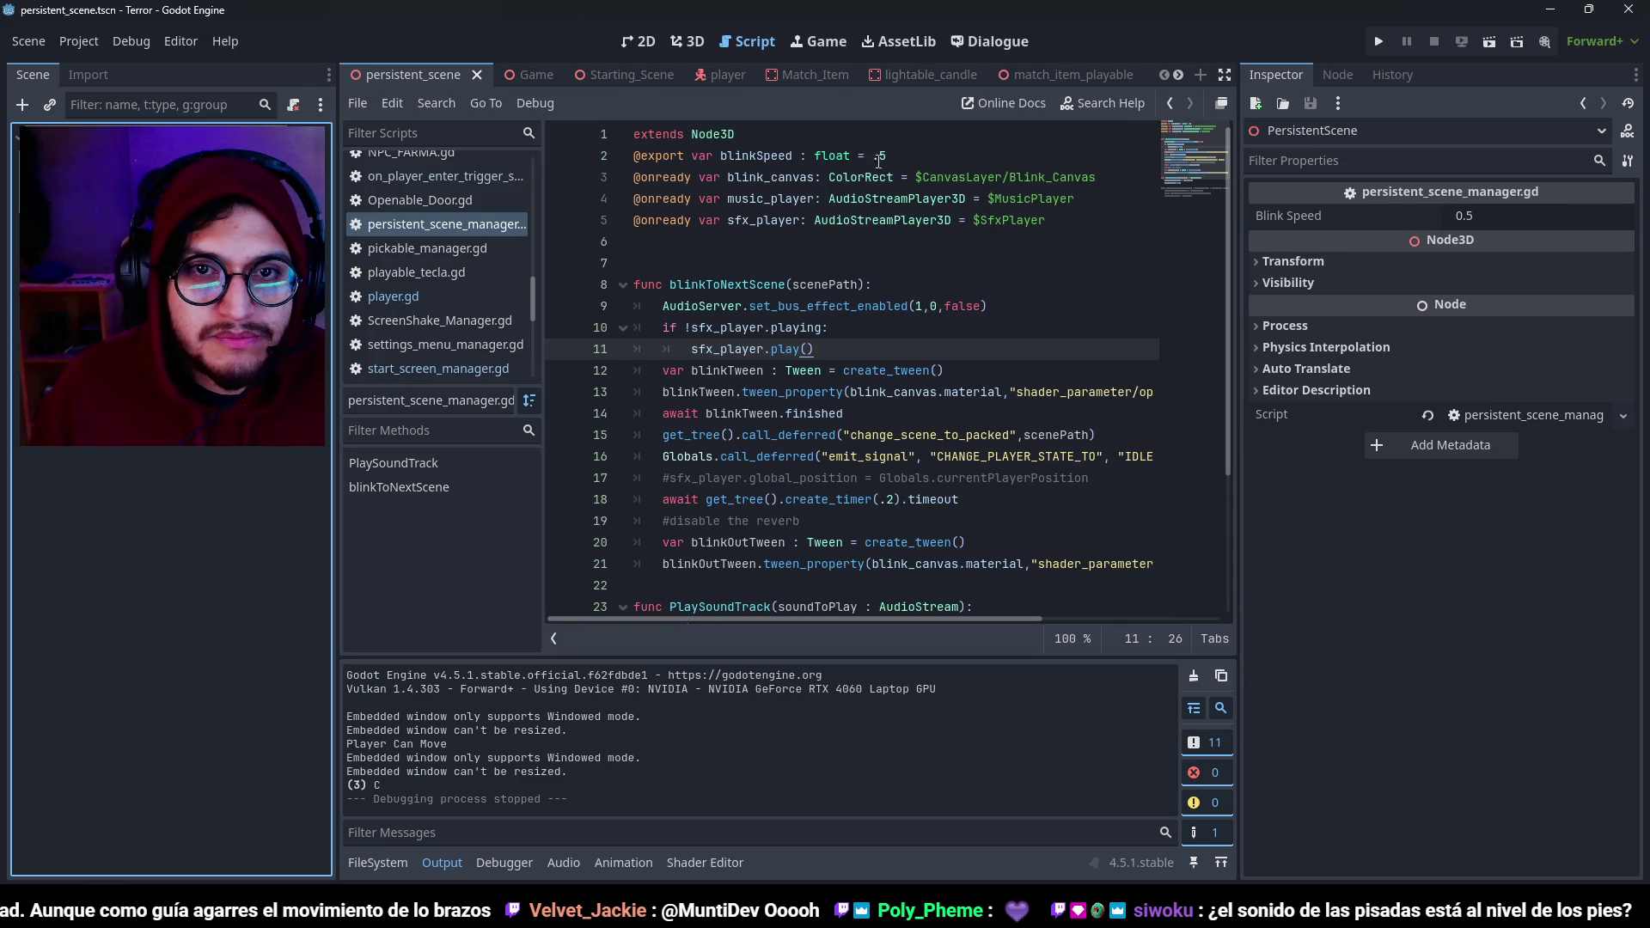
pyautogui.click(887, 156)
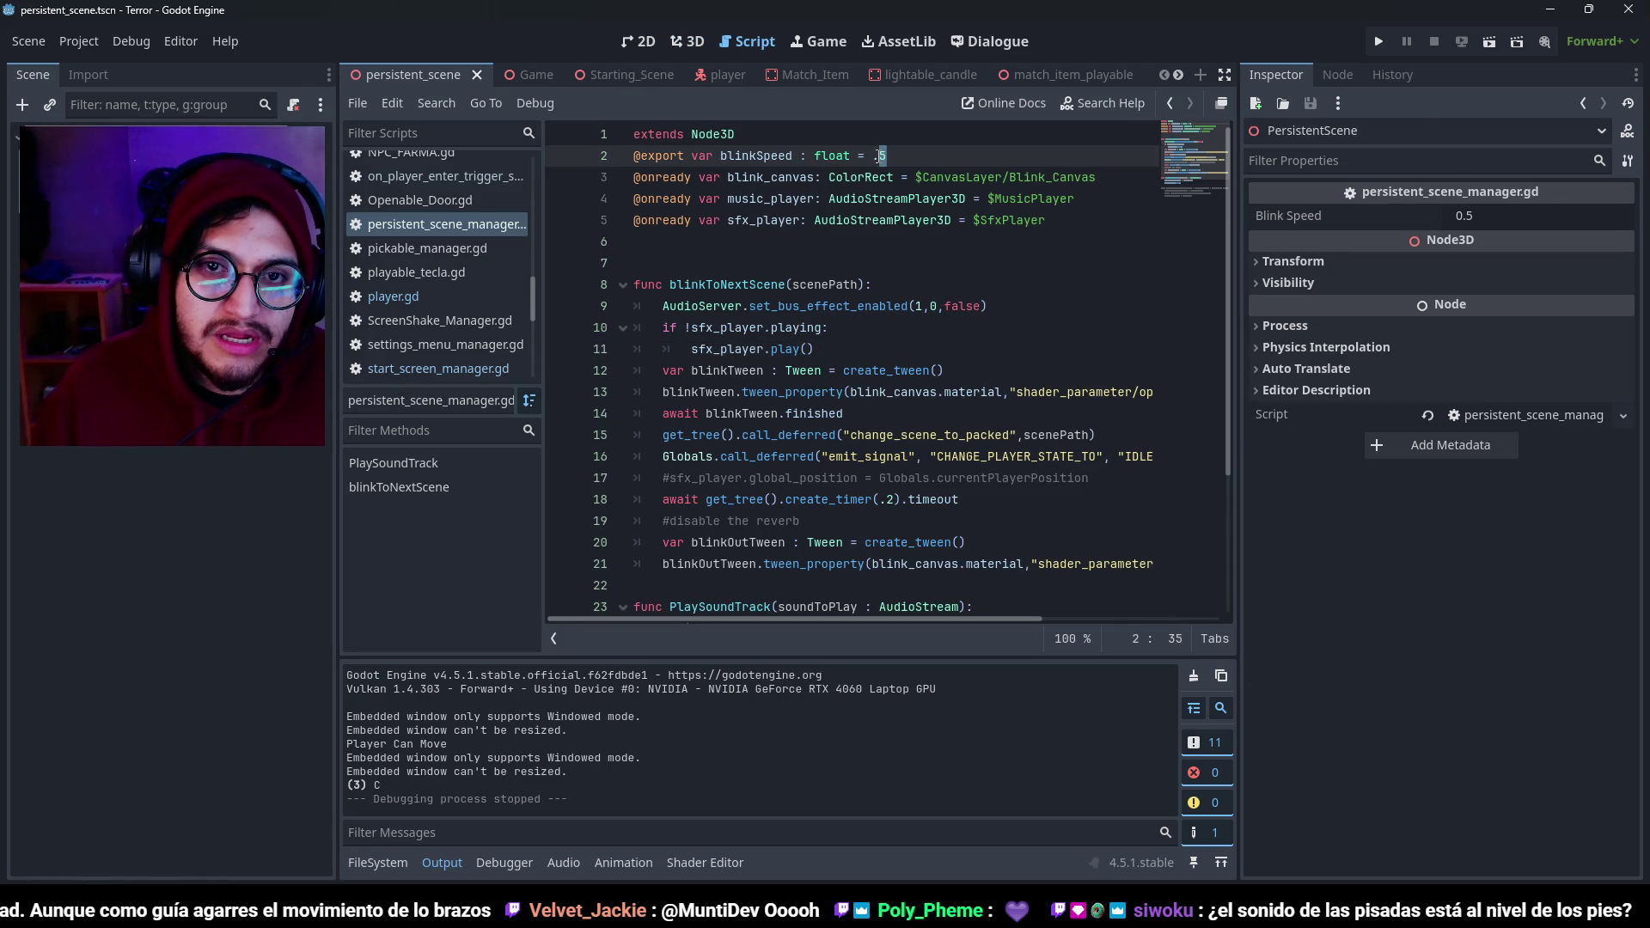
pyautogui.write('3')
pyautogui.hotkey('ctrl', 's')
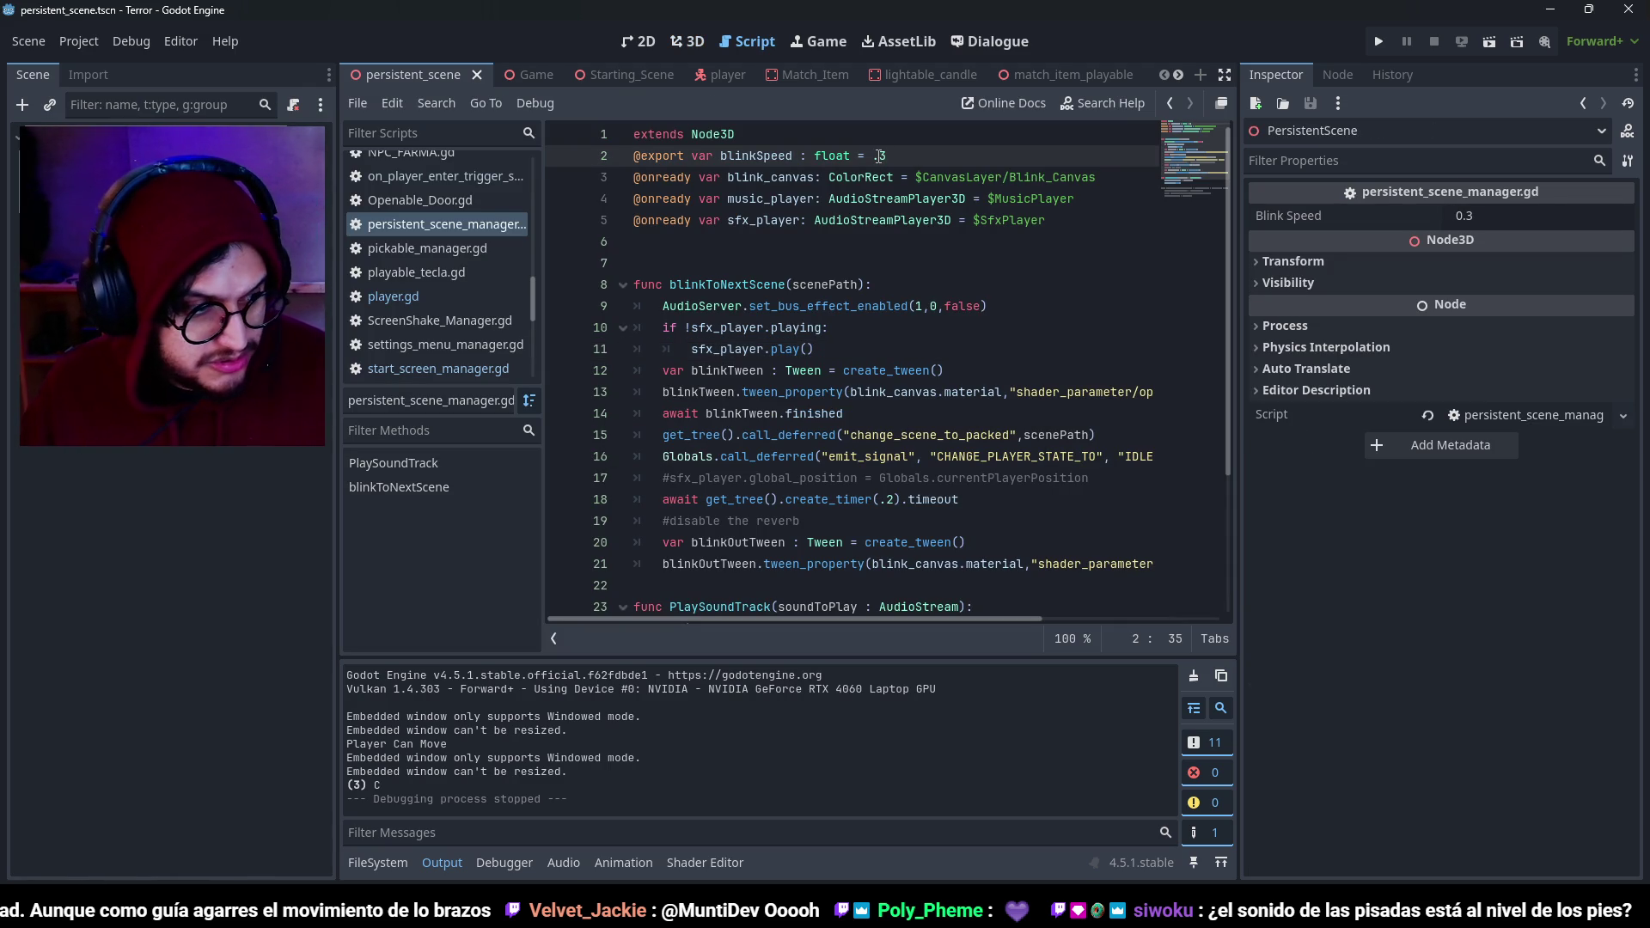
pyautogui.press('F5')
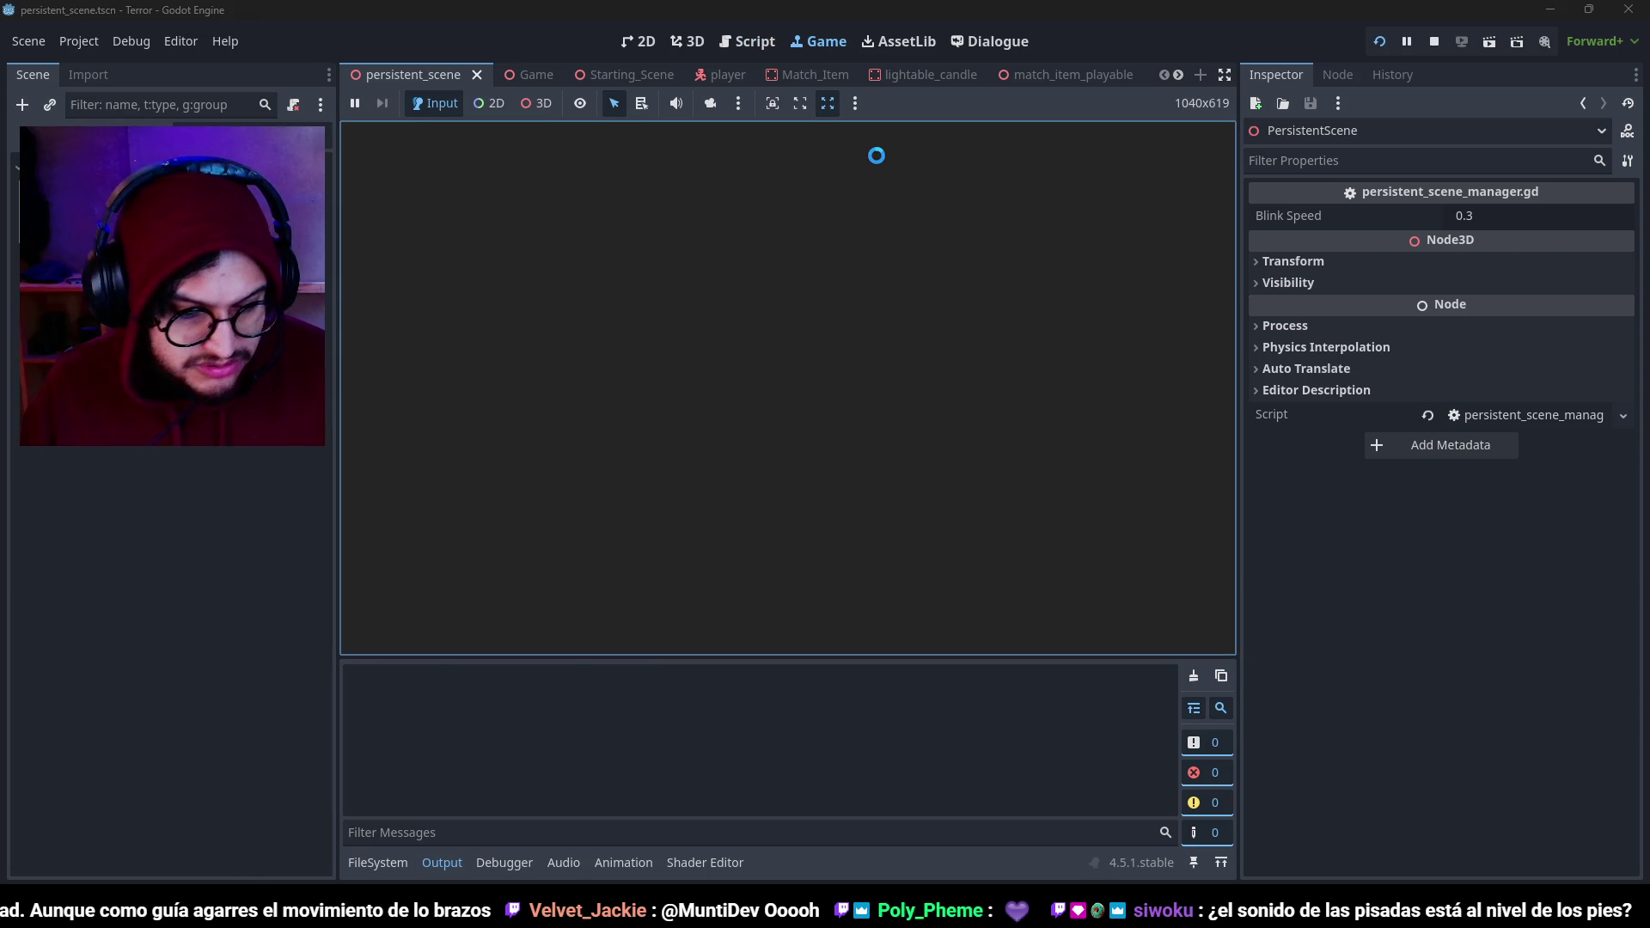
pyautogui.press('F8')
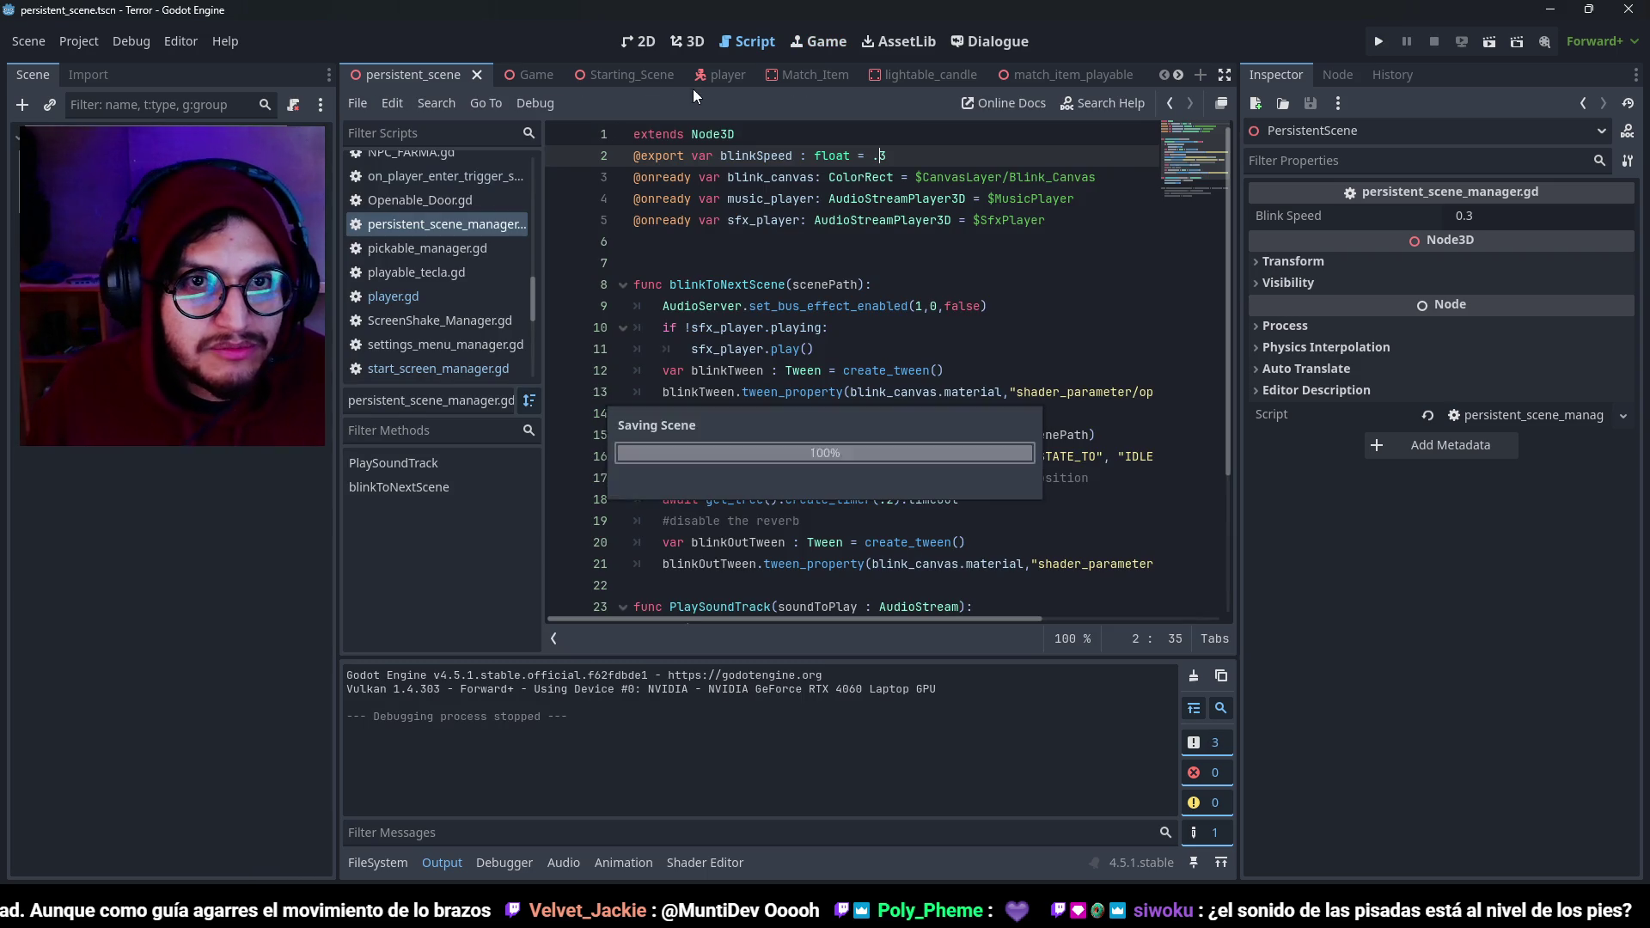
# Set the Steps_Sfx Max Distance to 2.8 m and launch the game.
pyautogui.click(720, 75)
pyautogui.click(116, 785)
pyautogui.click(83, 810)
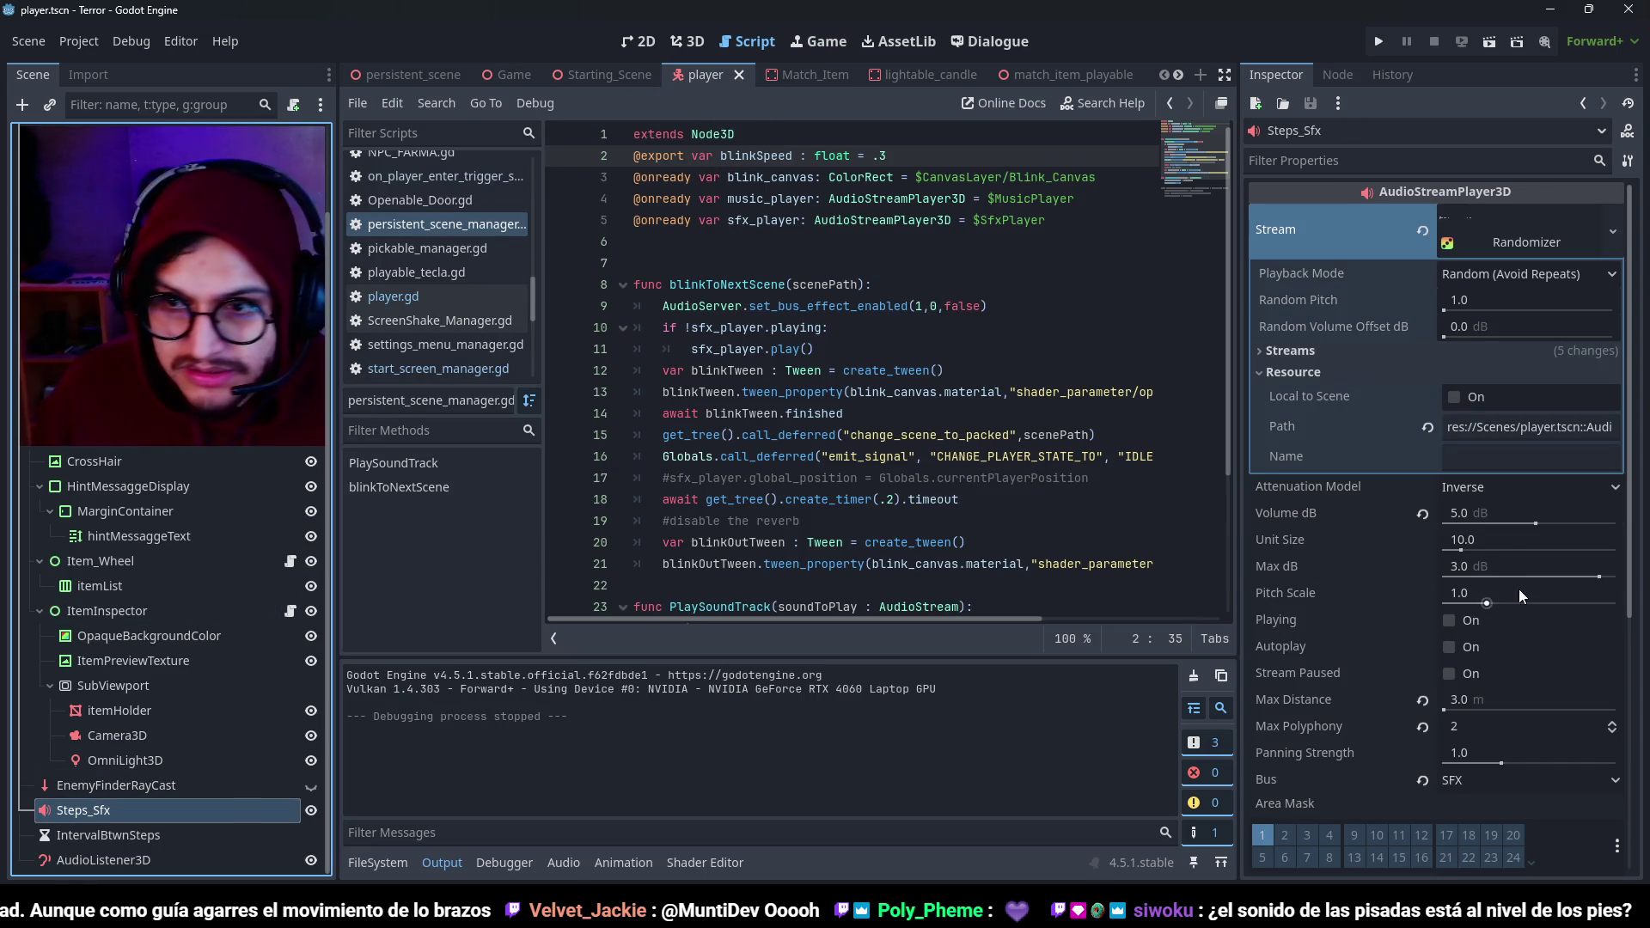
pyautogui.click(1489, 708)
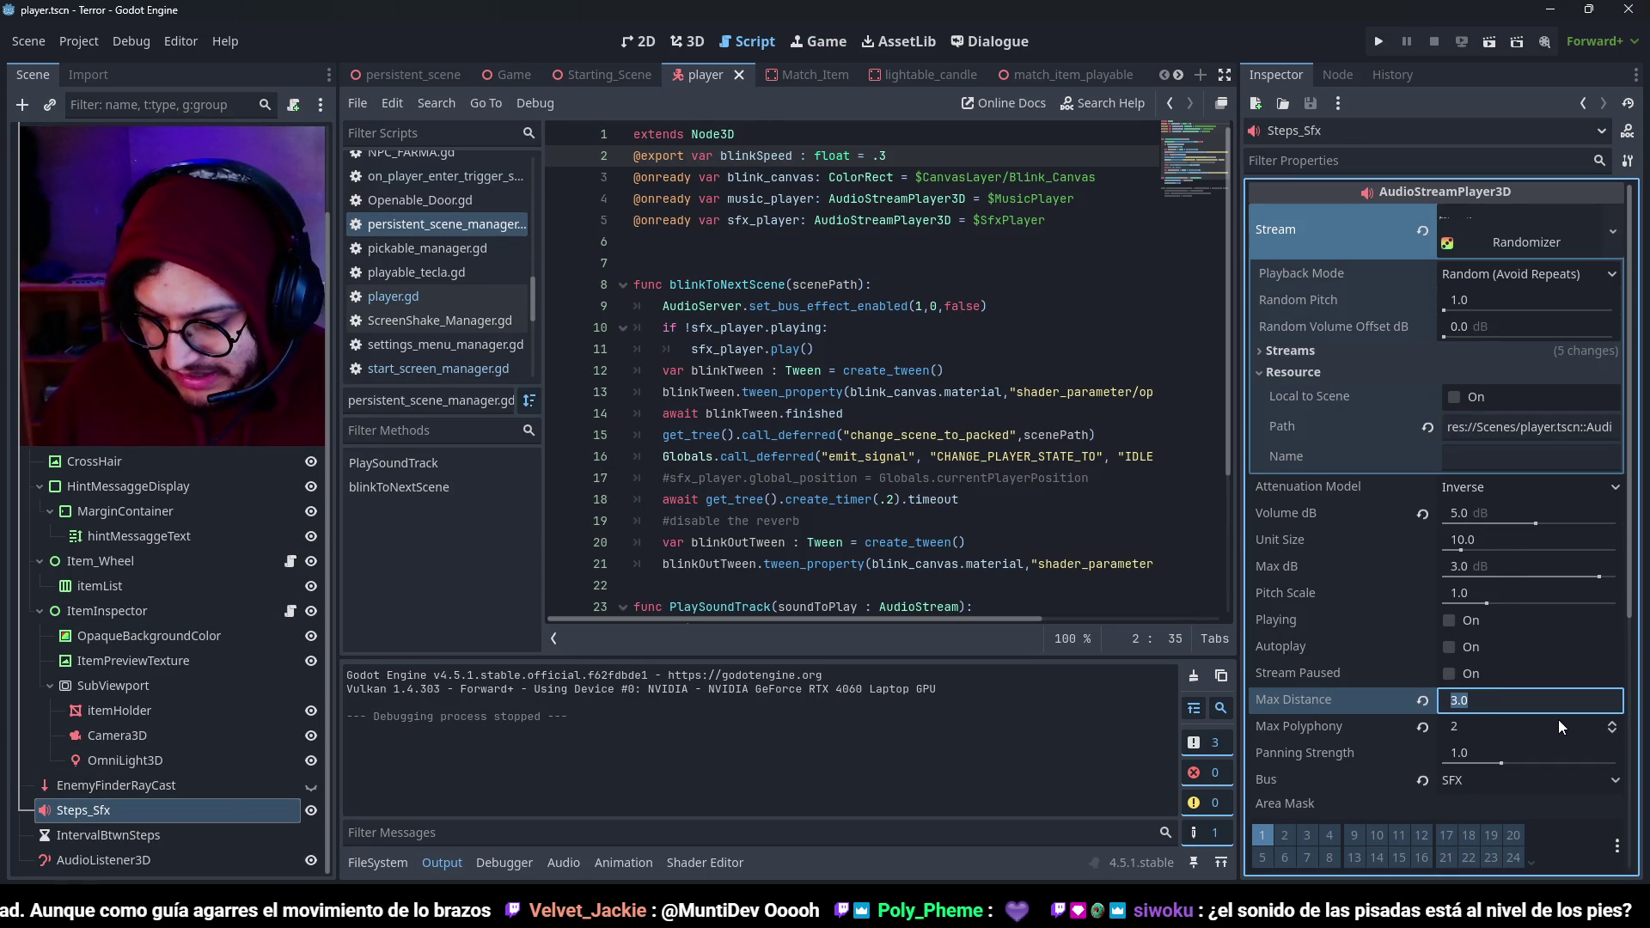
pyautogui.write('2.8')
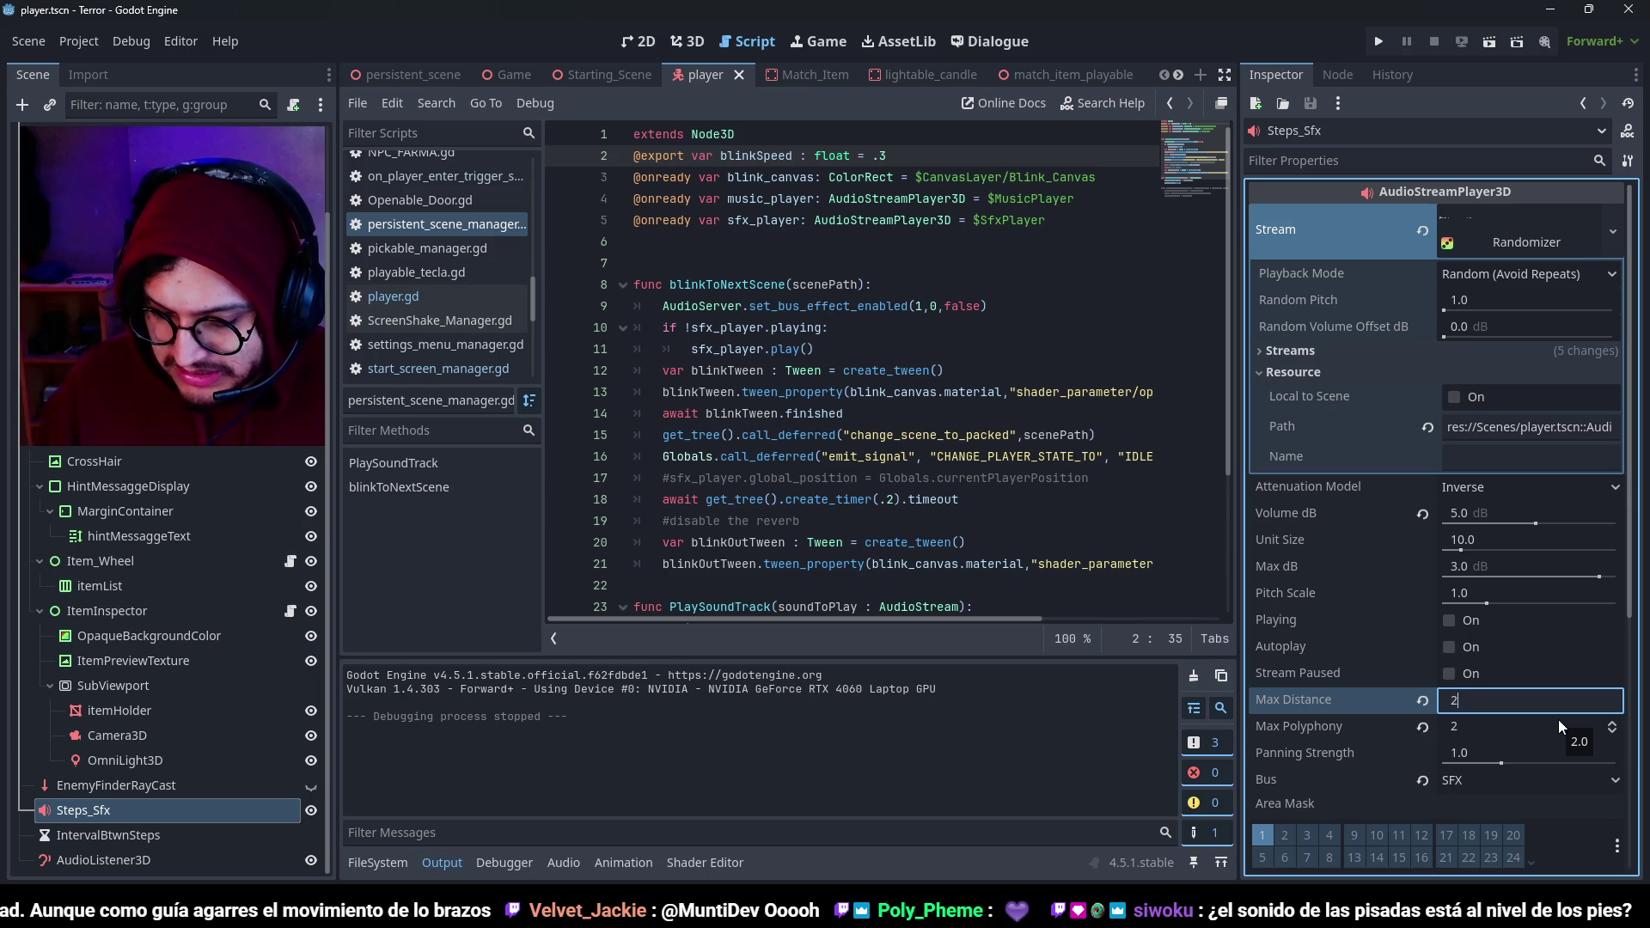
pyautogui.press('Return')
pyautogui.click(813, 307)
pyautogui.press('F5')
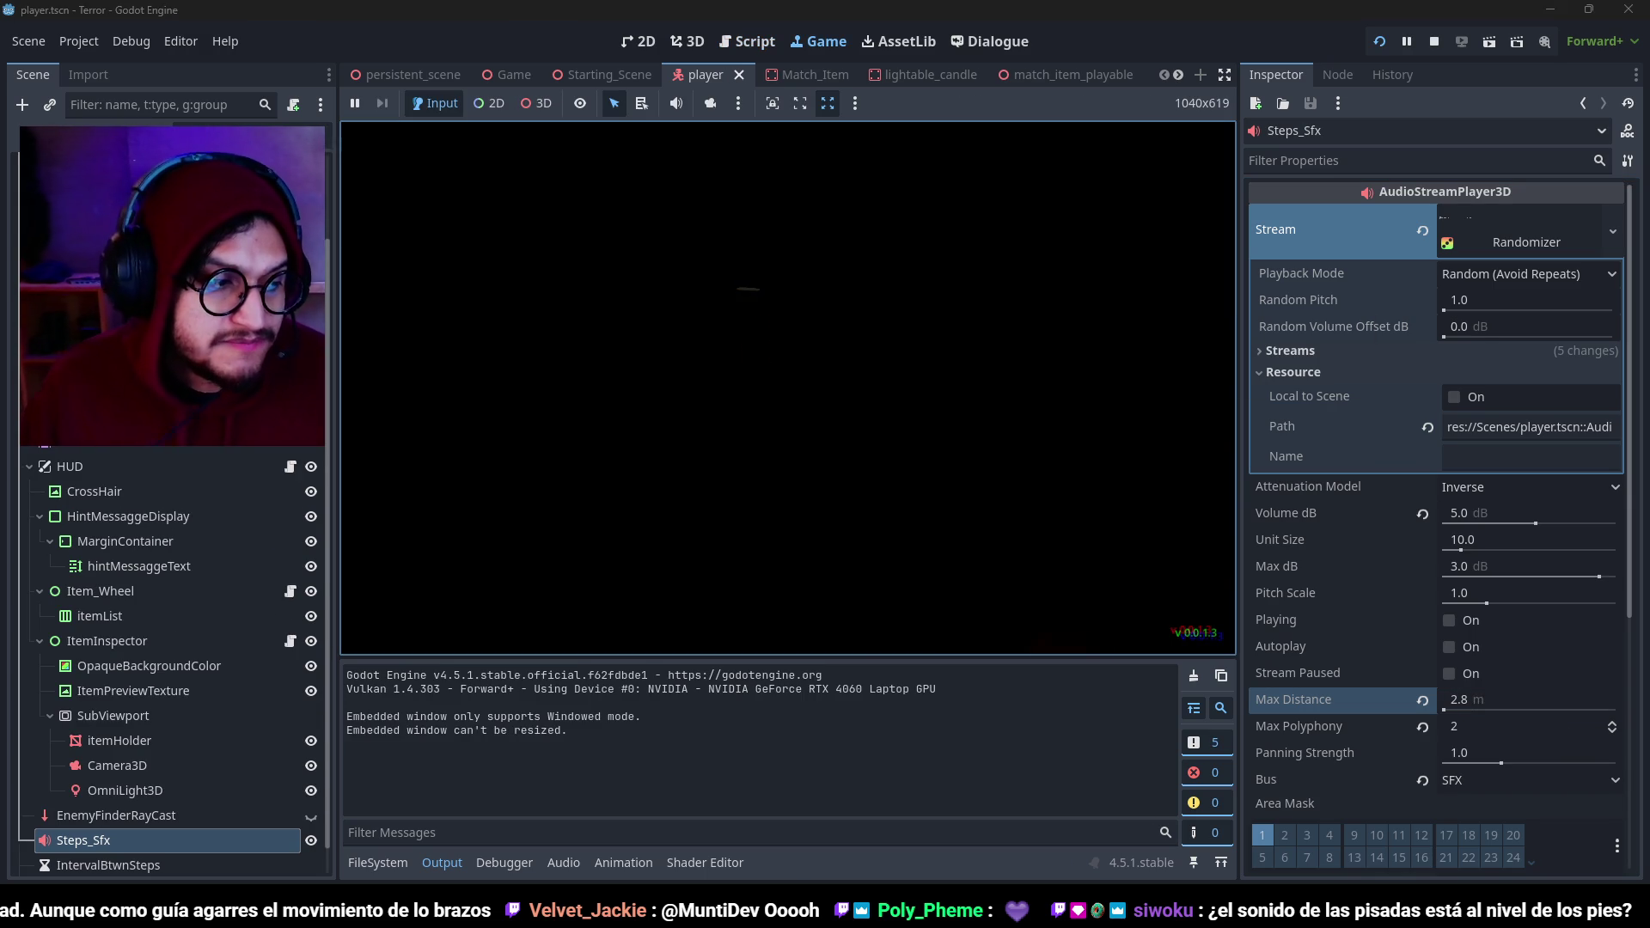
# Walk from the title menu to the street lamp and bus stop, stop, and save the player scene.
pyautogui.click(713, 452)
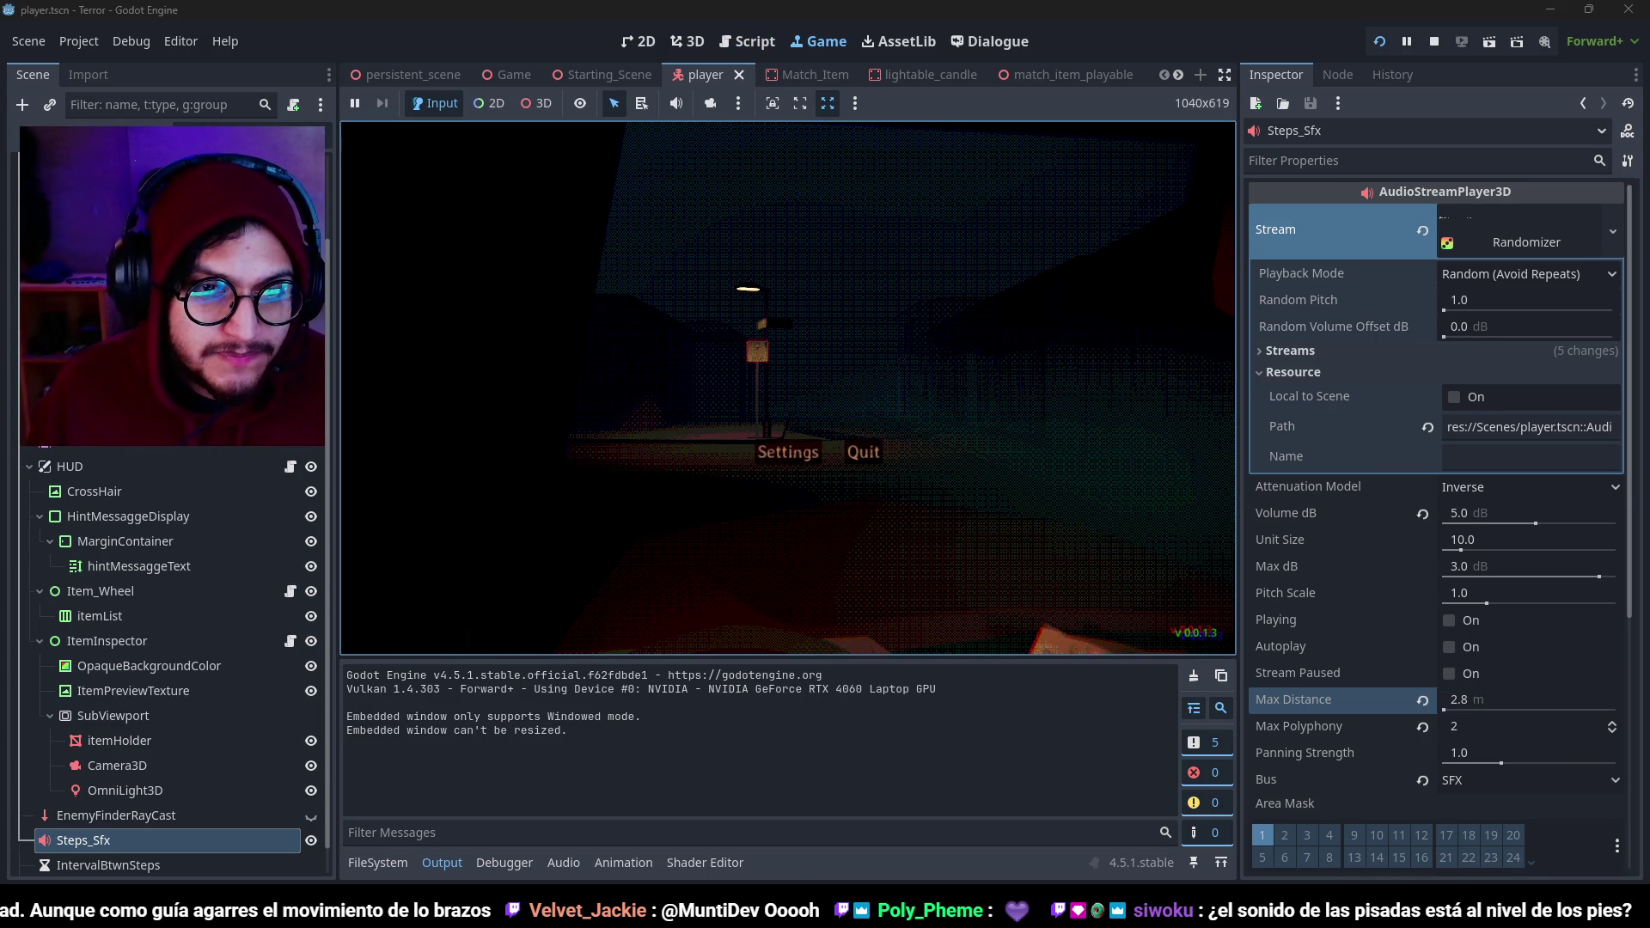
pyautogui.moveTo(788, 387)
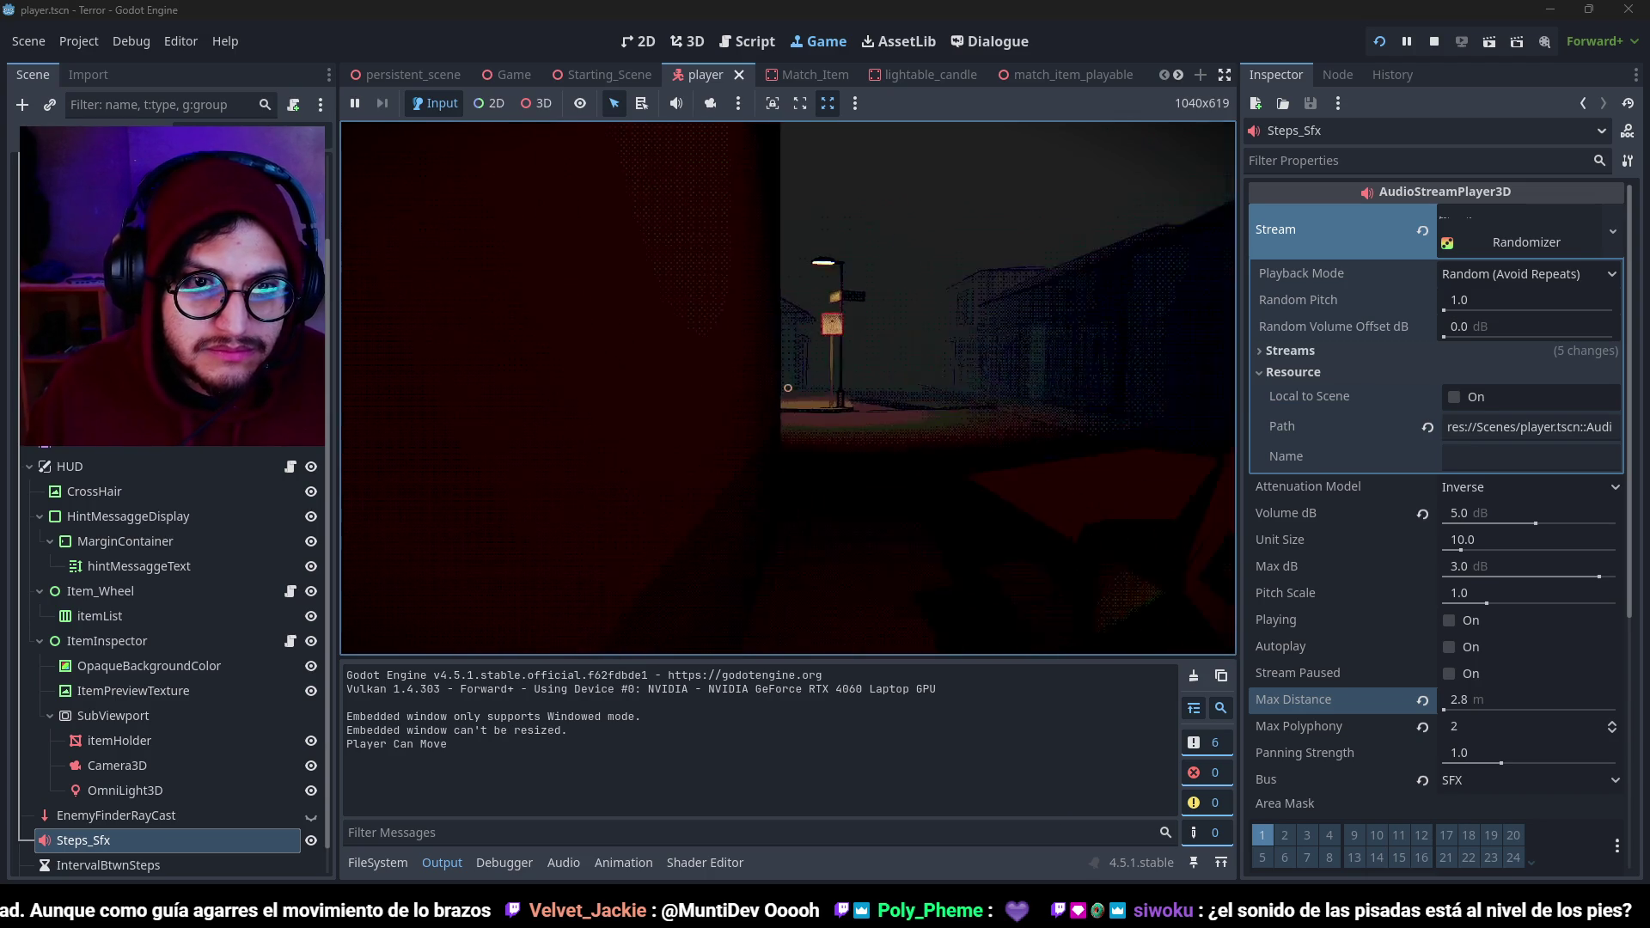
pyautogui.press('w')
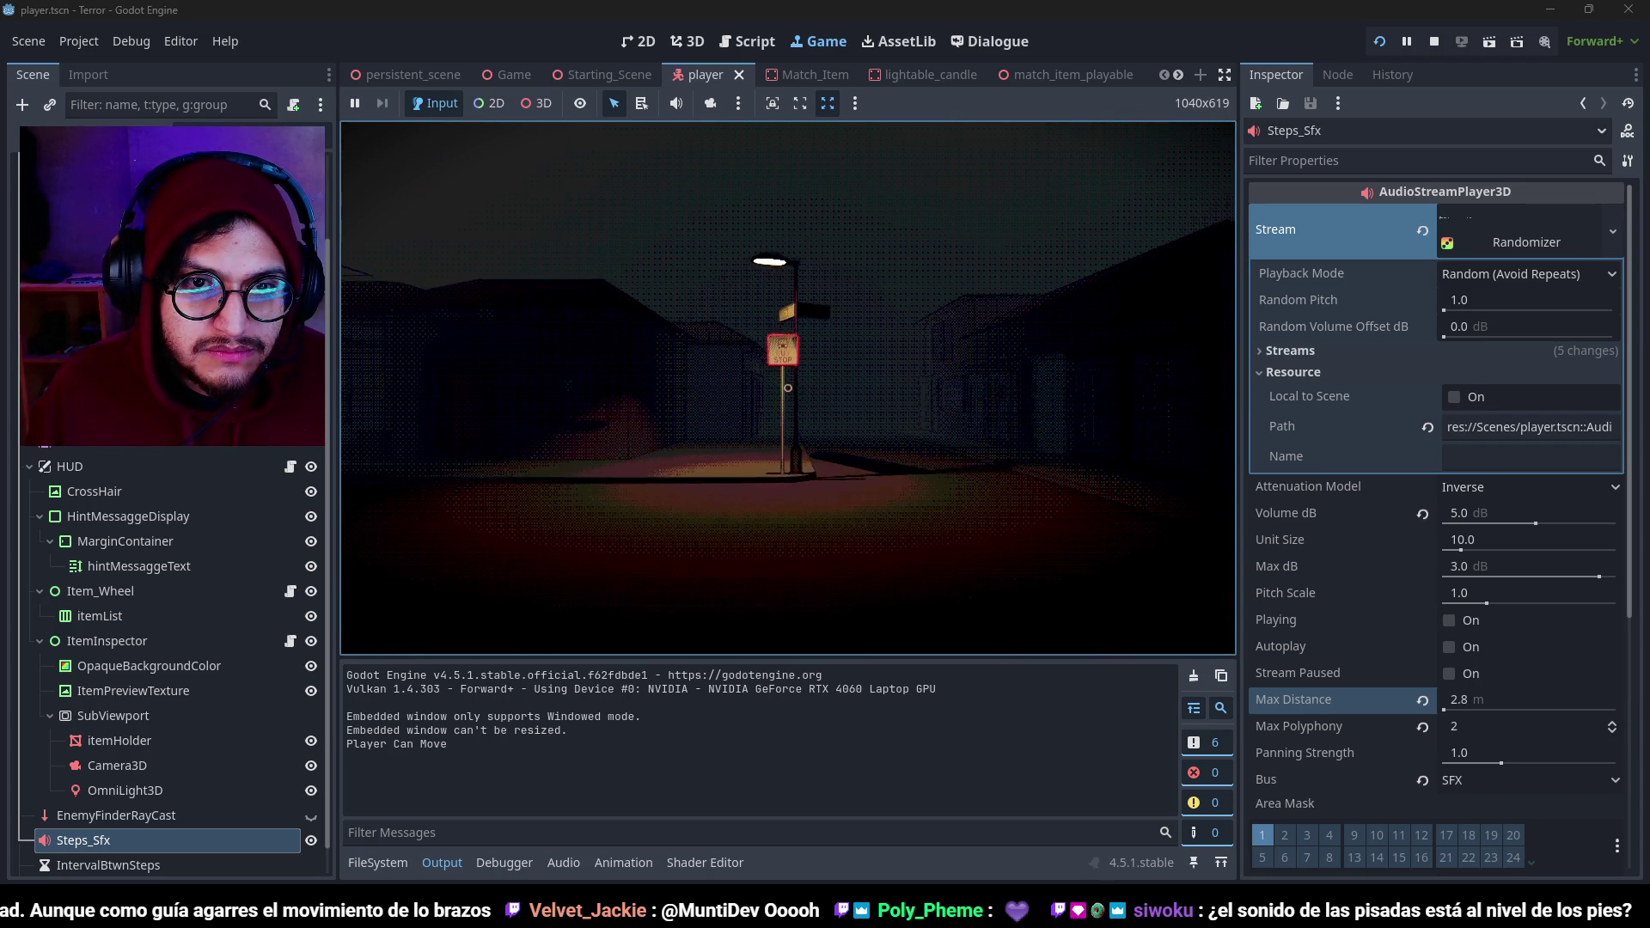
pyautogui.press('w')
pyautogui.press('w')
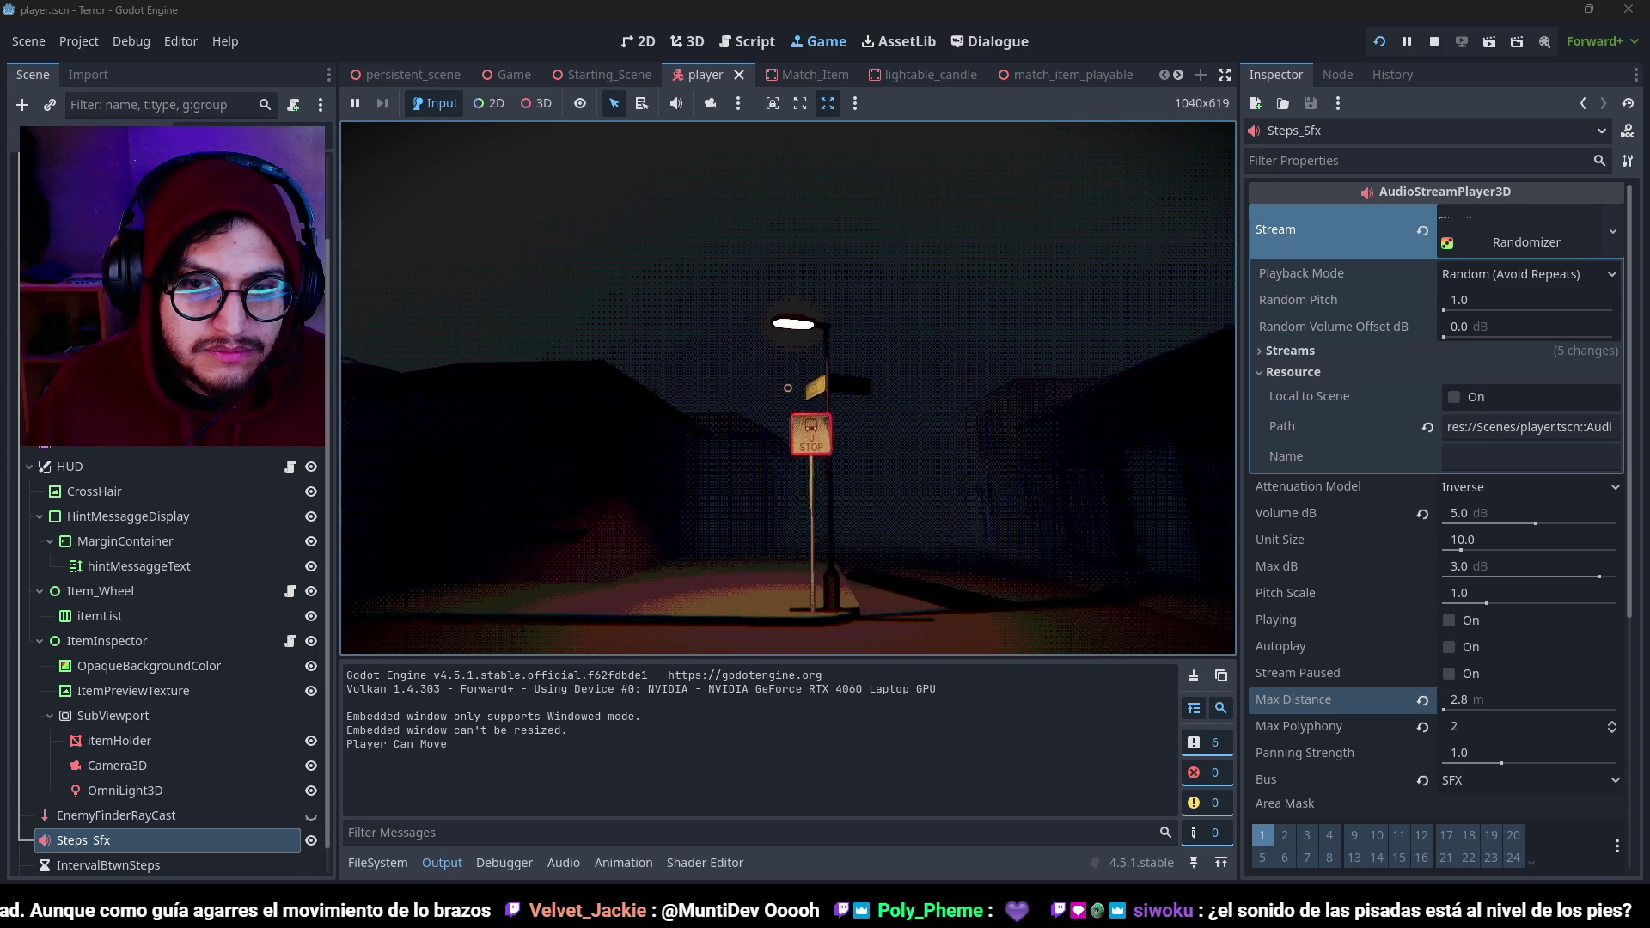
pyautogui.press('w')
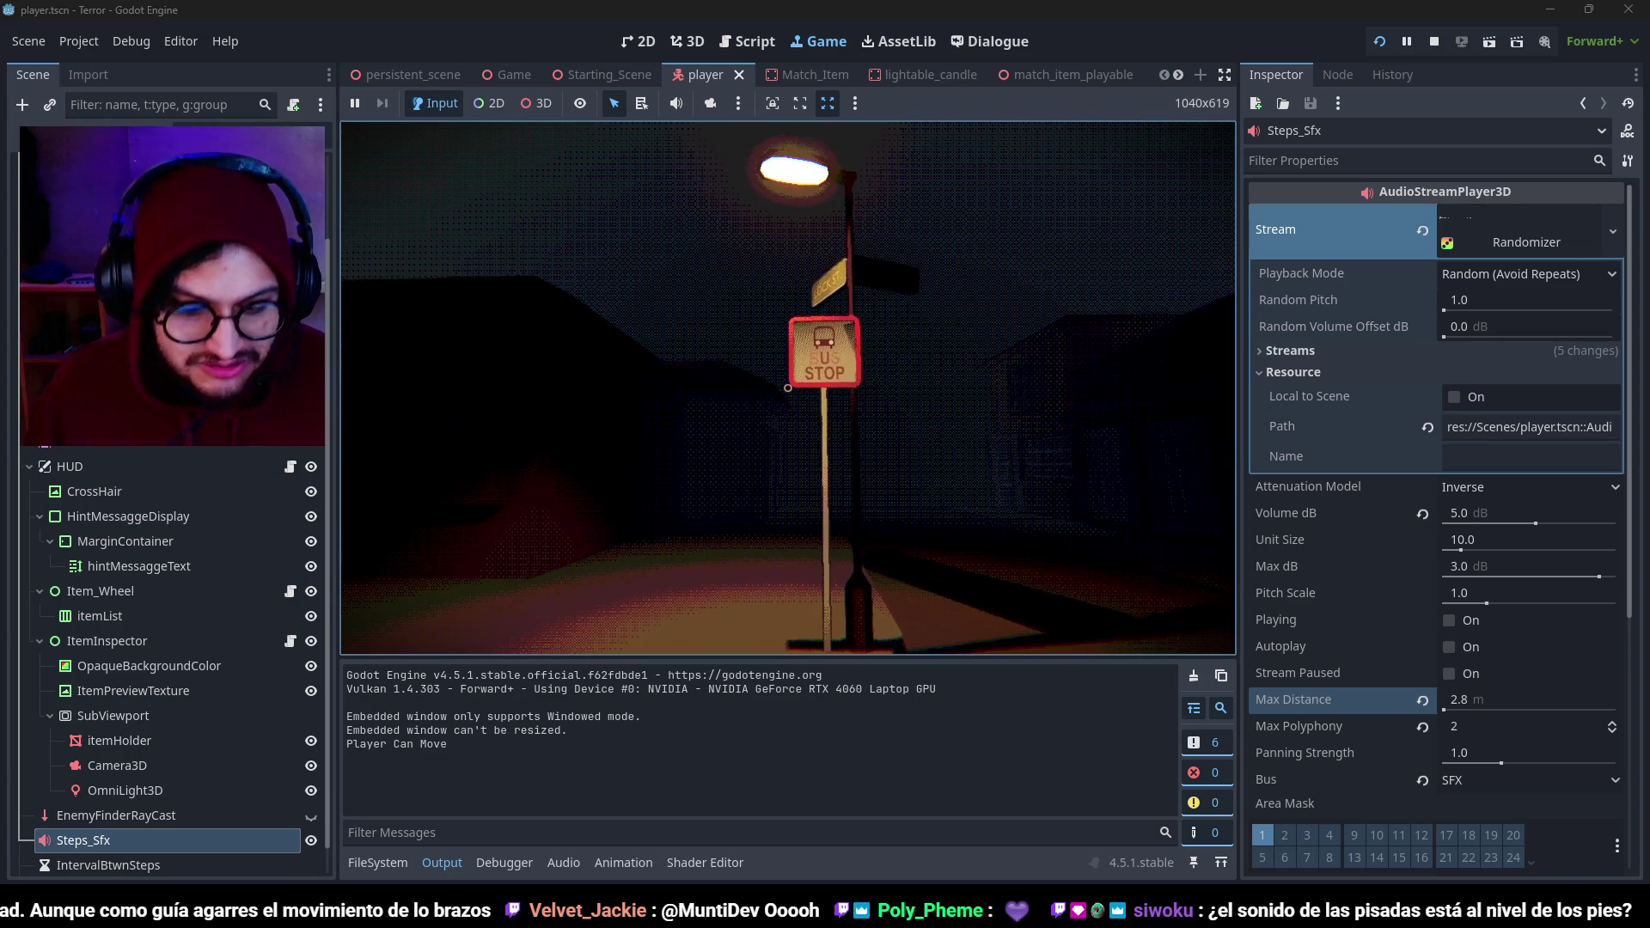
pyautogui.press('F8')
pyautogui.hotkey('ctrl', 's')
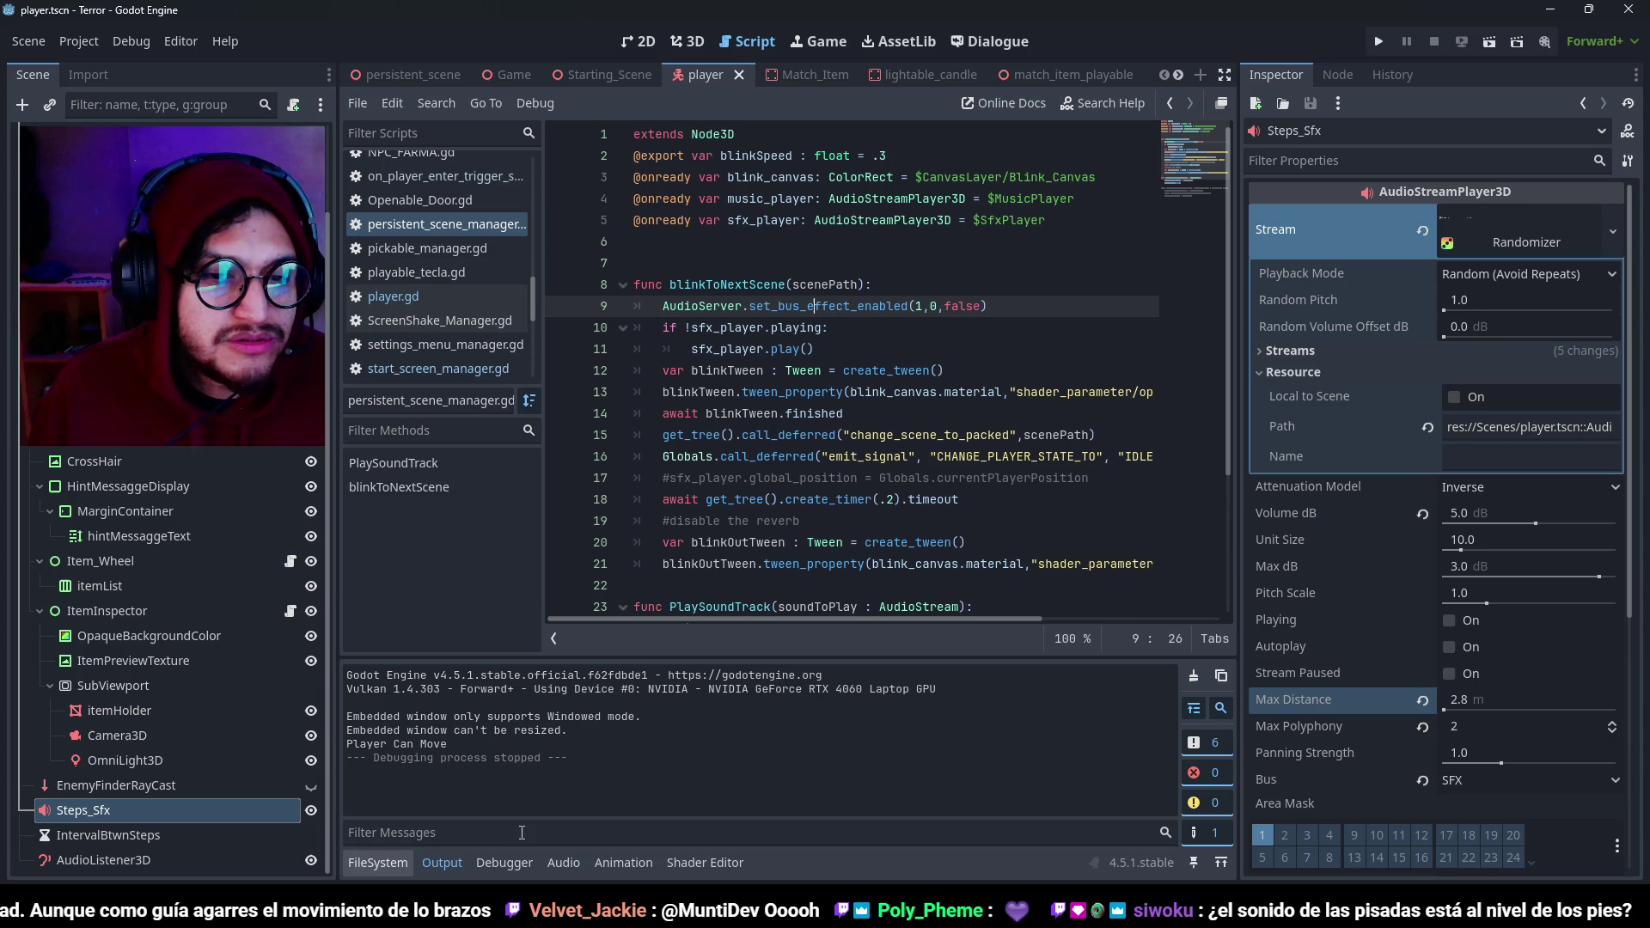
pyautogui.click(1531, 249)
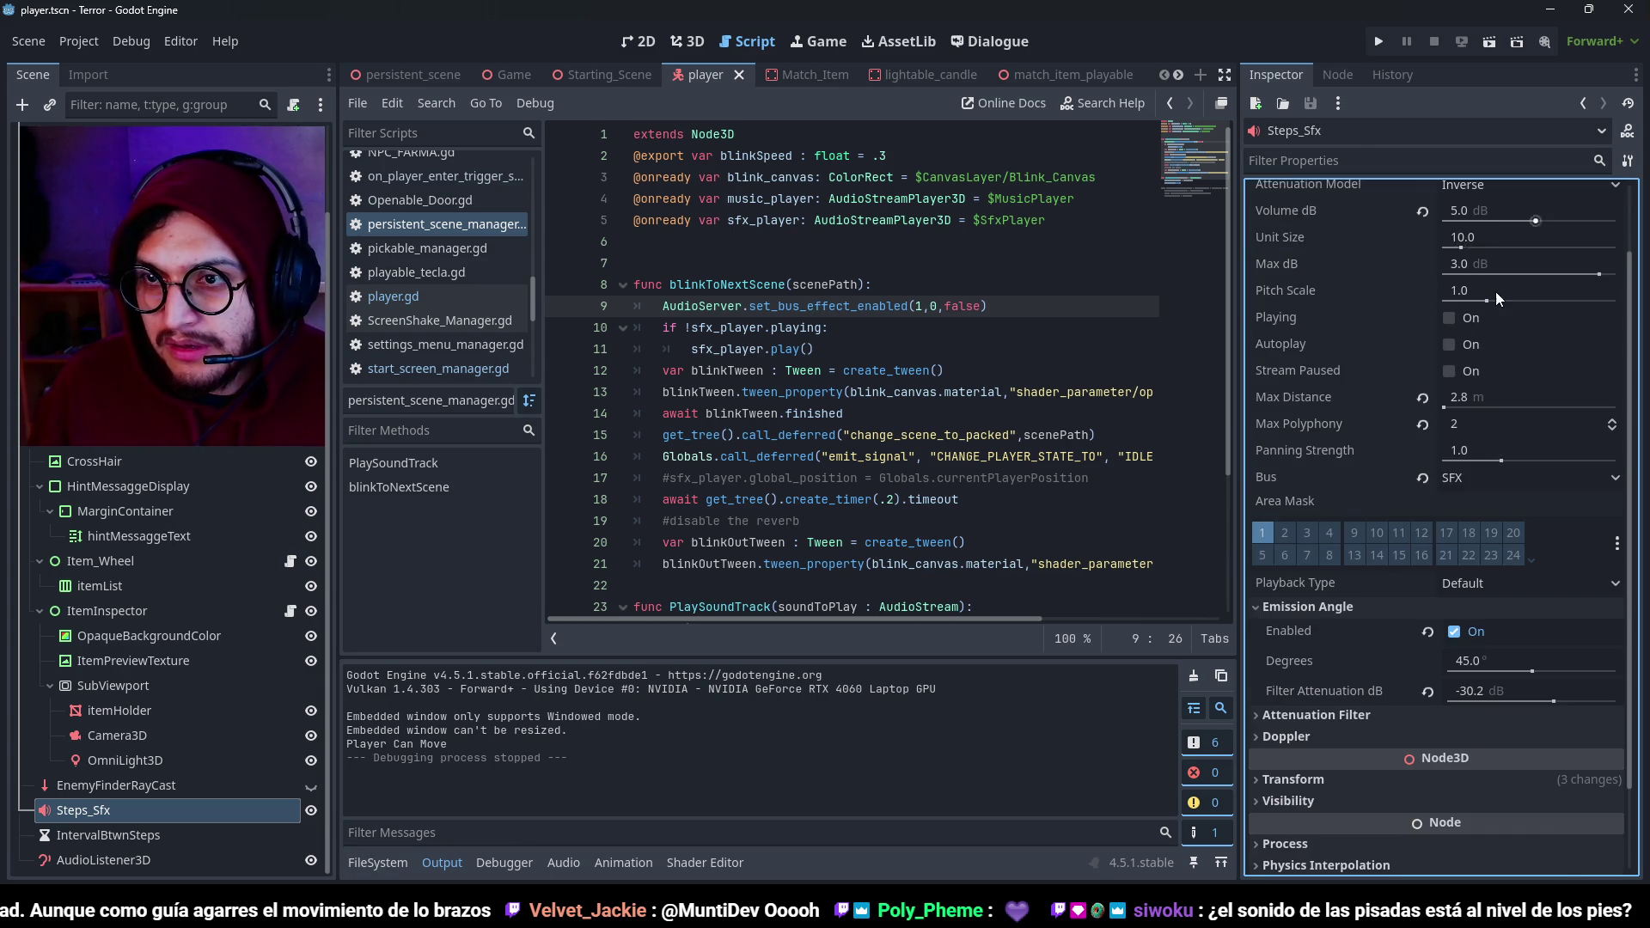
# Expand the Randomizer's footstep stream list and start previewing the footsteps.
pyautogui.click(1540, 238)
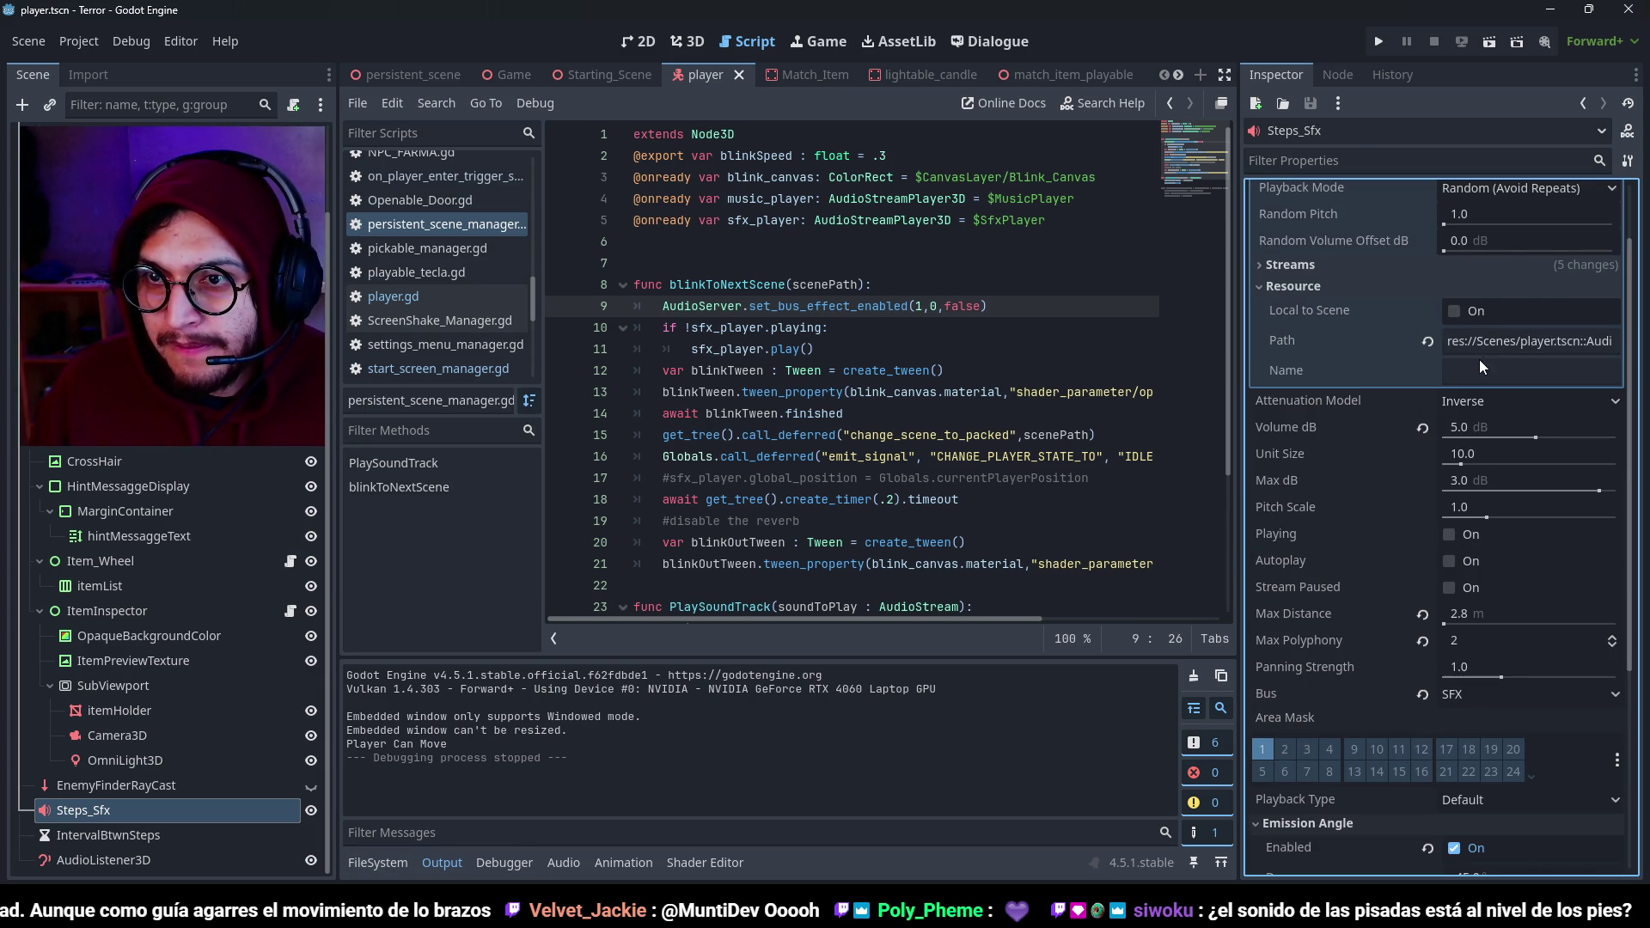
pyautogui.scroll(2, 1418, 359)
pyautogui.click(1349, 352)
pyautogui.click(1503, 408)
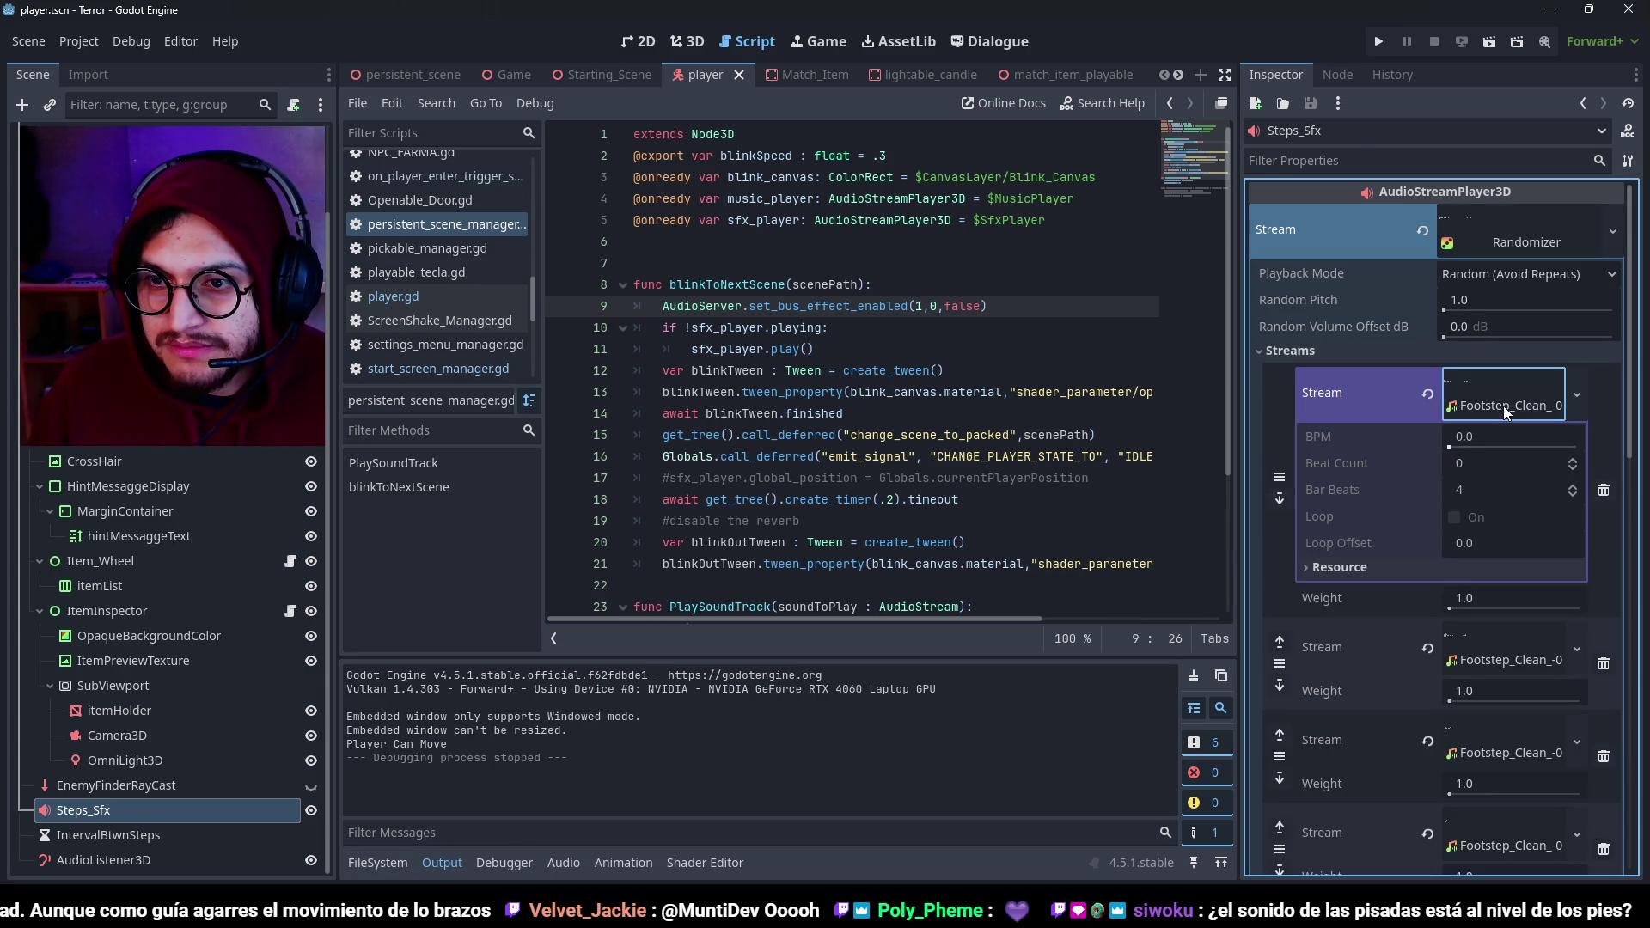
pyautogui.click(1503, 412)
pyautogui.scroll(-3, 1390, 585)
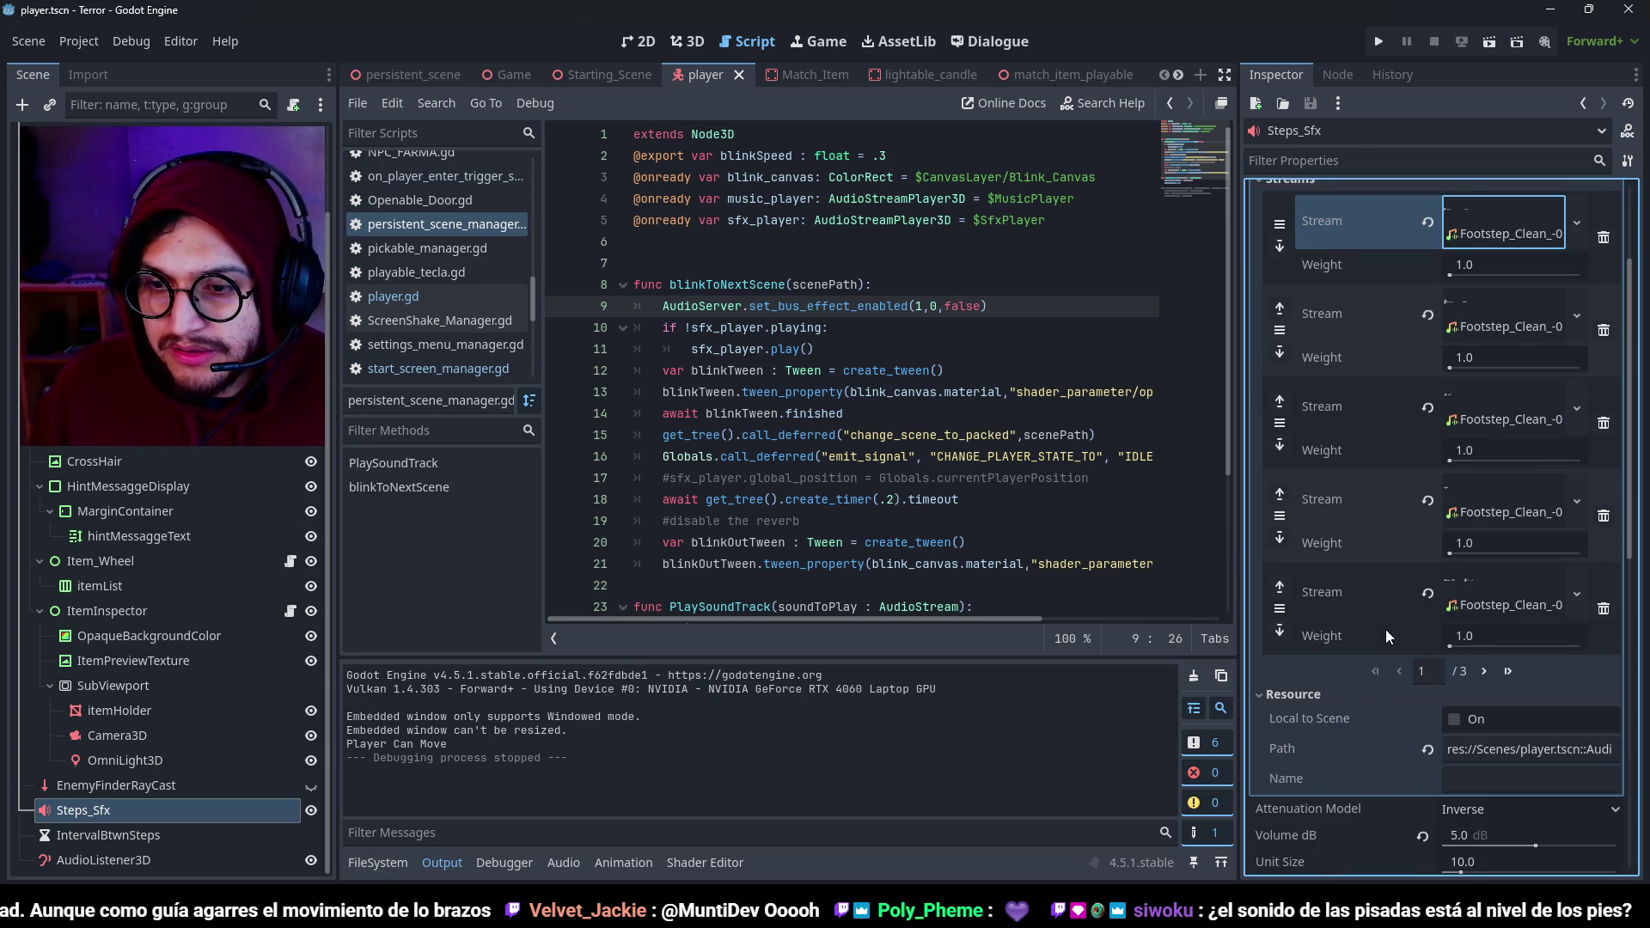
pyautogui.scroll(-3, 1400, 728)
pyautogui.click(1452, 771)
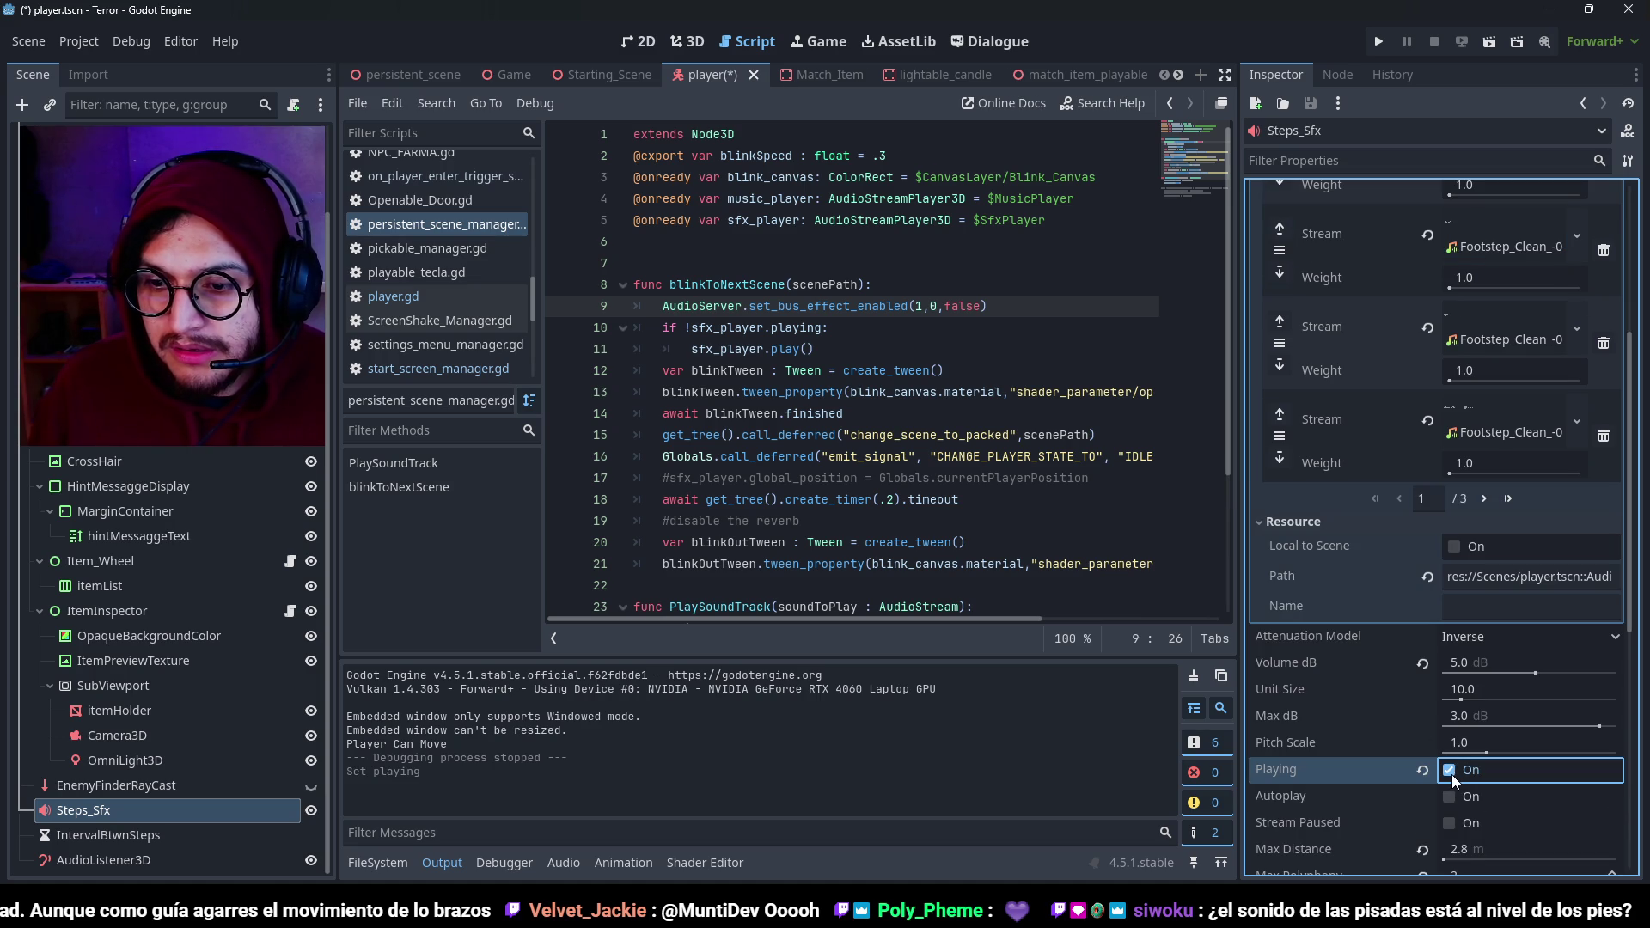
# In the 3D view, remove the second footstep stream and replay the preview.
pyautogui.click(682, 43)
pyautogui.scroll(5, 769, 368)
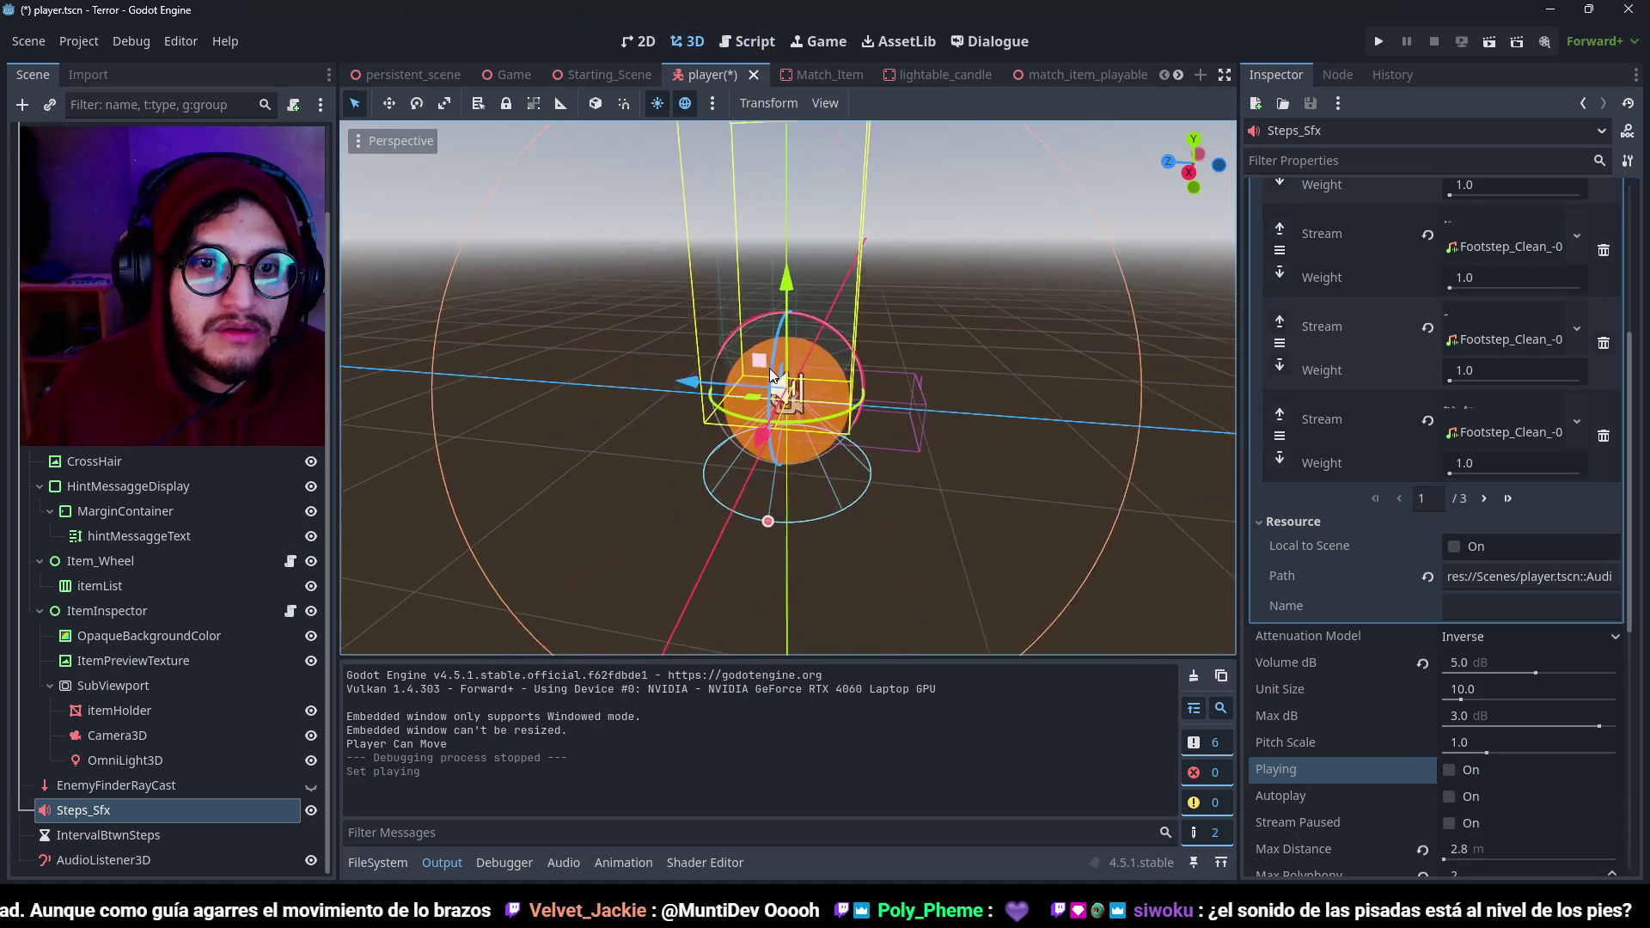
pyautogui.click(1449, 771)
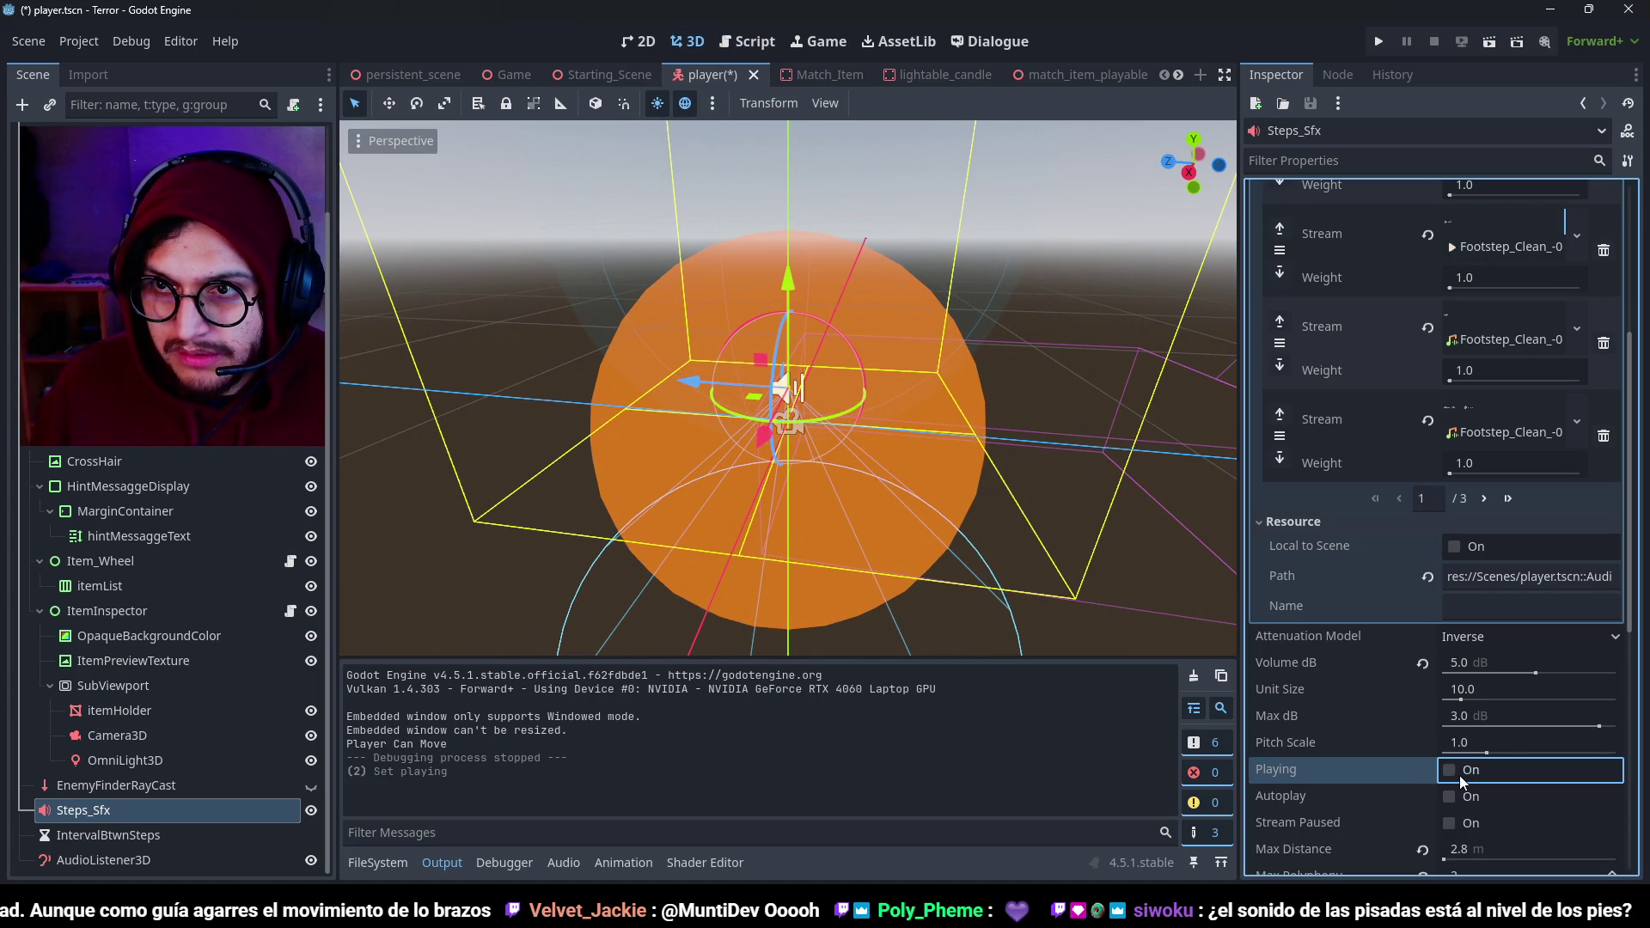
pyautogui.click(1603, 250)
pyautogui.click(1447, 773)
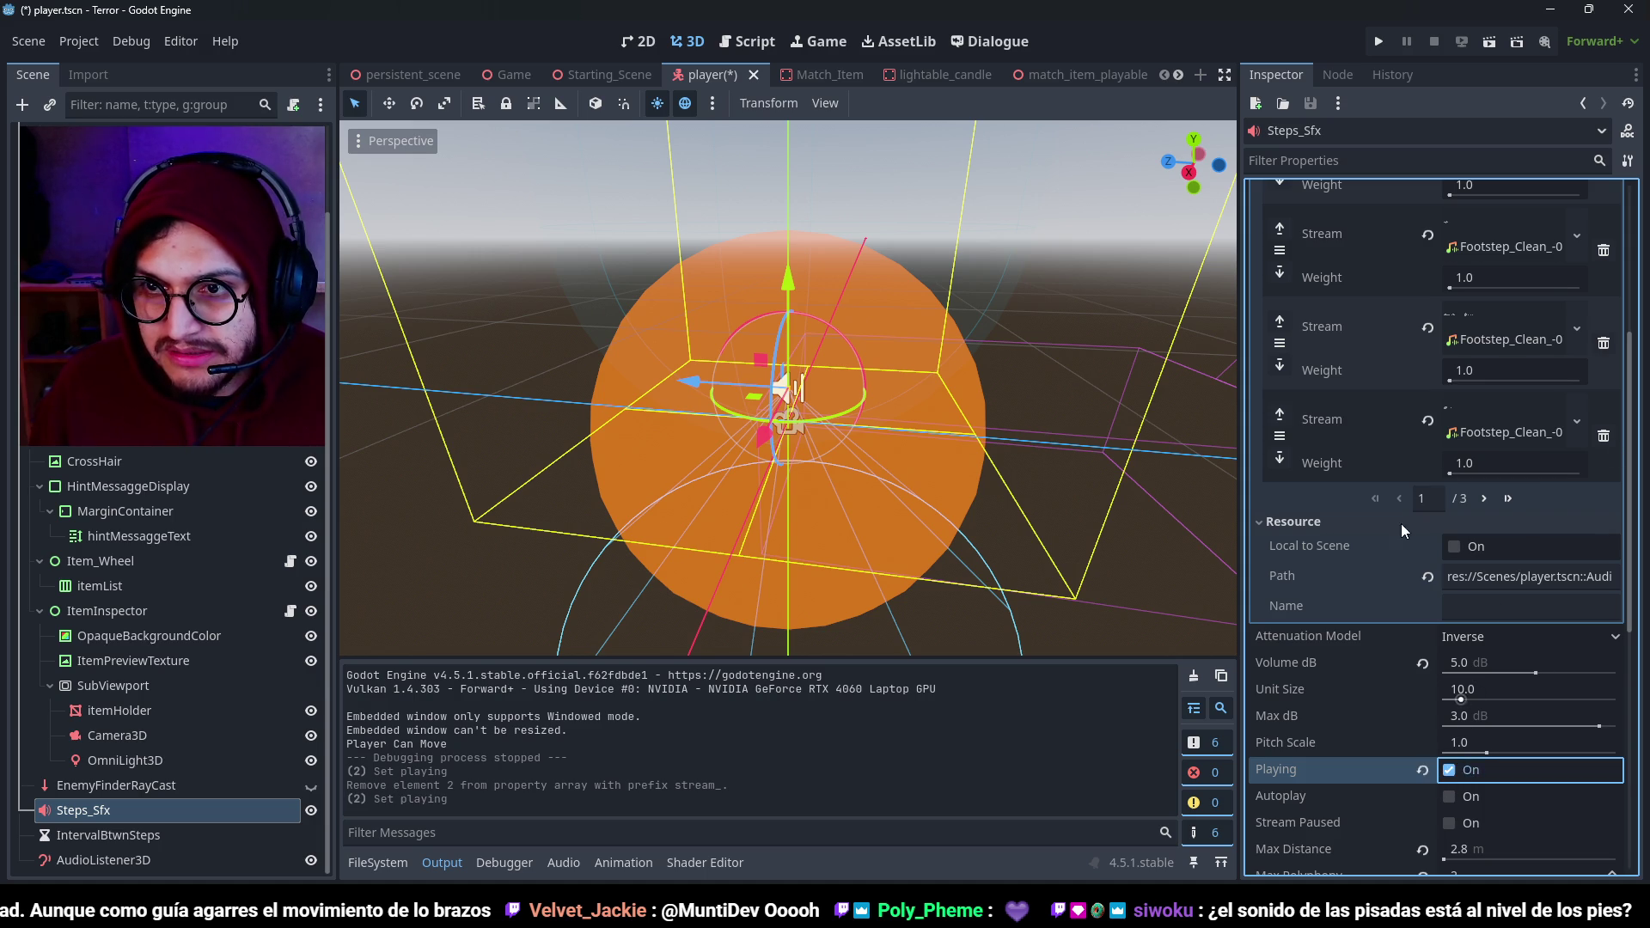
# Remove three more footstep streams, replaying the preview after each removal.
pyautogui.scroll(4, 1369, 467)
pyautogui.scroll(-2, 1414, 582)
pyautogui.scroll(-1, 1429, 686)
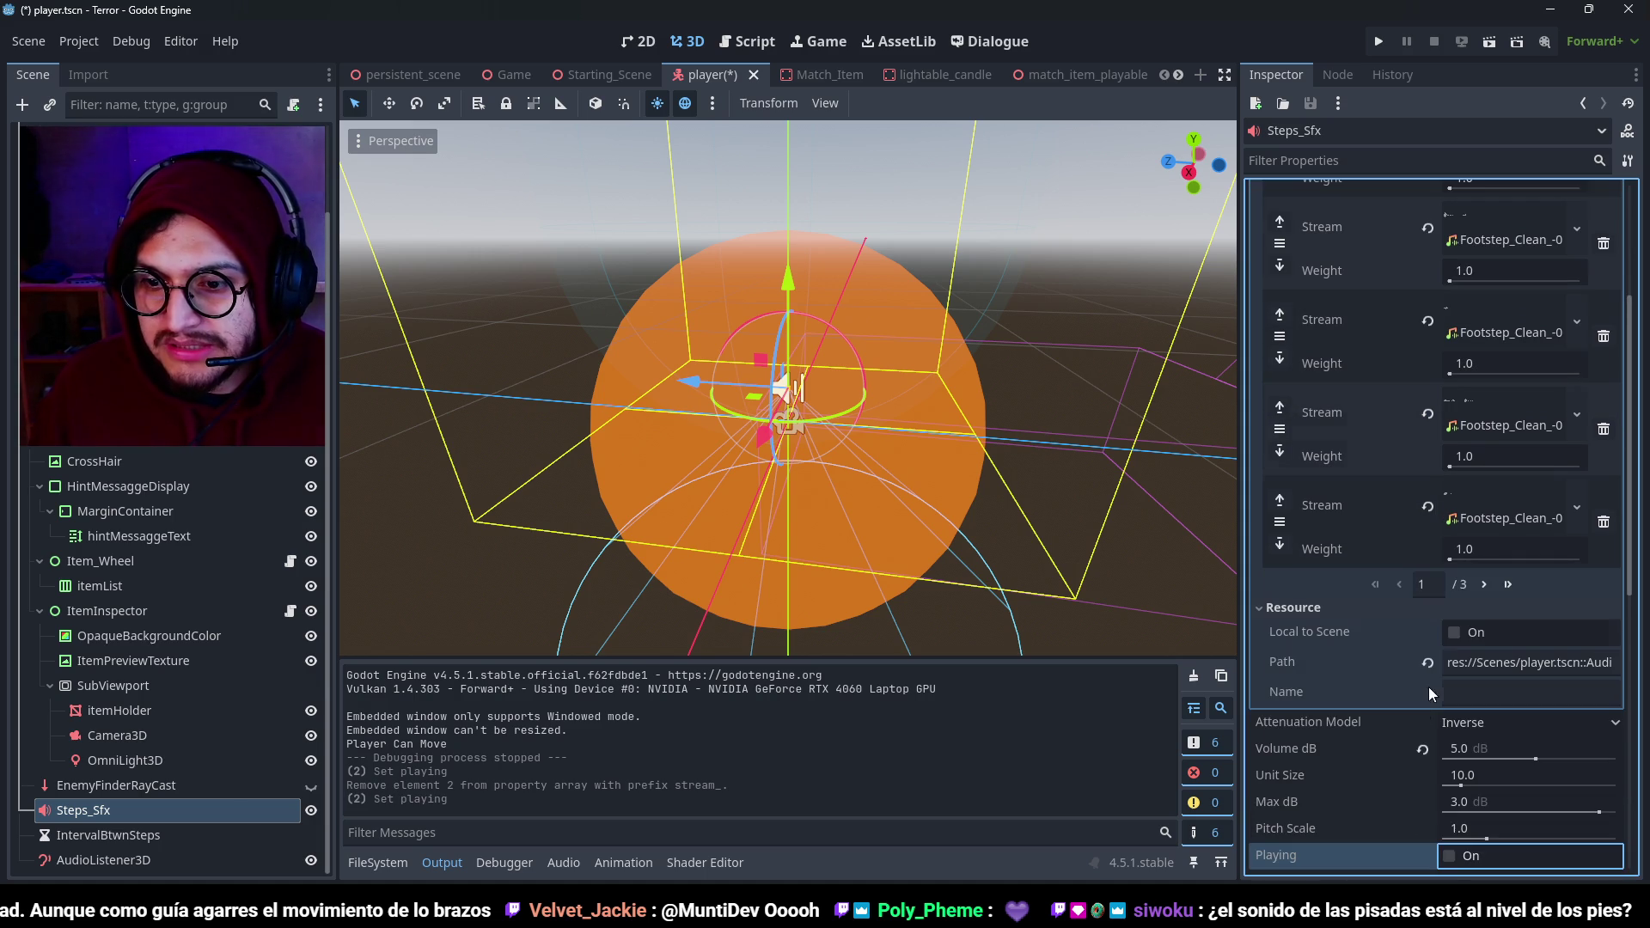
pyautogui.click(1450, 856)
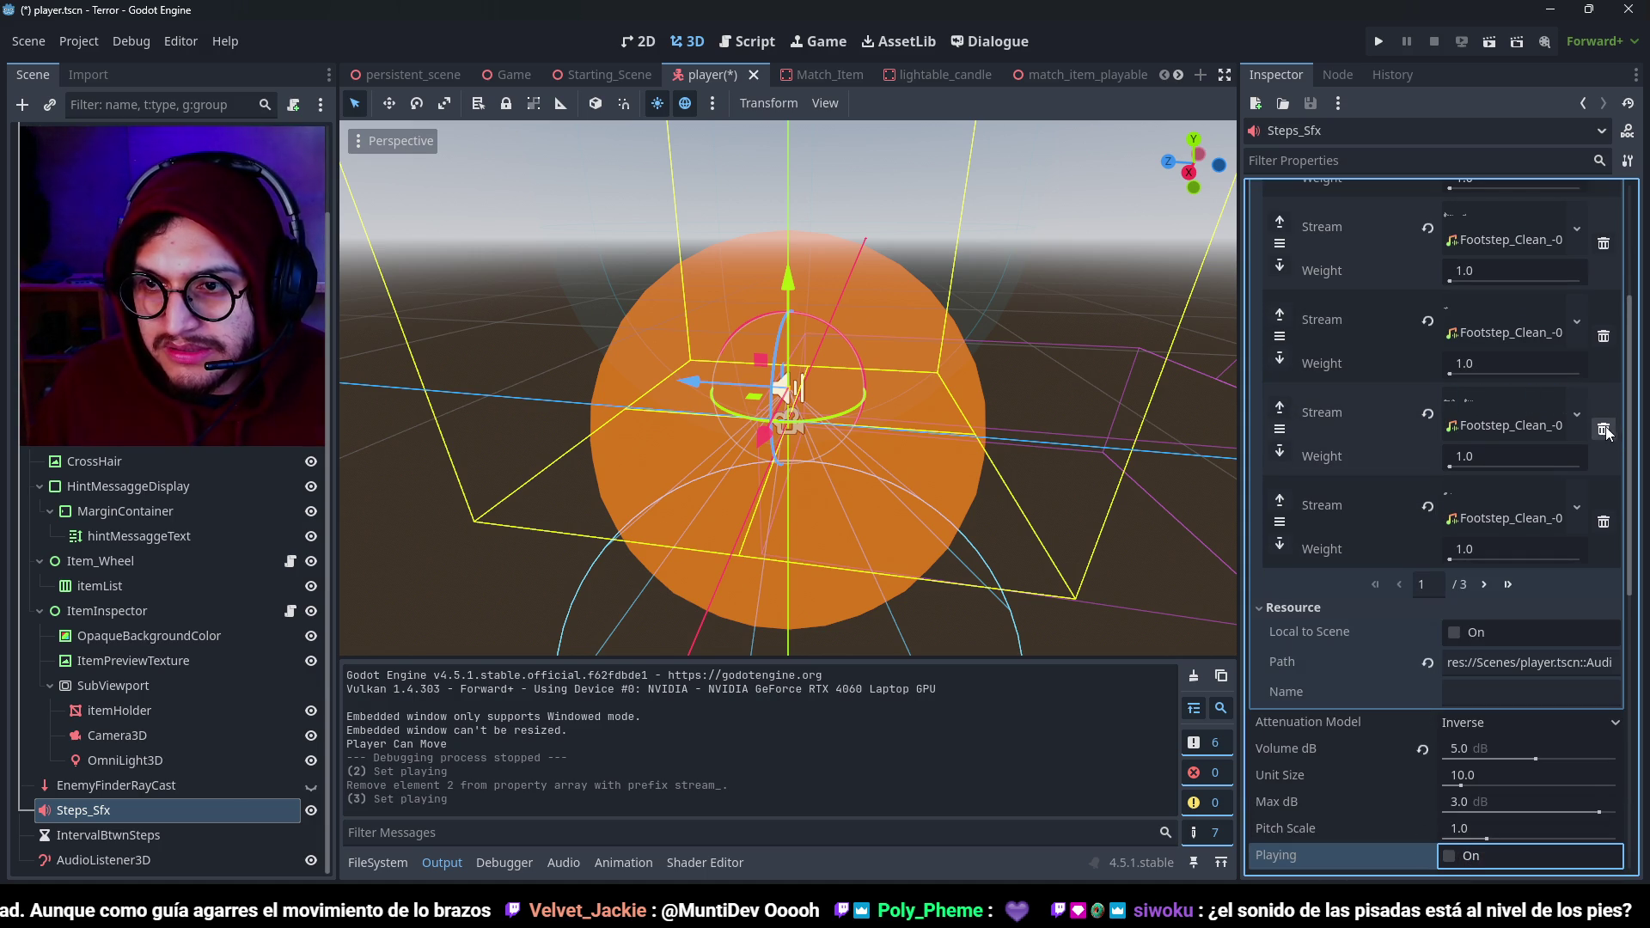
pyautogui.click(1604, 428)
pyautogui.click(1449, 856)
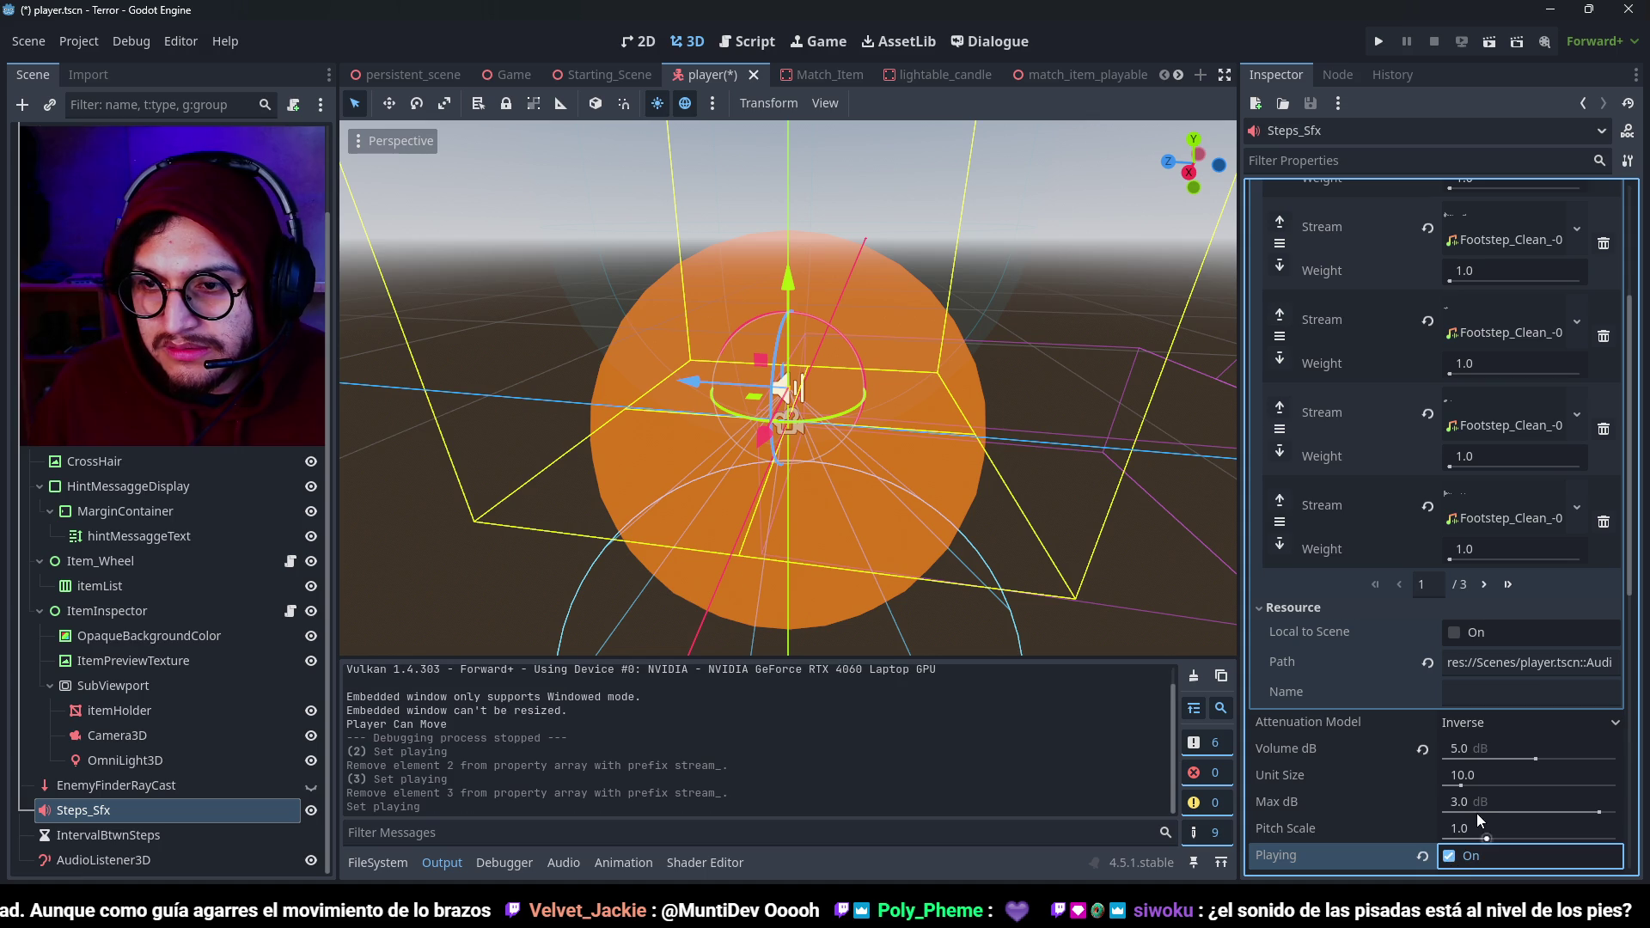
pyautogui.click(1452, 856)
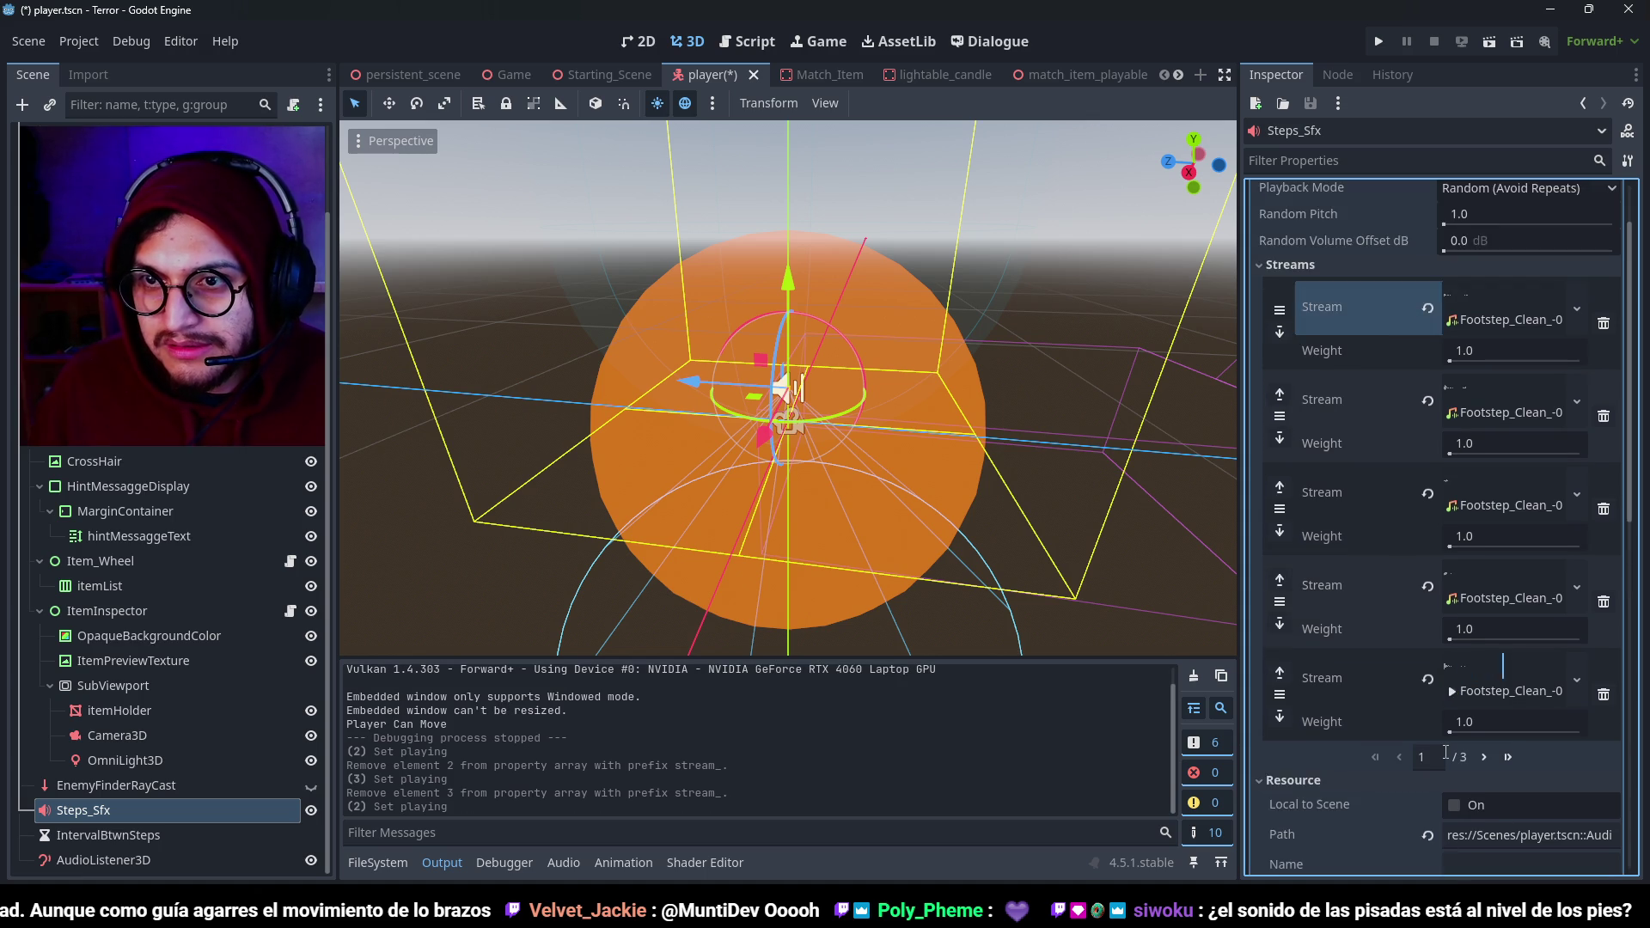
pyautogui.click(1603, 608)
pyautogui.click(1449, 856)
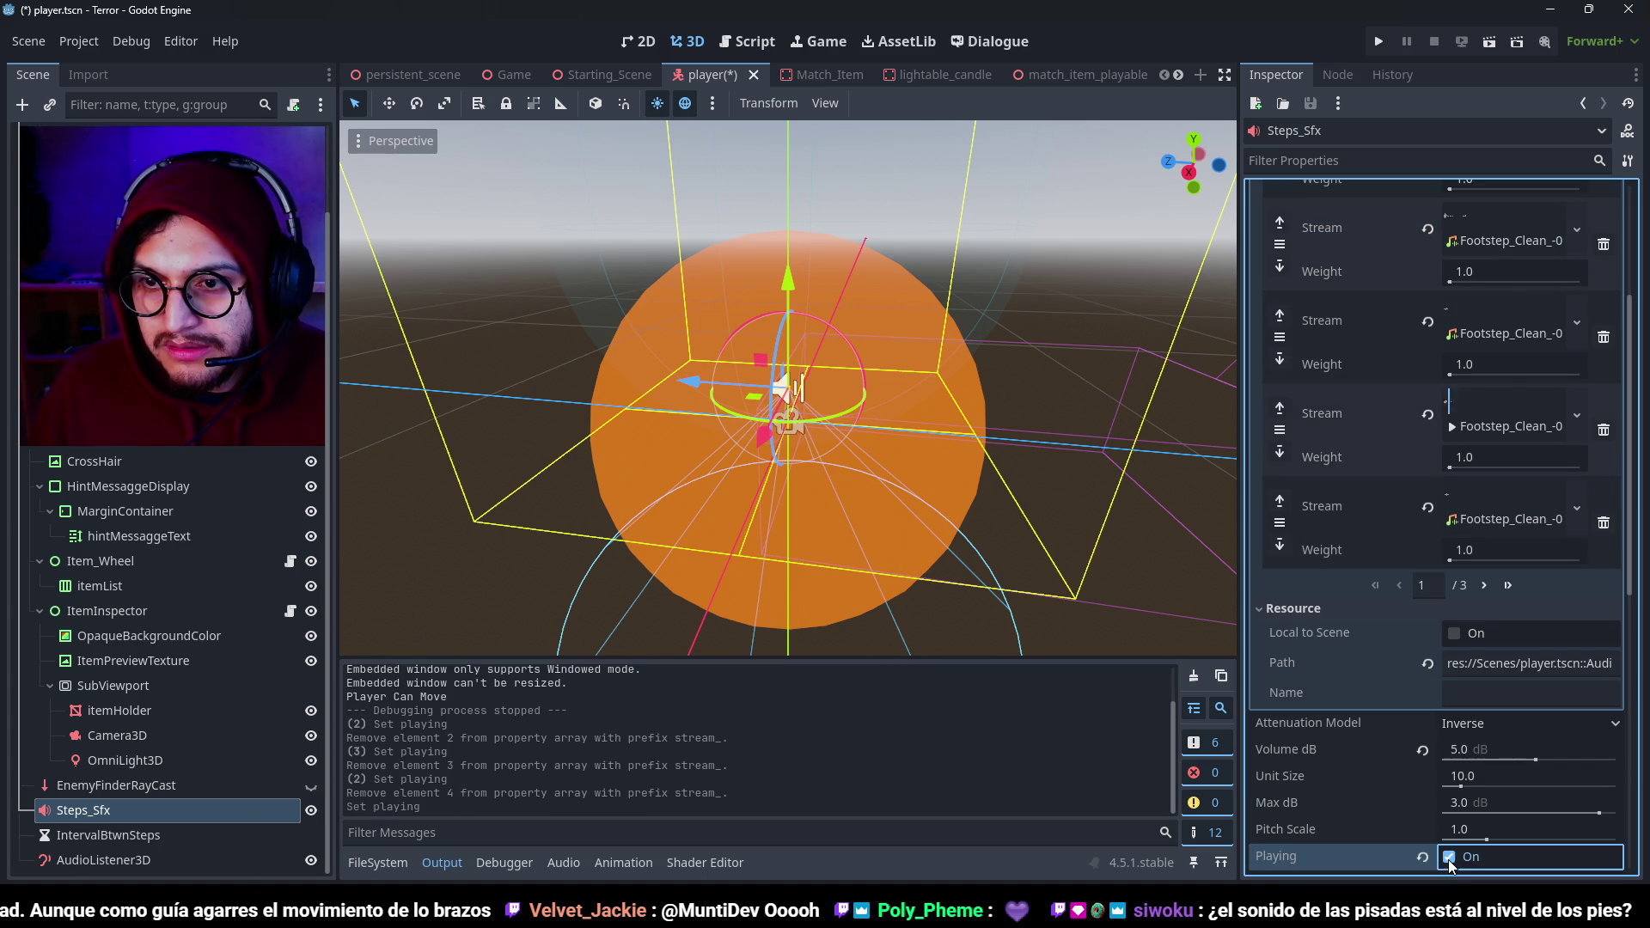
pyautogui.click(1605, 432)
pyautogui.click(1449, 857)
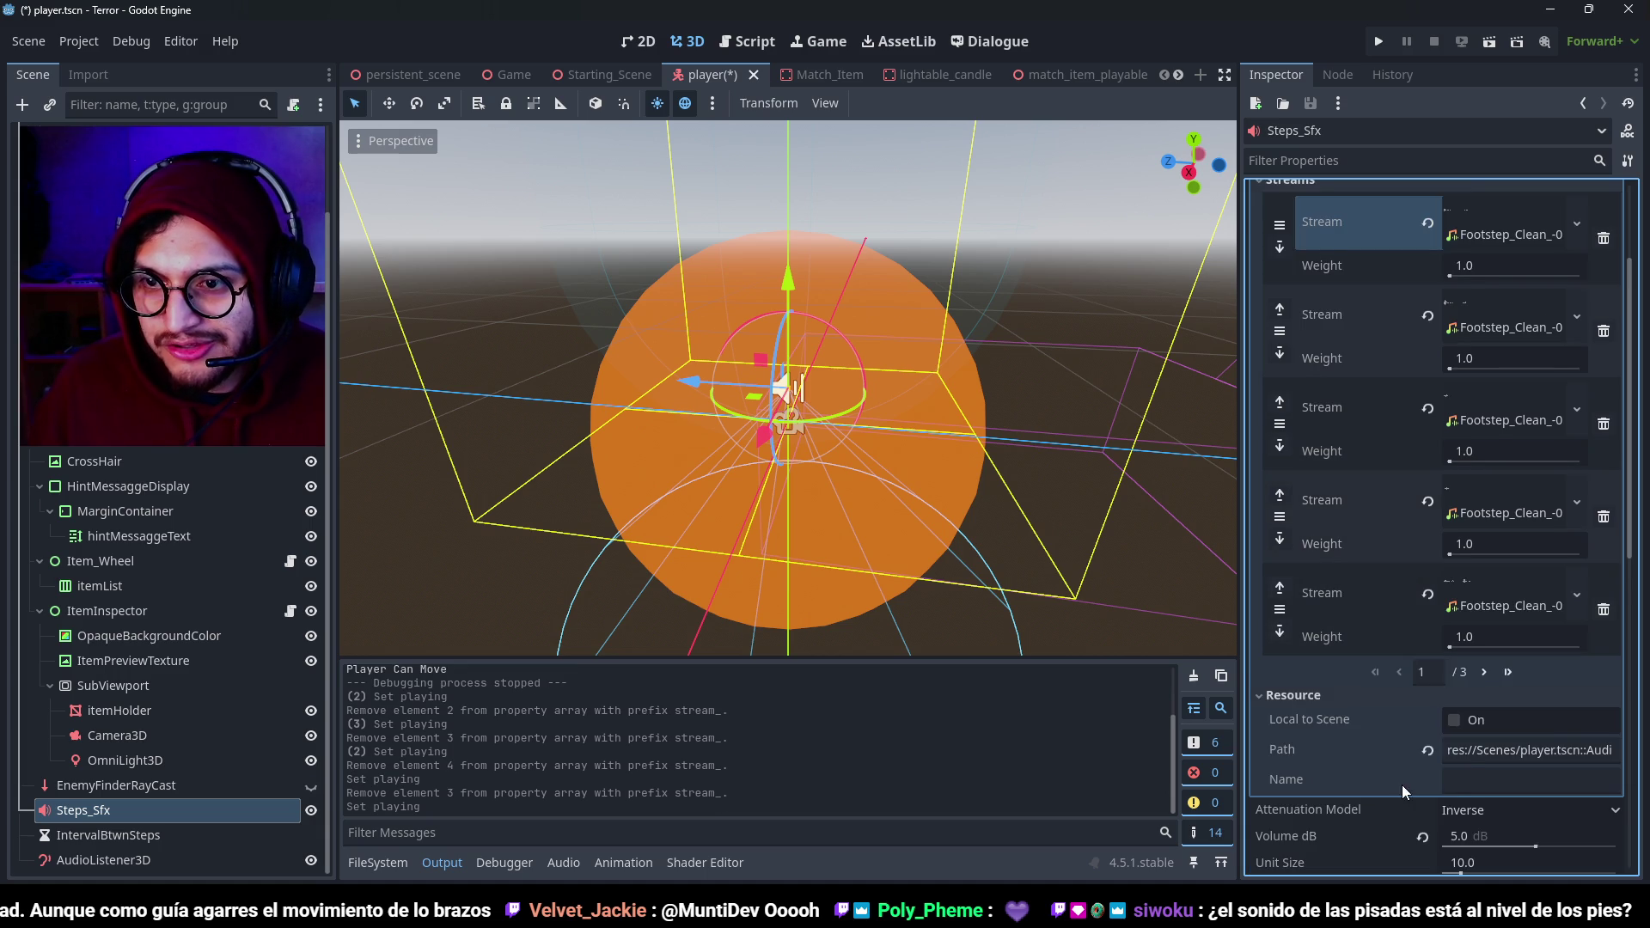
pyautogui.click(1450, 857)
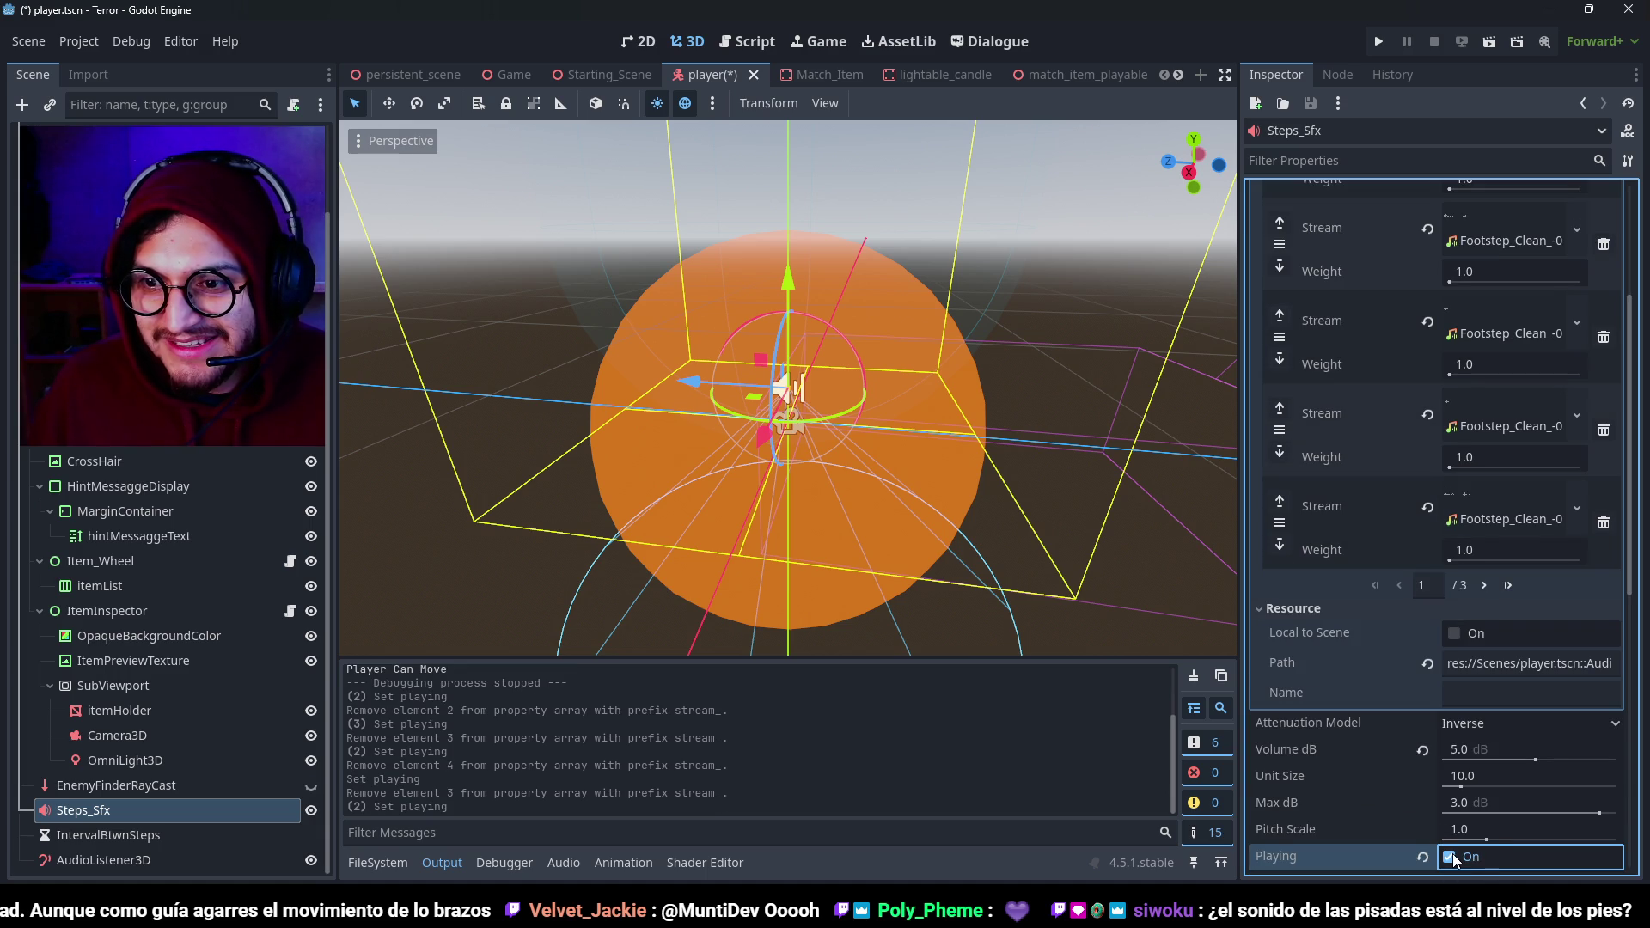
# Undo the stream removals, keeping the 2.8 m max distance, and save the player scene.
pyautogui.scroll(3, 1433, 773)
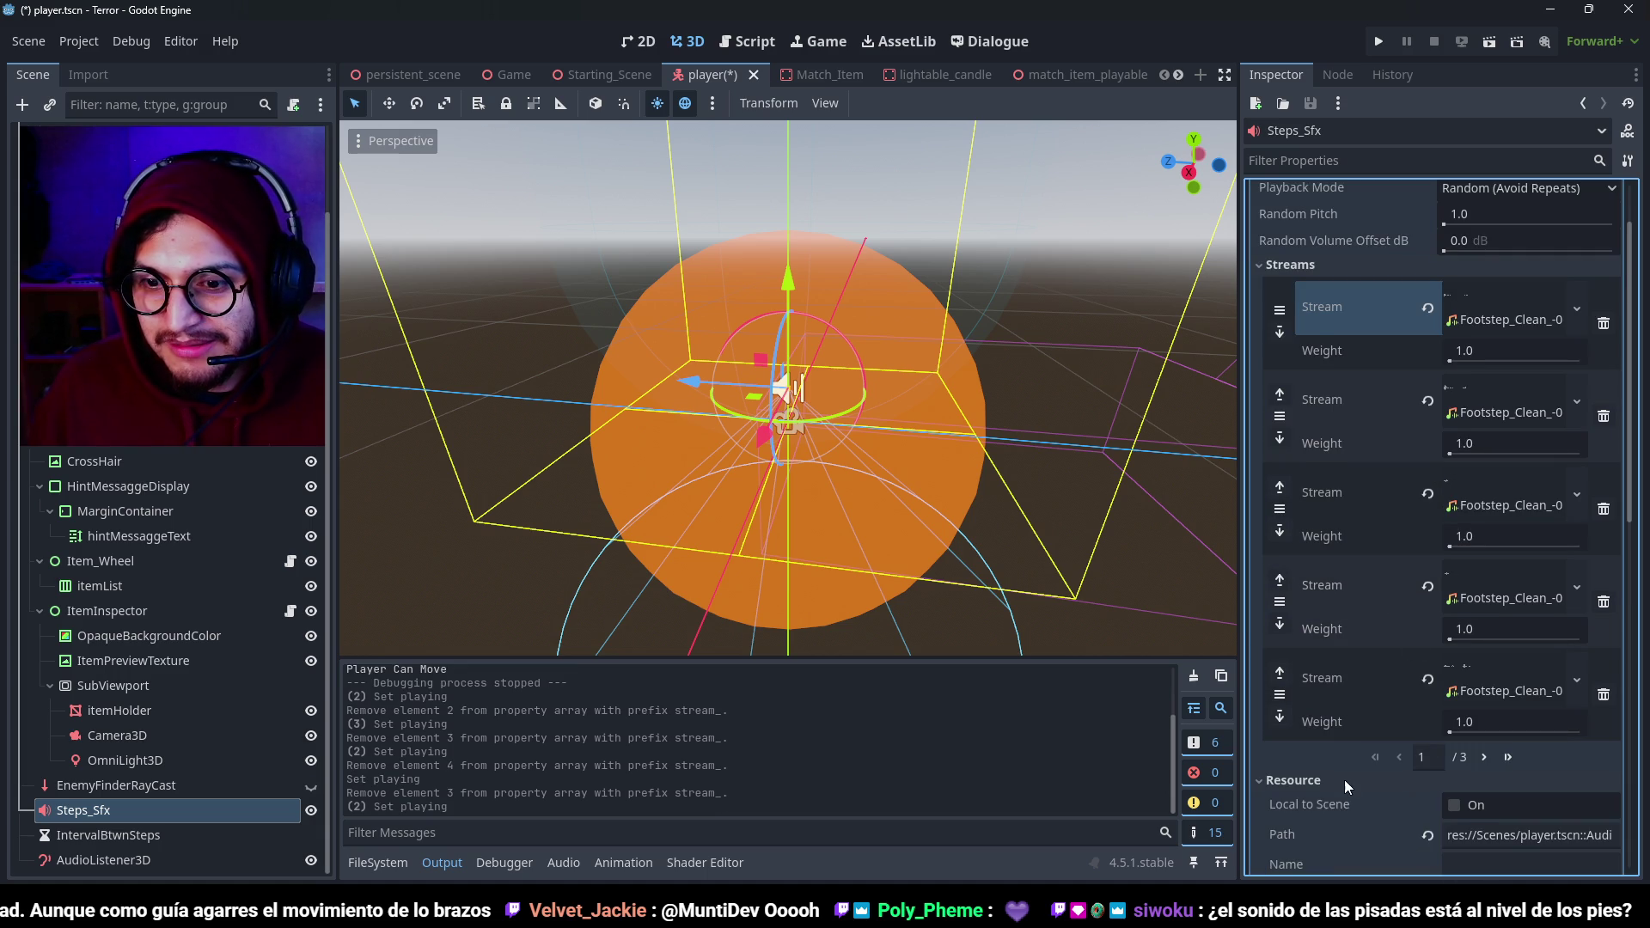
pyautogui.scroll(-2, 1343, 782)
pyautogui.hotkey('ctrl', 'z')
pyautogui.hotkey('ctrl', 'z')
pyautogui.hotkey('ctrl', 'z')
pyautogui.hotkey('ctrl', 'z')
pyautogui.hotkey('ctrl', 'z')
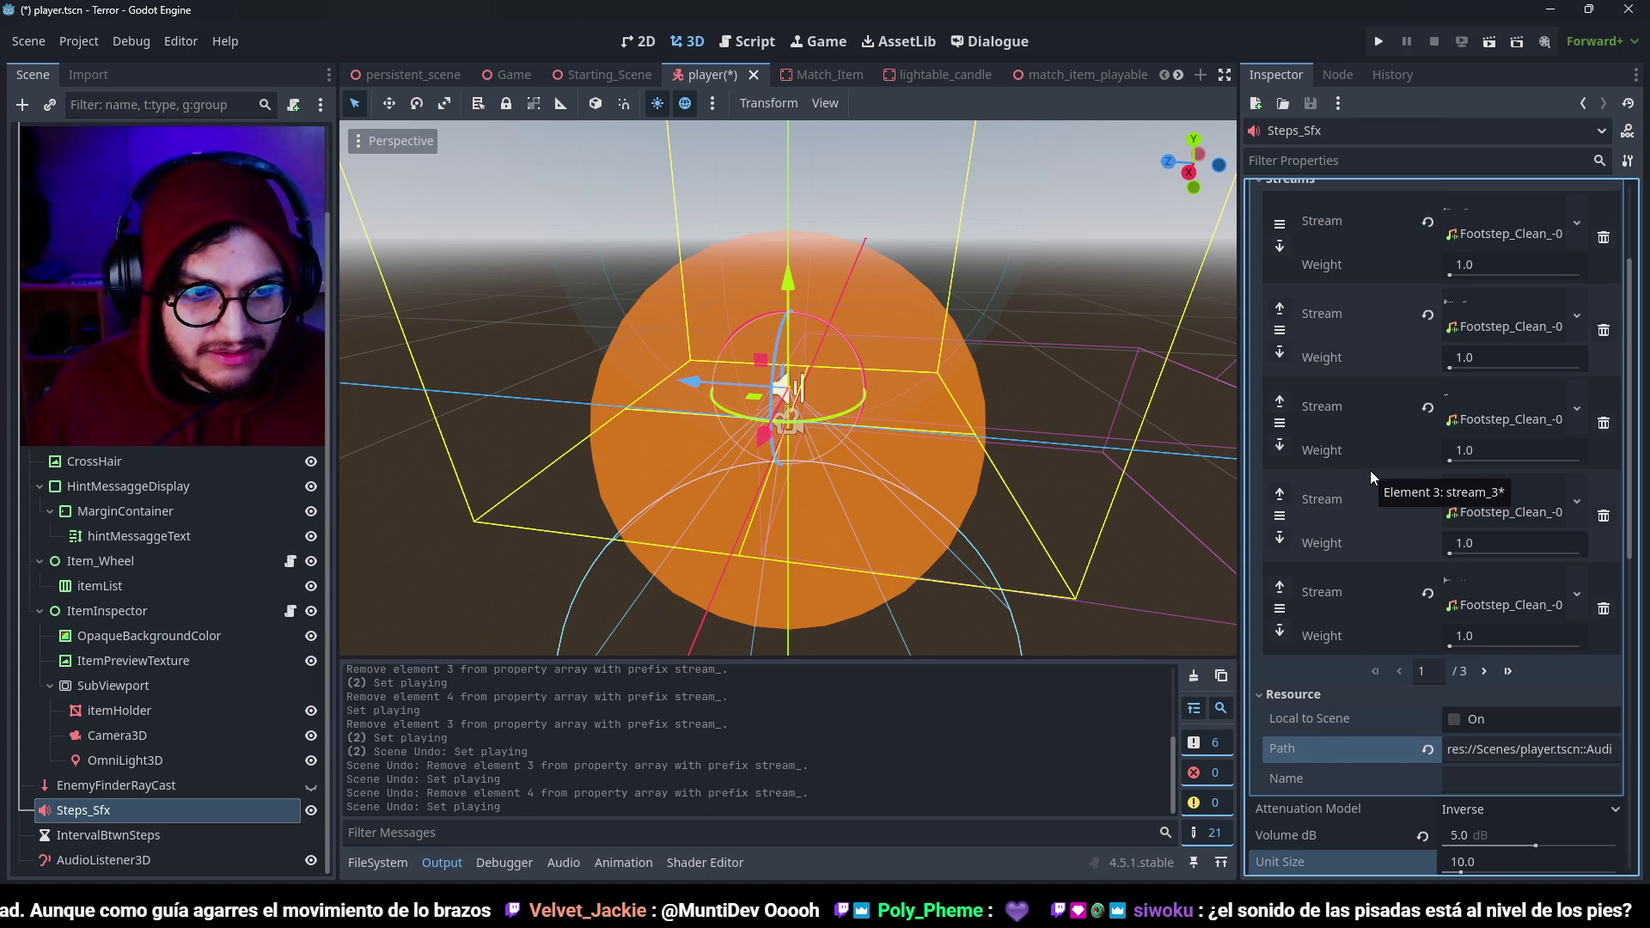
pyautogui.hotkey('ctrl', 'z')
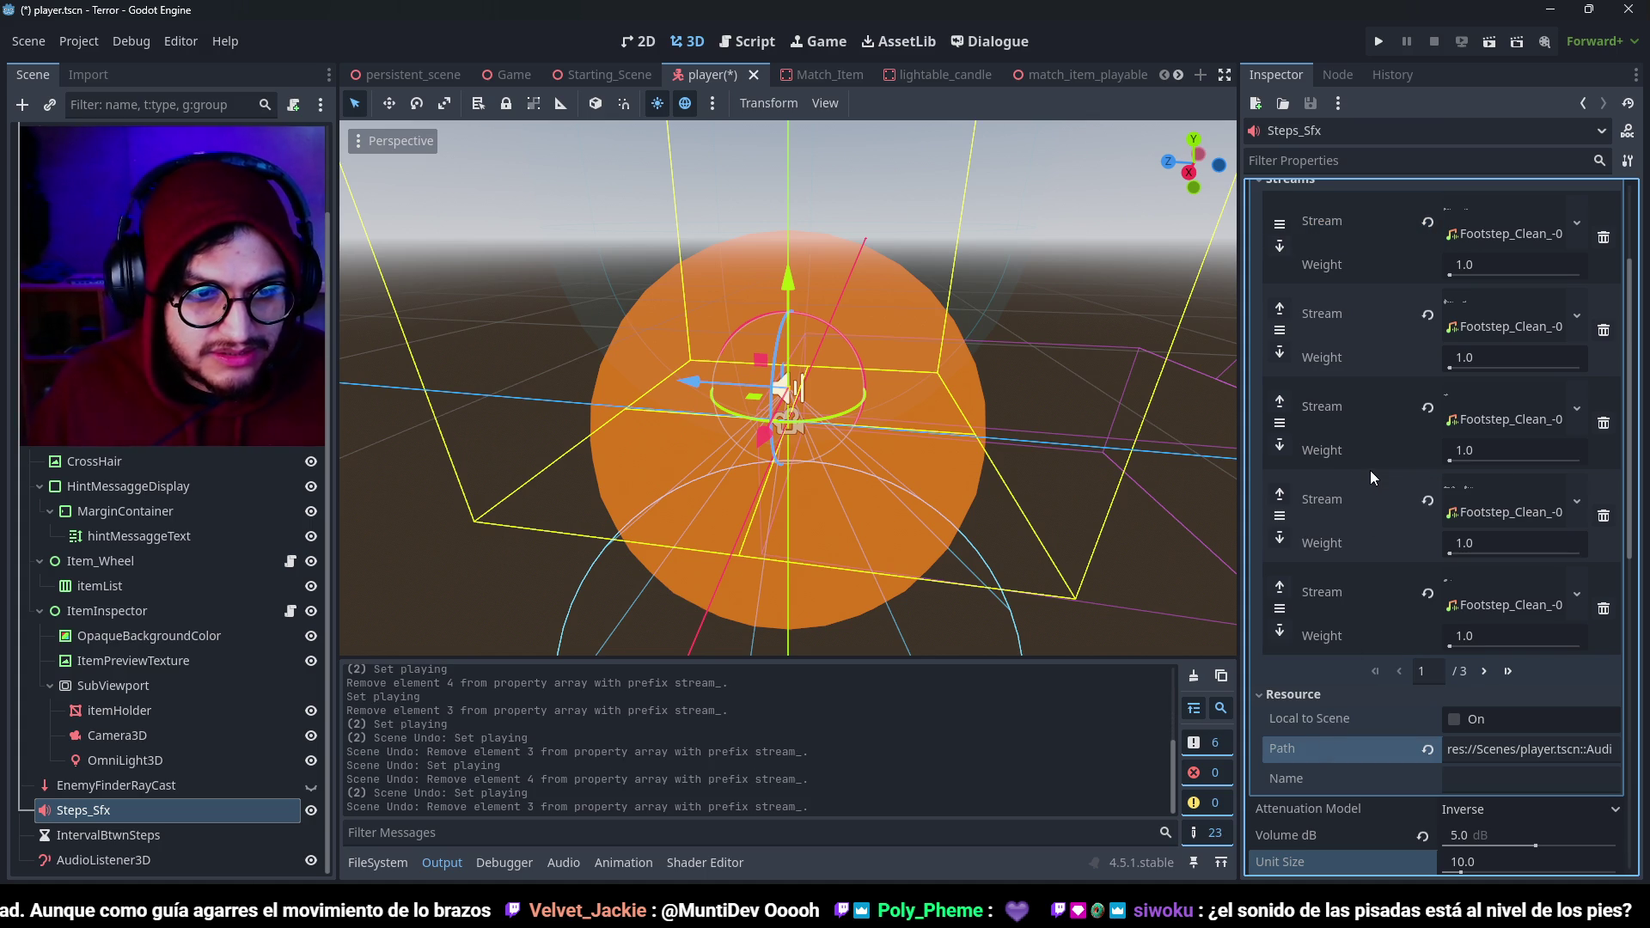
pyautogui.hotkey('ctrl', 'z')
pyautogui.hotkey('ctrl', 'z')
pyautogui.hotkey('ctrl', 'z')
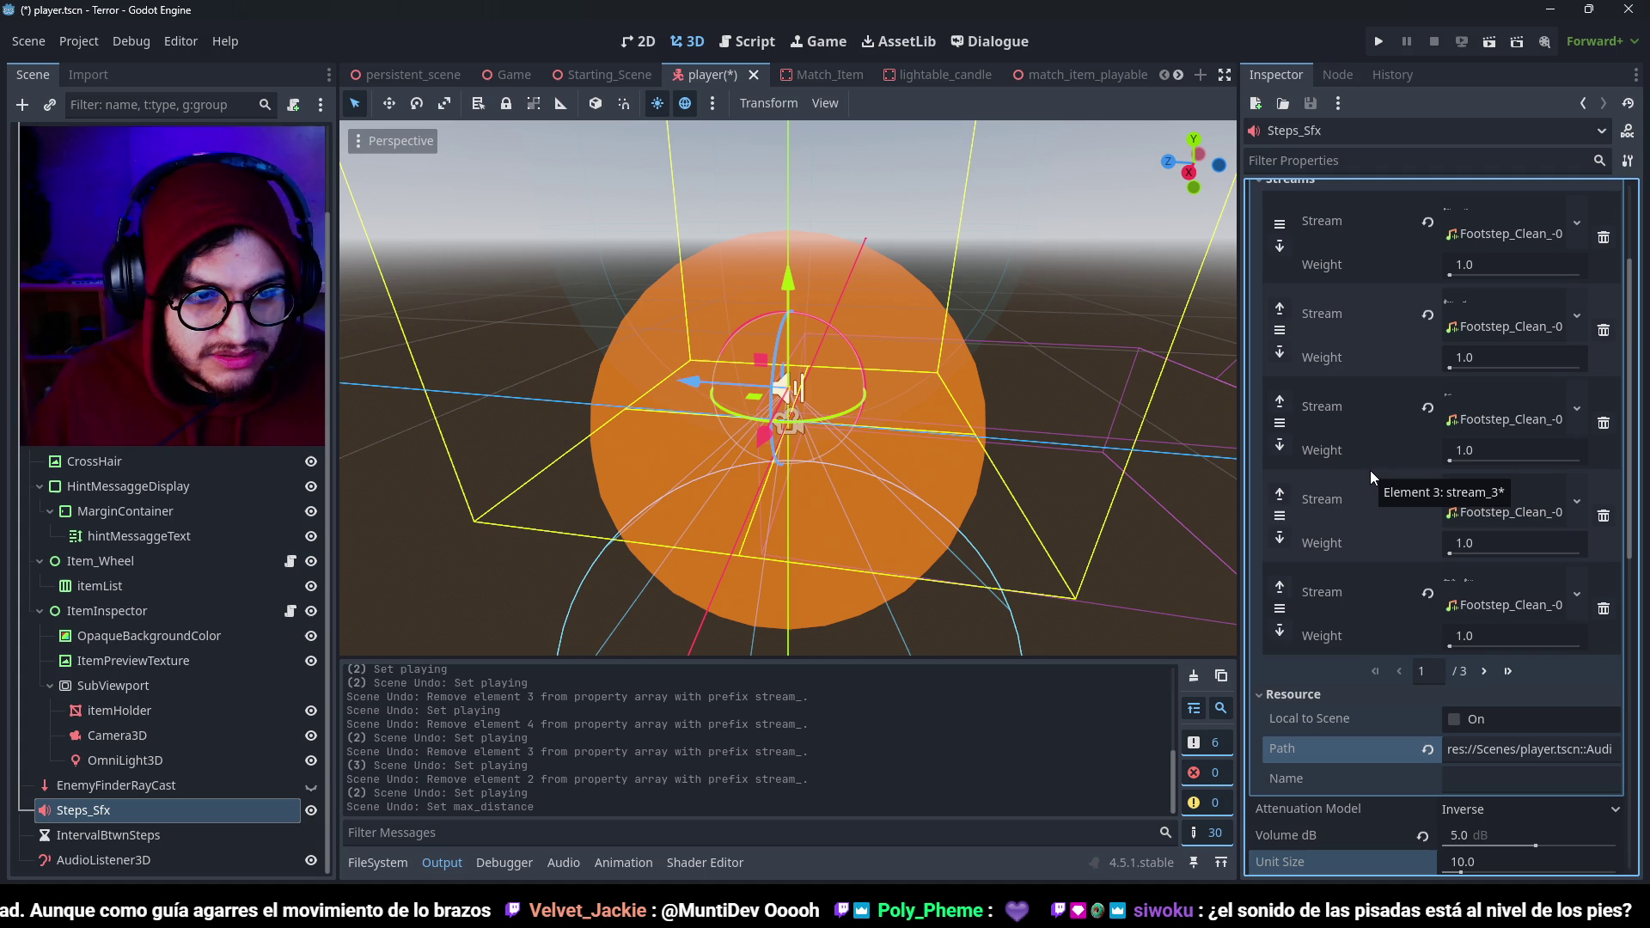
pyautogui.hotkey('ctrl', 'shift', 'z')
pyautogui.hotkey('ctrl', 's')
pyautogui.scroll(-7, 1375, 567)
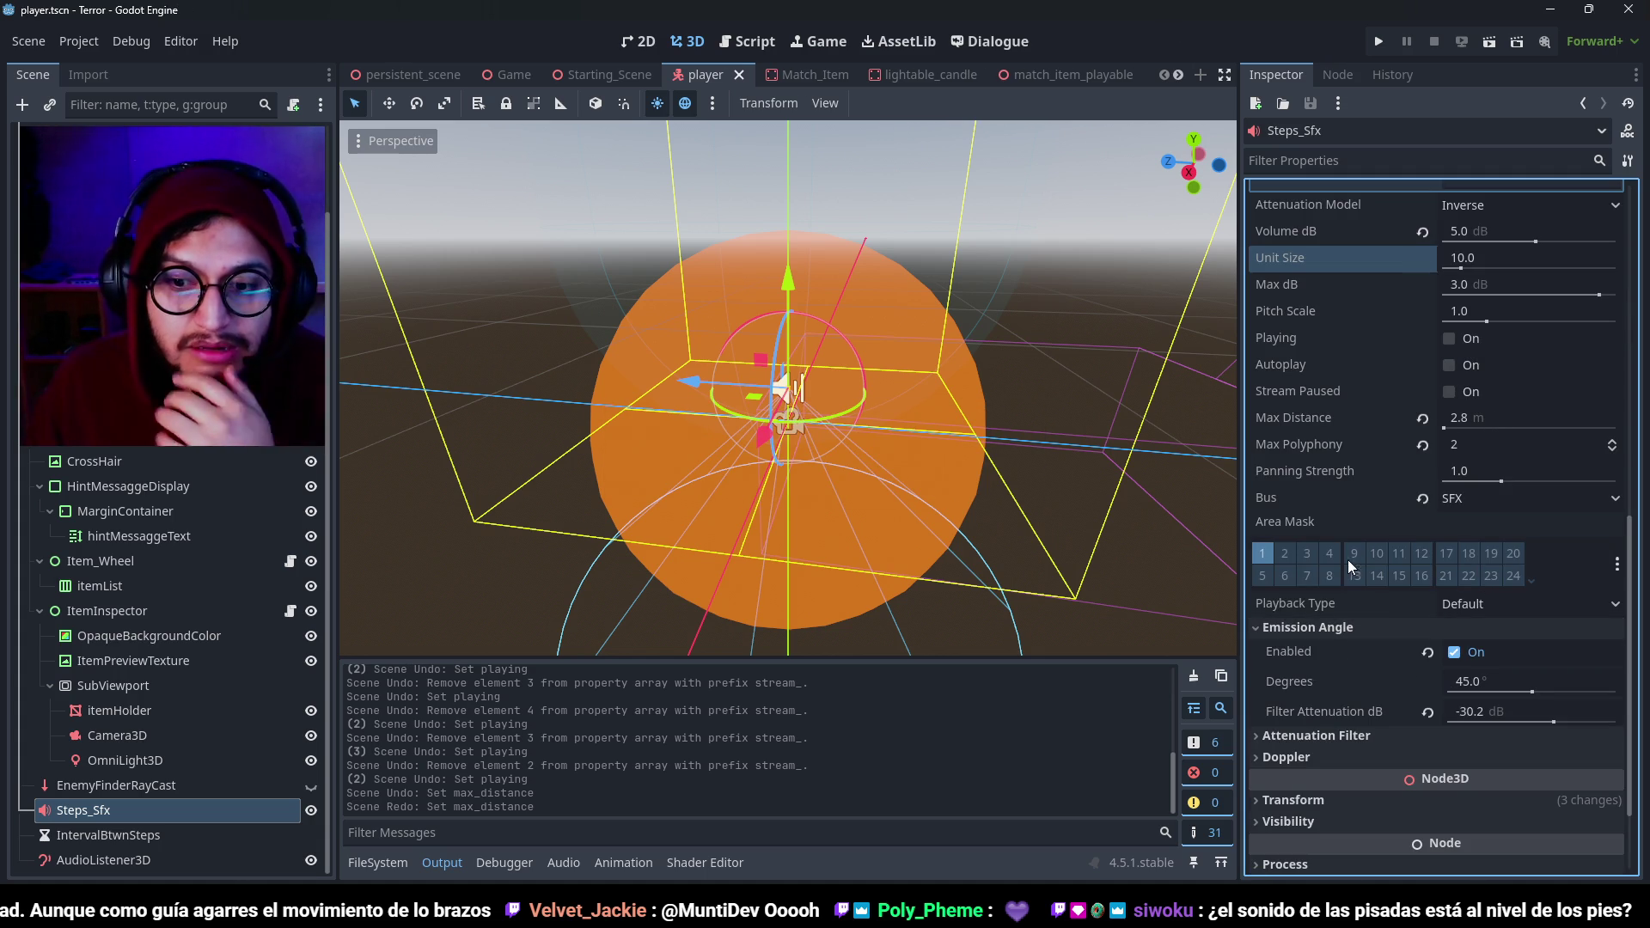
# Expand the Attenuation Filter settings and preview the footsteps at the current cutoff.
pyautogui.click(1348, 735)
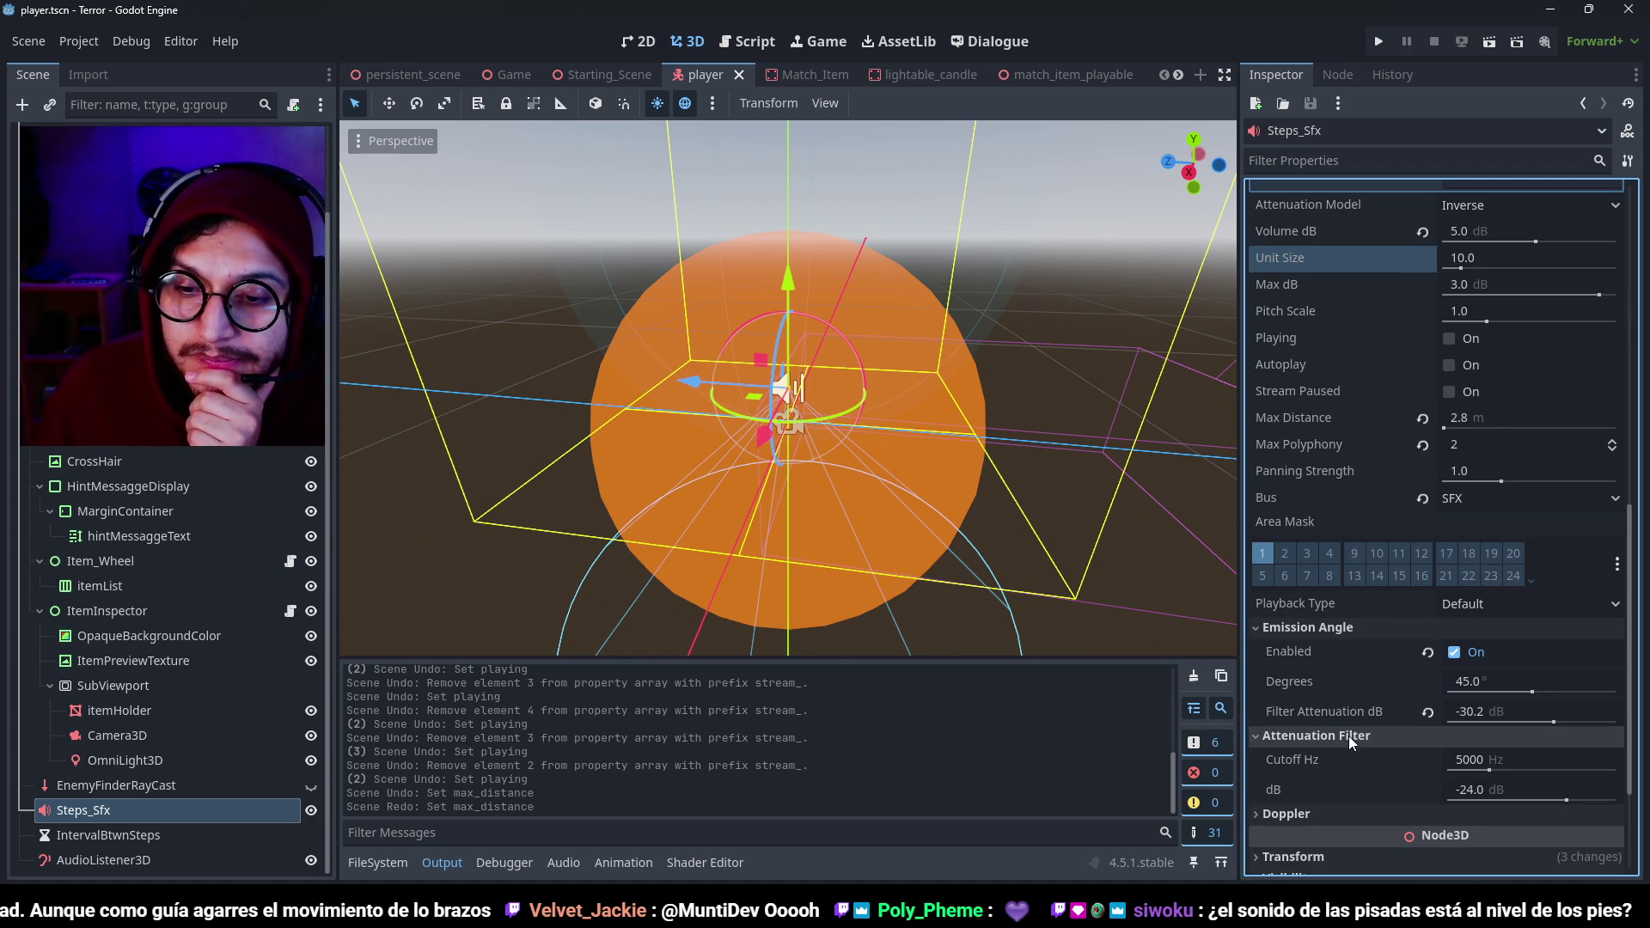
pyautogui.scroll(-2, 1315, 753)
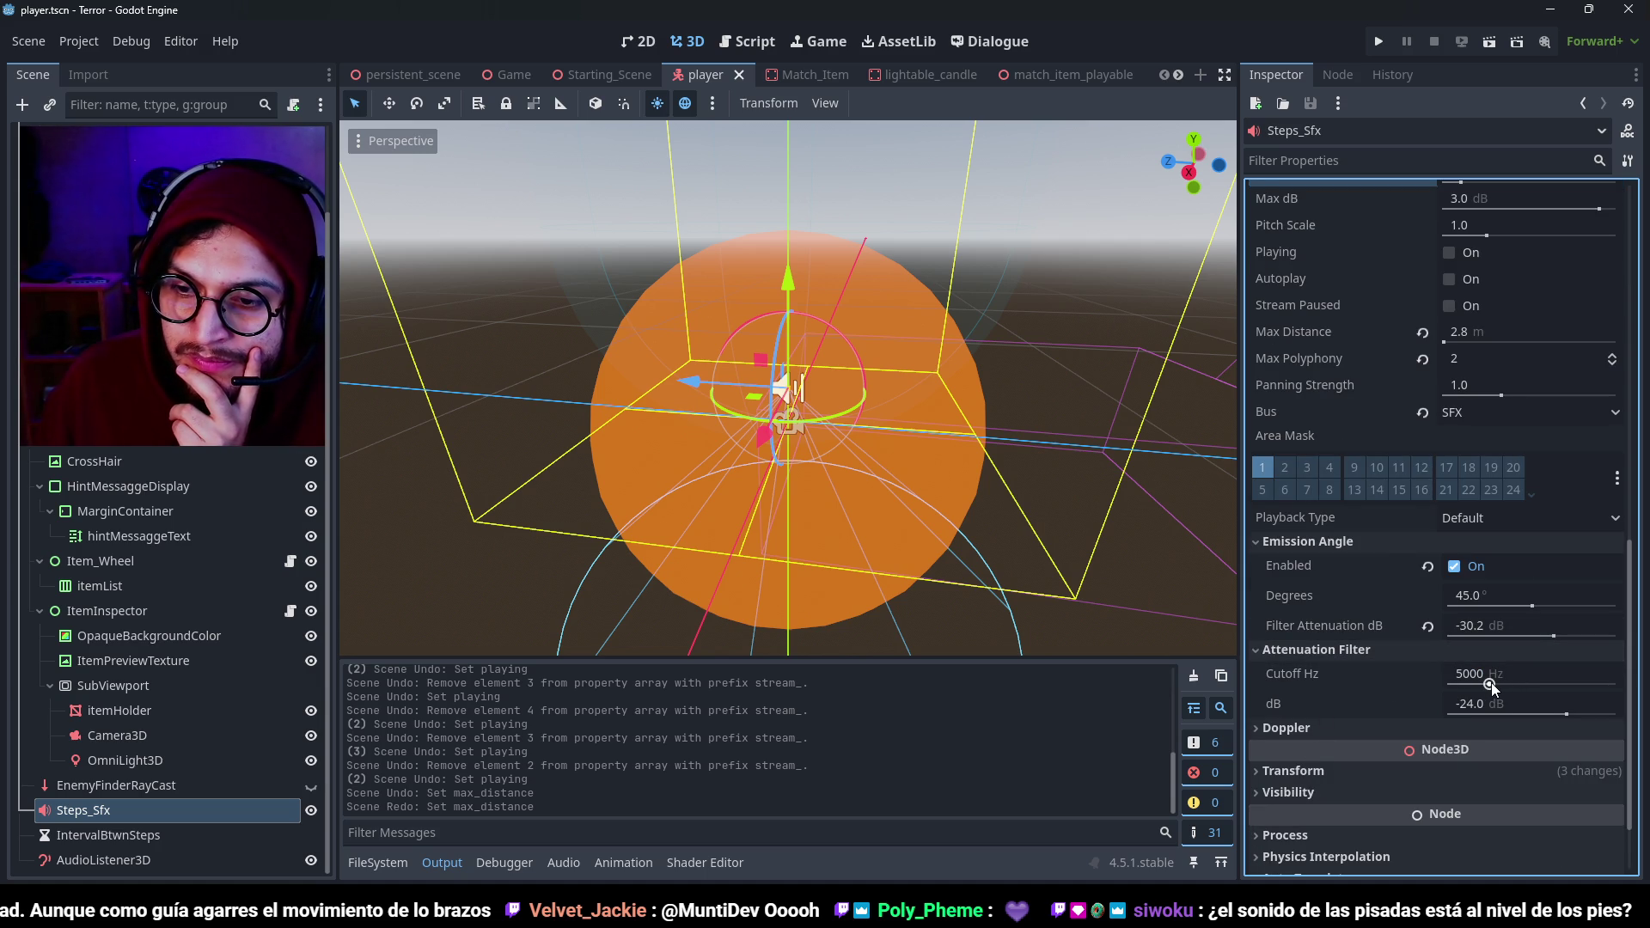
pyautogui.click(1337, 727)
pyautogui.click(1337, 726)
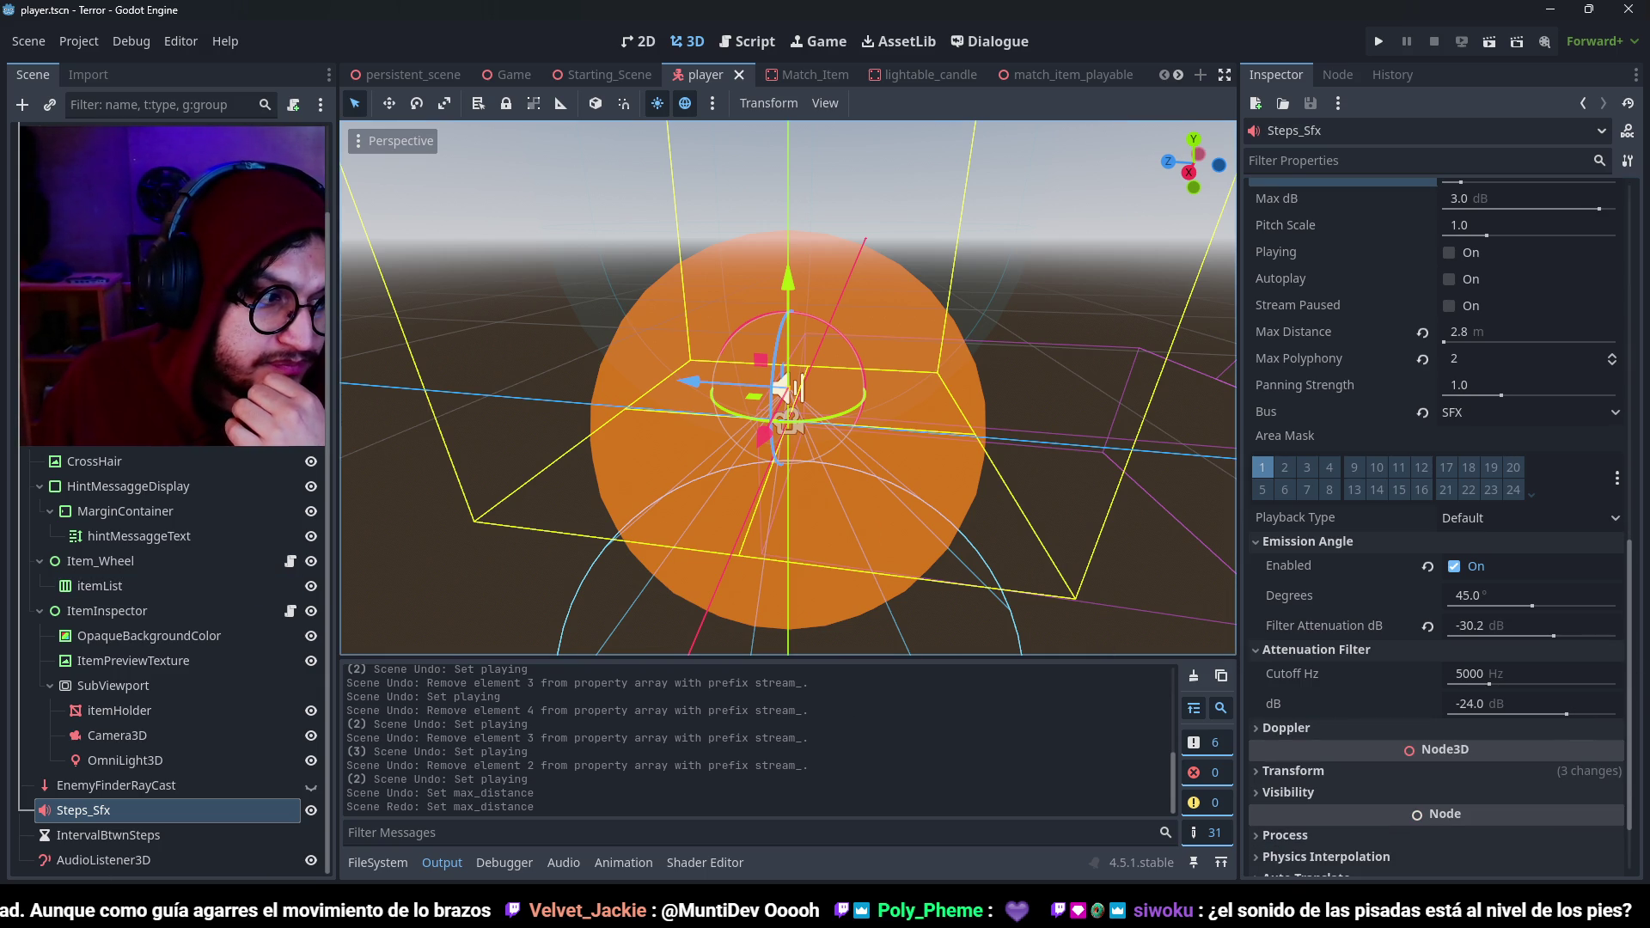
pyautogui.scroll(15, 1481, 534)
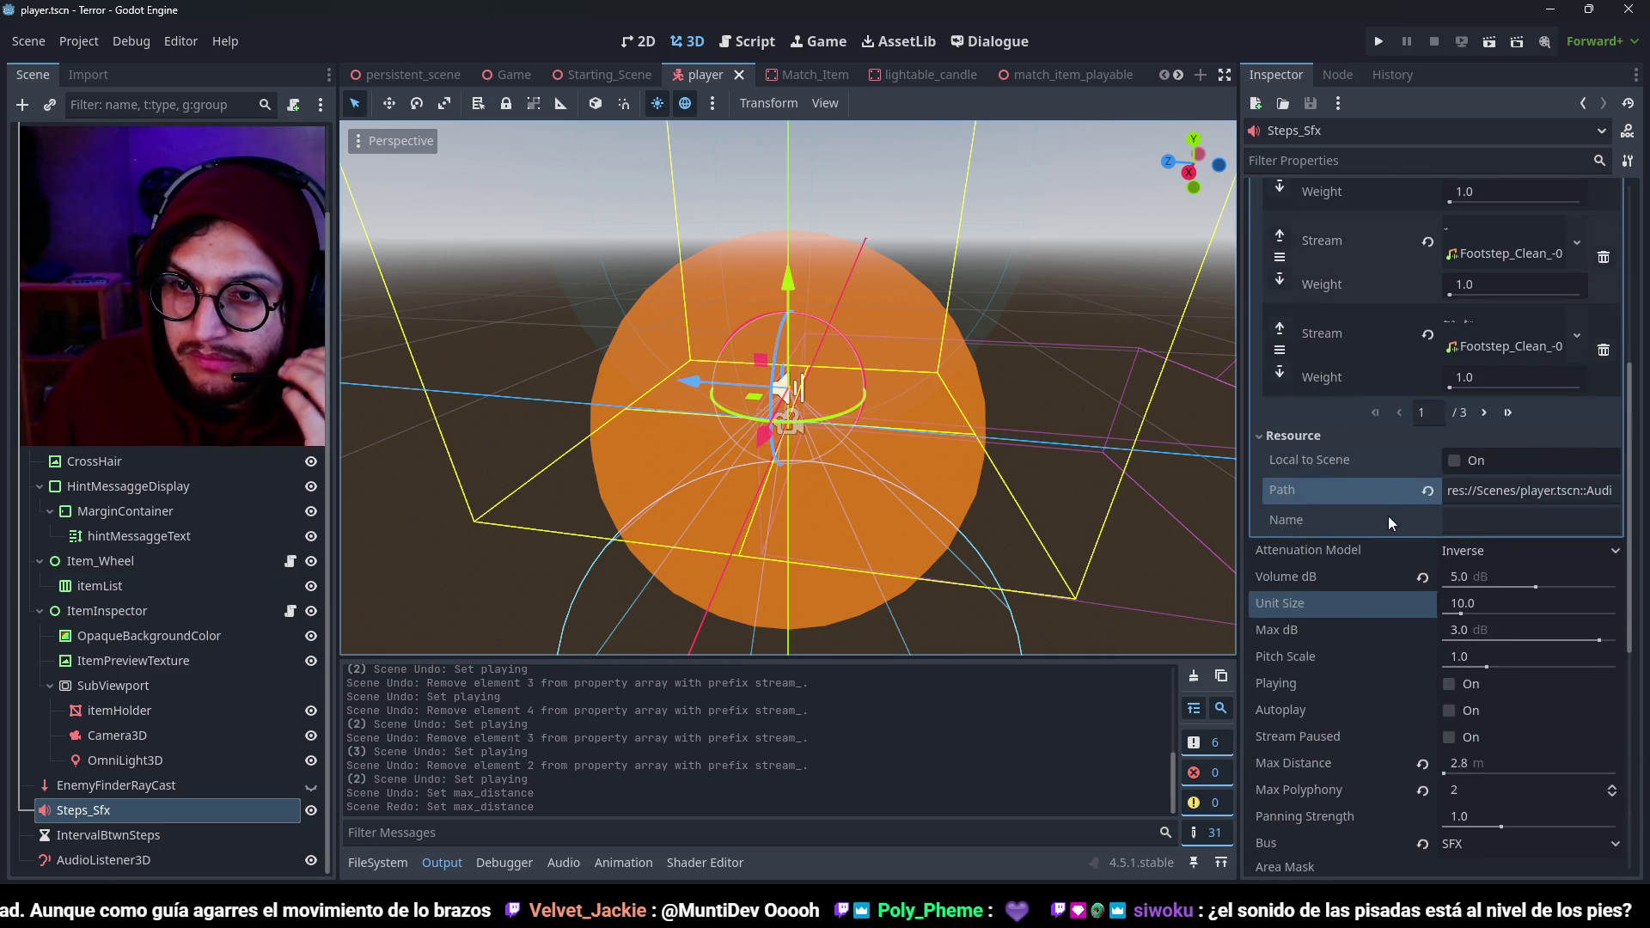
pyautogui.scroll(-6, 1358, 524)
pyautogui.scroll(6, 1358, 524)
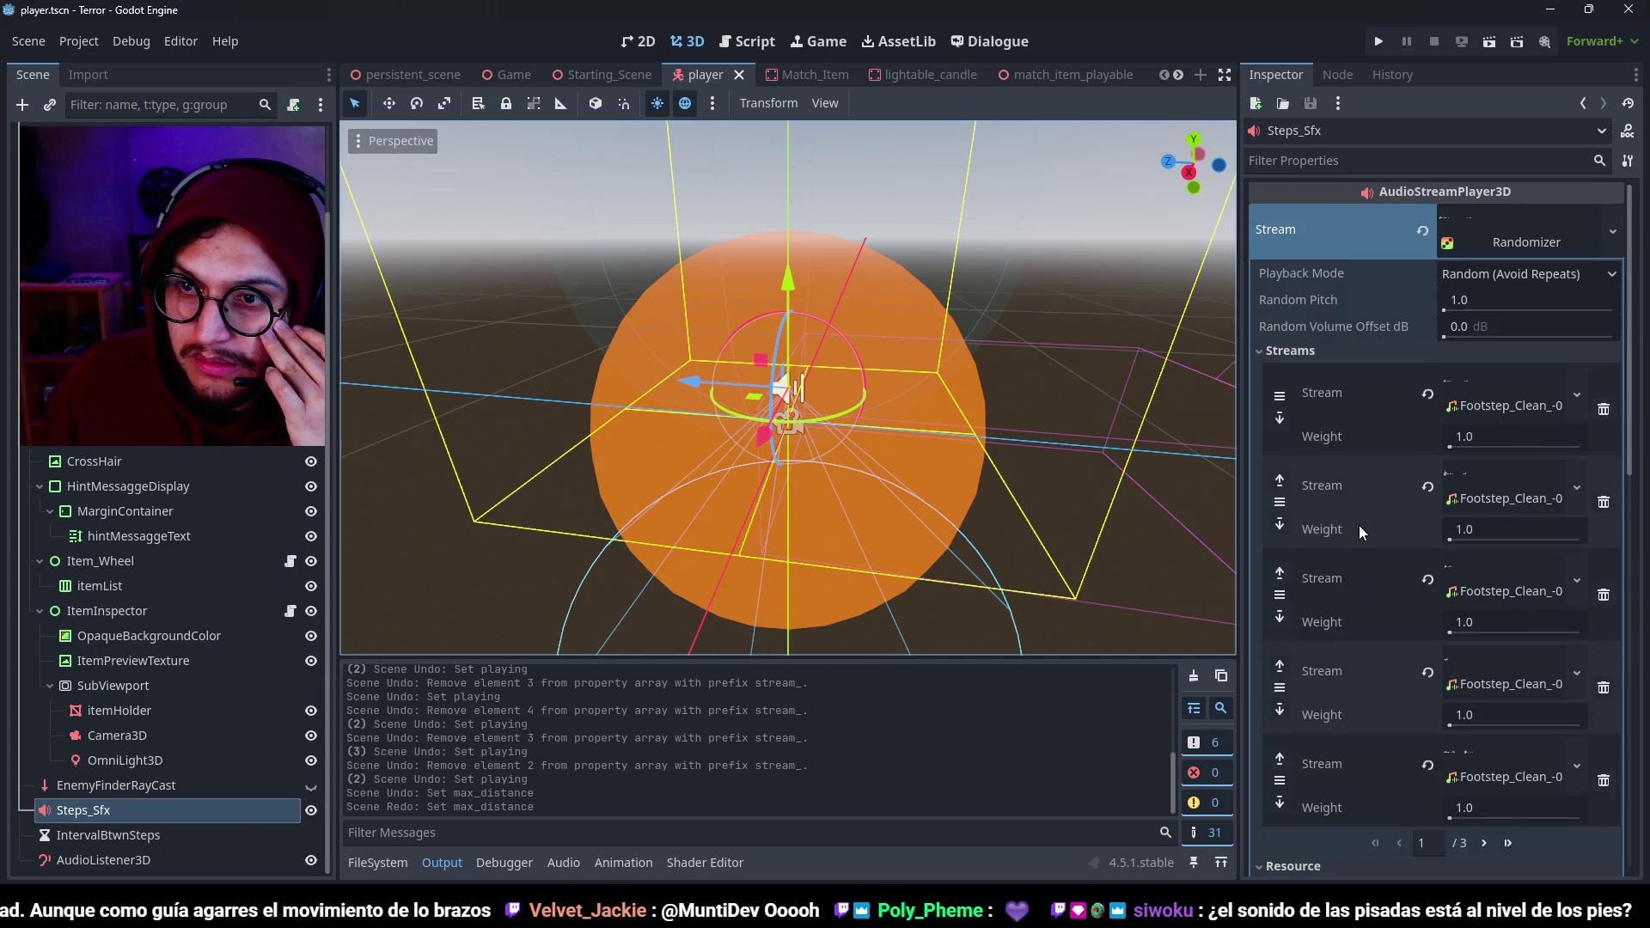
pyautogui.scroll(-6, 1359, 524)
pyautogui.scroll(-2, 1358, 524)
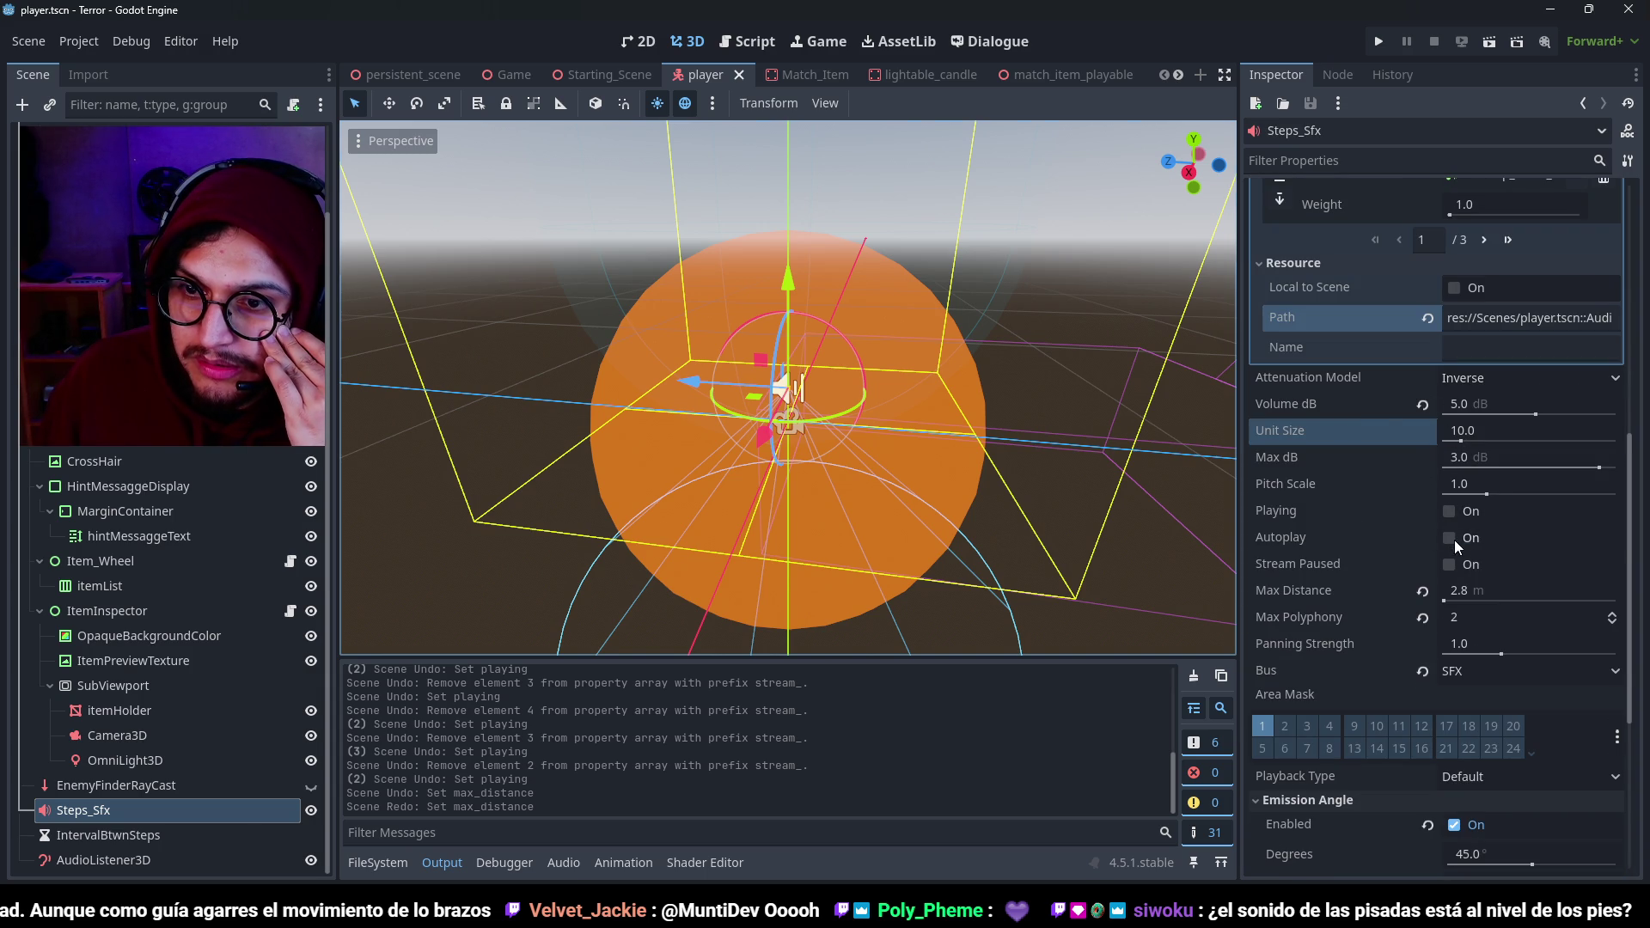
pyautogui.click(1451, 514)
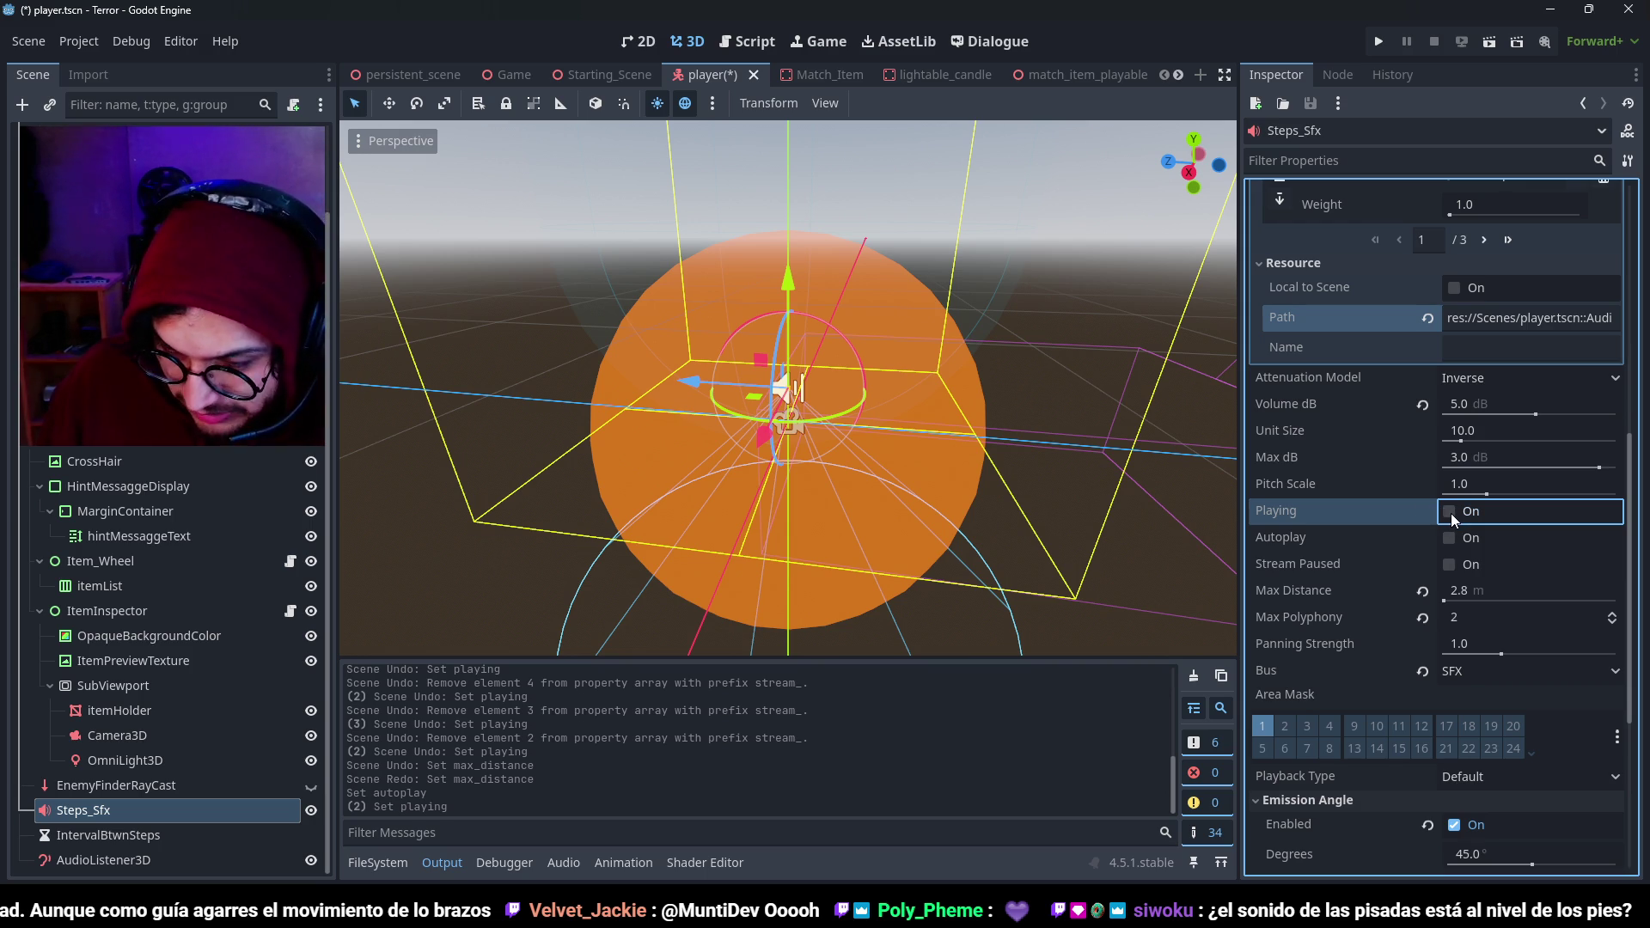
# Lower the attenuation filter cutoff to 1967 Hz, preview the footsteps, and show the audio bus mixer.
pyautogui.scroll(5, 1302, 526)
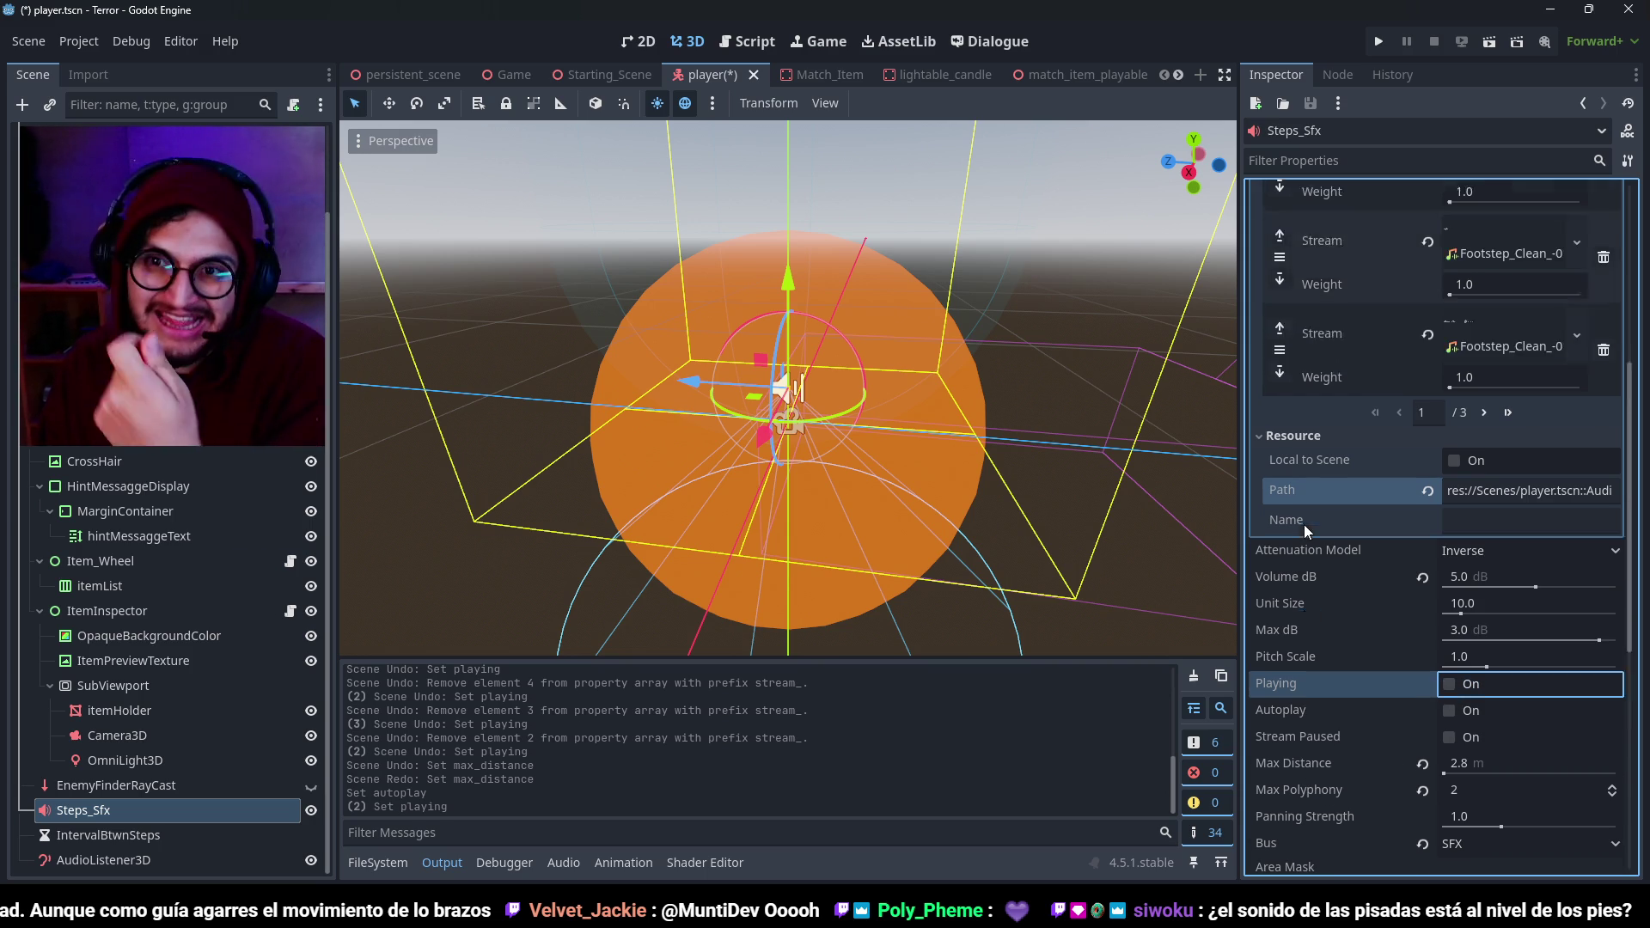
pyautogui.scroll(-7, 1353, 394)
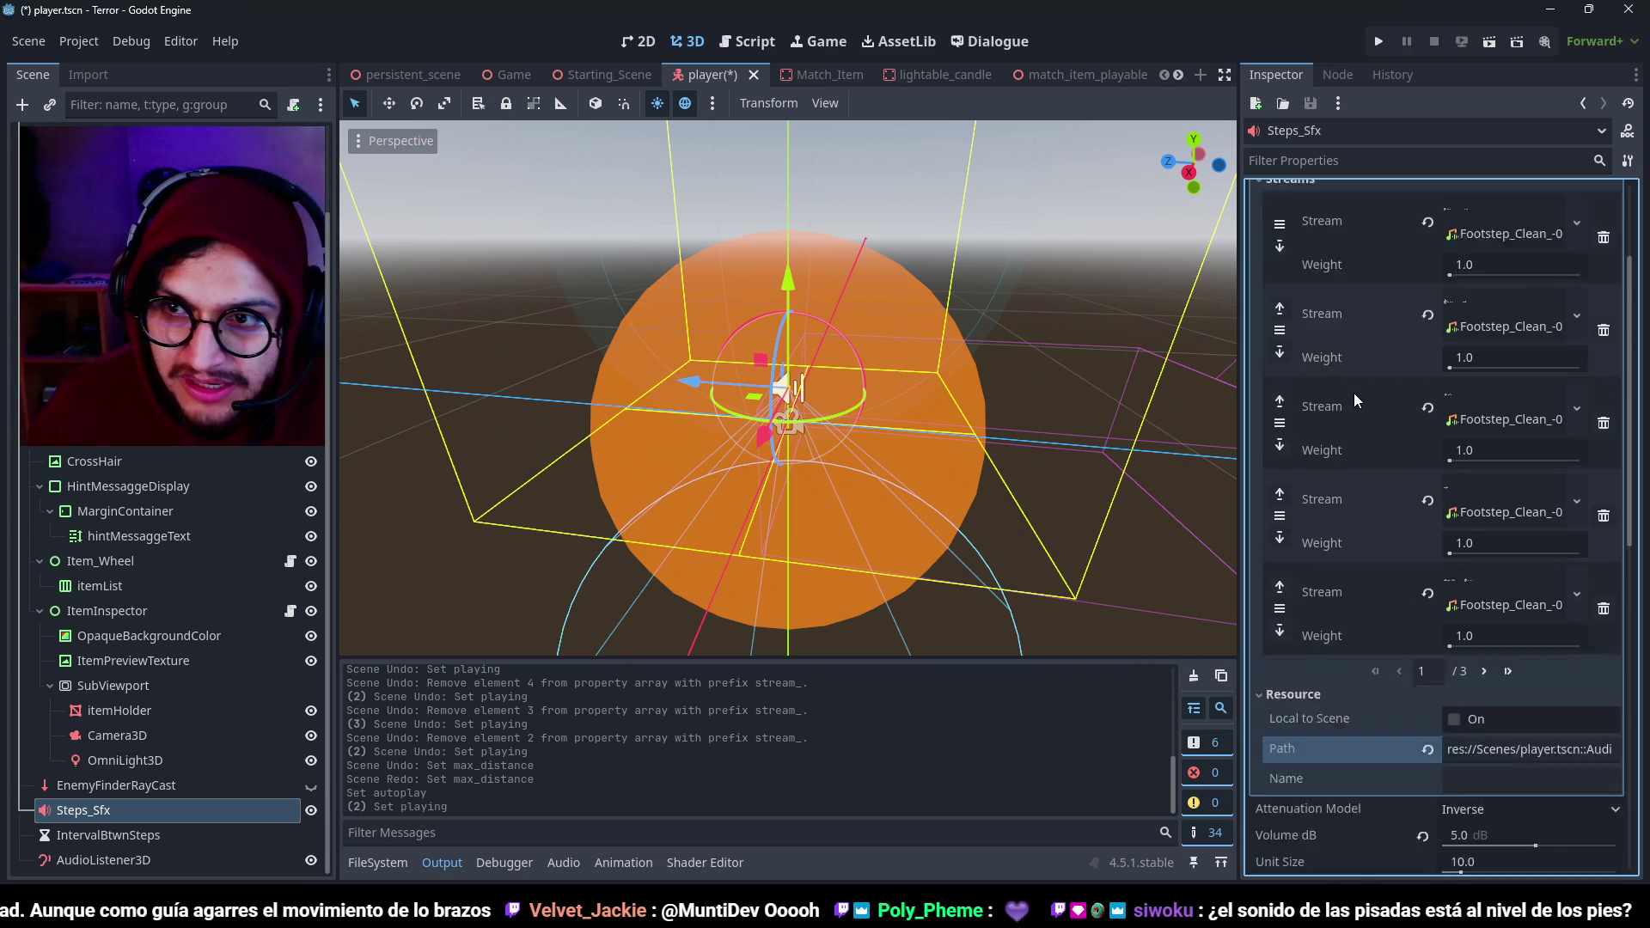
pyautogui.scroll(-3, 1353, 394)
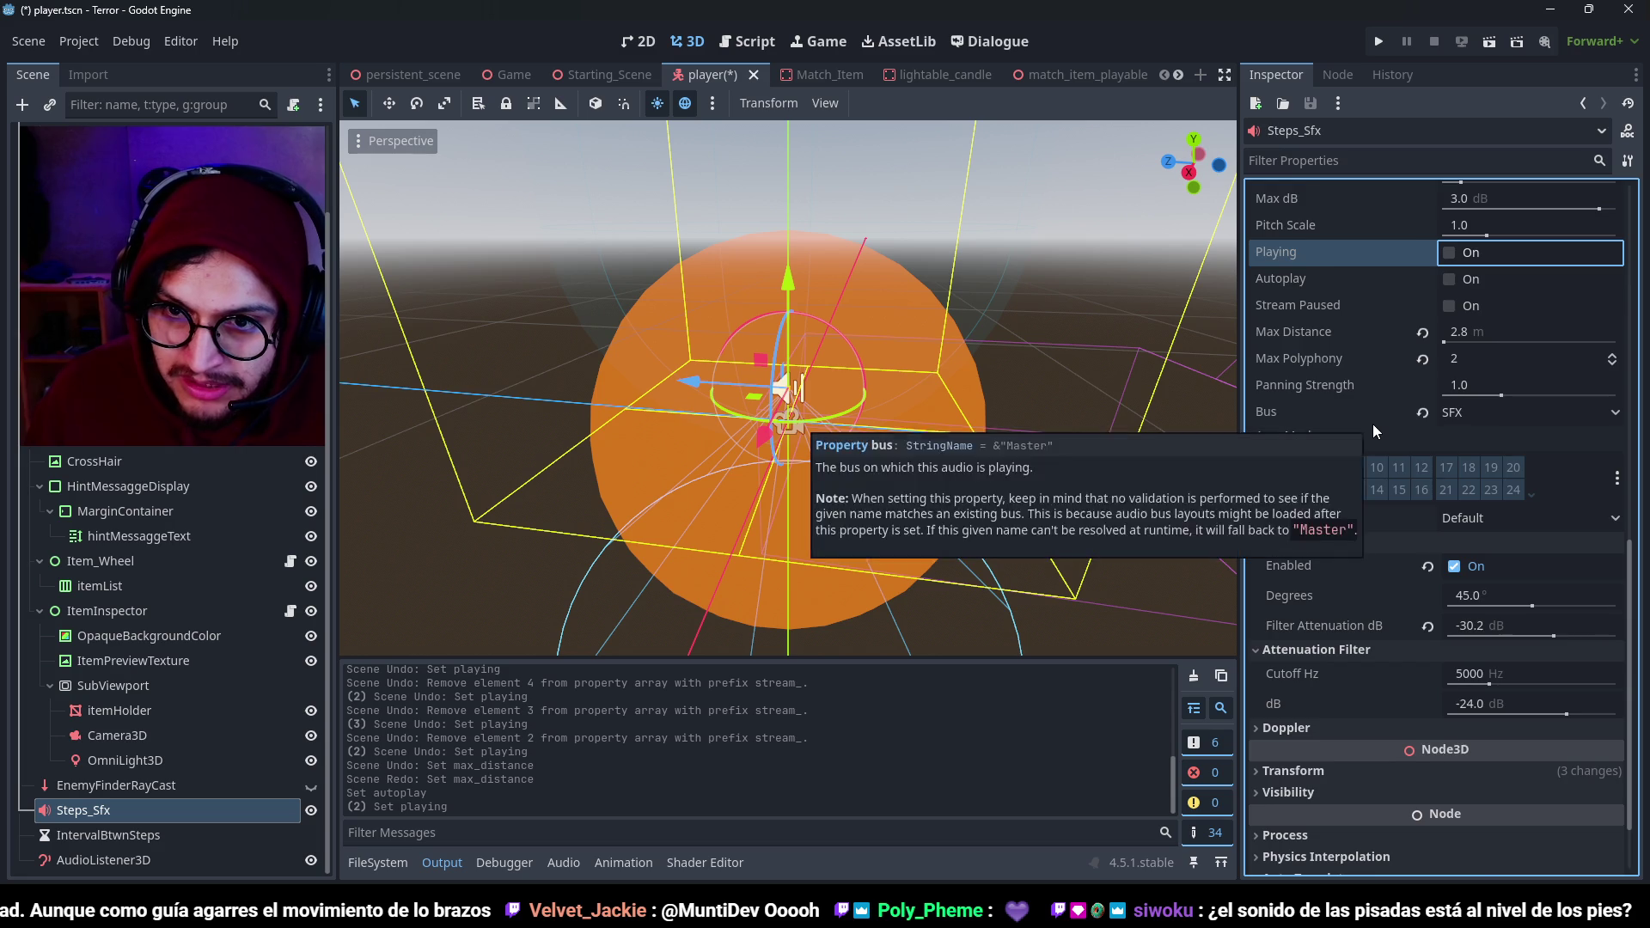
pyautogui.scroll(-1, 1373, 424)
pyautogui.moveTo(1489, 597); pyautogui.dragTo(1466, 598)
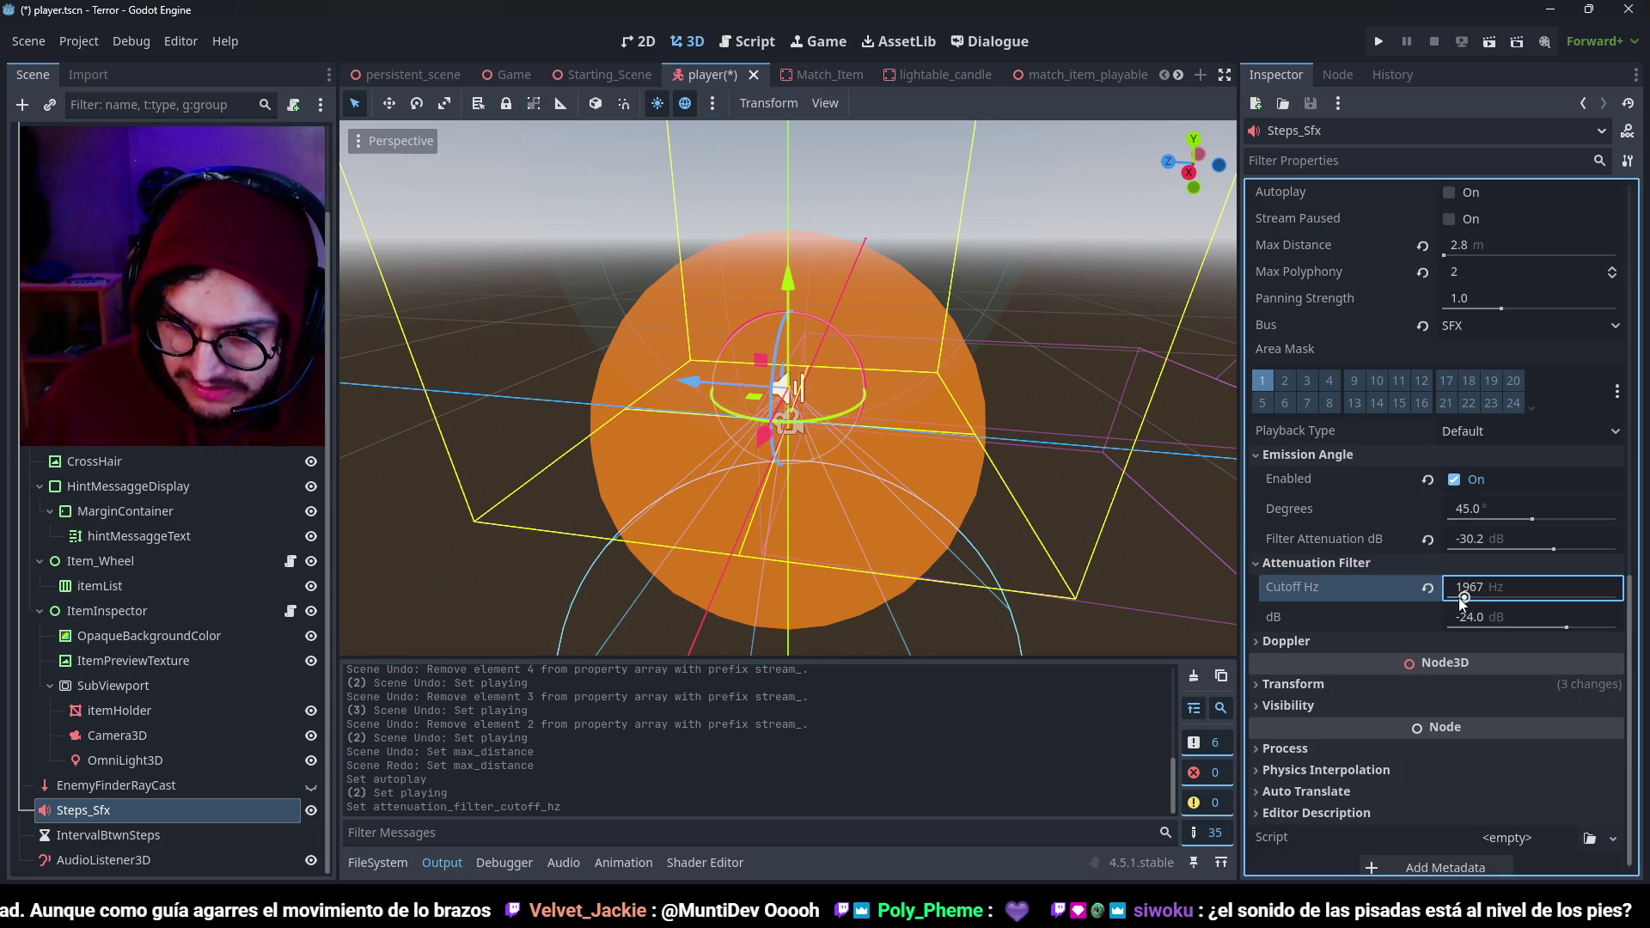
pyautogui.scroll(4, 1417, 524)
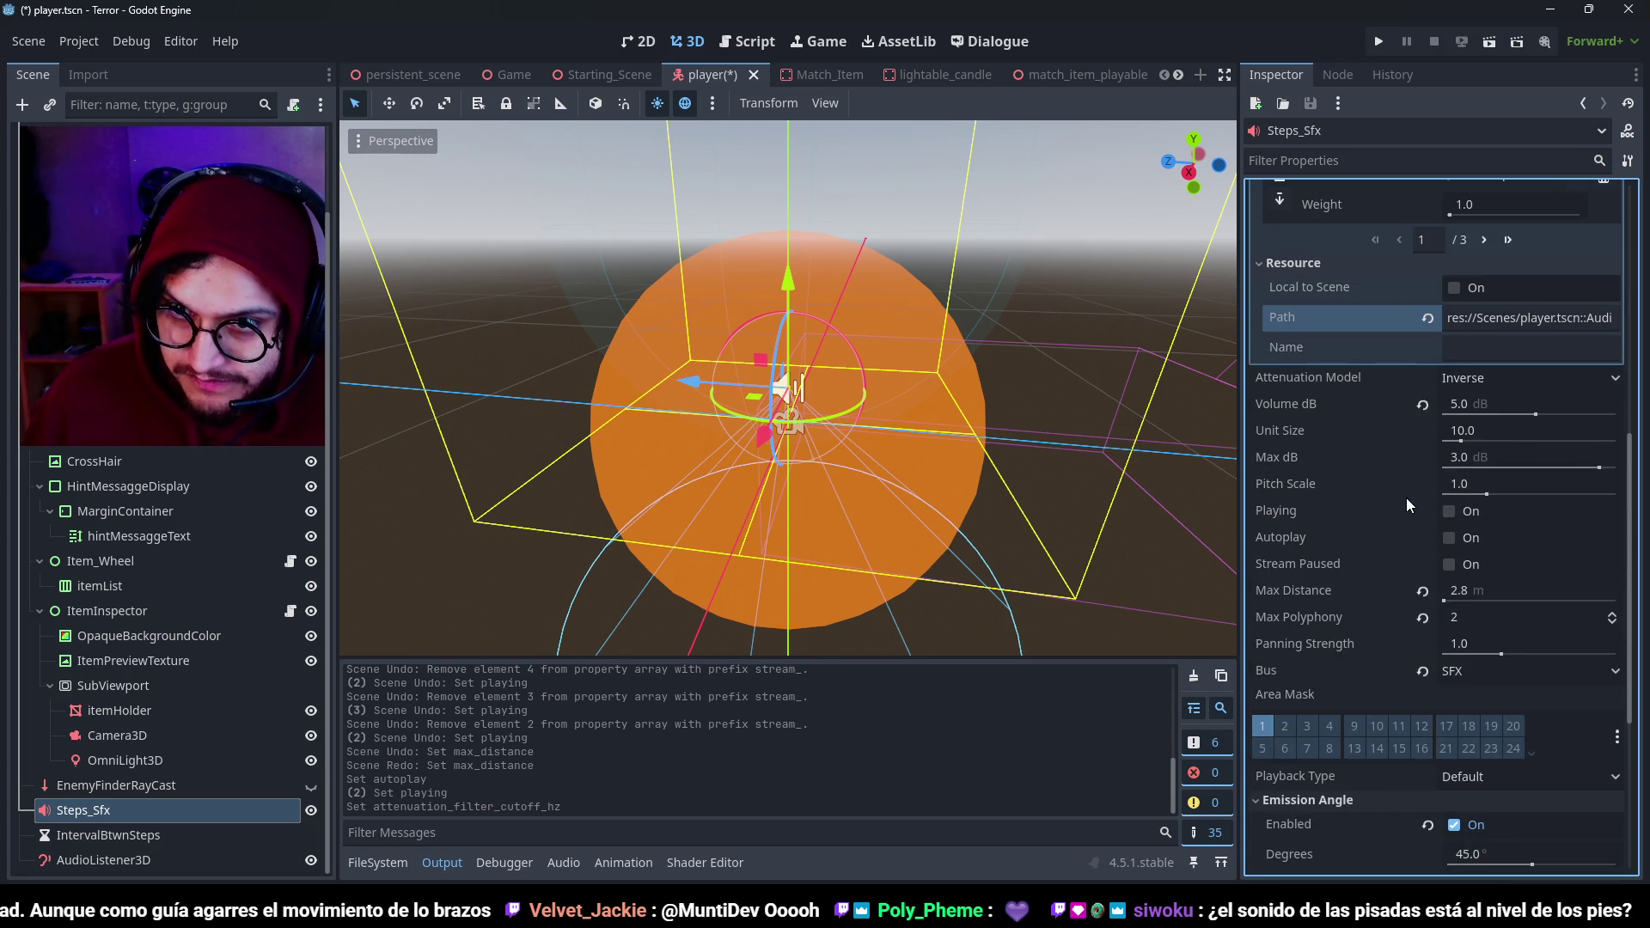
pyautogui.click(1477, 510)
pyautogui.click(1478, 508)
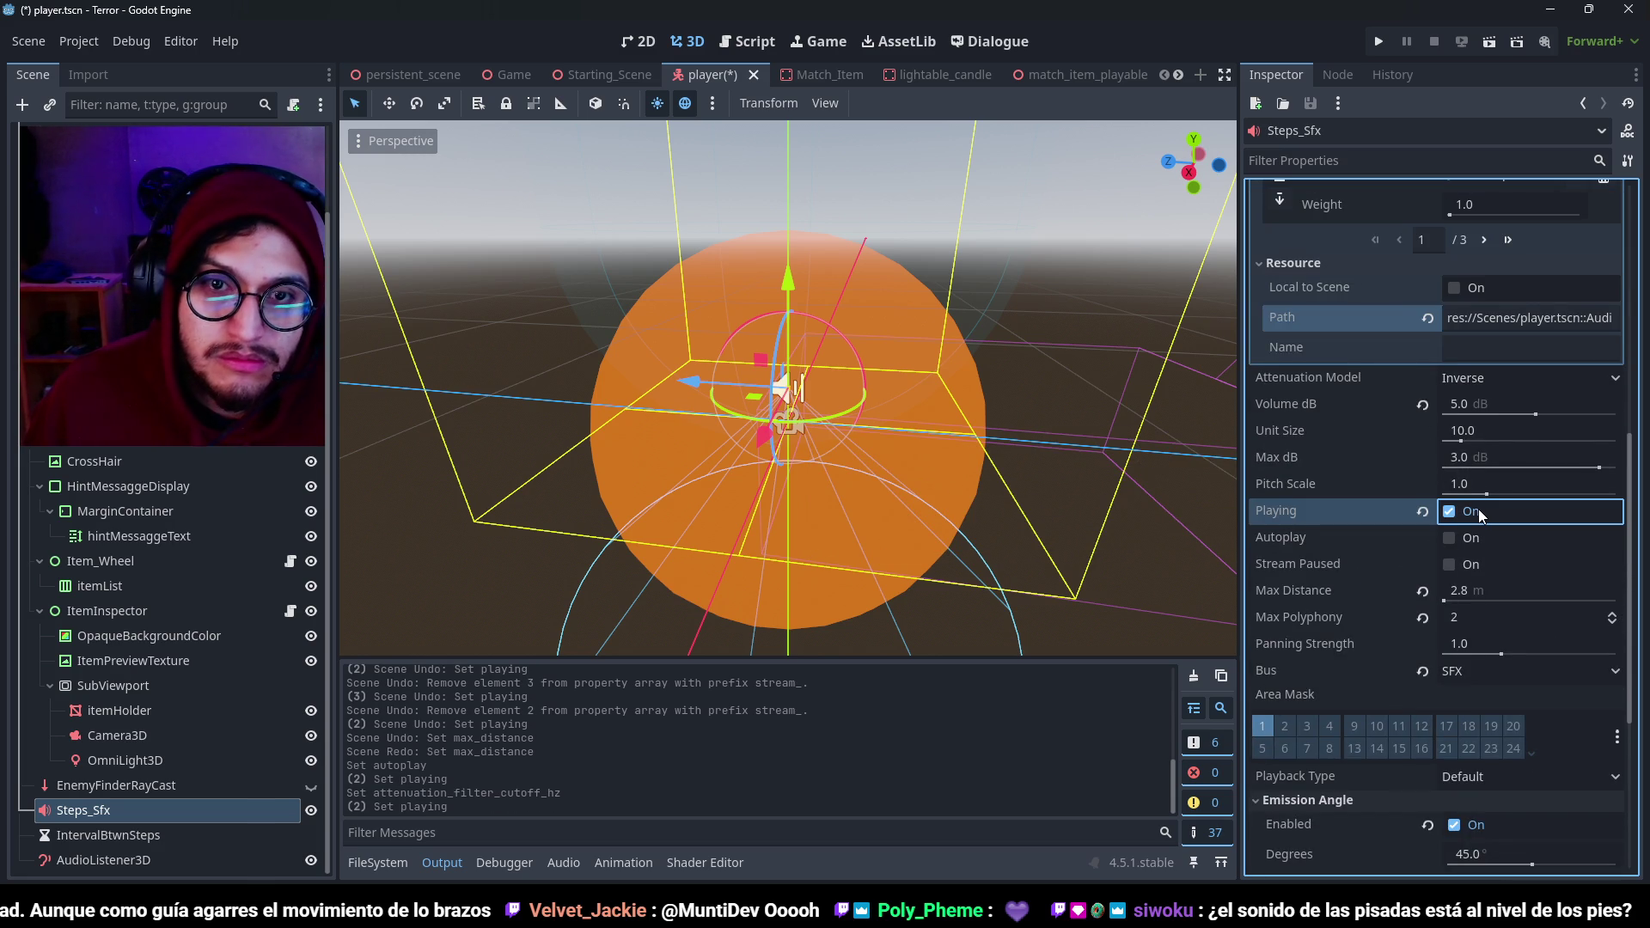
pyautogui.click(1478, 509)
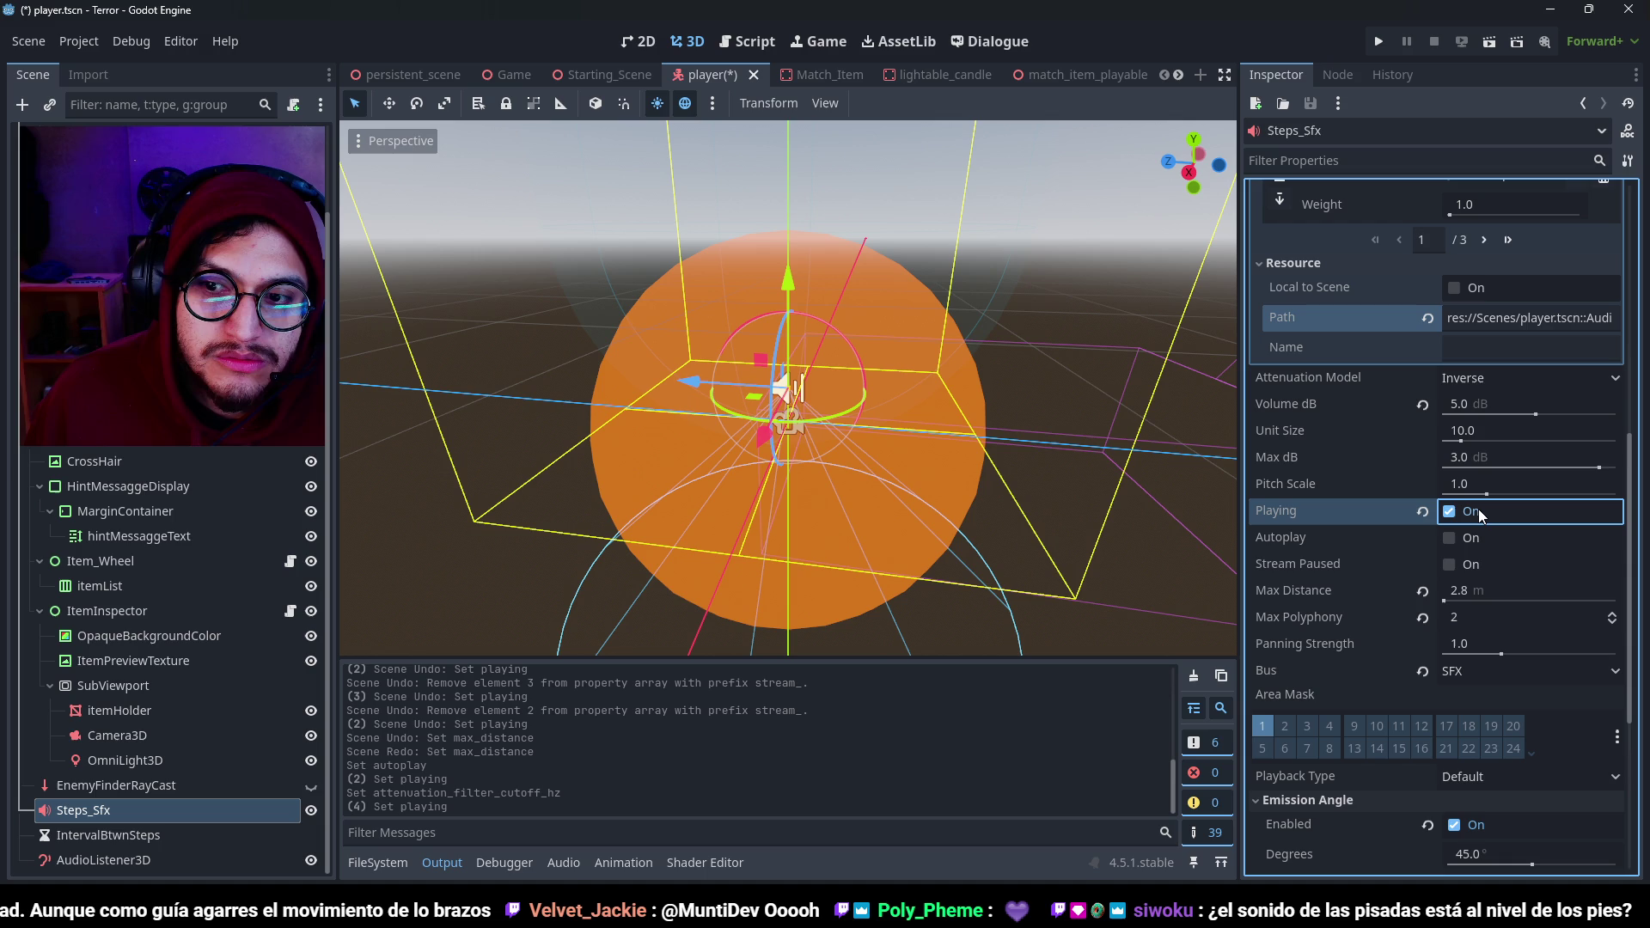
pyautogui.click(1478, 509)
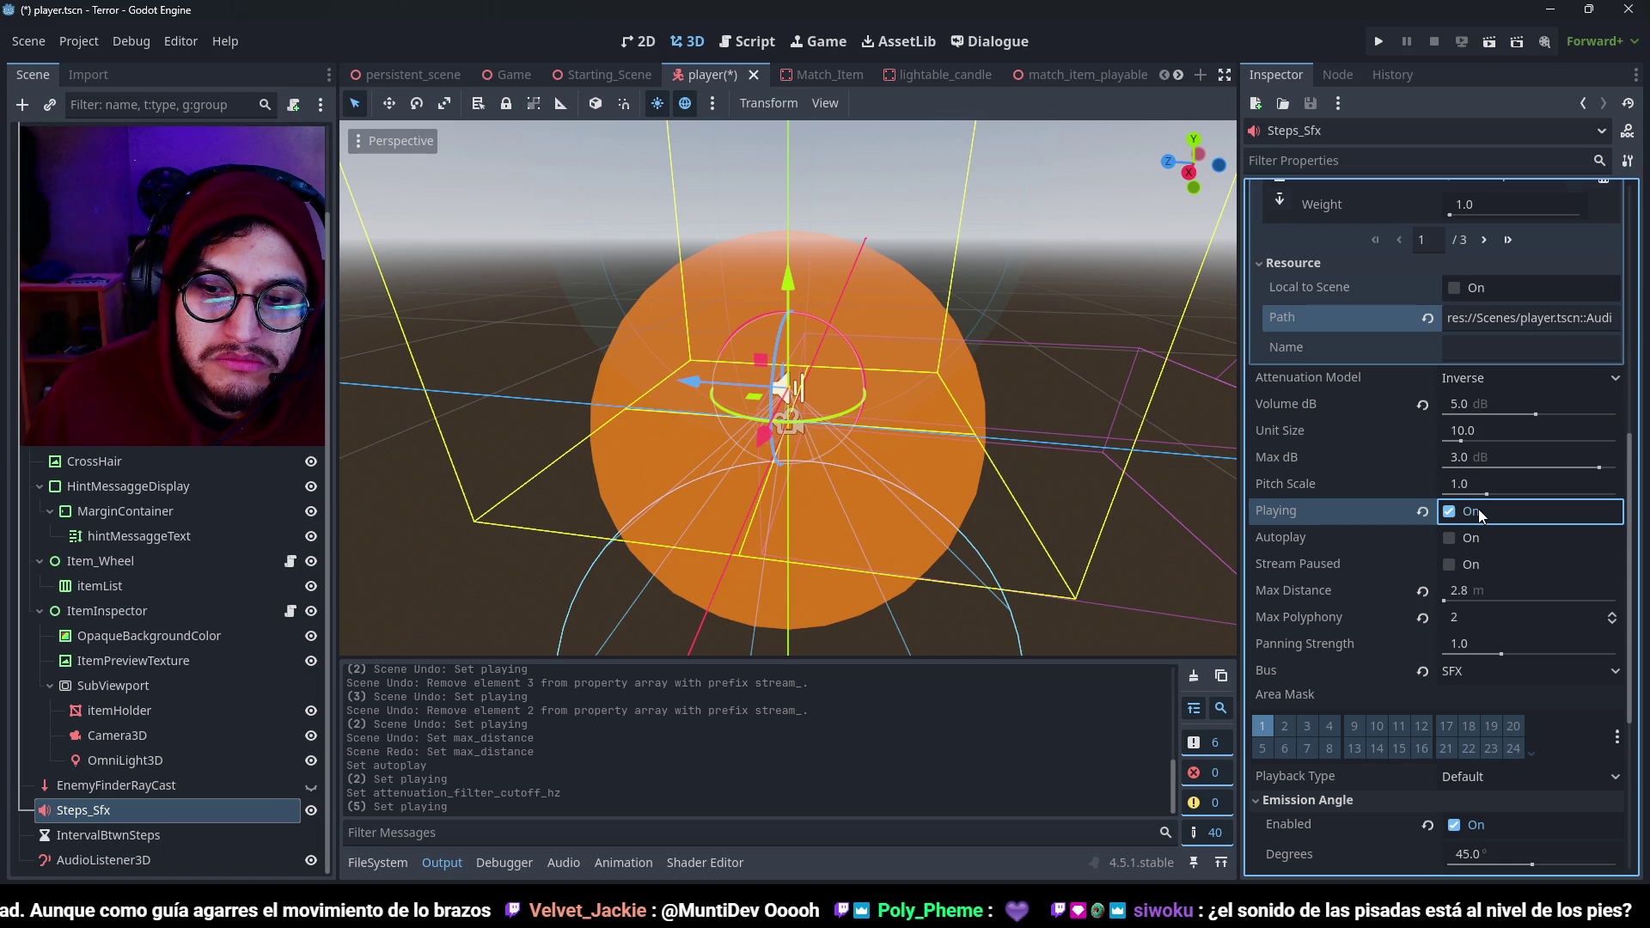
pyautogui.click(1478, 509)
pyautogui.click(559, 862)
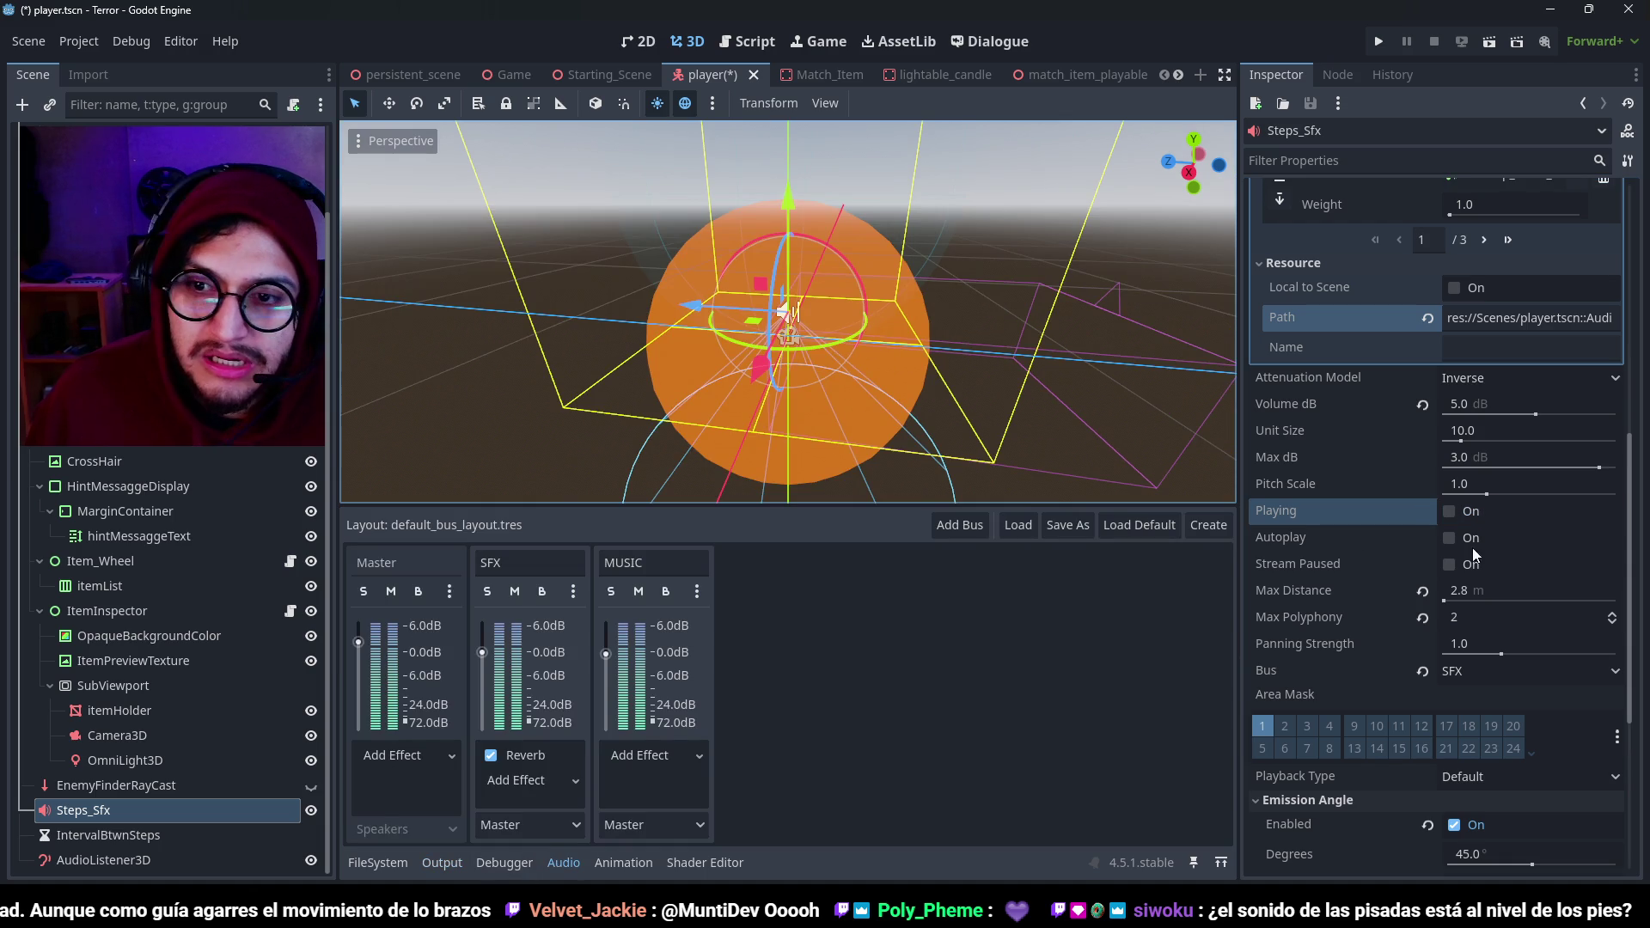
# Raise the SFX bus Reverb damping to 0.99 and preview the Steps_Sfx footsteps.
pyautogui.click(551, 758)
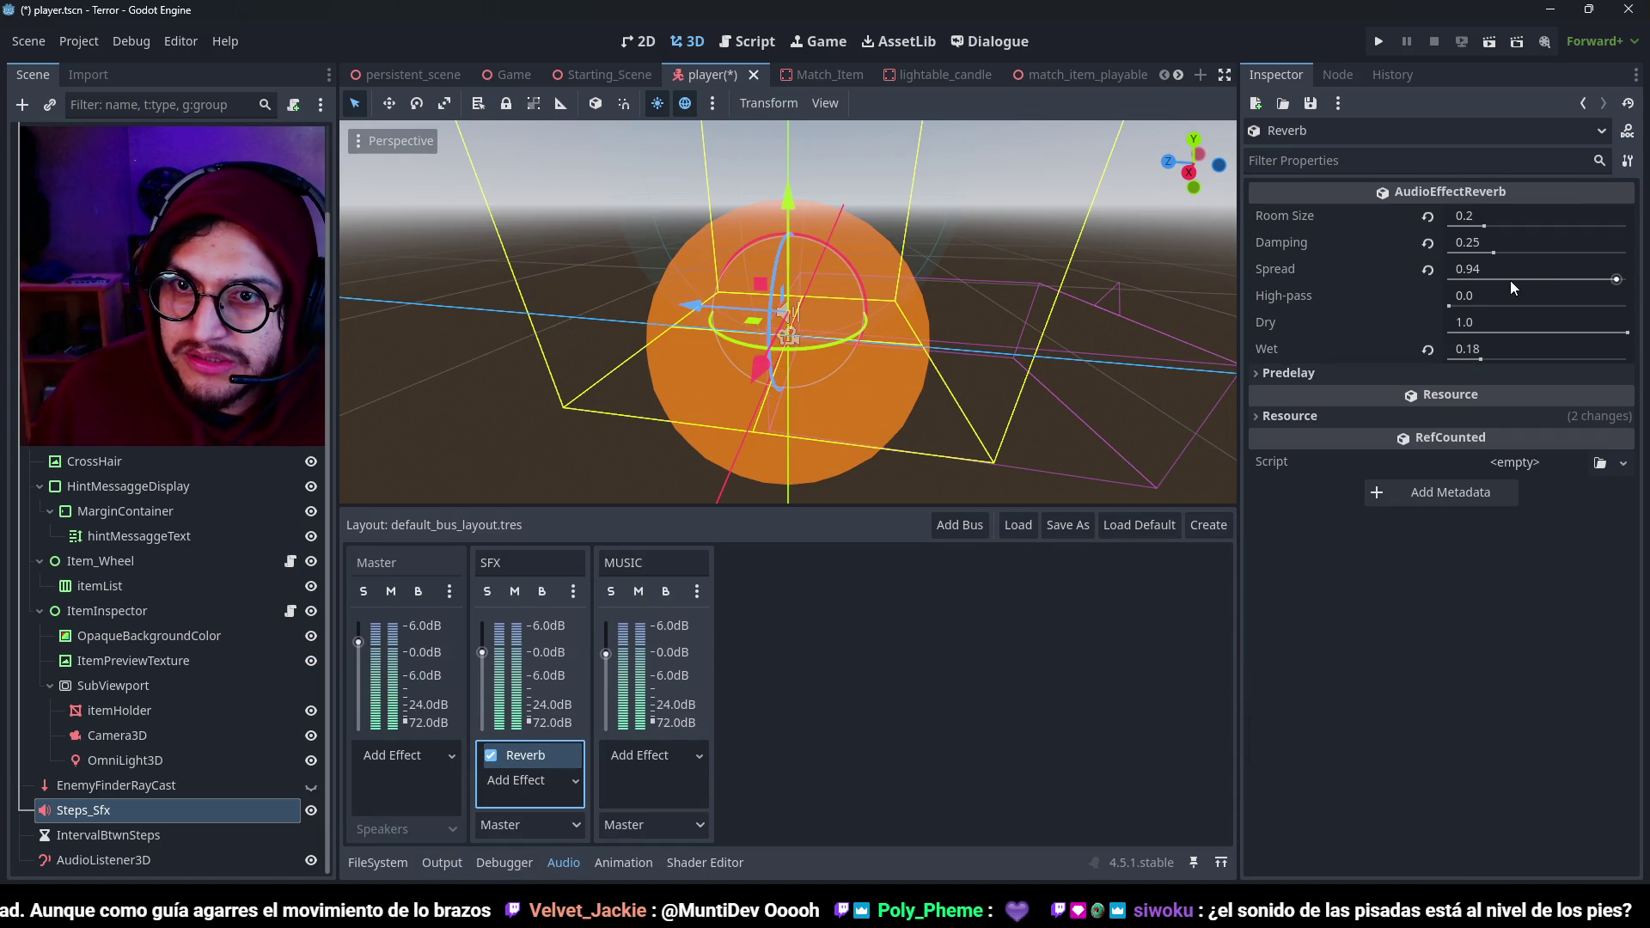
pyautogui.moveTo(1499, 249); pyautogui.dragTo(1620, 260)
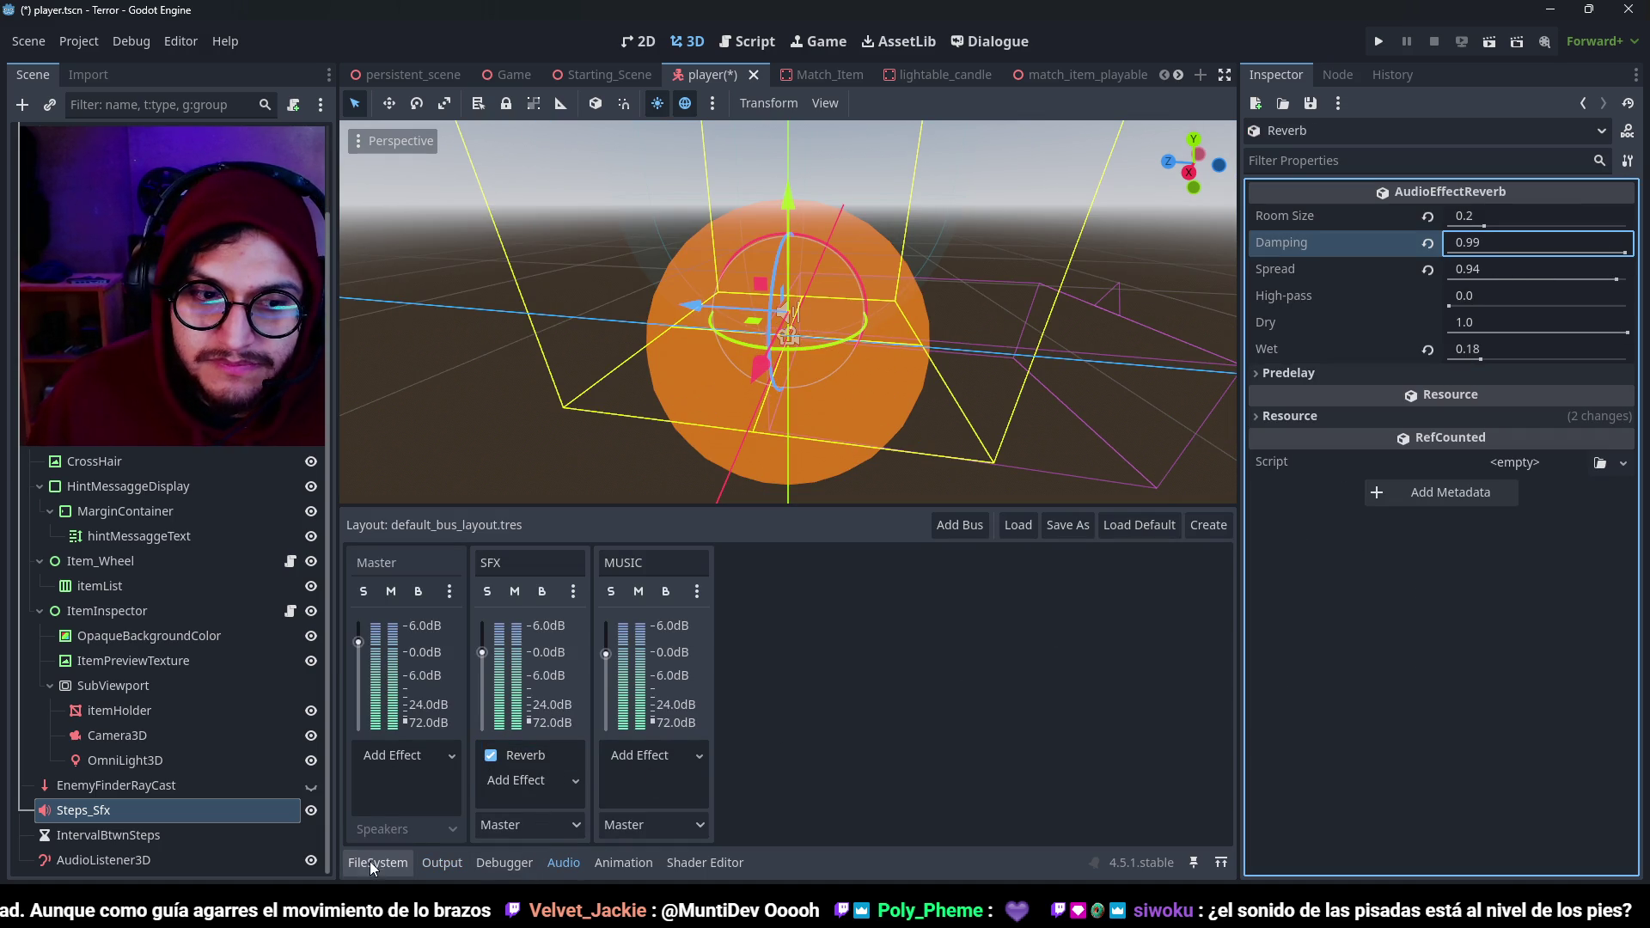
pyautogui.click(188, 815)
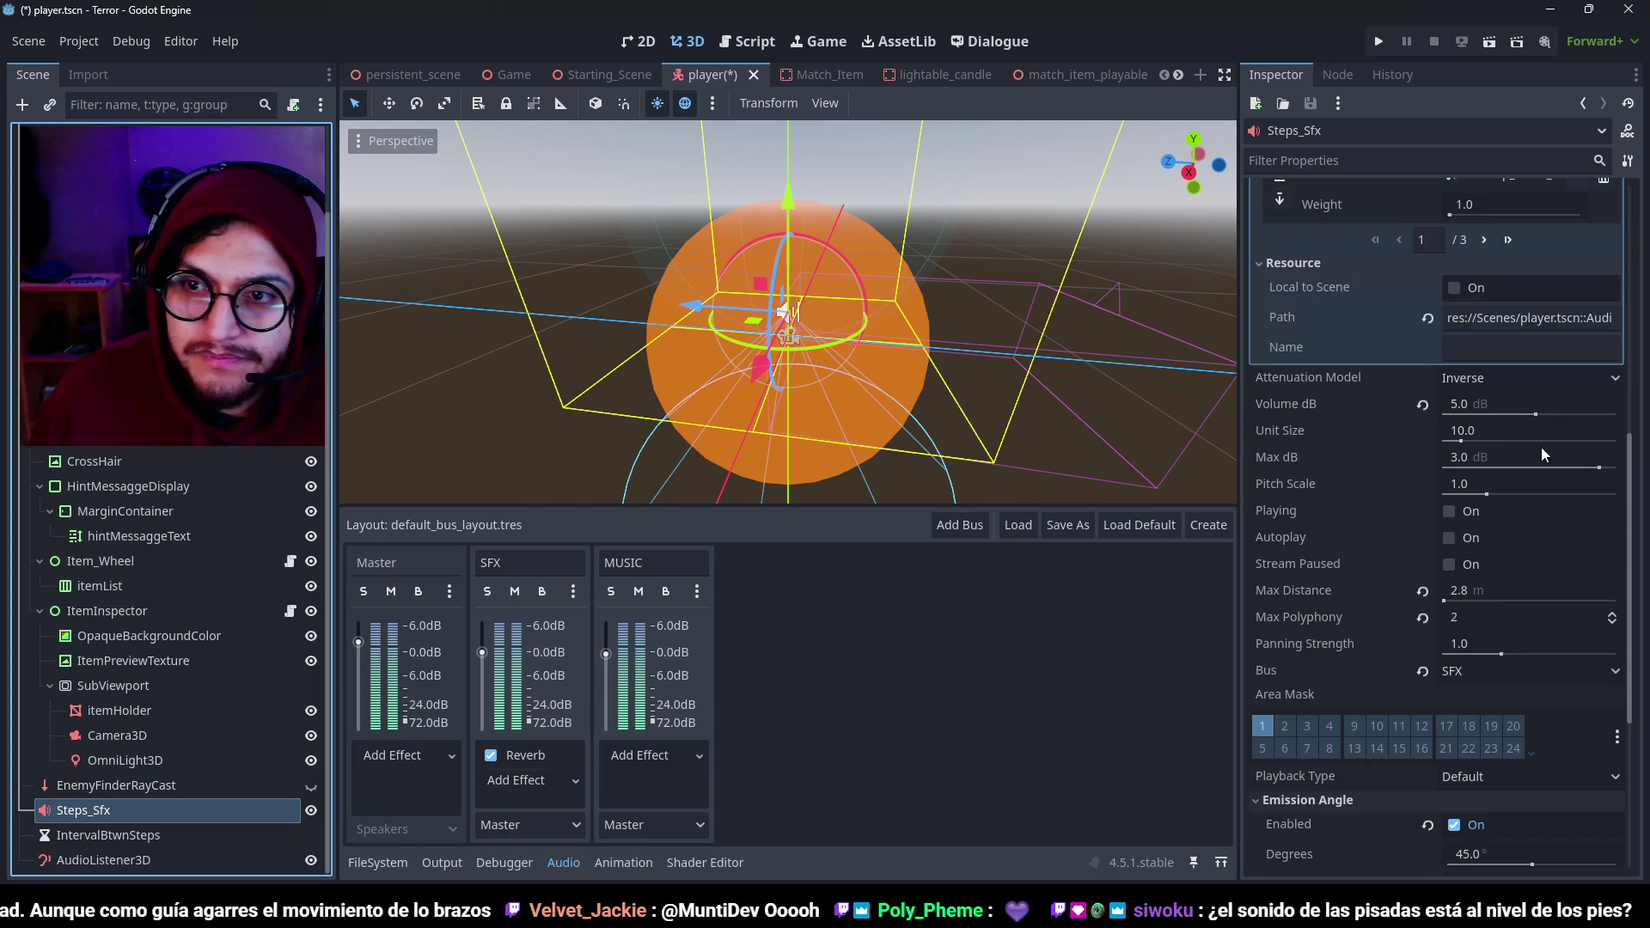
pyautogui.click(1470, 513)
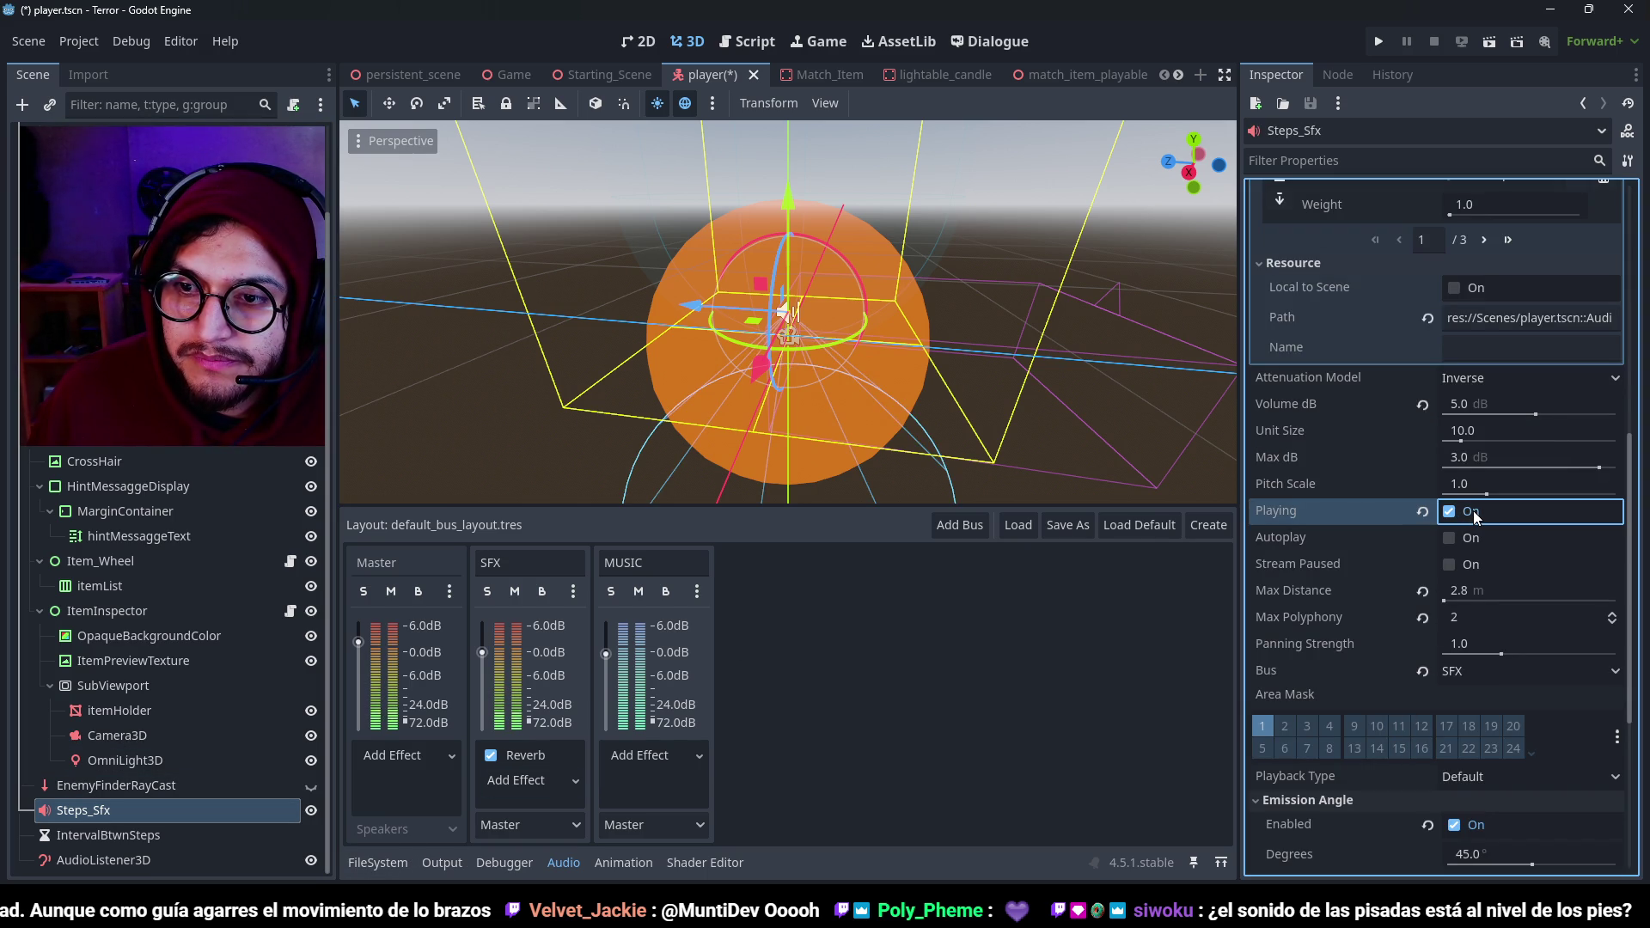
# Narrow the Reverb spread to about 0.42, preview the footsteps again, and run the game.
pyautogui.click(525, 755)
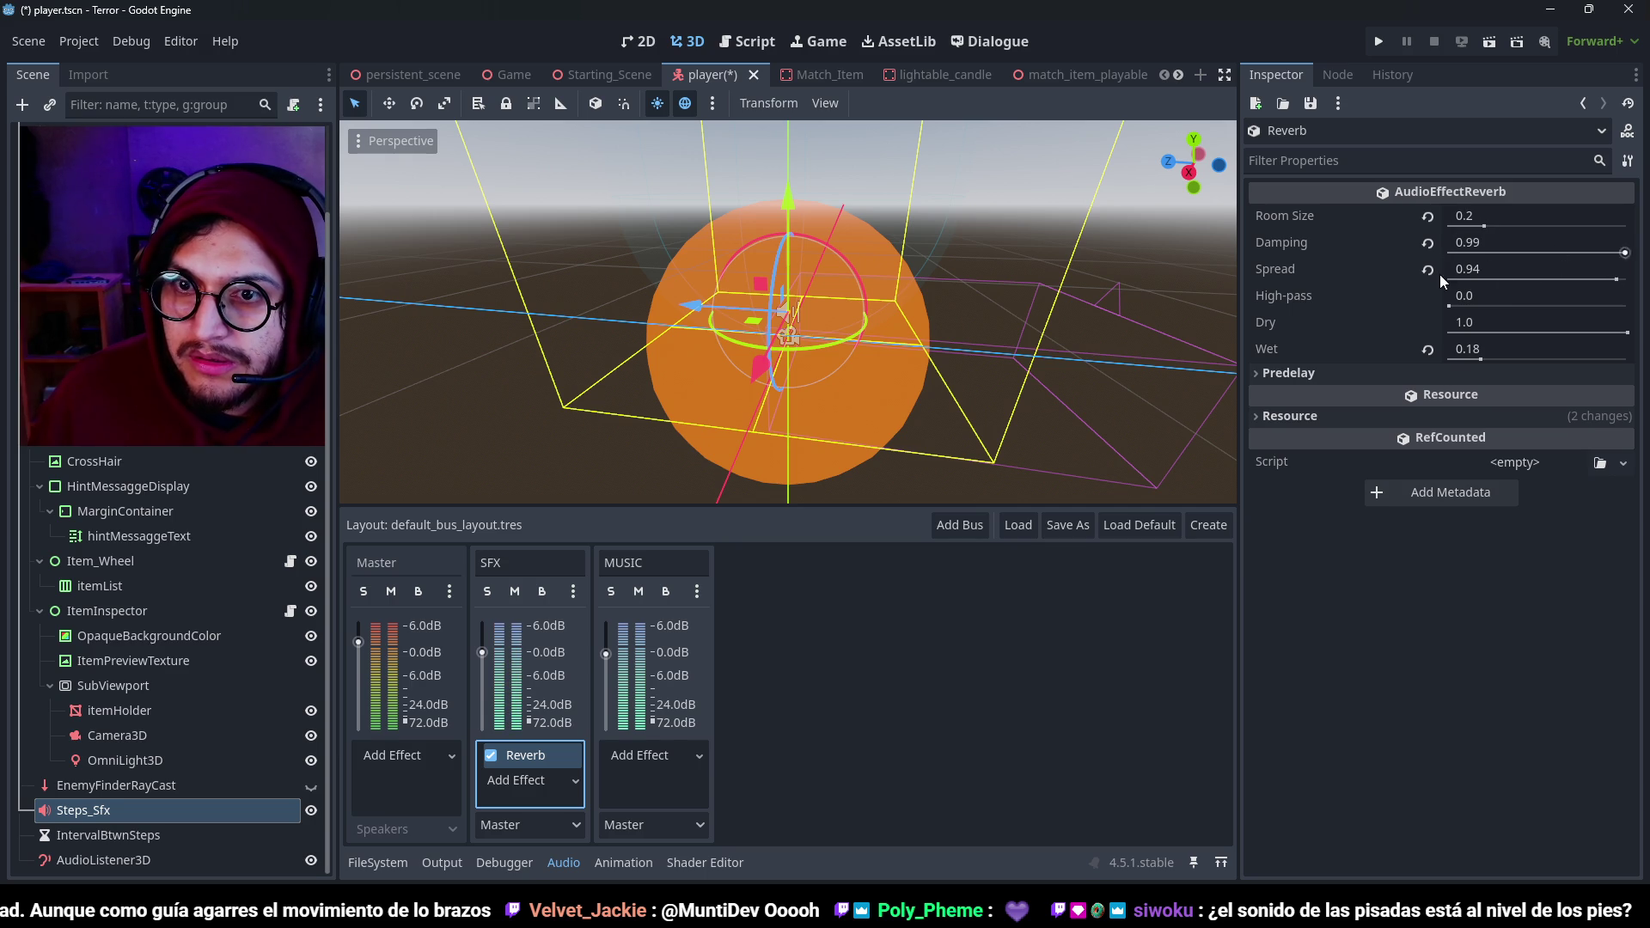
pyautogui.moveTo(1615, 280); pyautogui.dragTo(1530, 283)
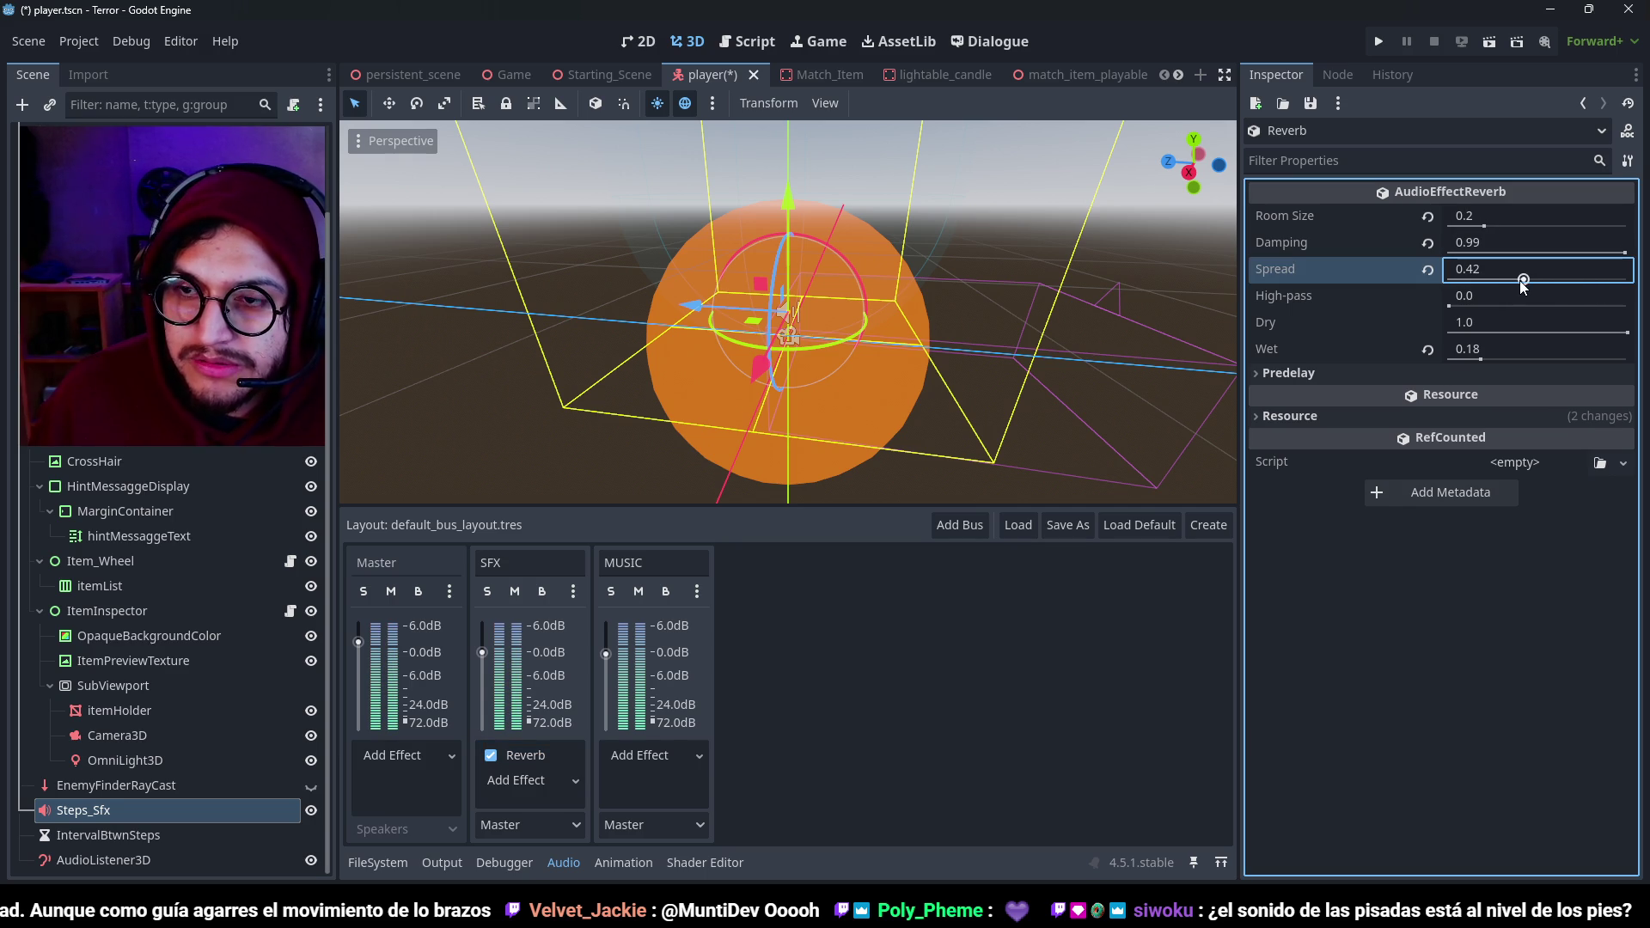
pyautogui.click(116, 785)
pyautogui.click(83, 810)
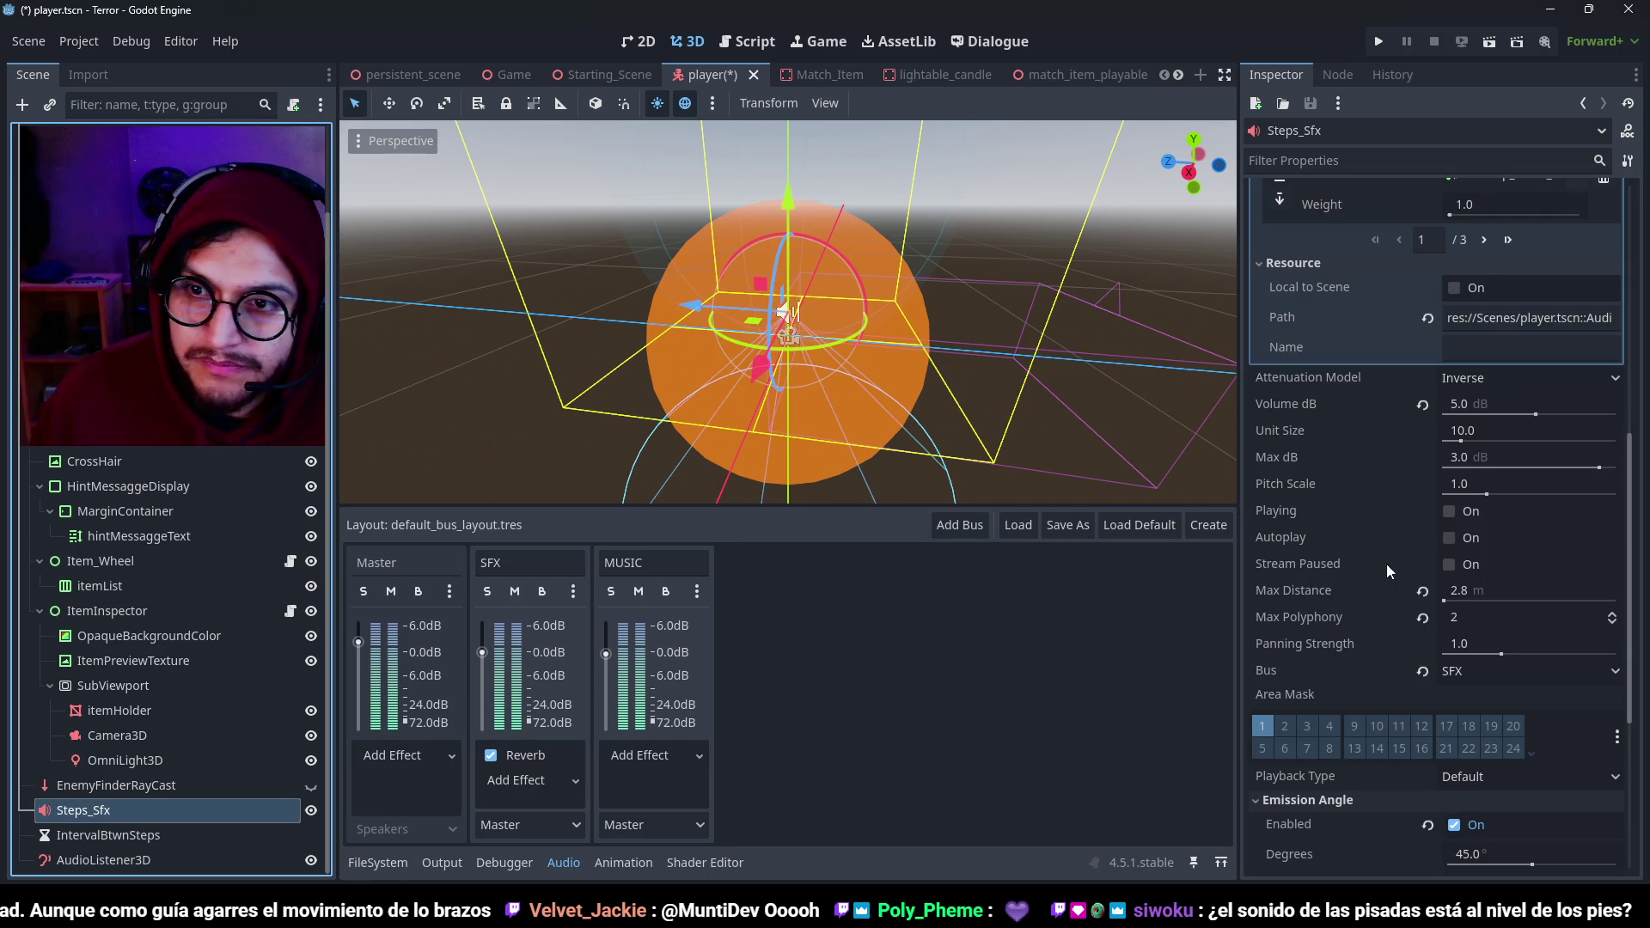
pyautogui.click(1449, 513)
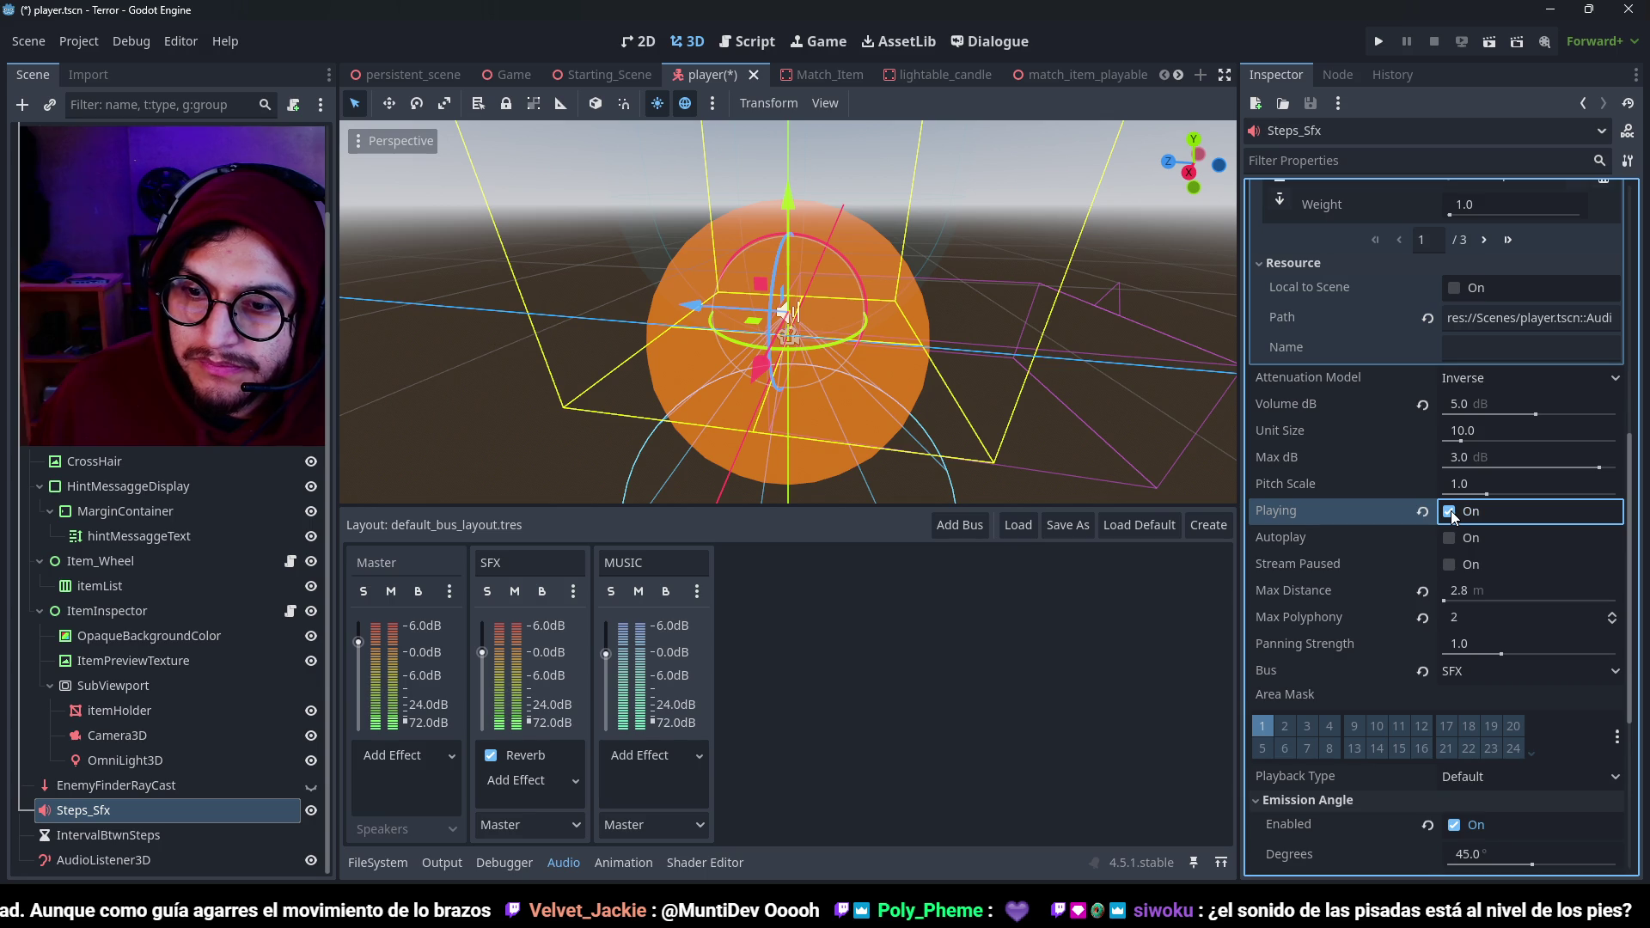
pyautogui.press('F5')
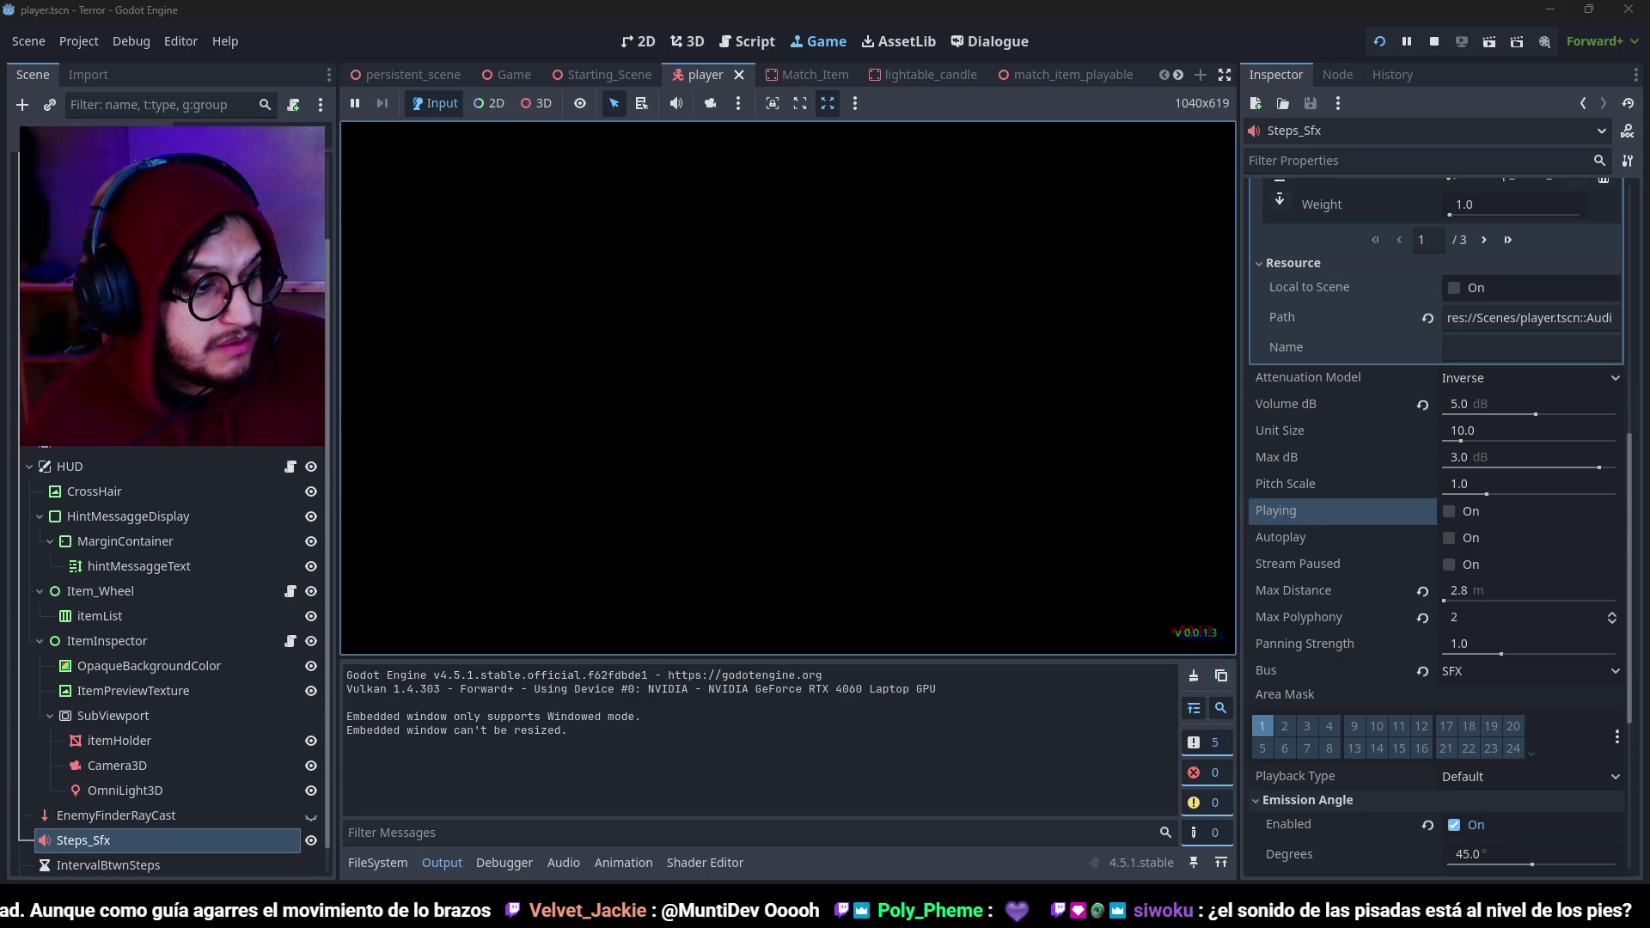
# Play from the start menu, walk past the lamp post through the red door, then stop.
pyautogui.click(713, 453)
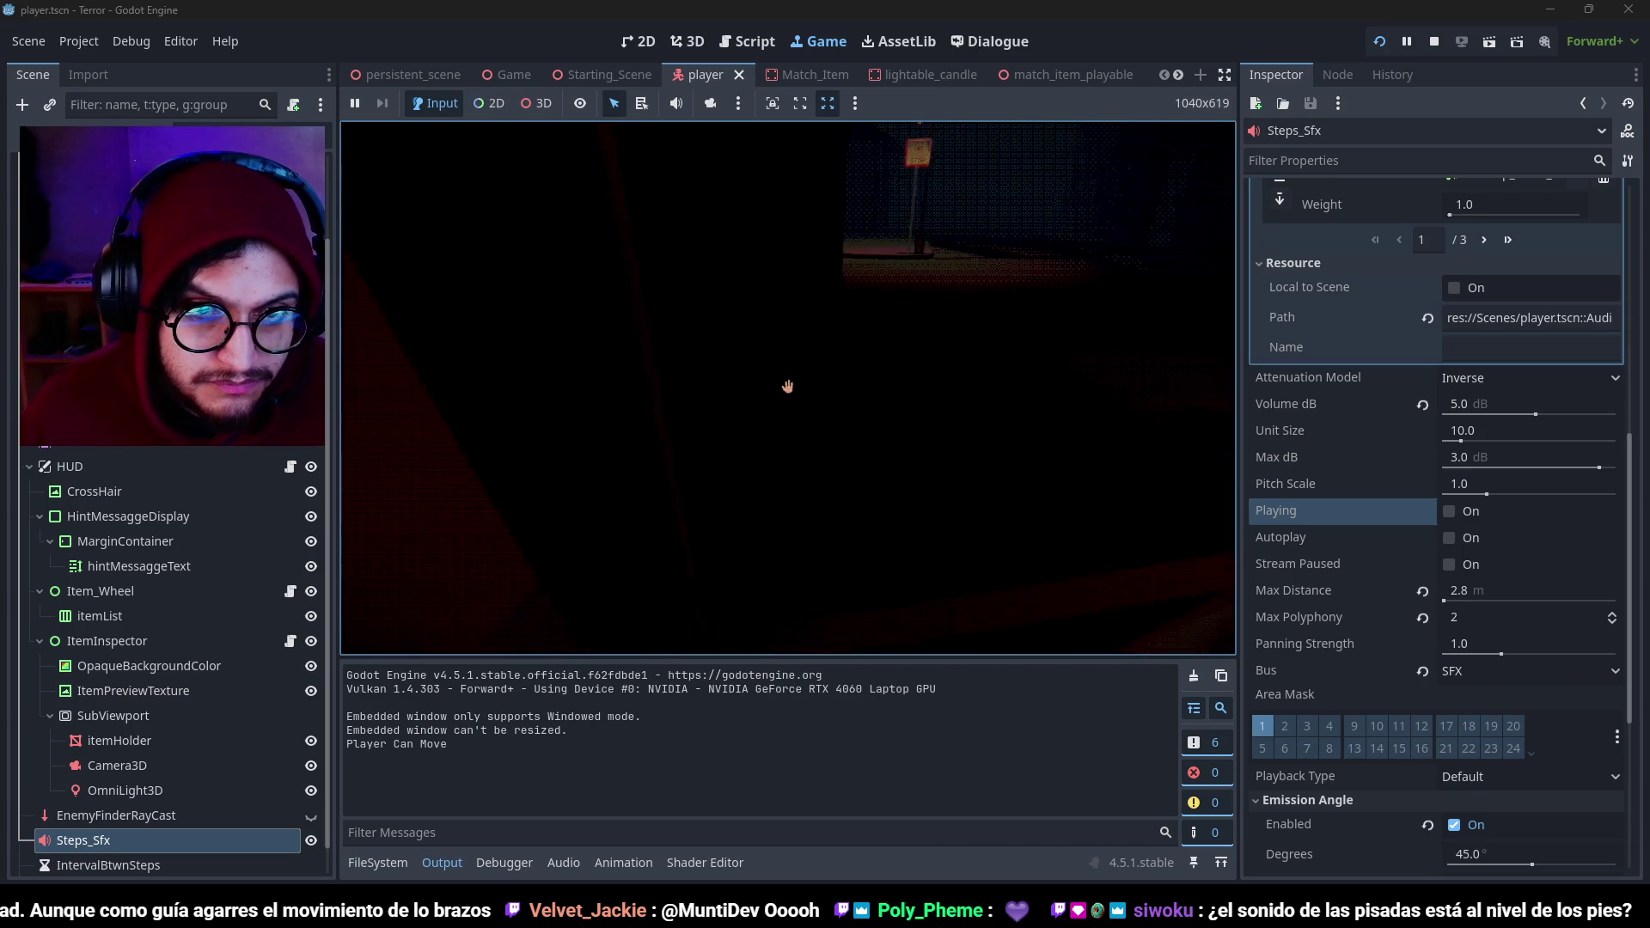
pyautogui.press('w')
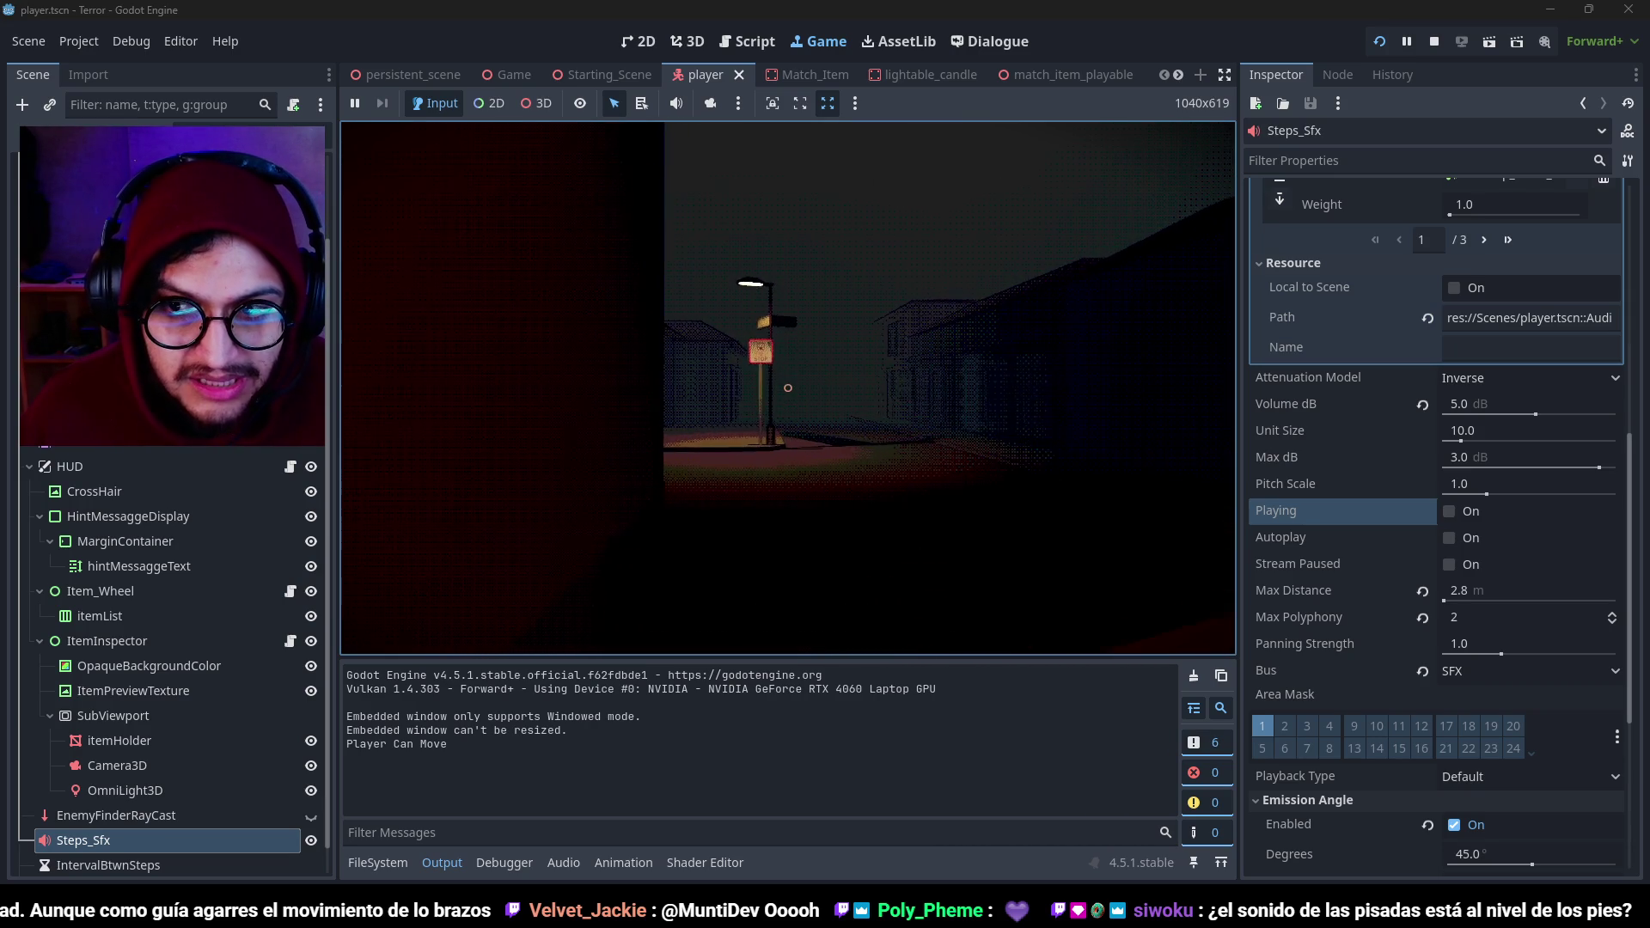
pyautogui.press('w')
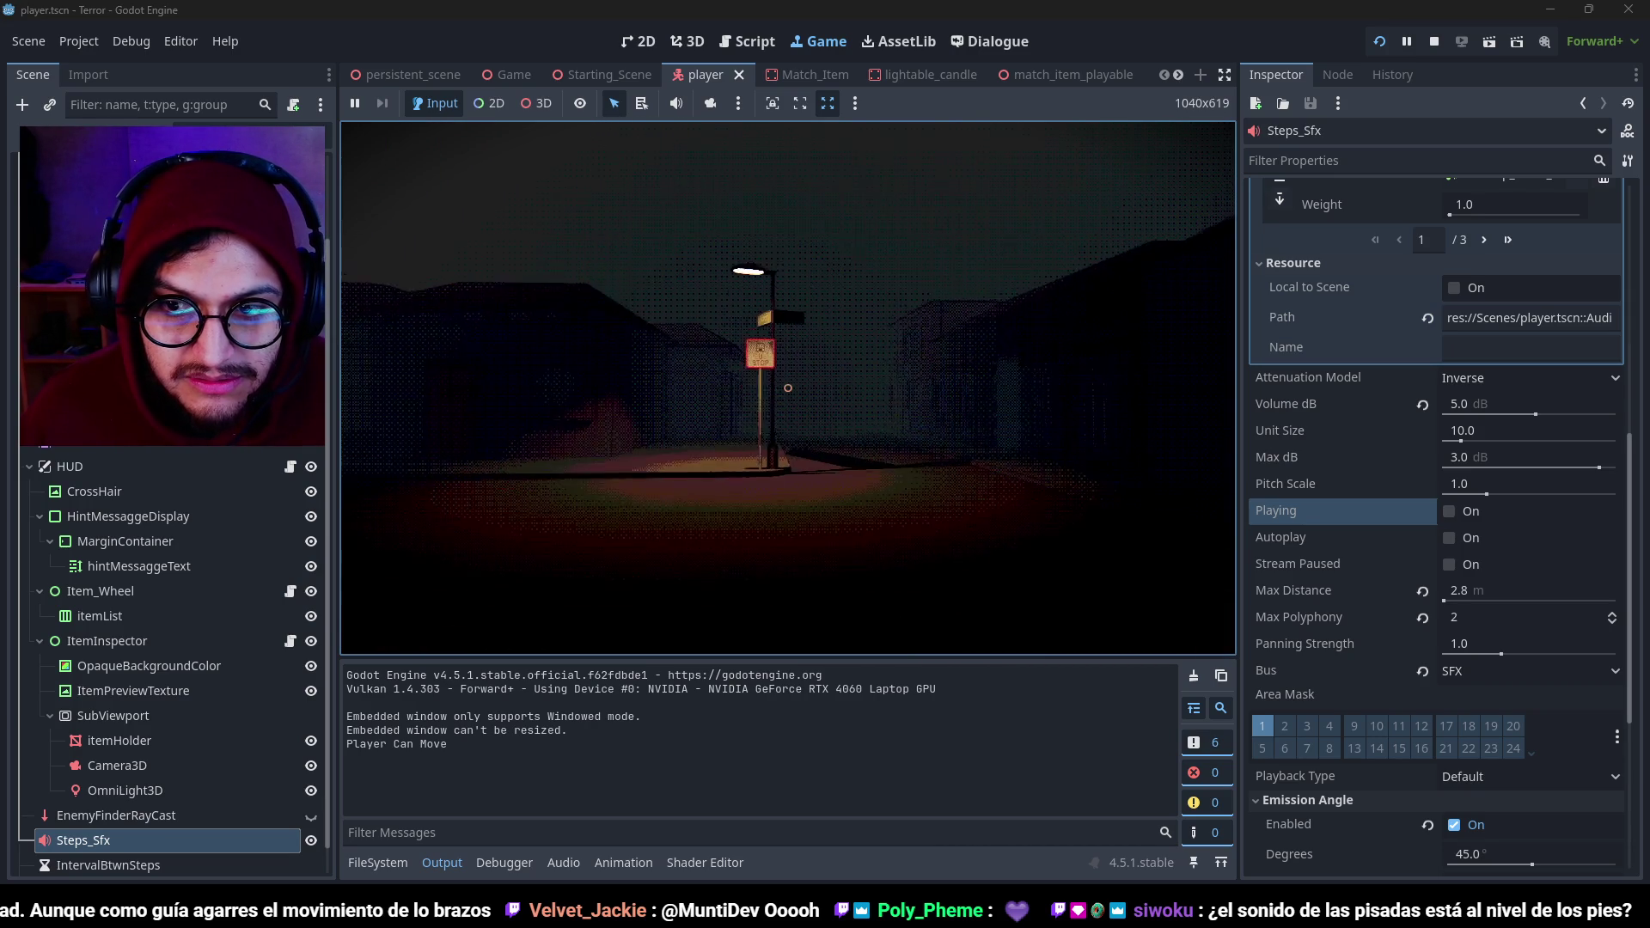
pyautogui.press('w')
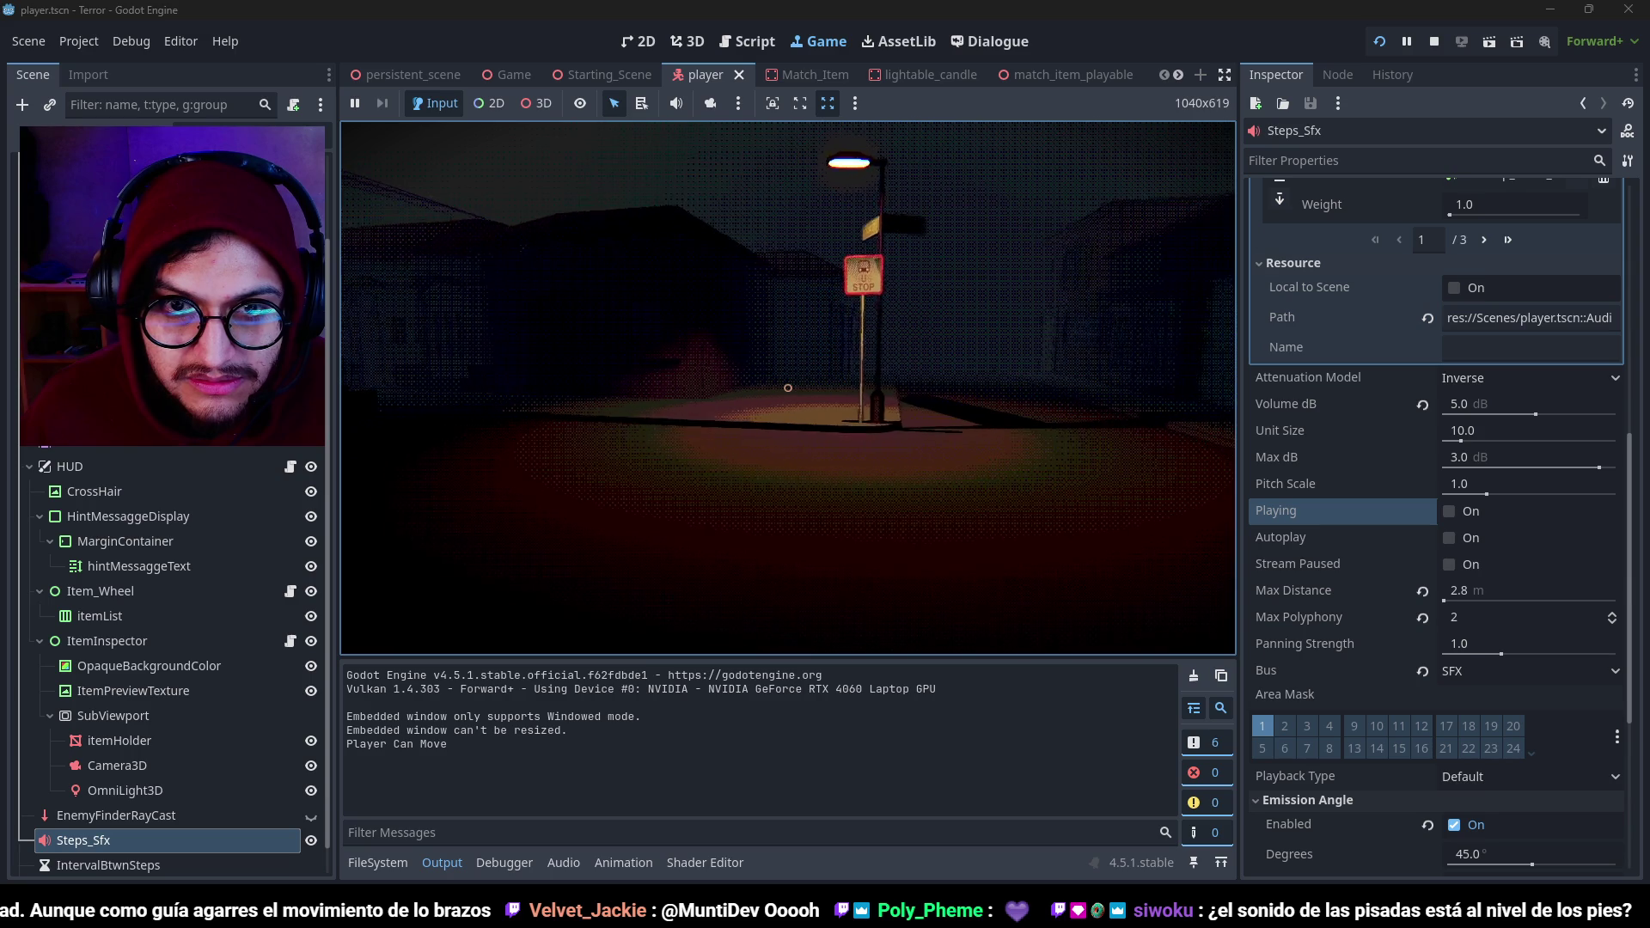
pyautogui.press('w')
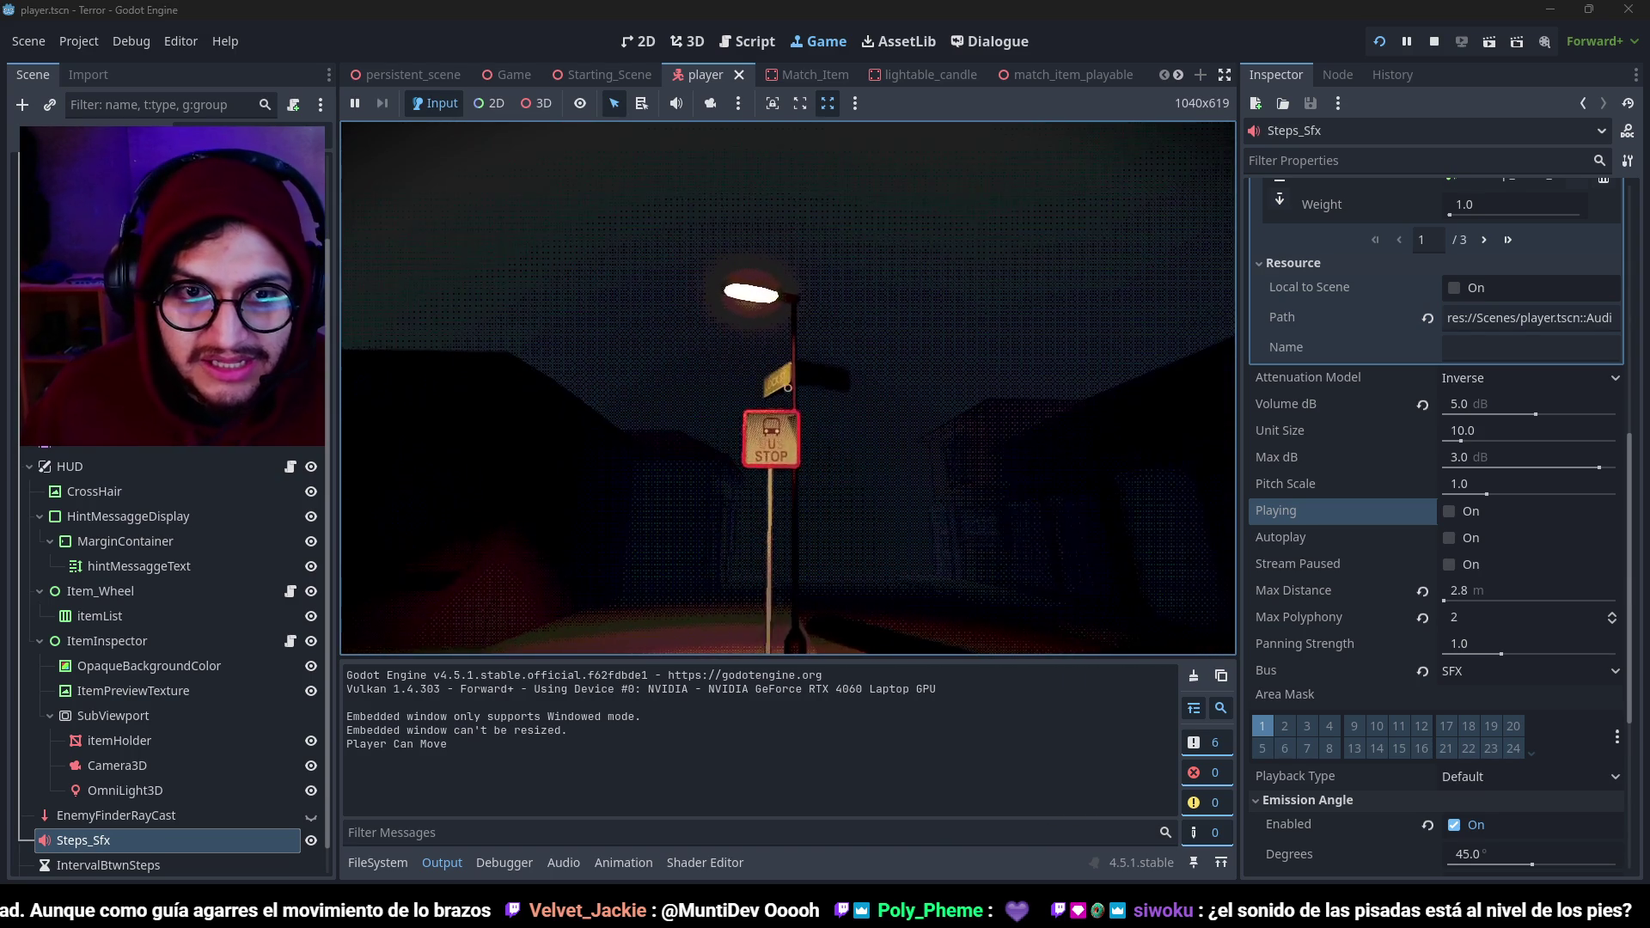
pyautogui.moveTo(787, 388)
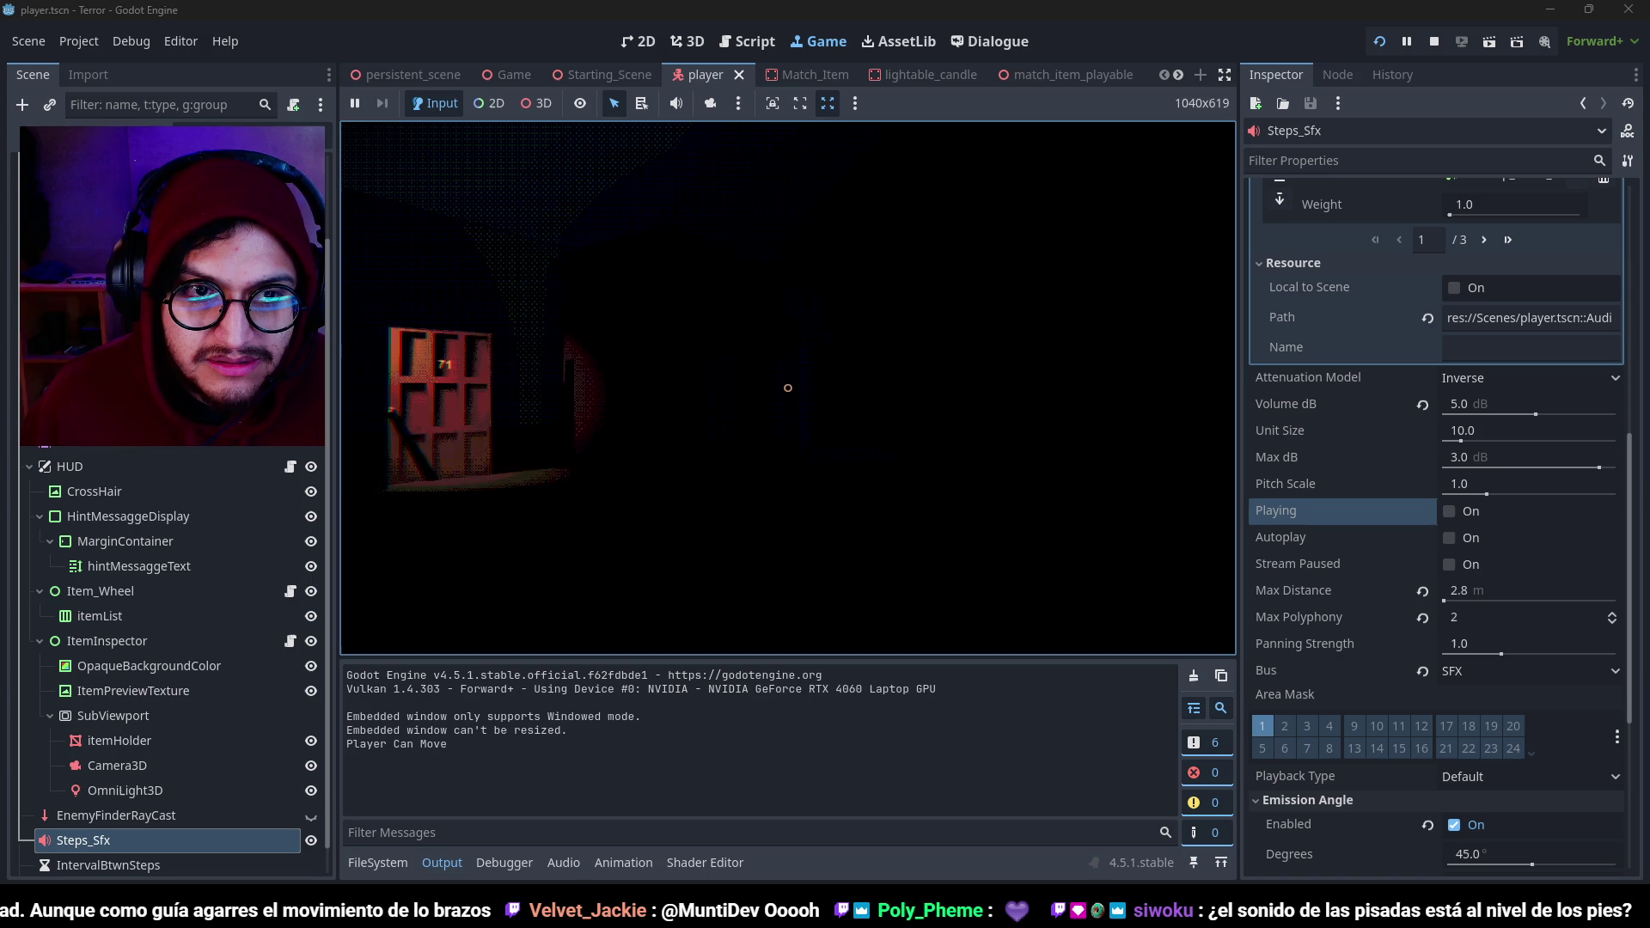
pyautogui.press('w')
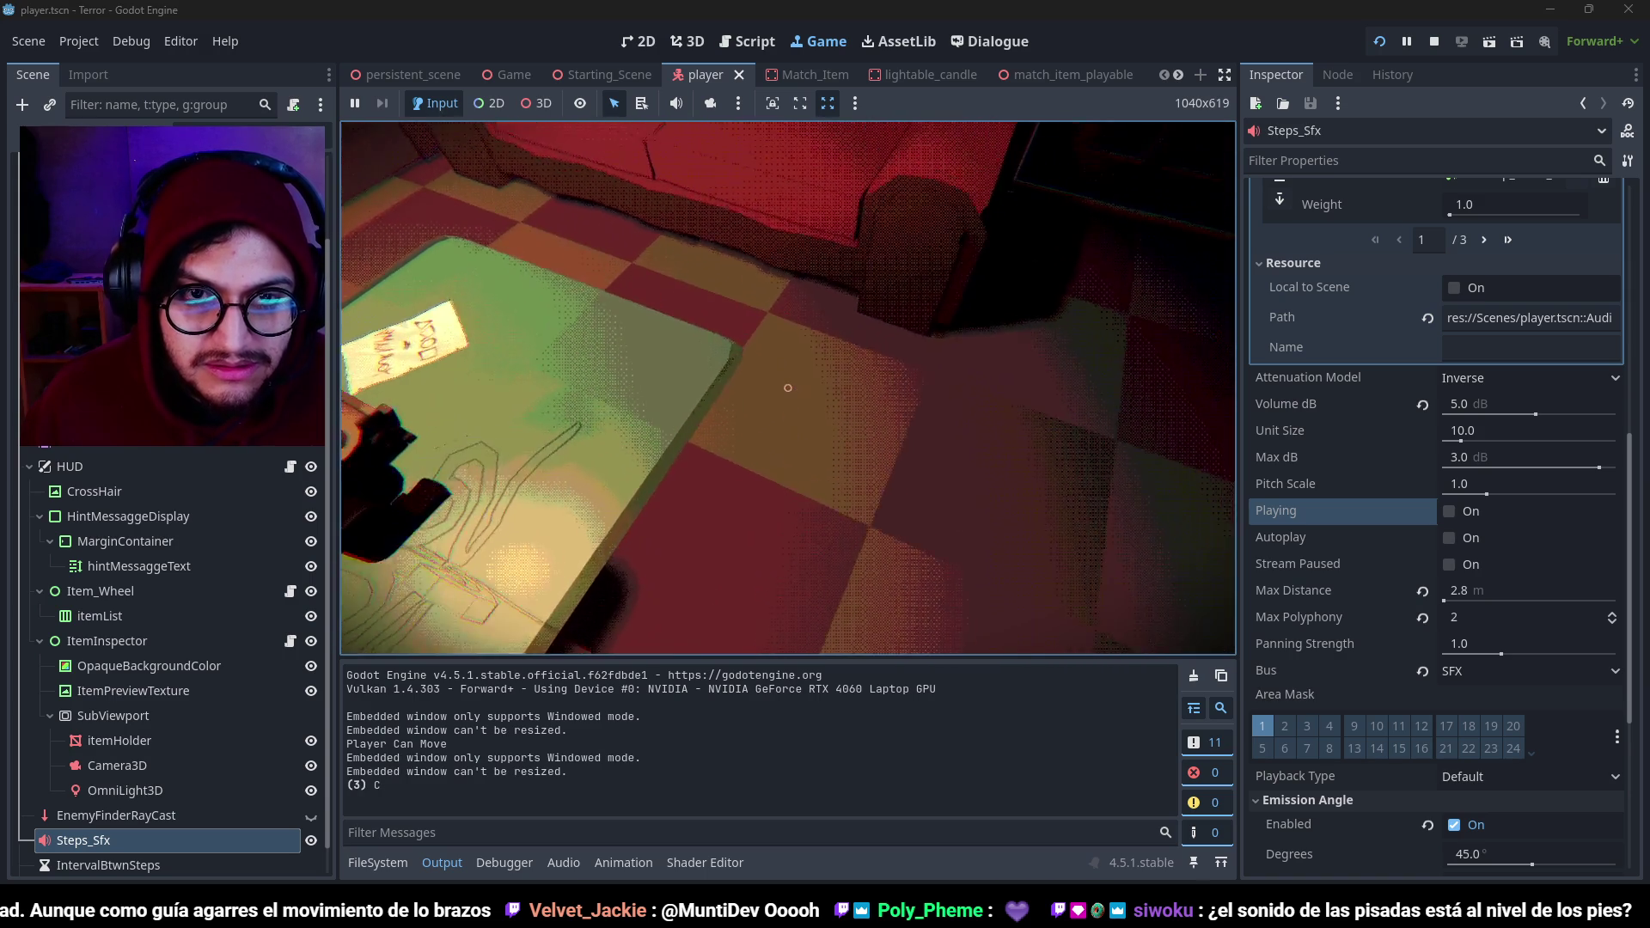
pyautogui.press('F8')
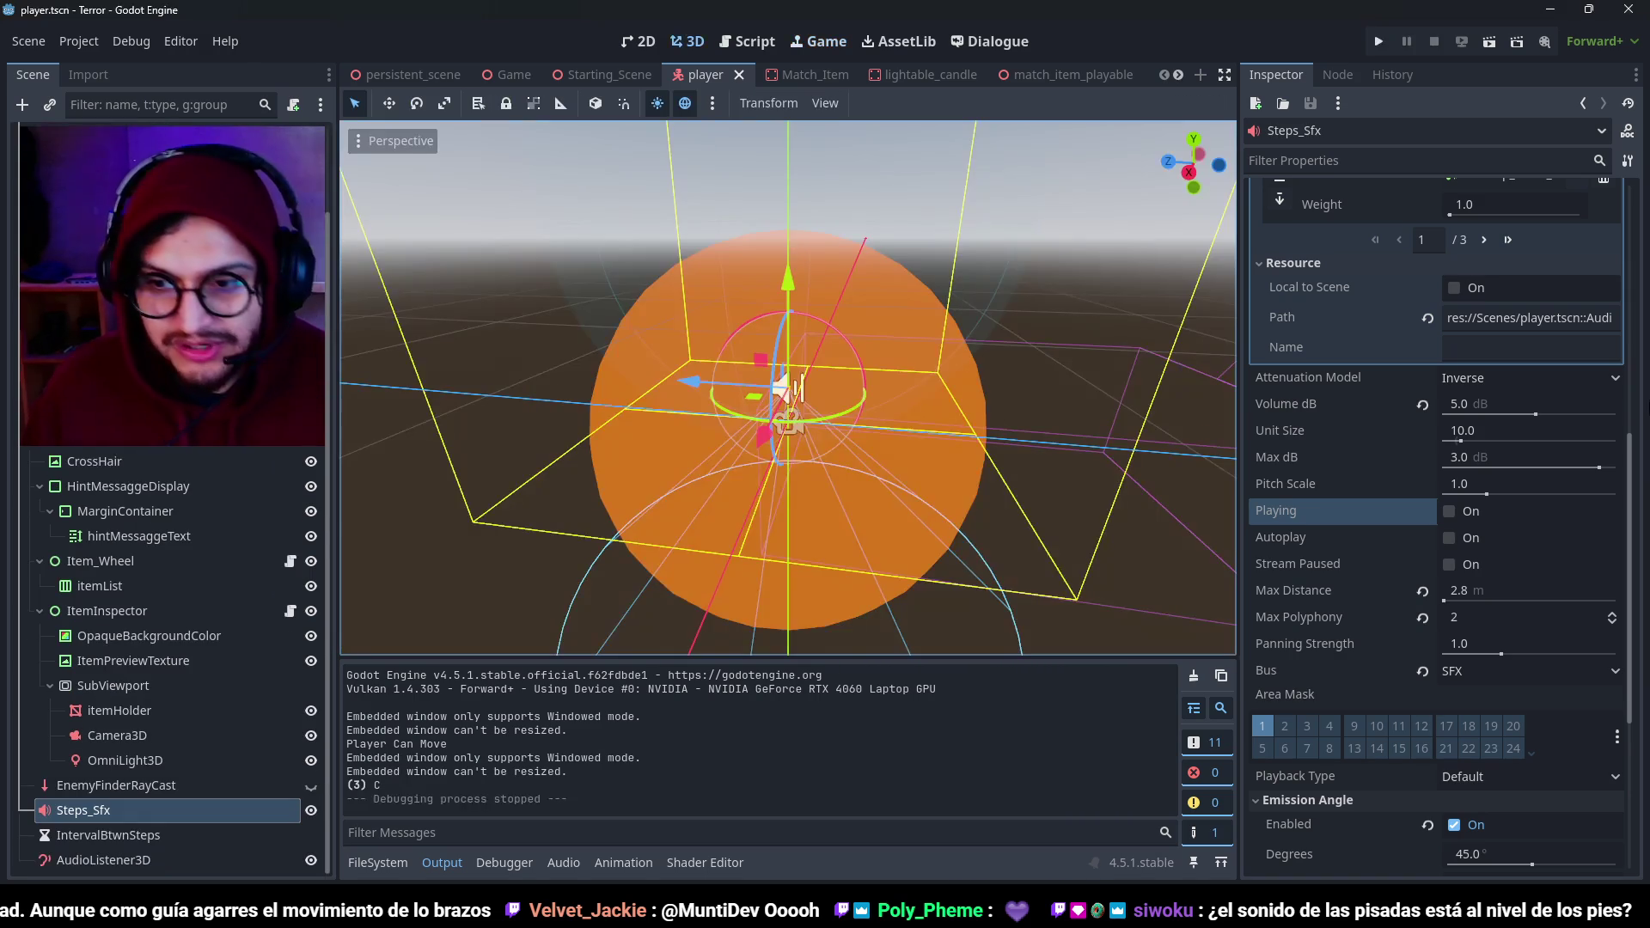
# Set the Steps_Sfx Max Distance to 4.0 m and rerun the game.
pyautogui.click(1509, 590)
pyautogui.write('4')
pyautogui.press('F5')
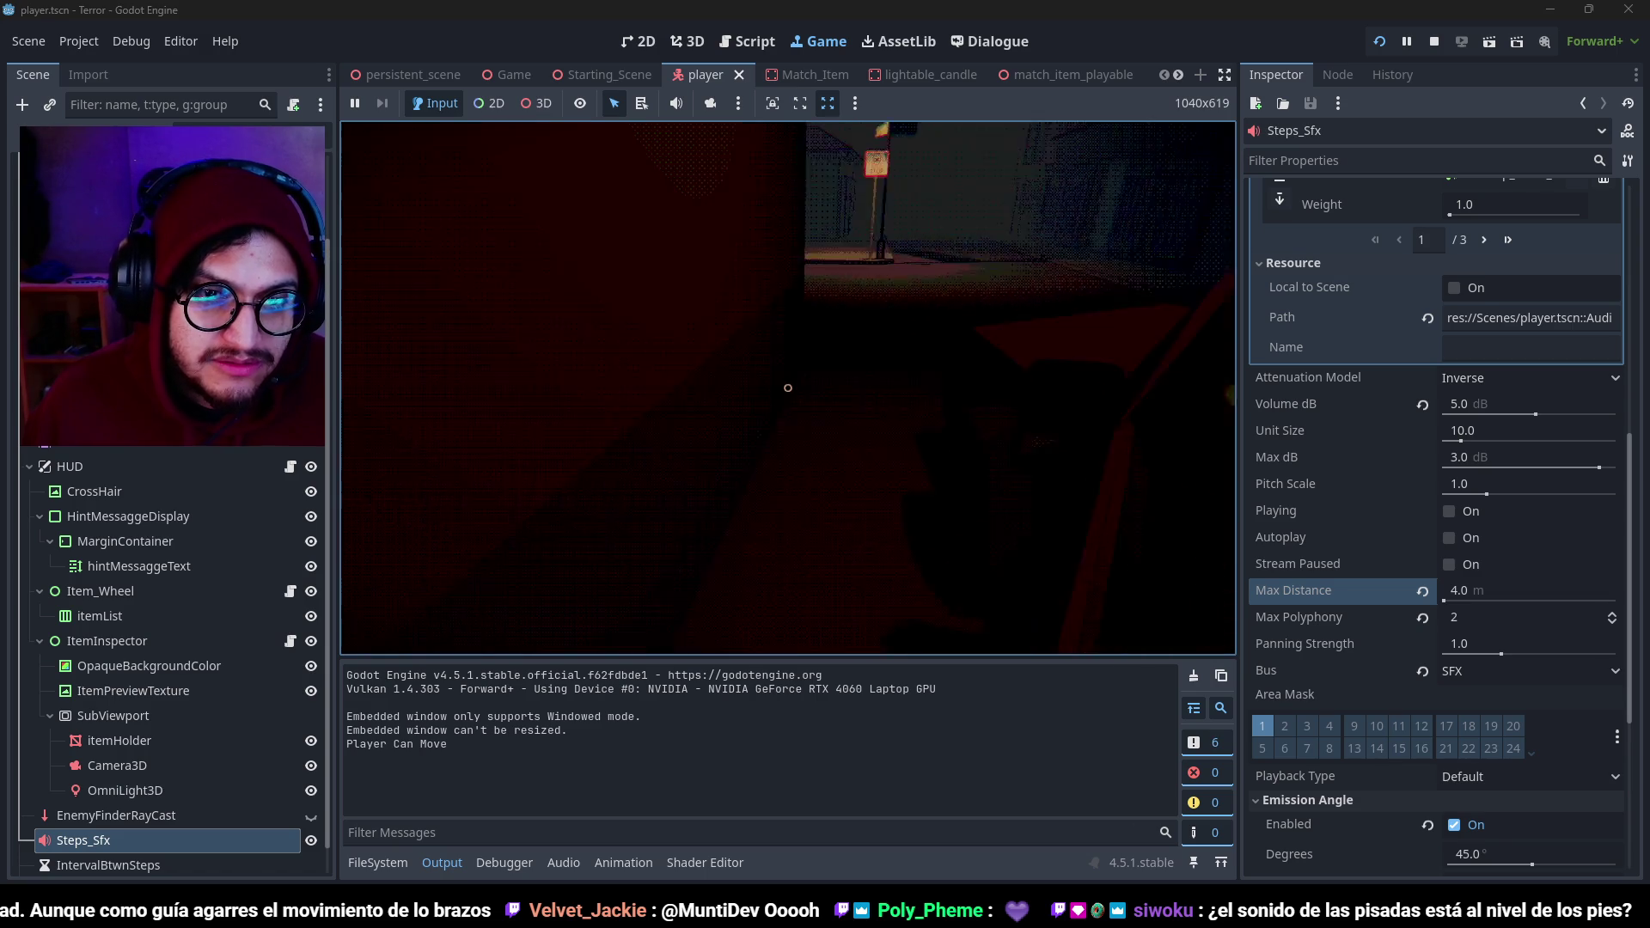
# Walk down the street past the lamp post, bus stop and dark building to the red door.
pyautogui.press('w')
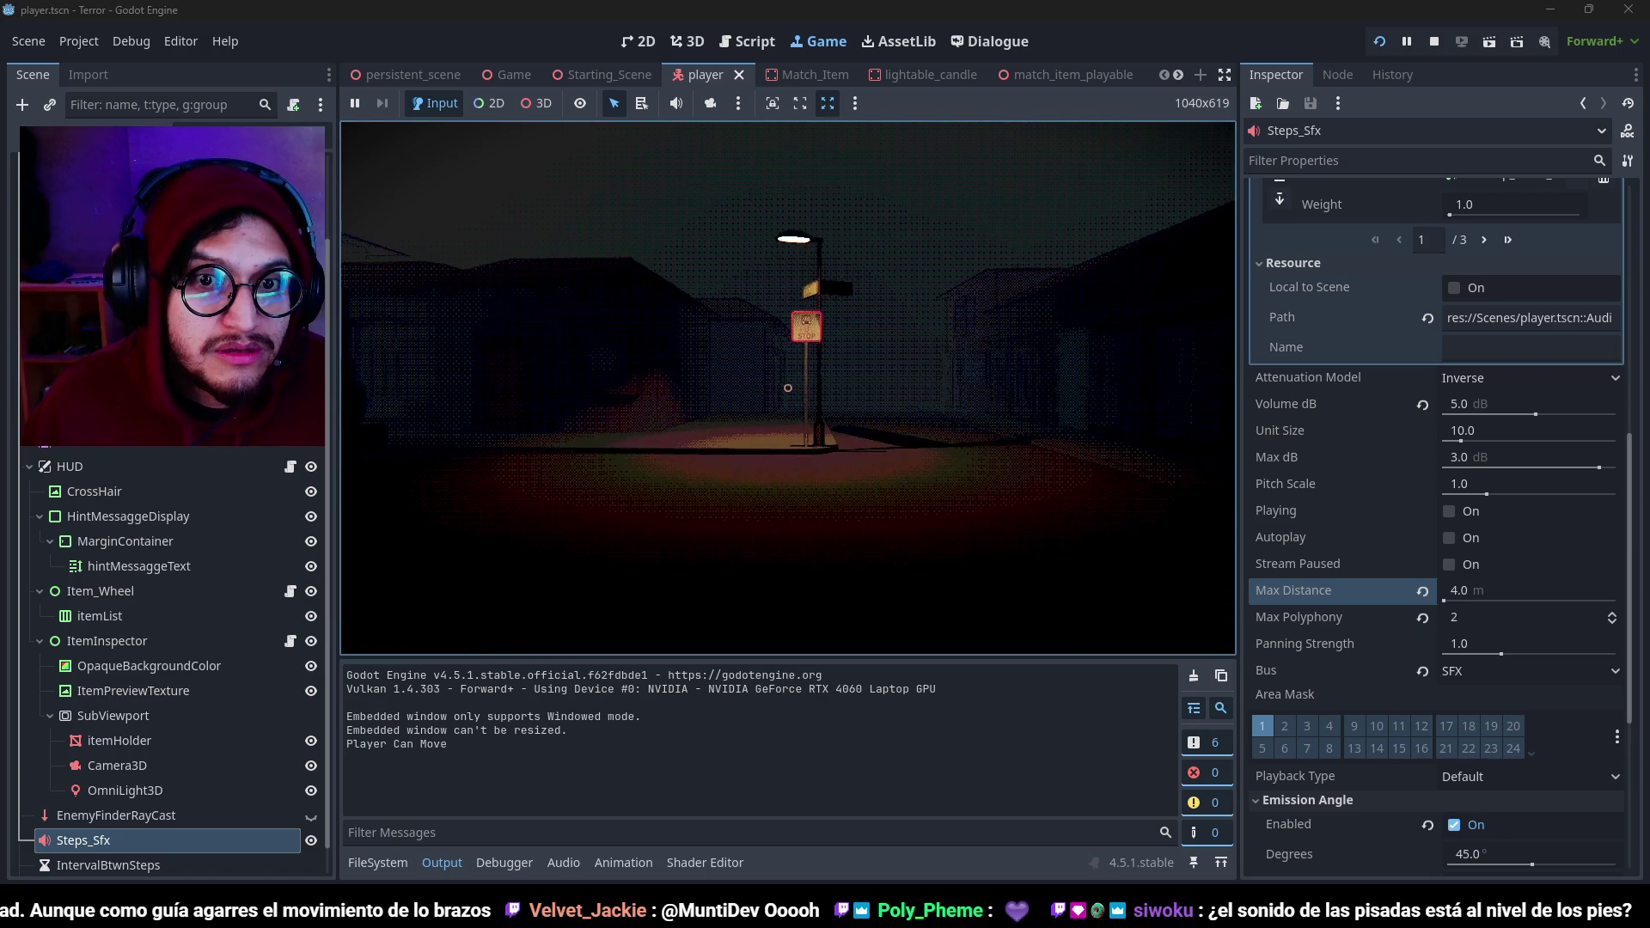
pyautogui.press('w')
pyautogui.press('w')
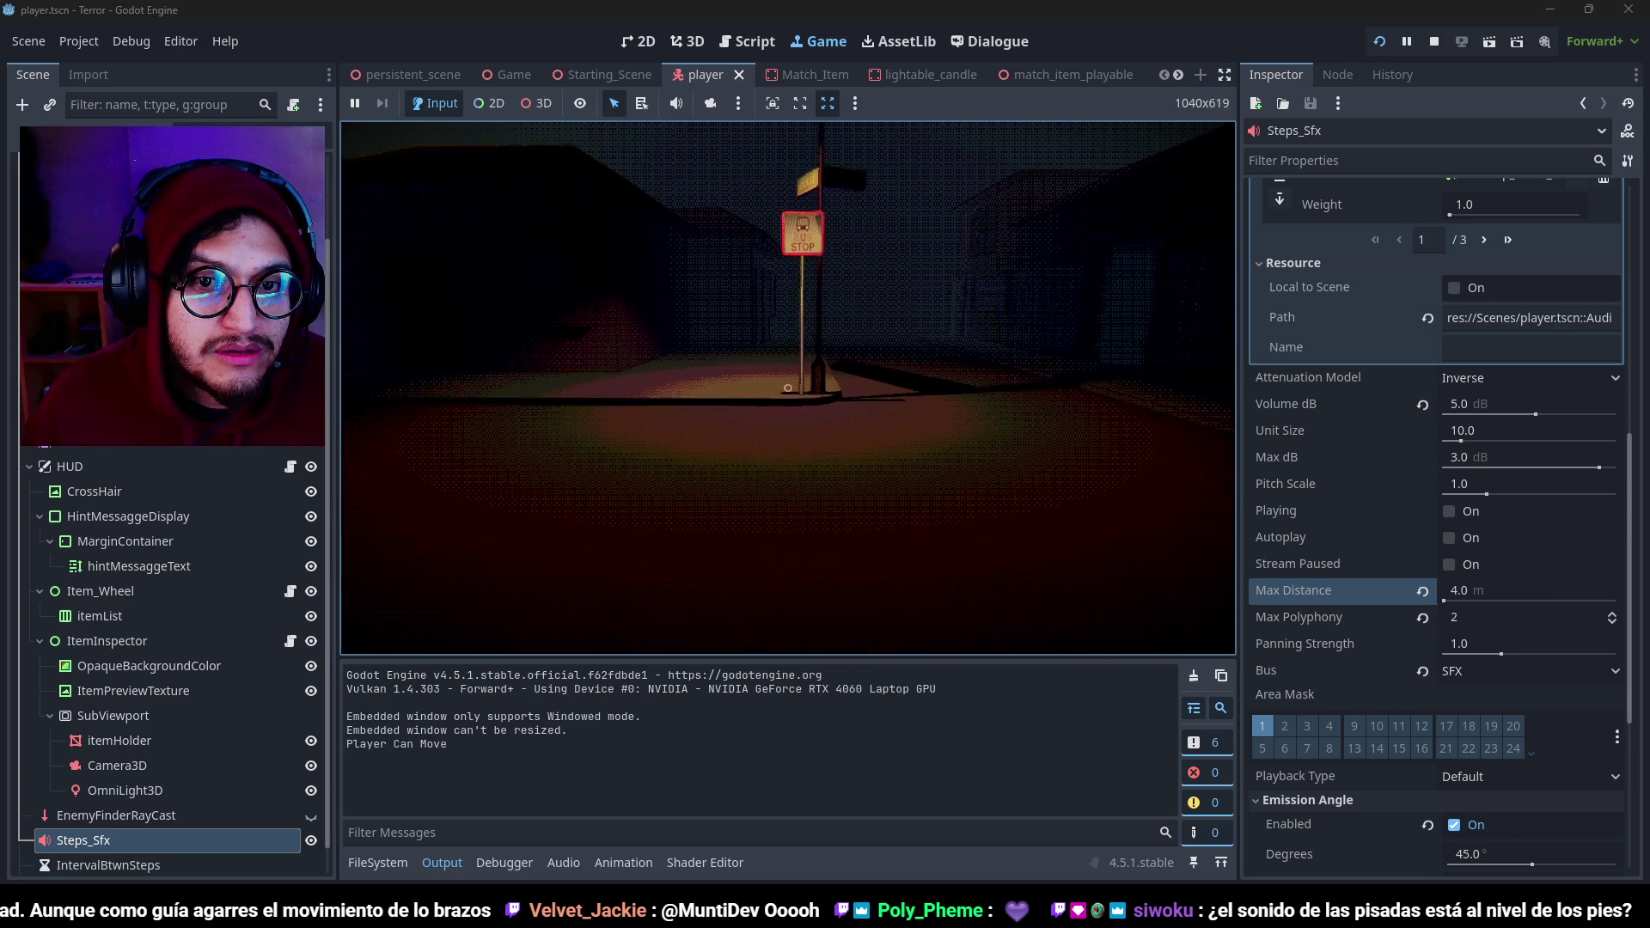
pyautogui.press('w')
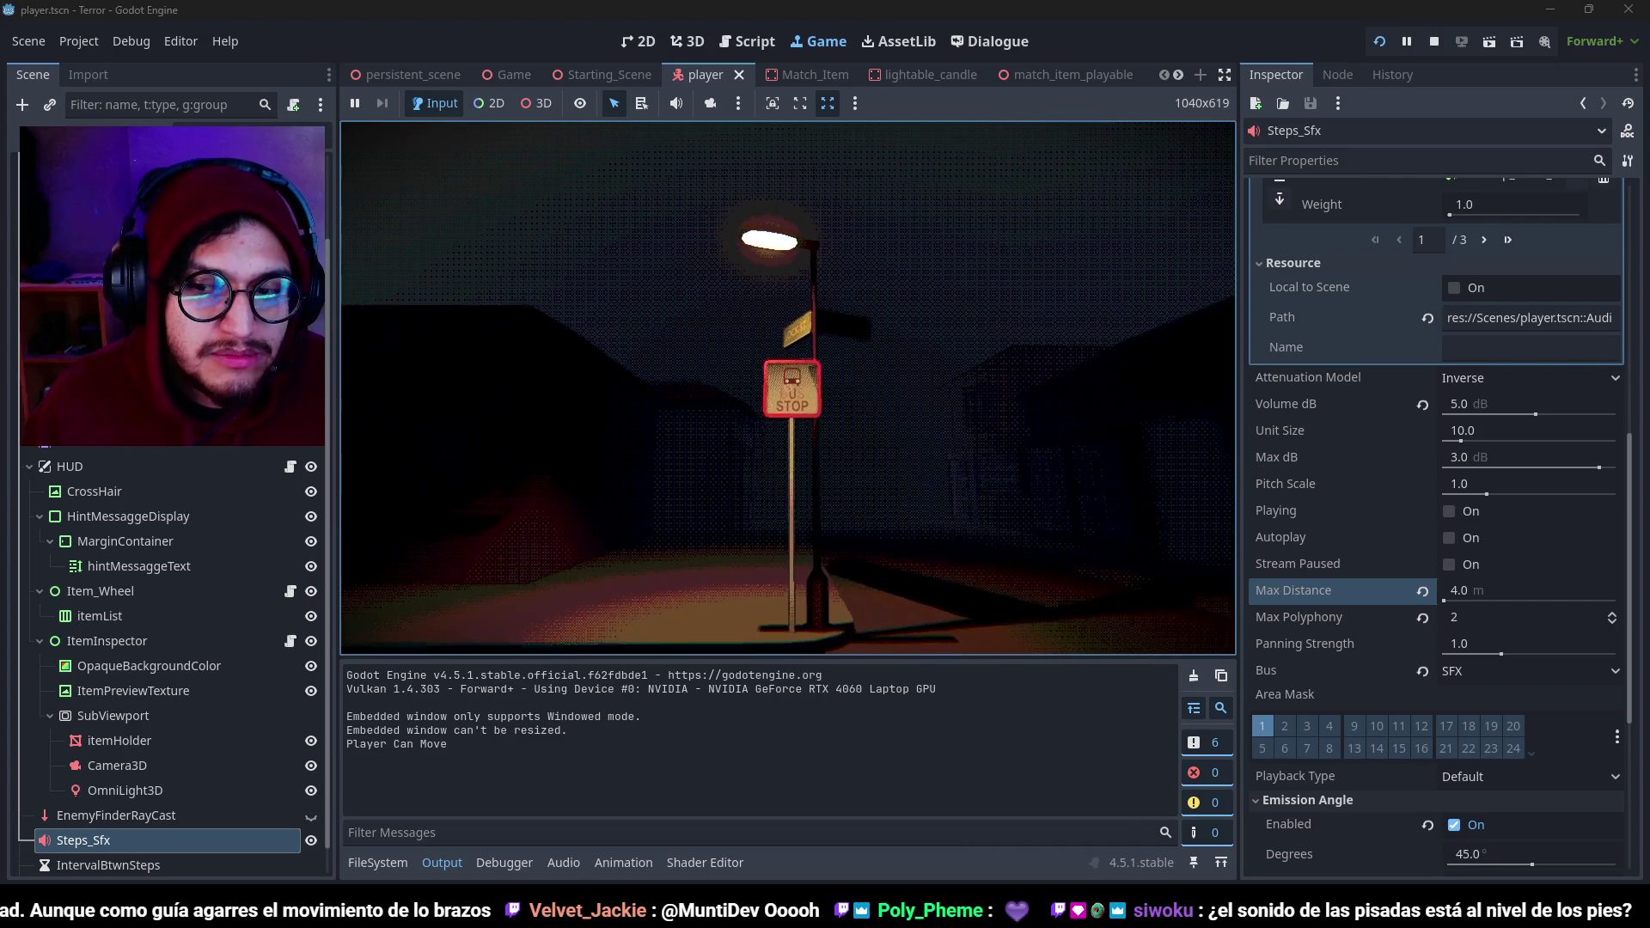
pyautogui.press('w')
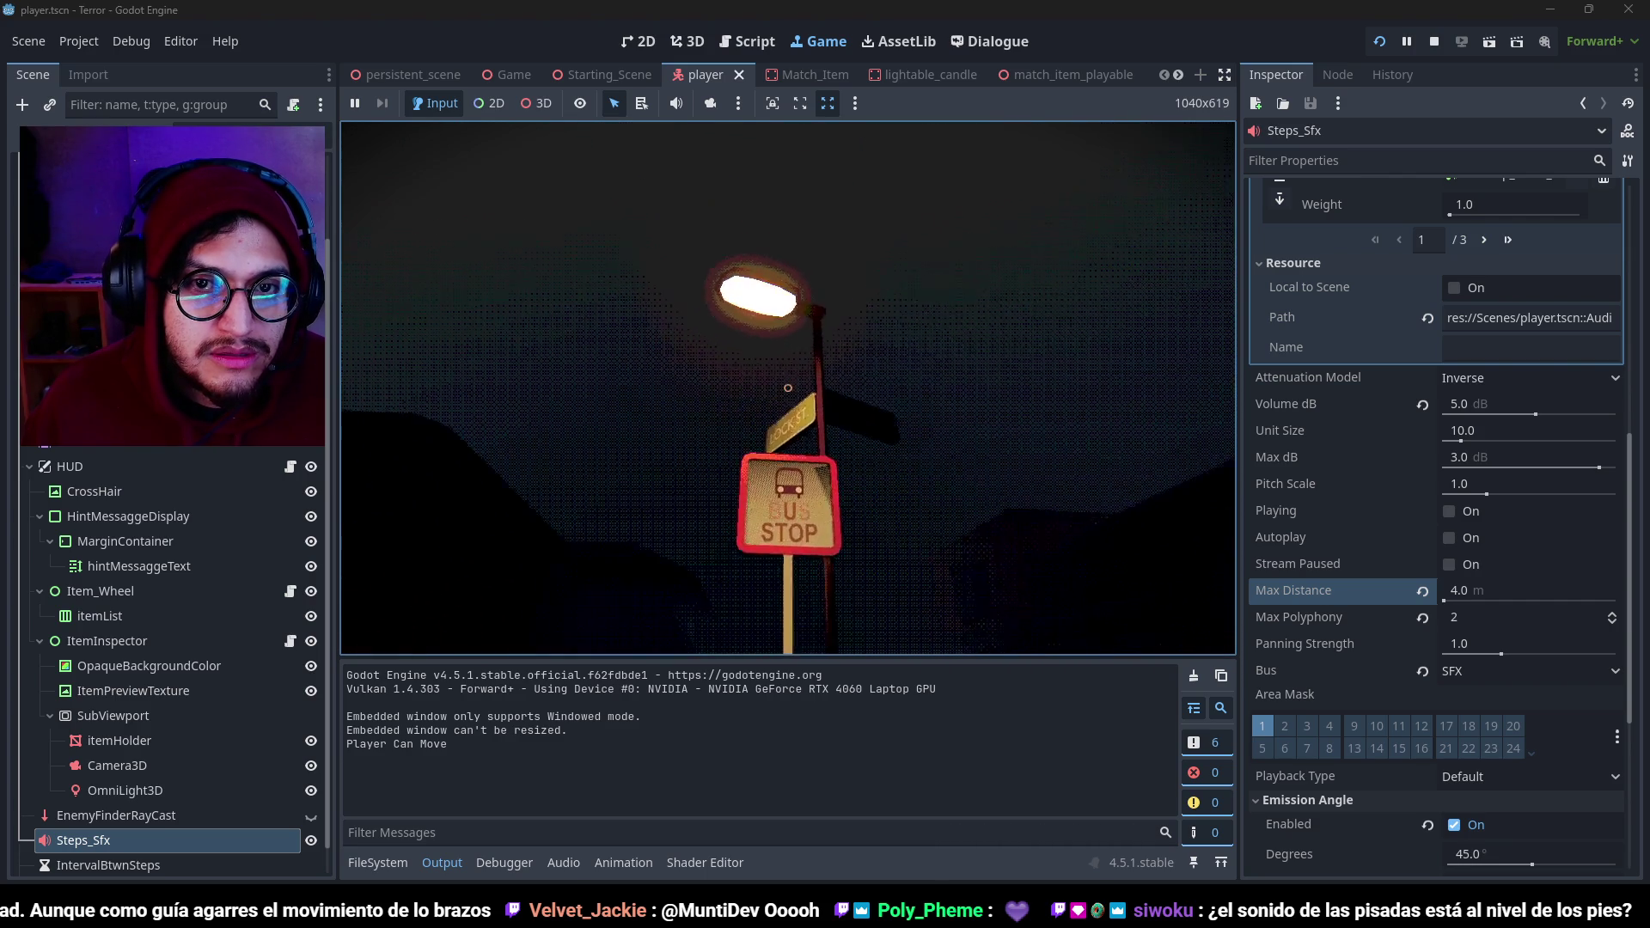
pyautogui.press('w')
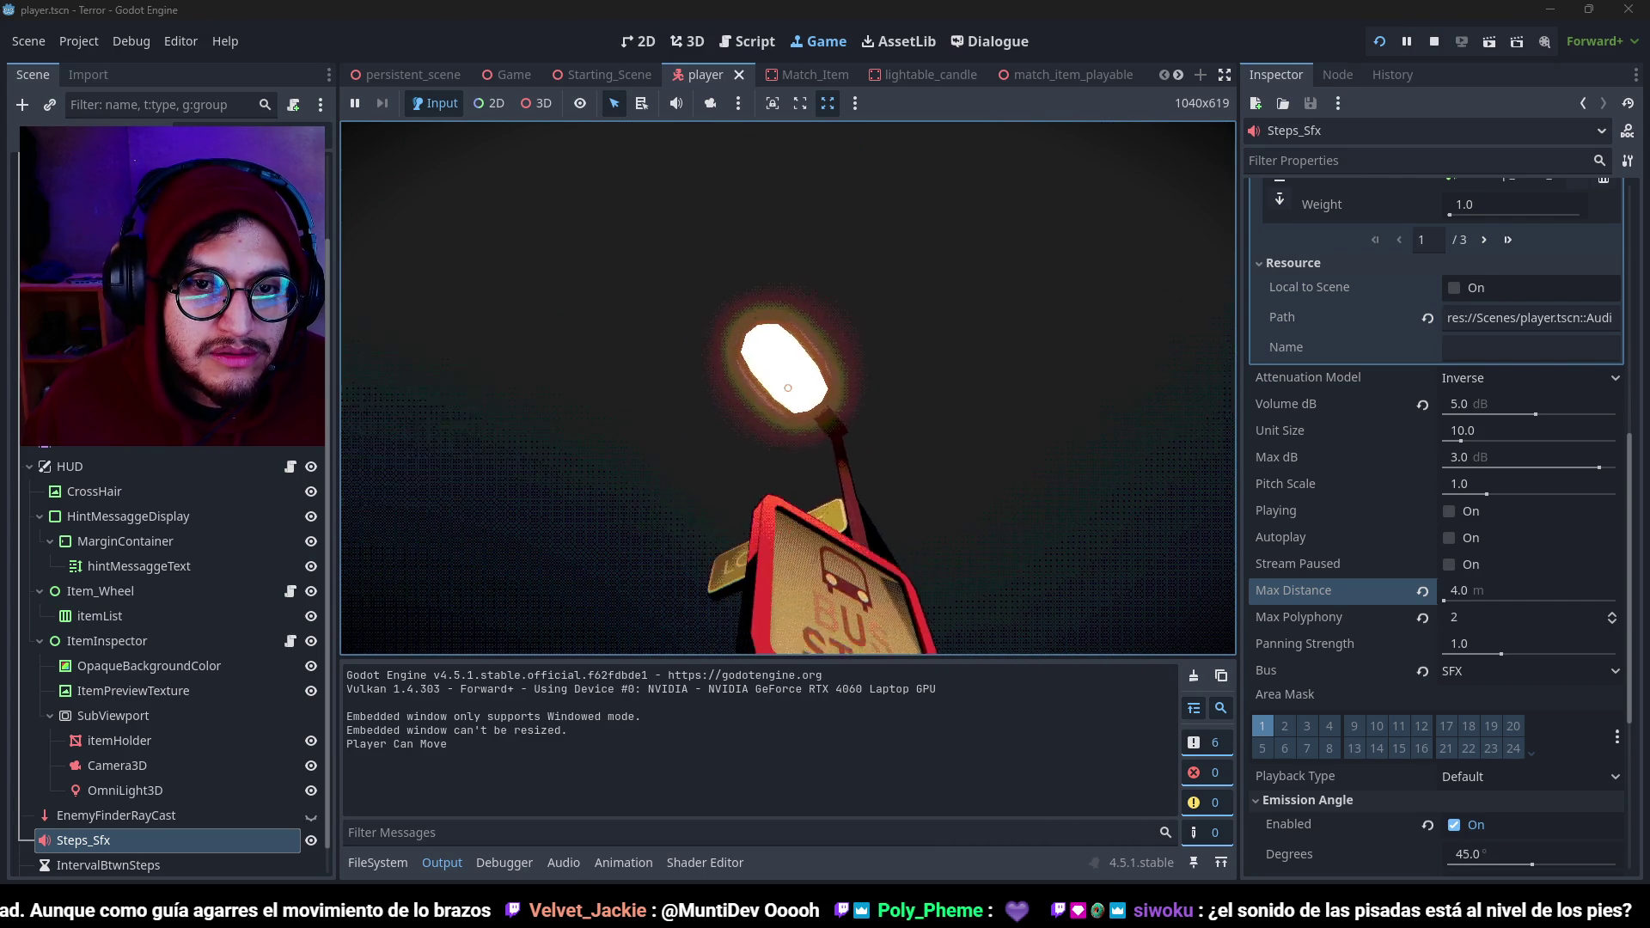
pyautogui.press('w')
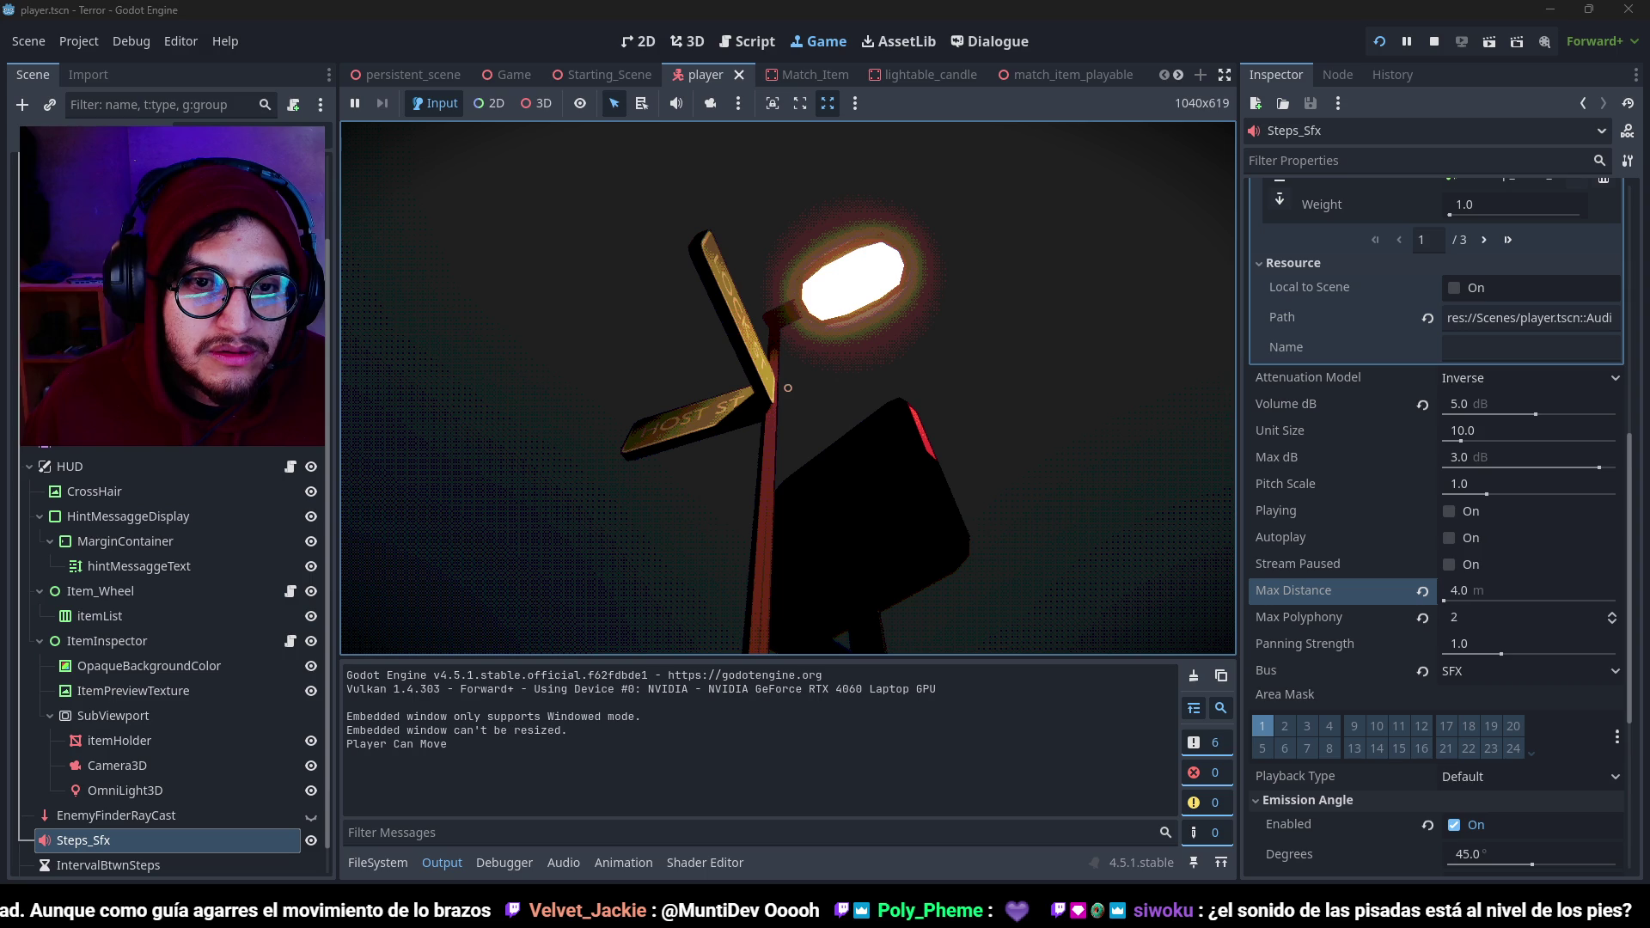
pyautogui.press('w')
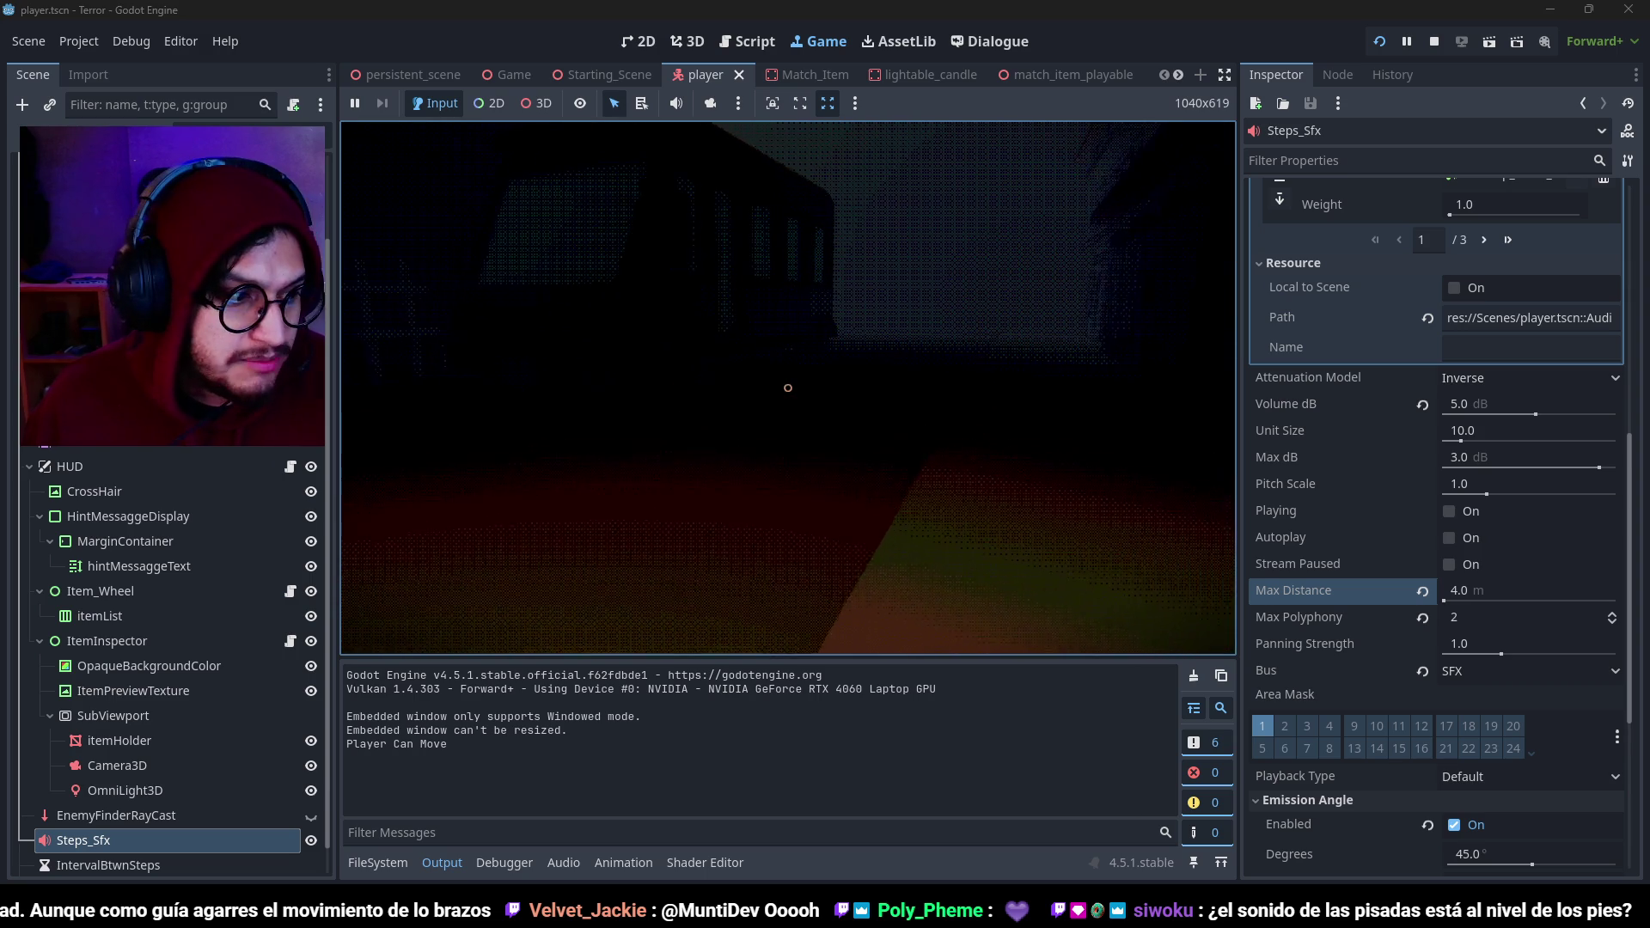
pyautogui.press('w')
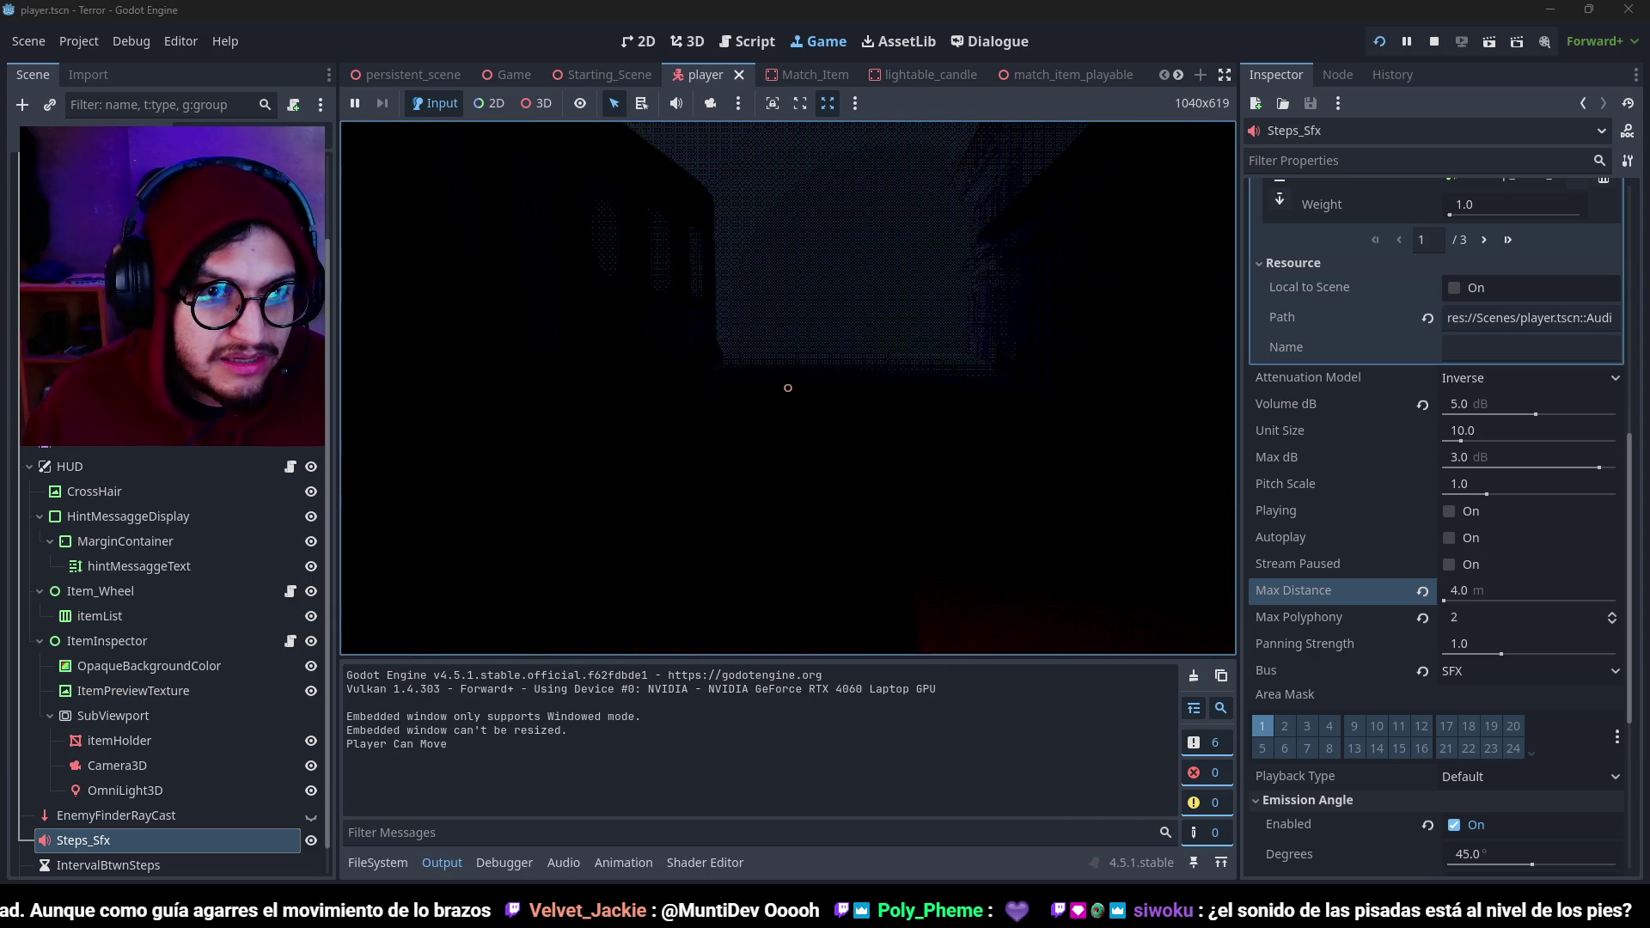
pyautogui.press('w')
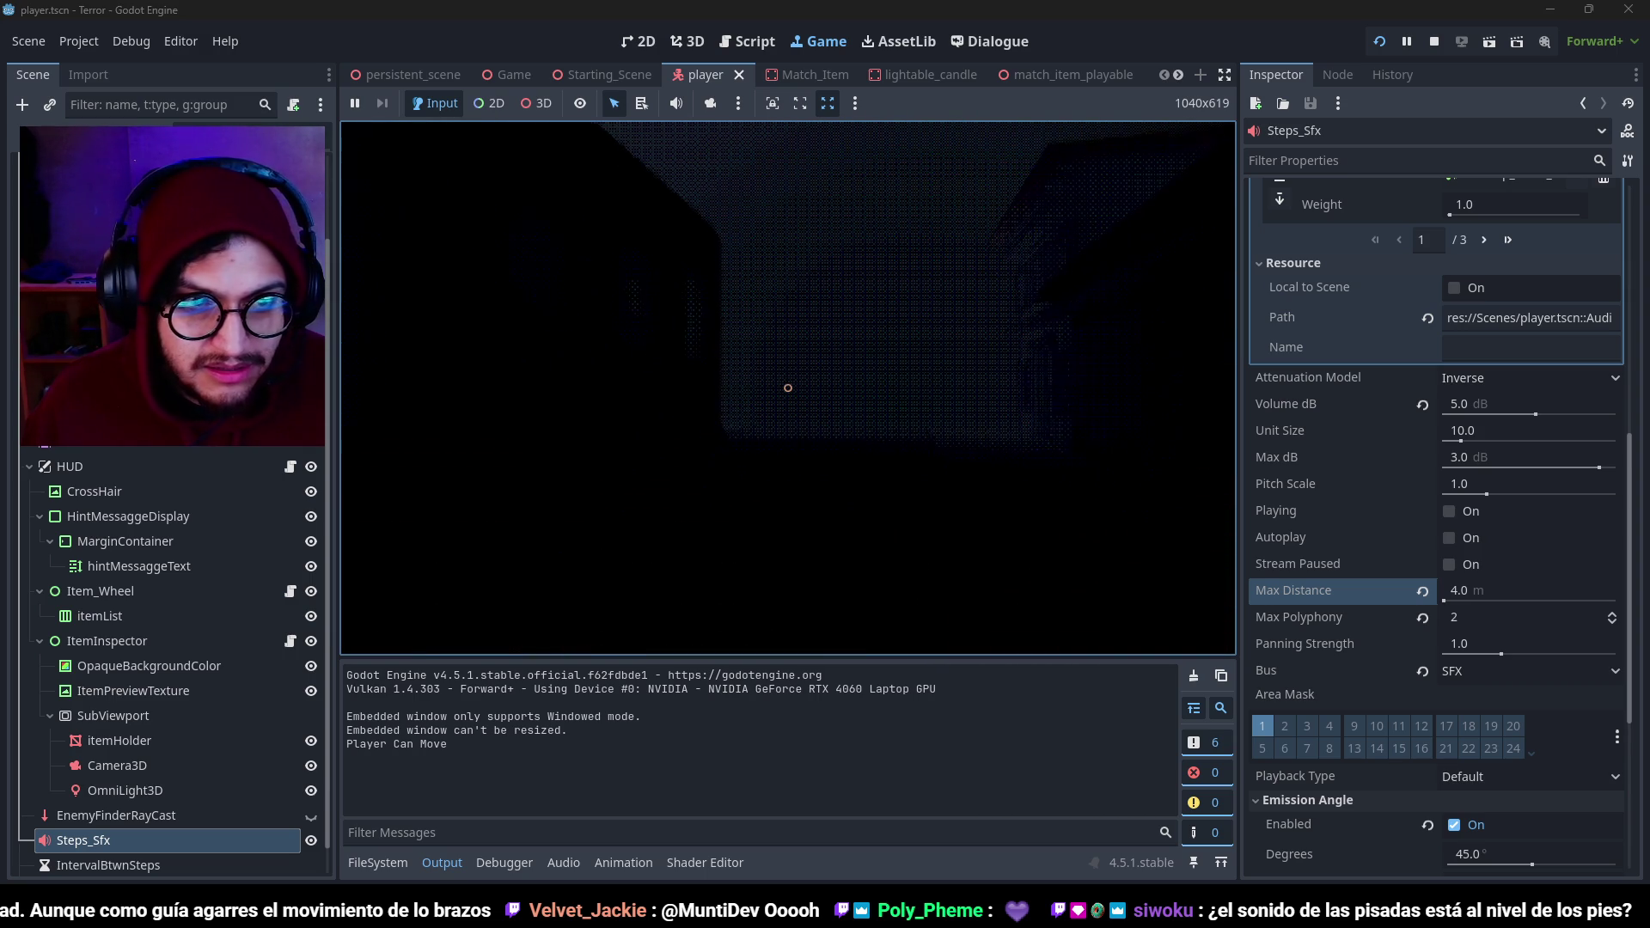
pyautogui.press('w')
pyautogui.press('w')
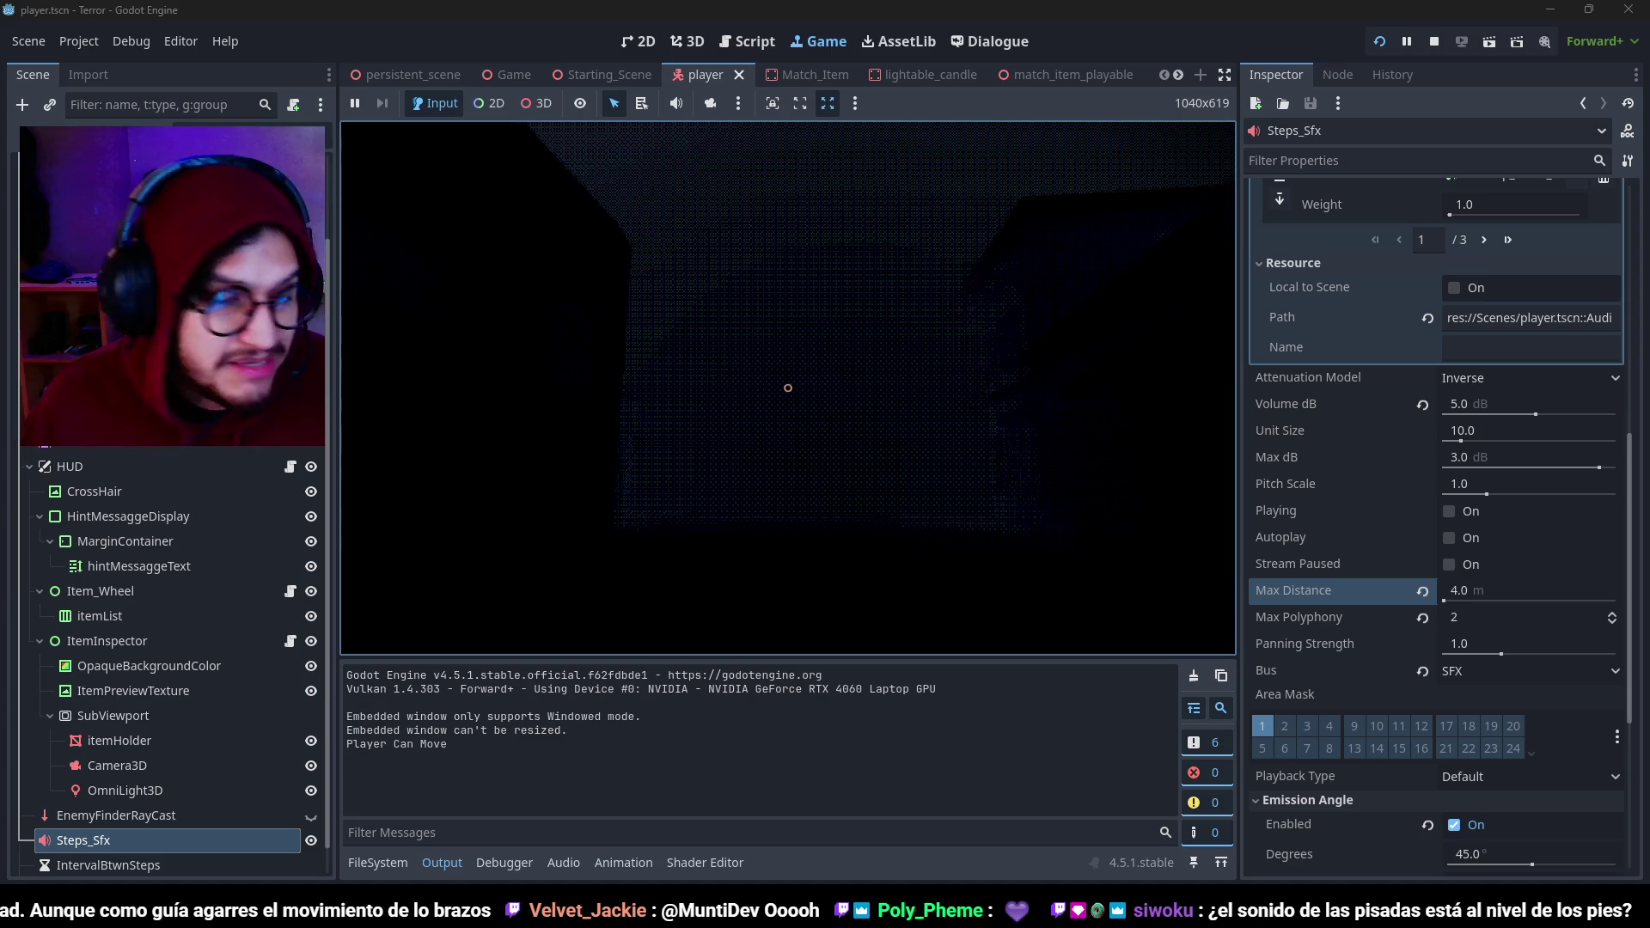
pyautogui.press('w')
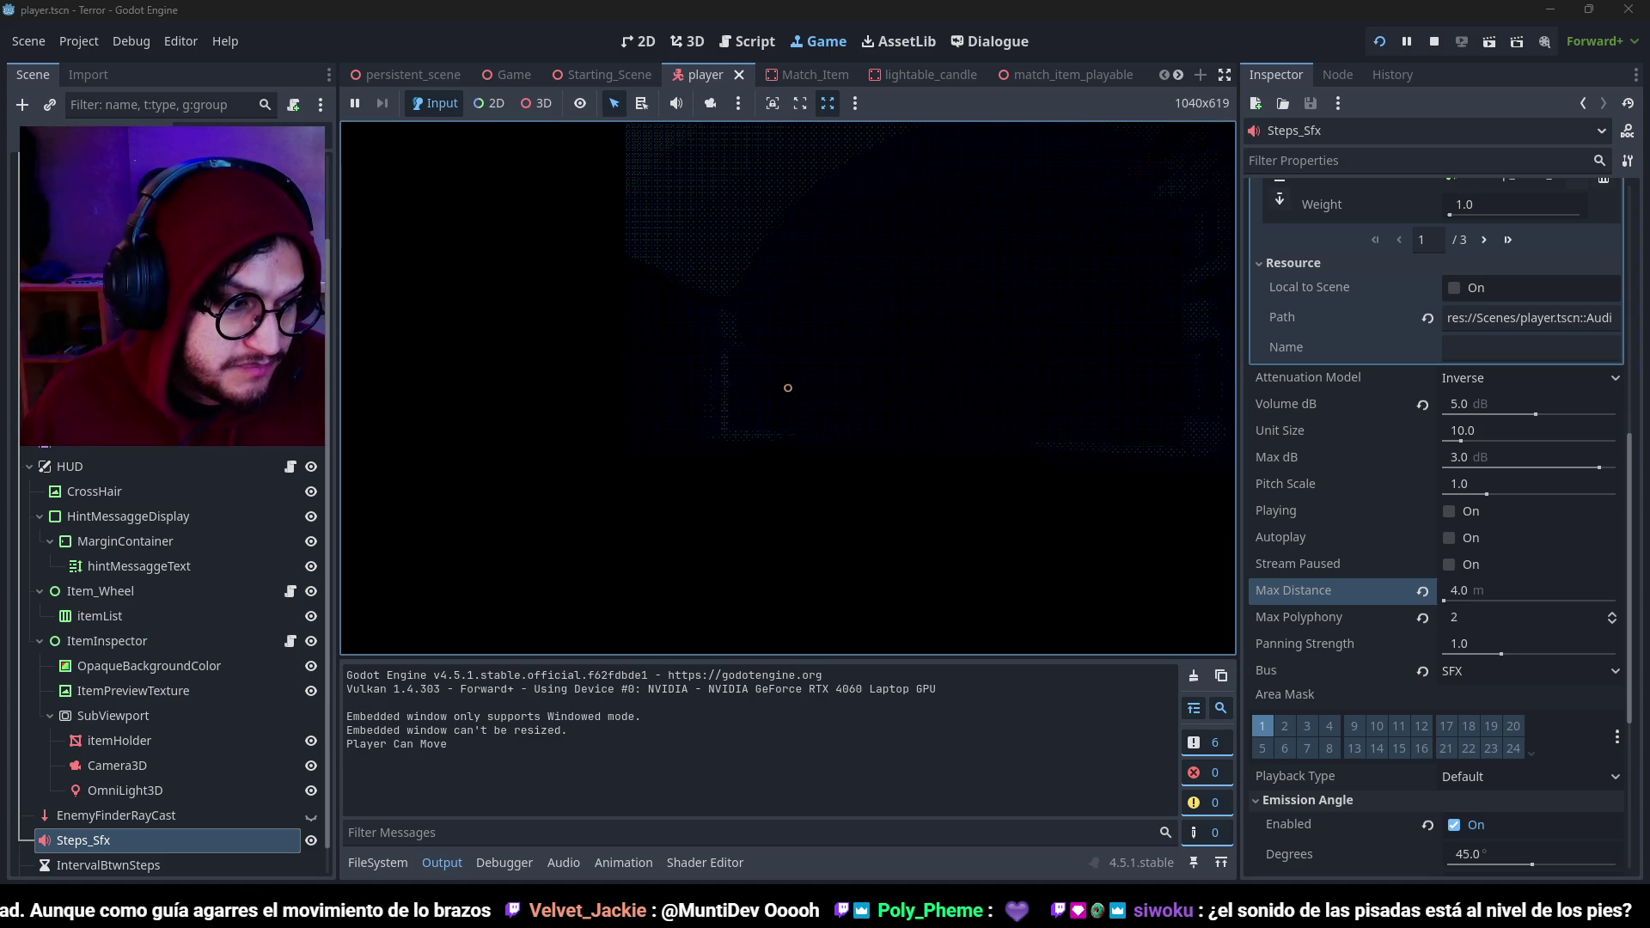
pyautogui.press('w')
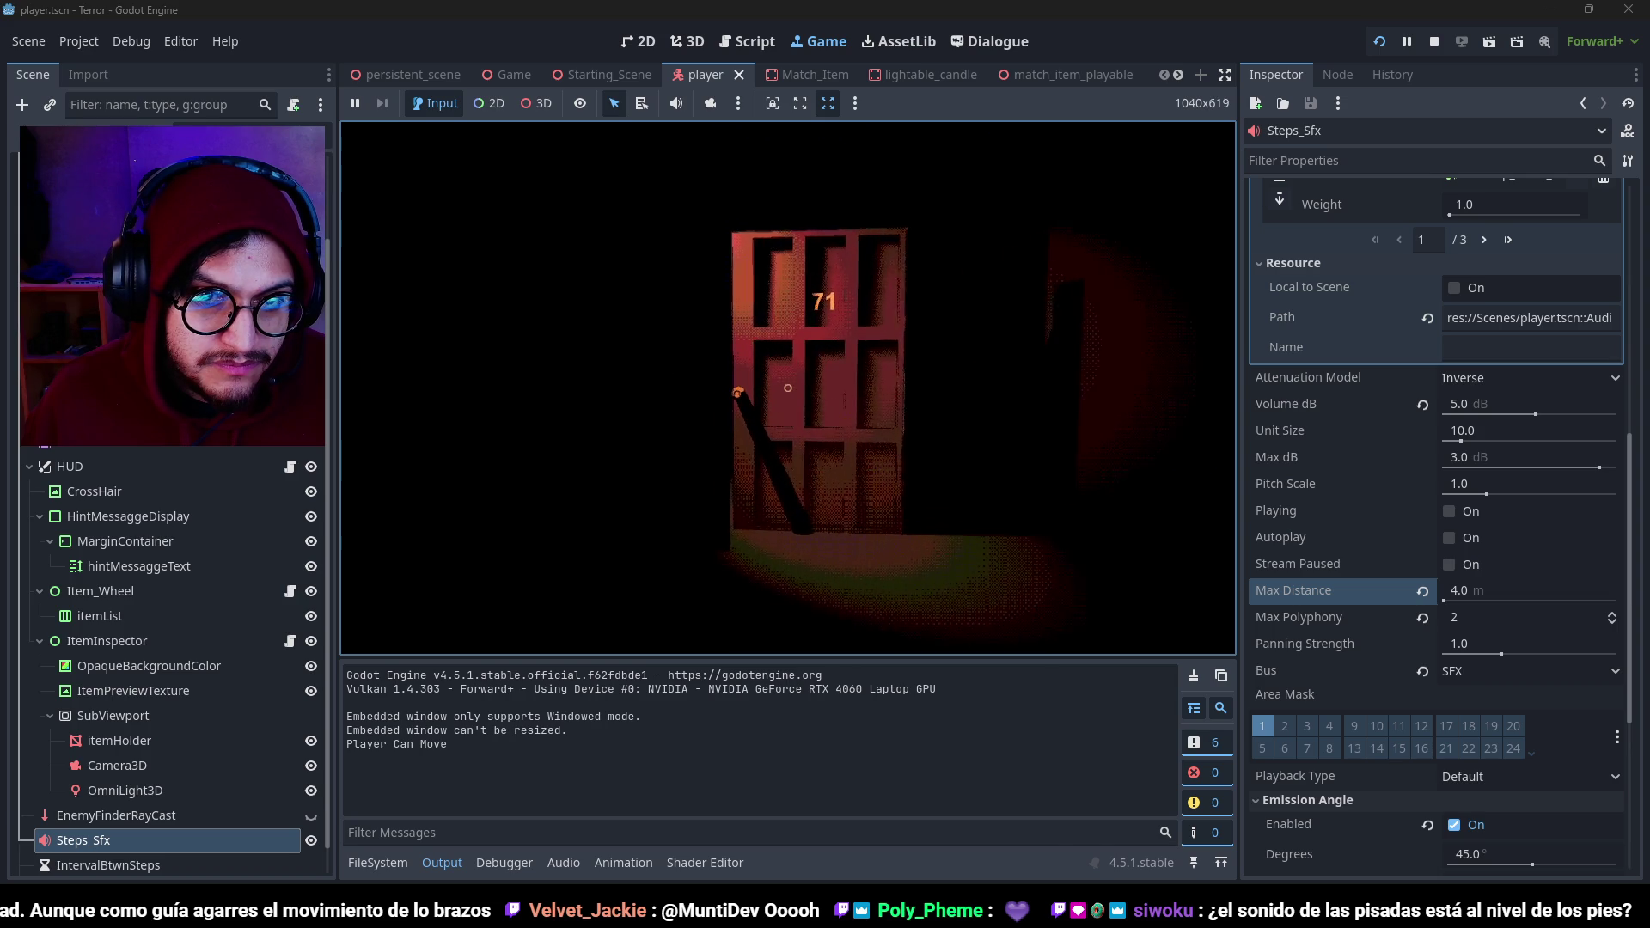
pyautogui.press('w')
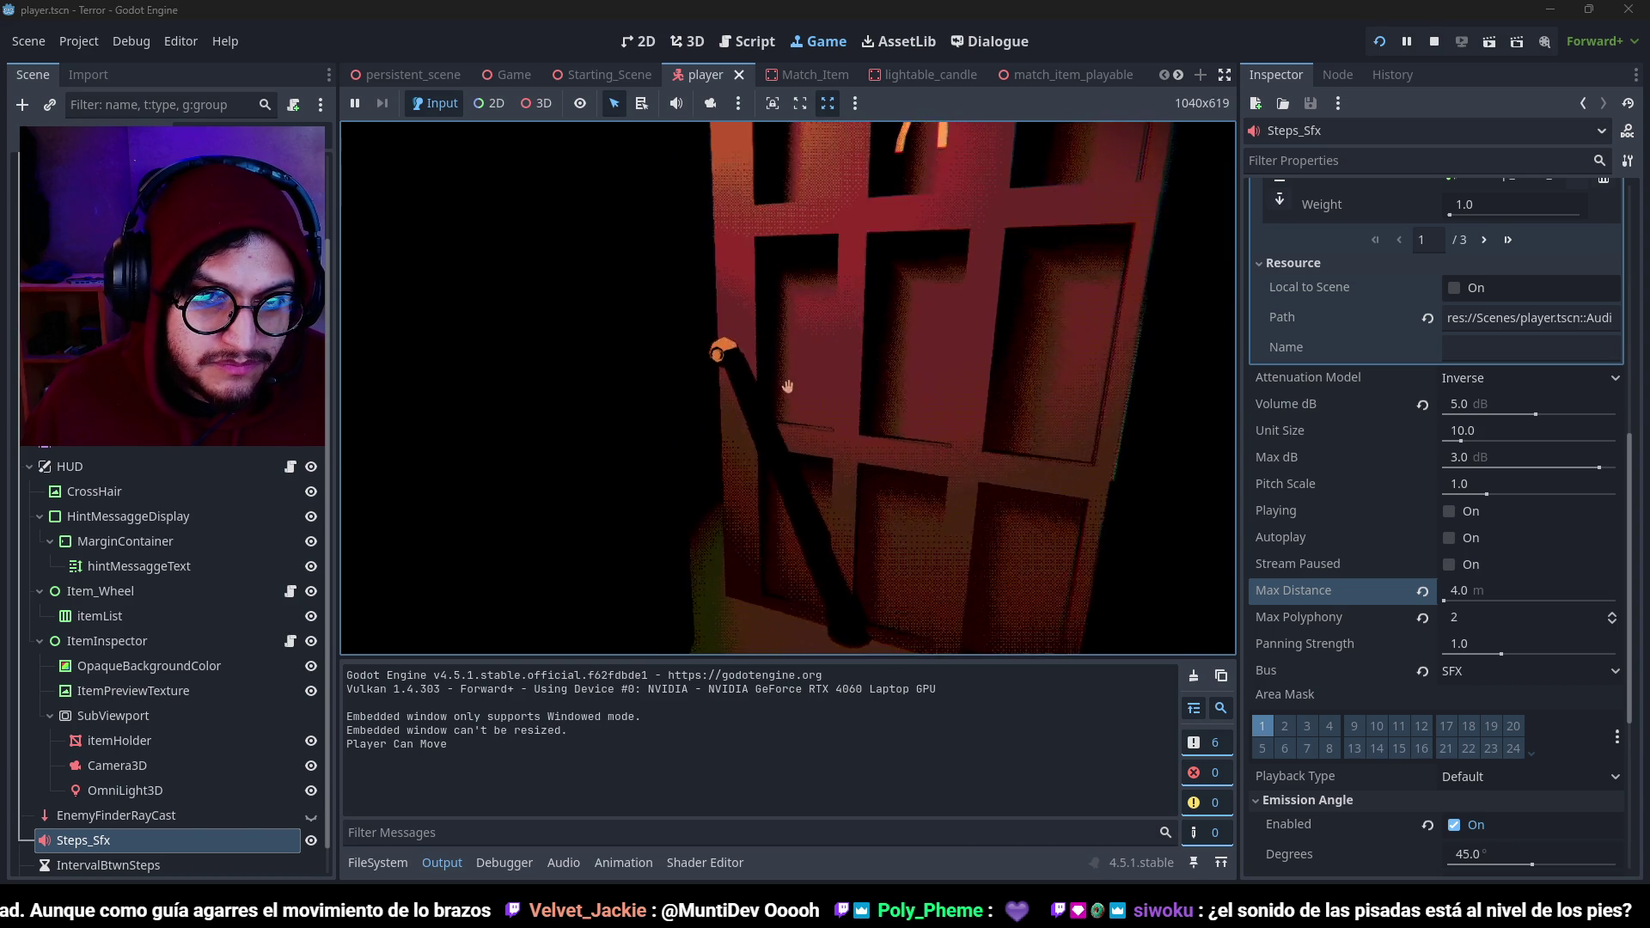
# Enter the room through the red door, walk around the sofa and bookshelf, then stop.
pyautogui.click(788, 387)
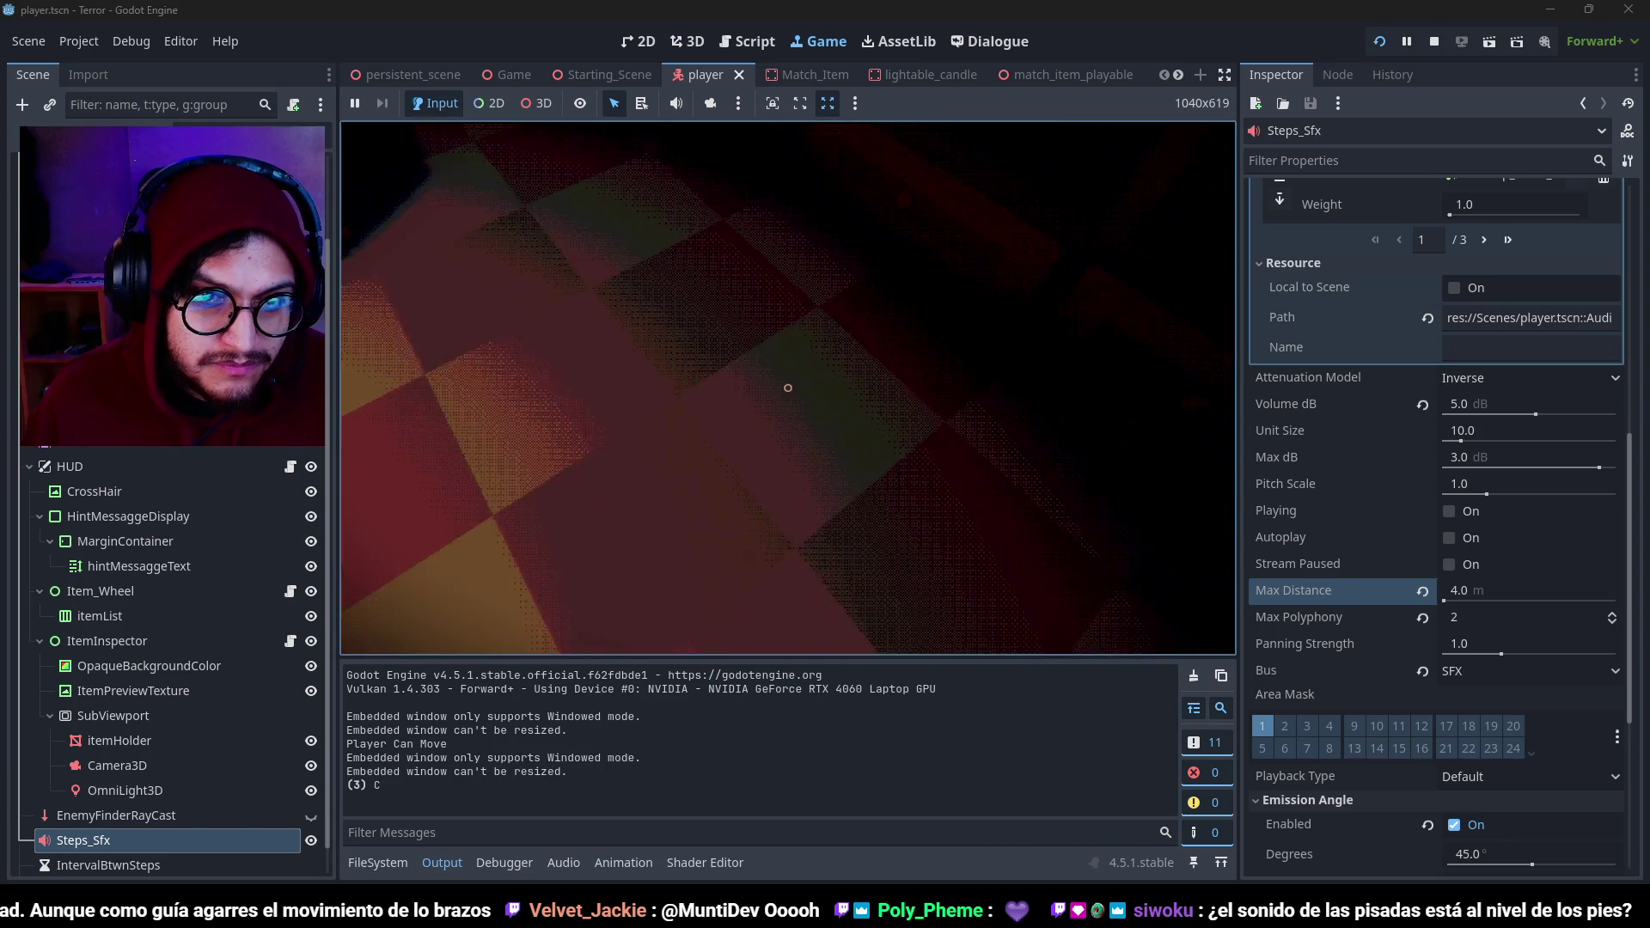
pyautogui.moveTo(788, 387)
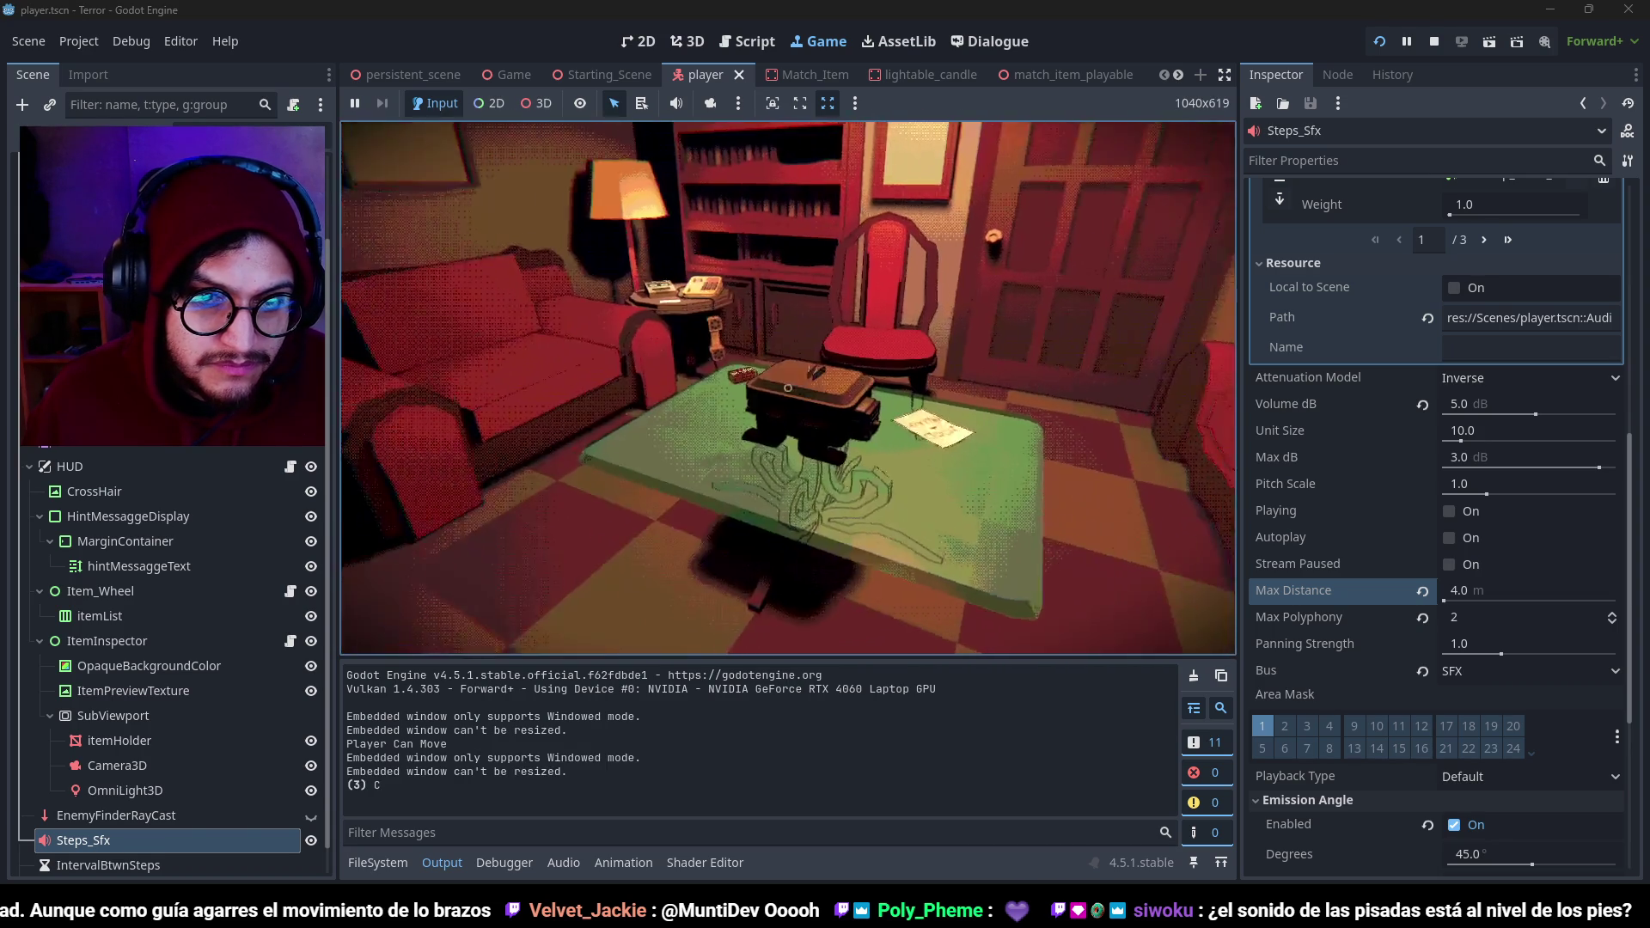
pyautogui.press('s')
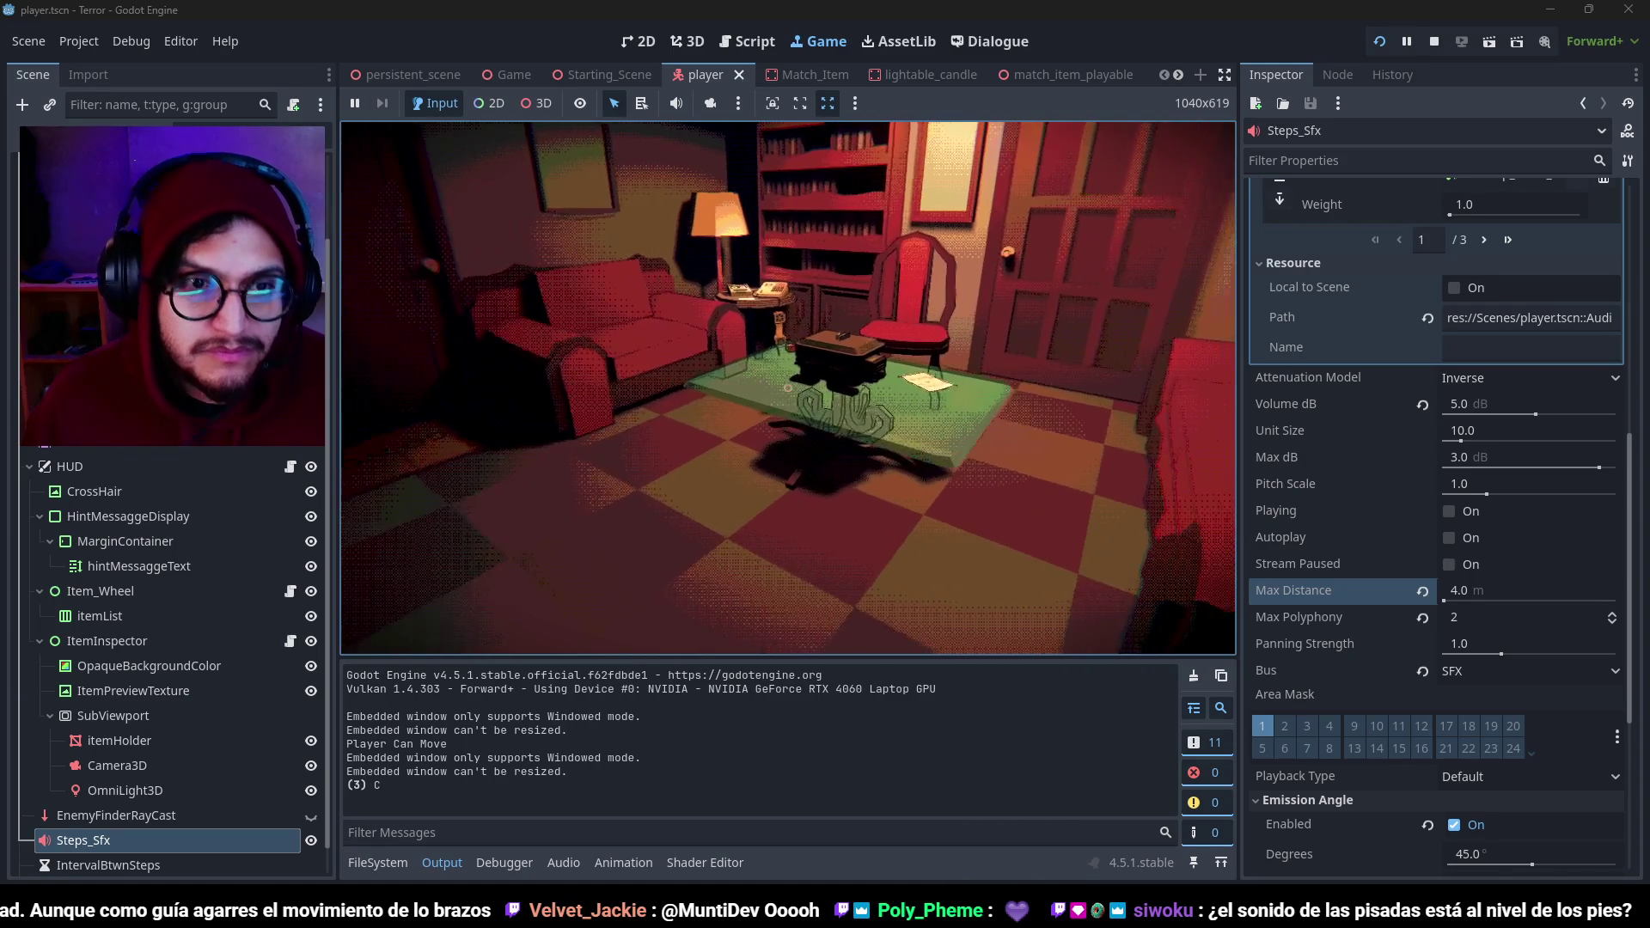
pyautogui.press('w')
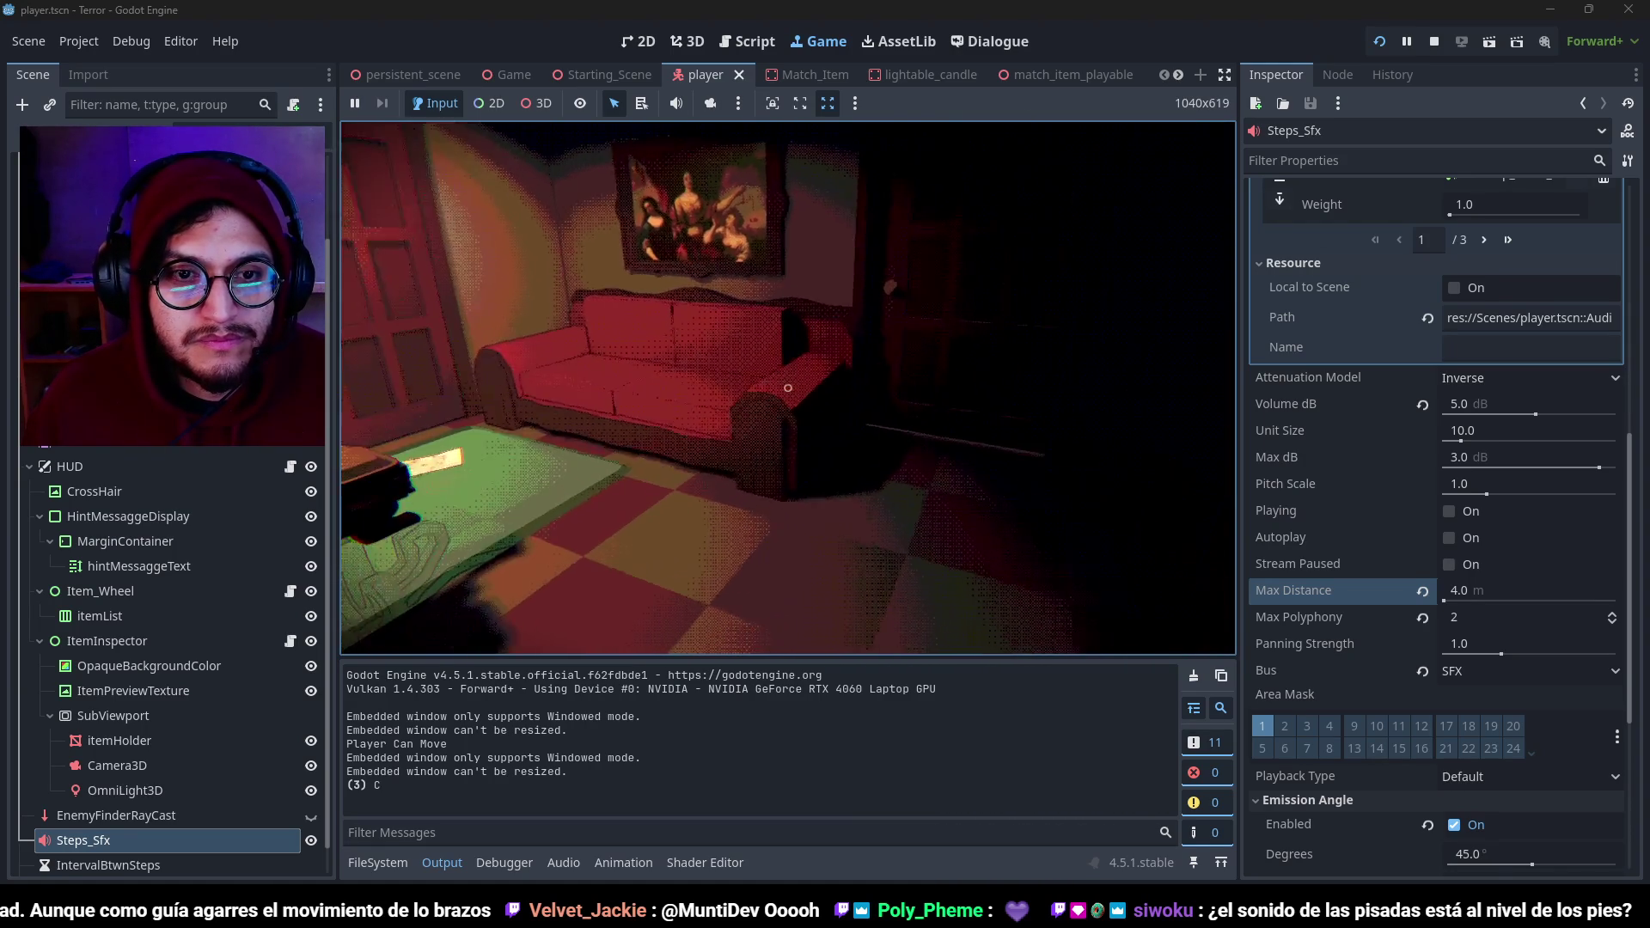
pyautogui.press('w')
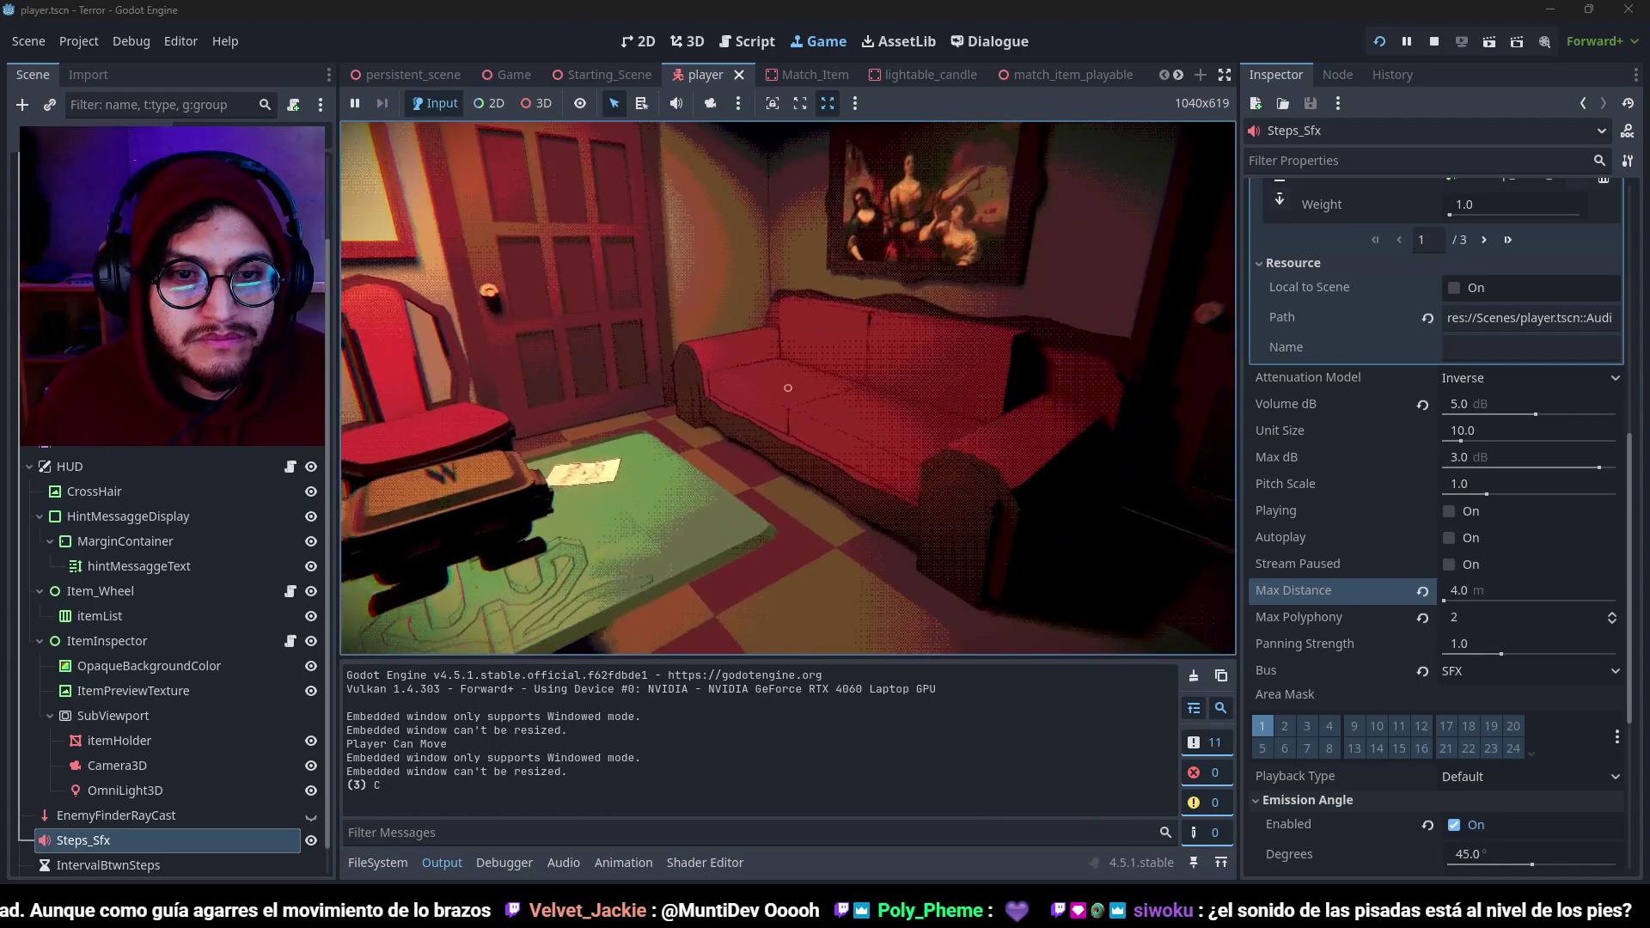
pyautogui.press('F8')
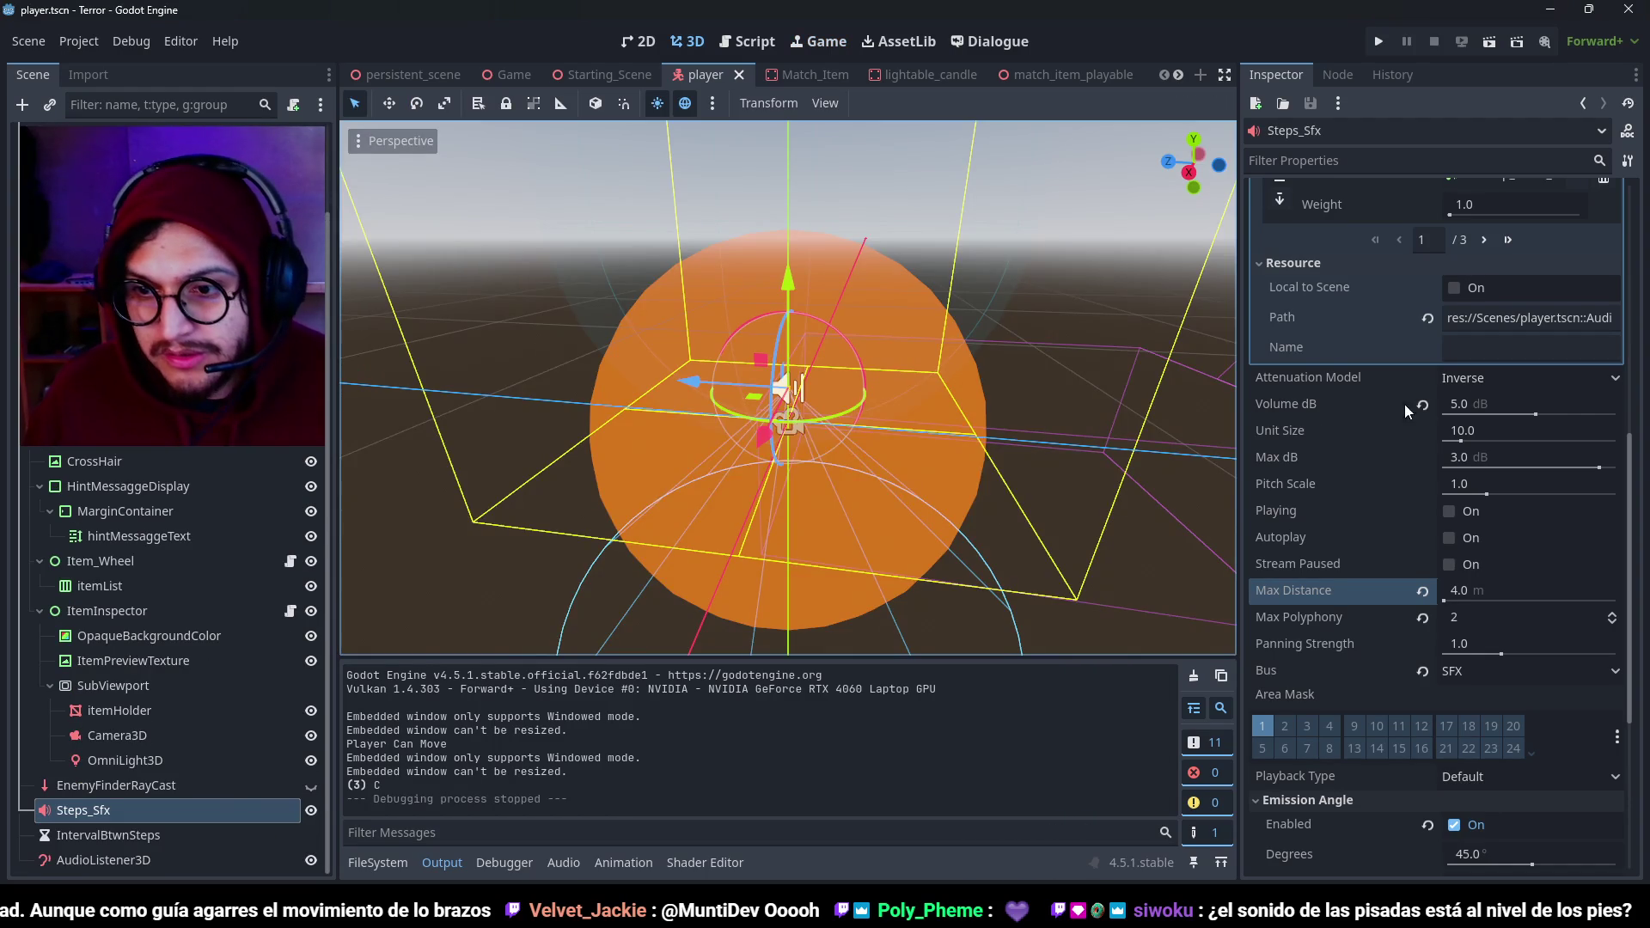
# Turn off the Steps_Sfx emission angle after briefly toggling it back on.
pyautogui.scroll(-5, 1352, 487)
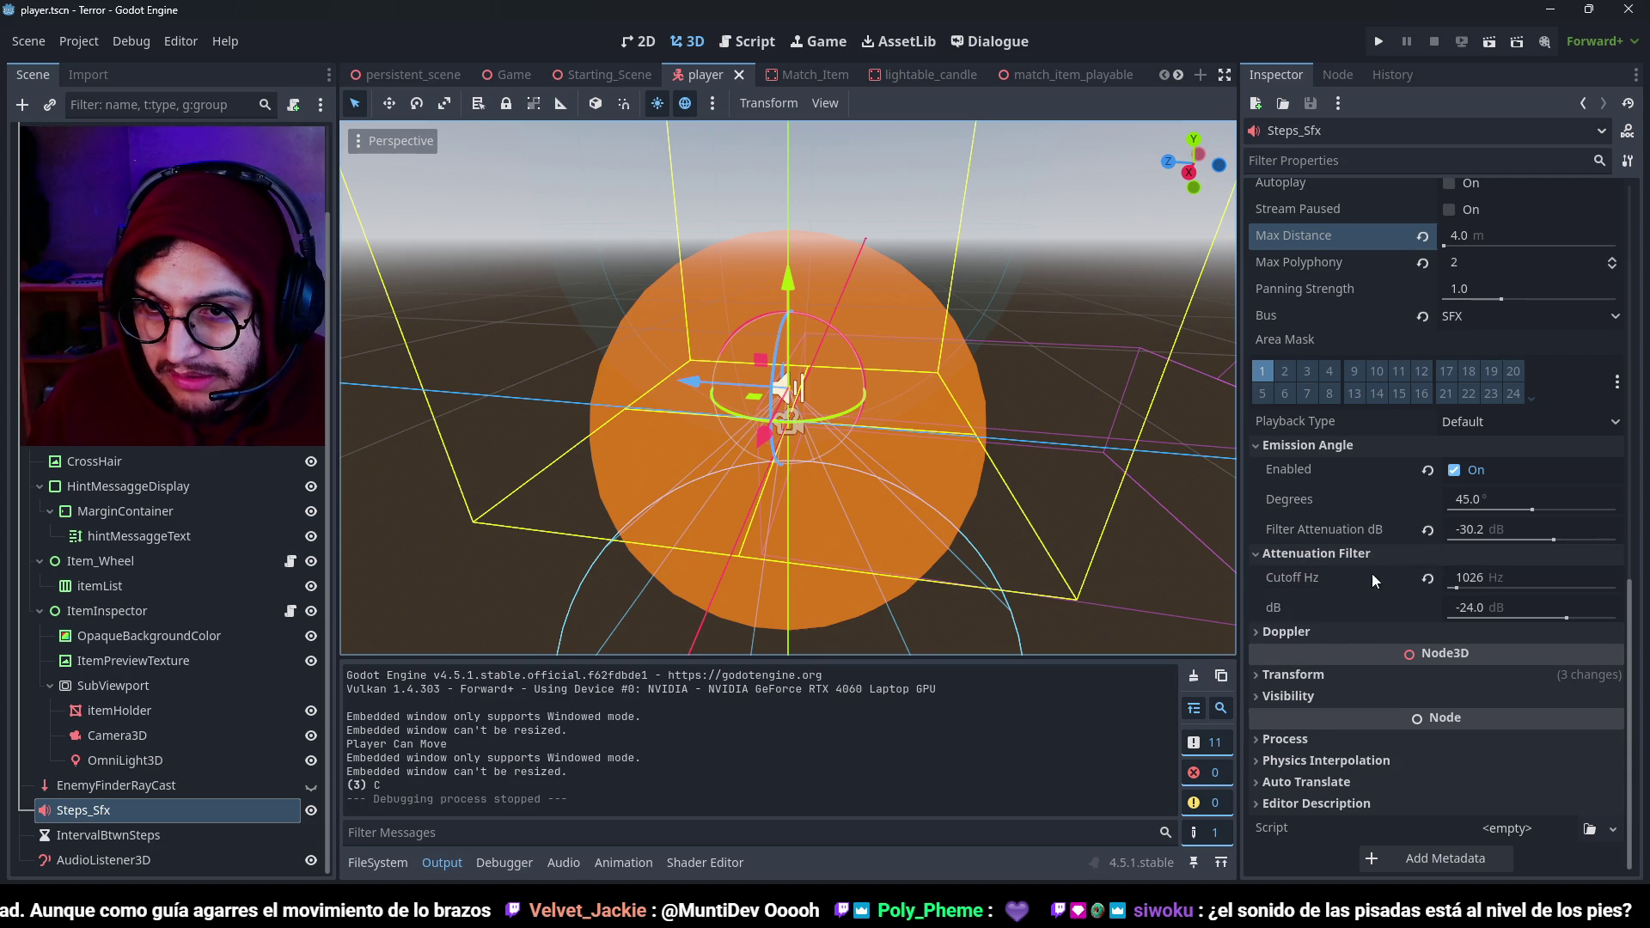
pyautogui.click(1328, 528)
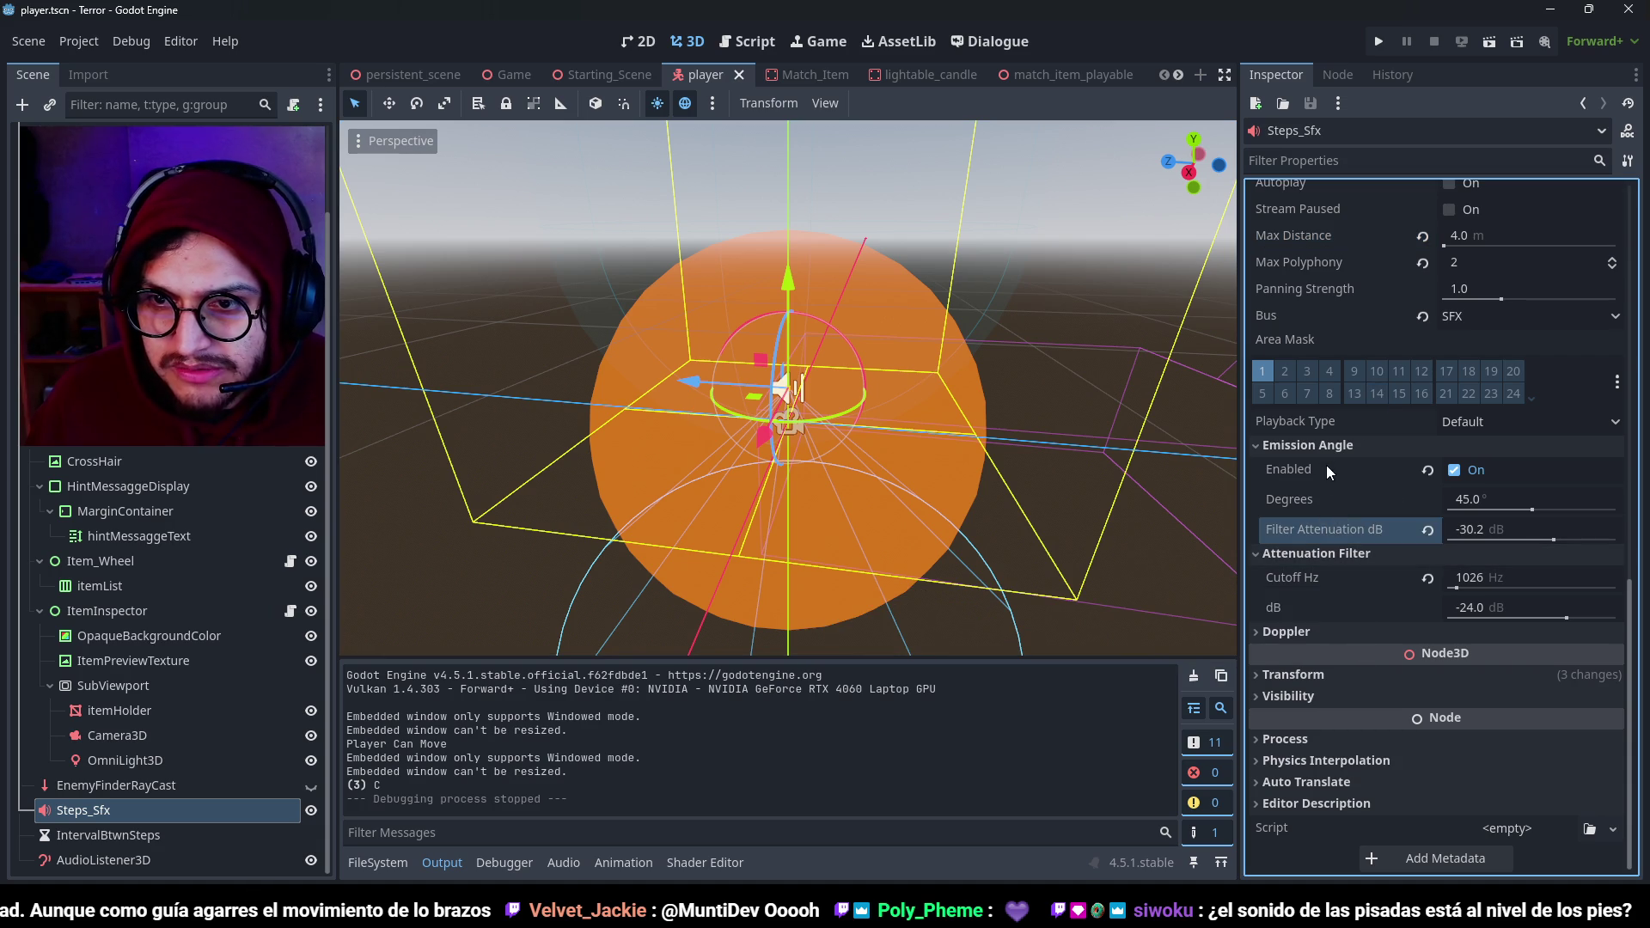
pyautogui.click(1451, 469)
pyautogui.click(1453, 470)
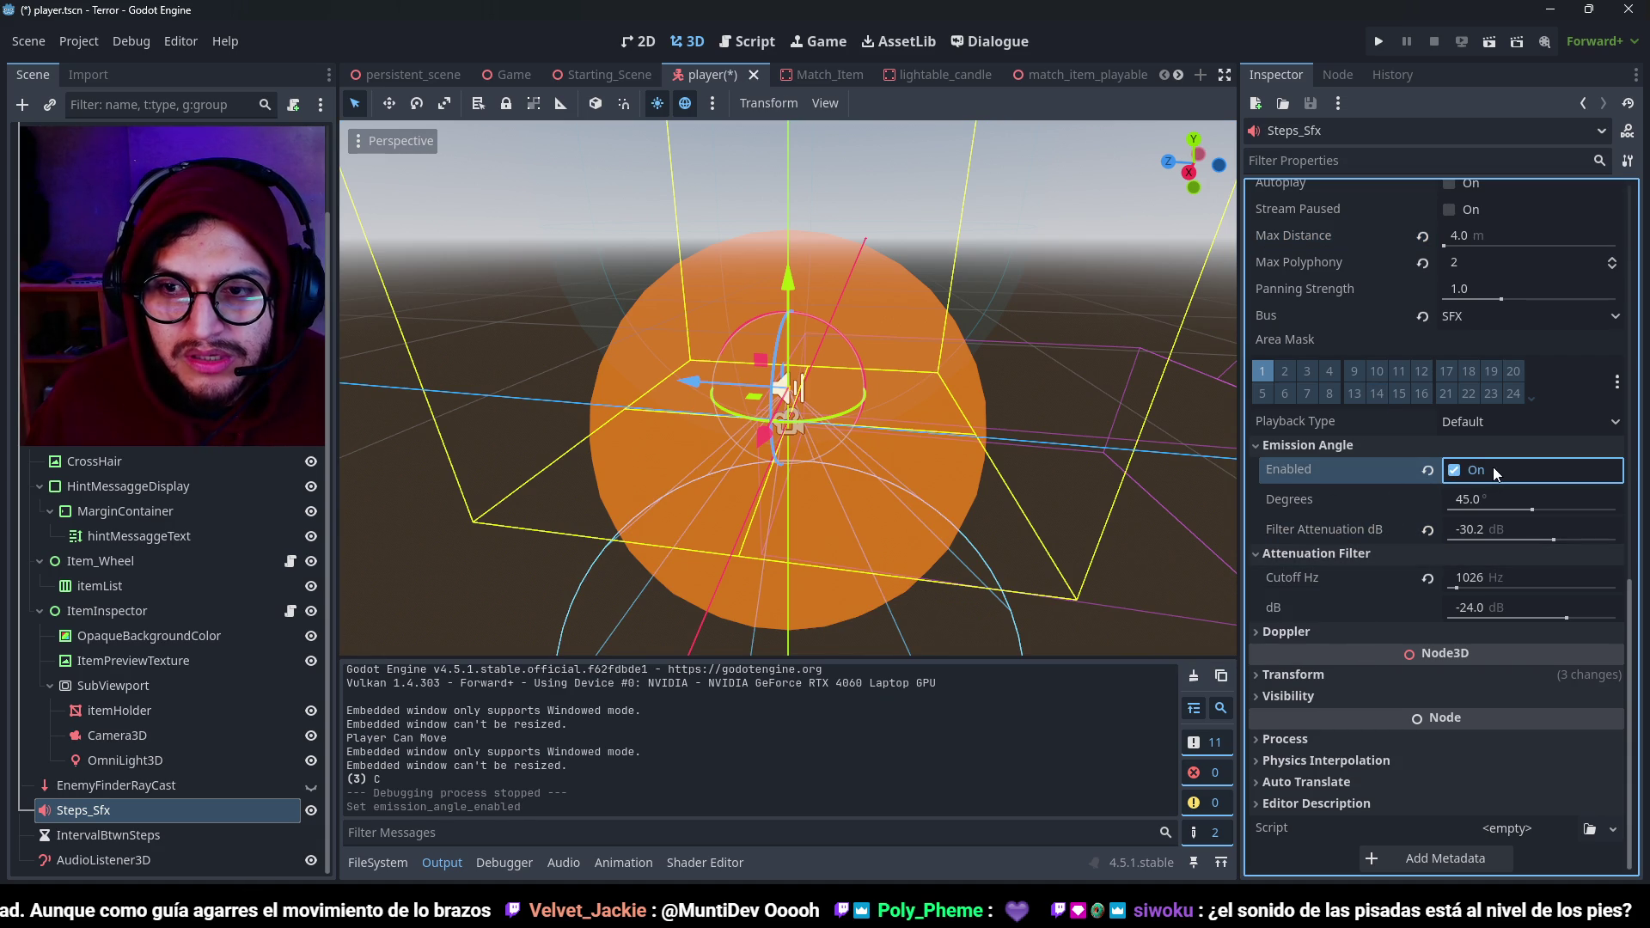
pyautogui.click(1454, 471)
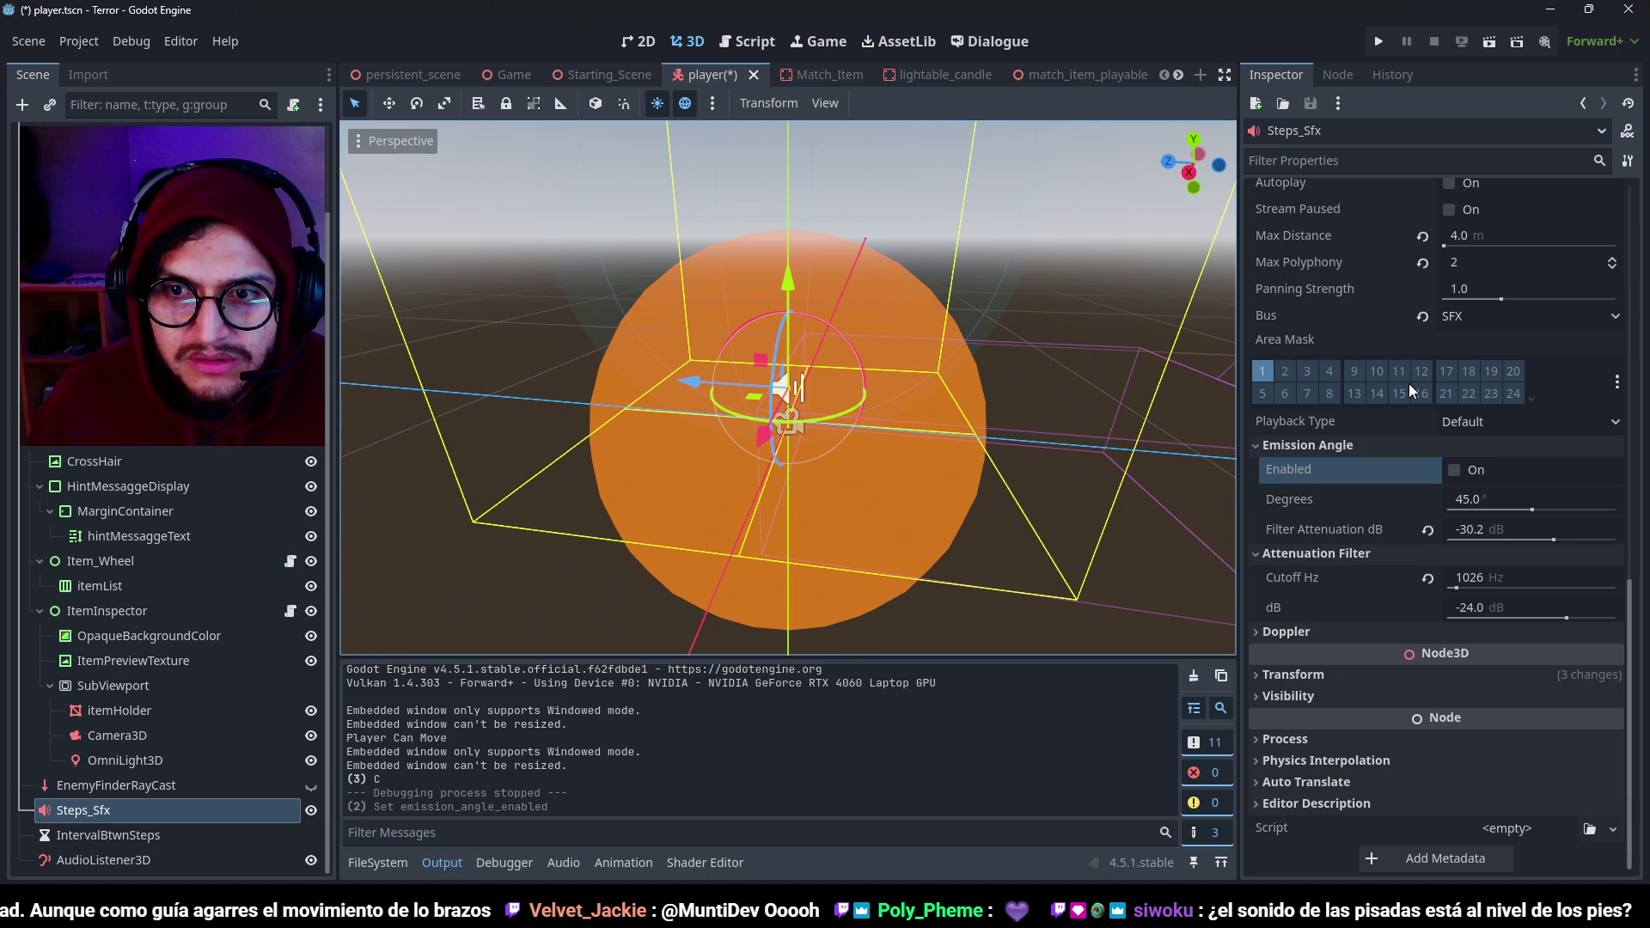
# Preview the footstep sound in the editor, then save and run the game with F5.
pyautogui.scroll(5, 1409, 399)
pyautogui.click(1449, 590)
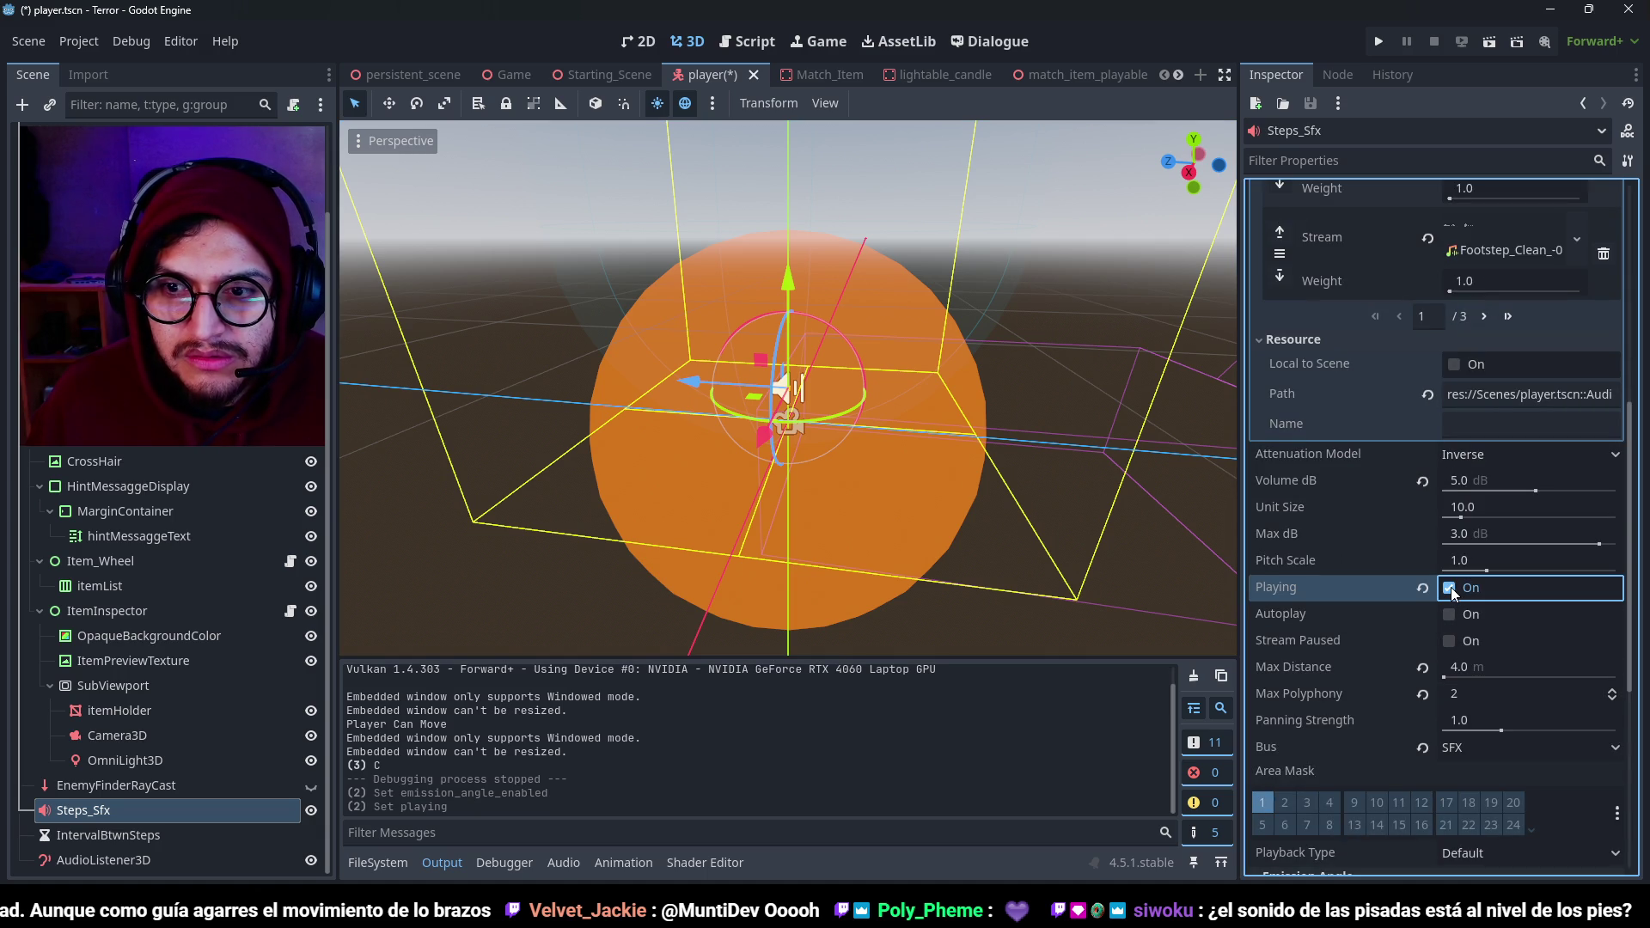
pyautogui.click(1450, 590)
pyautogui.press('F5')
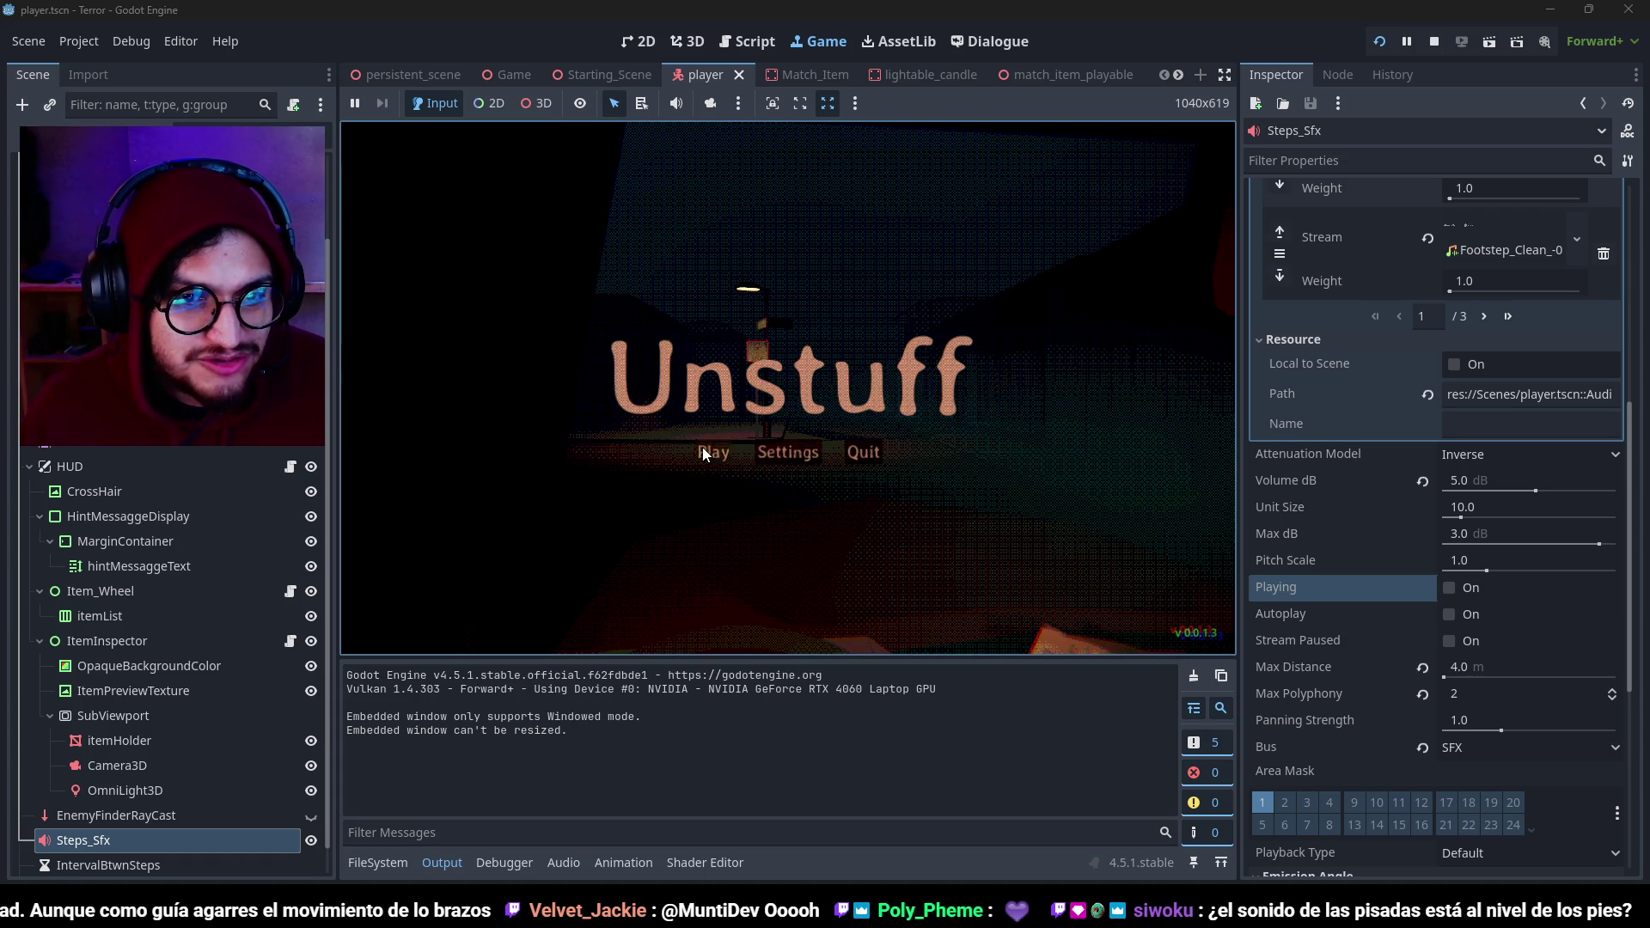
# Start from the title menu, walk past the street lamp and bus stop, enter the living room, then stop with F8.
pyautogui.click(701, 455)
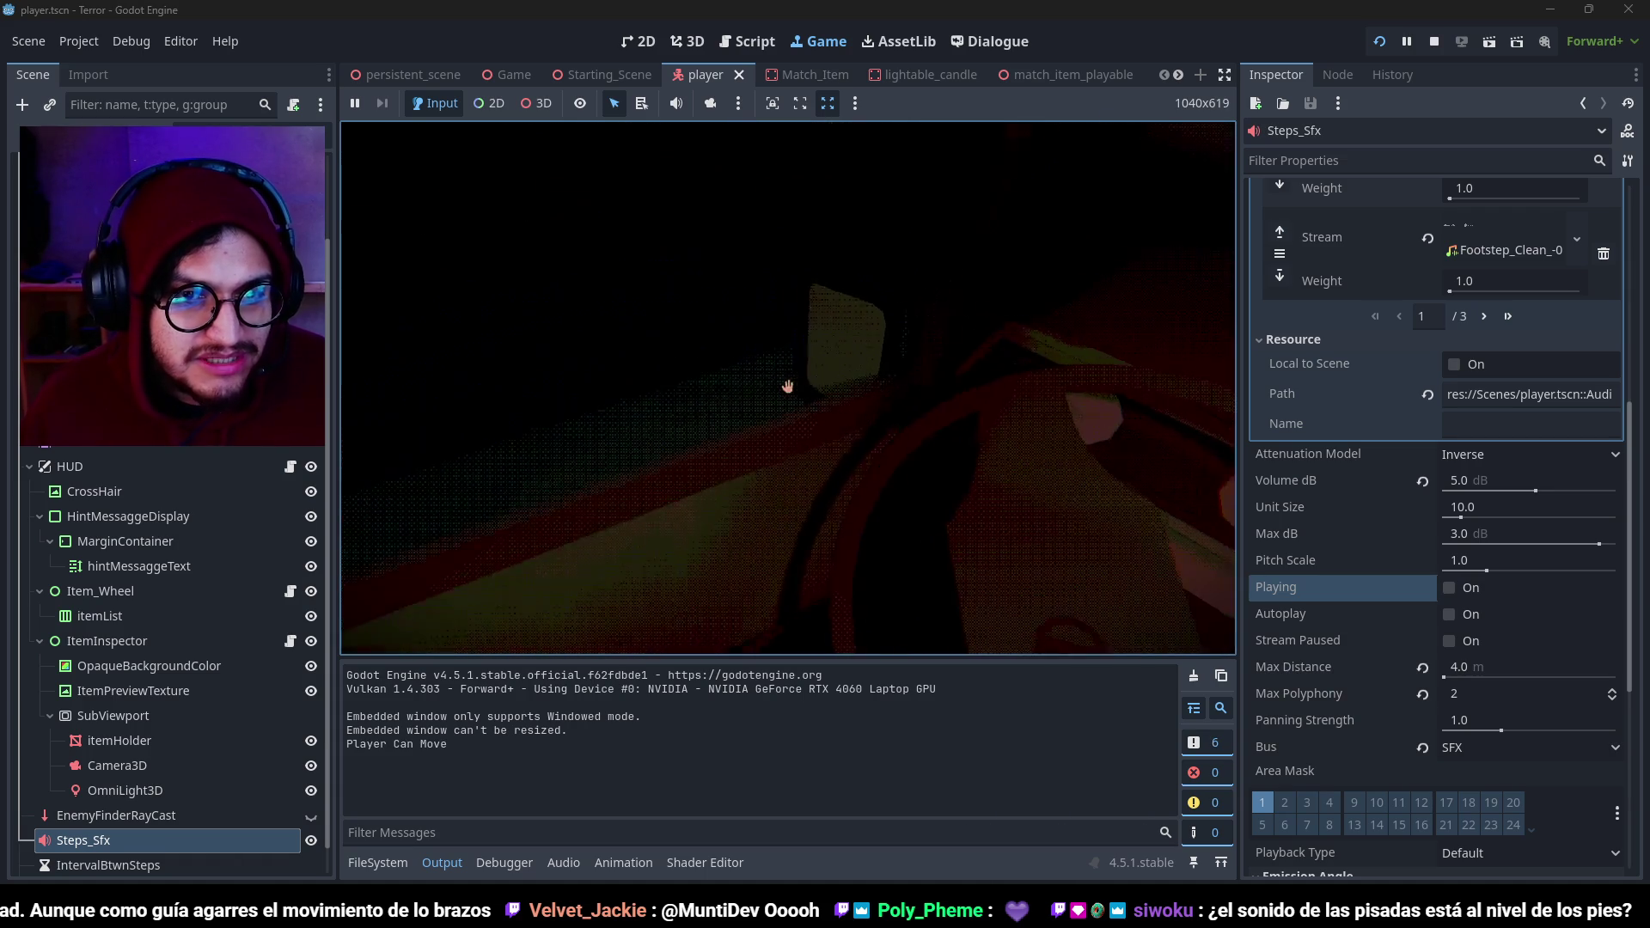
pyautogui.press('w')
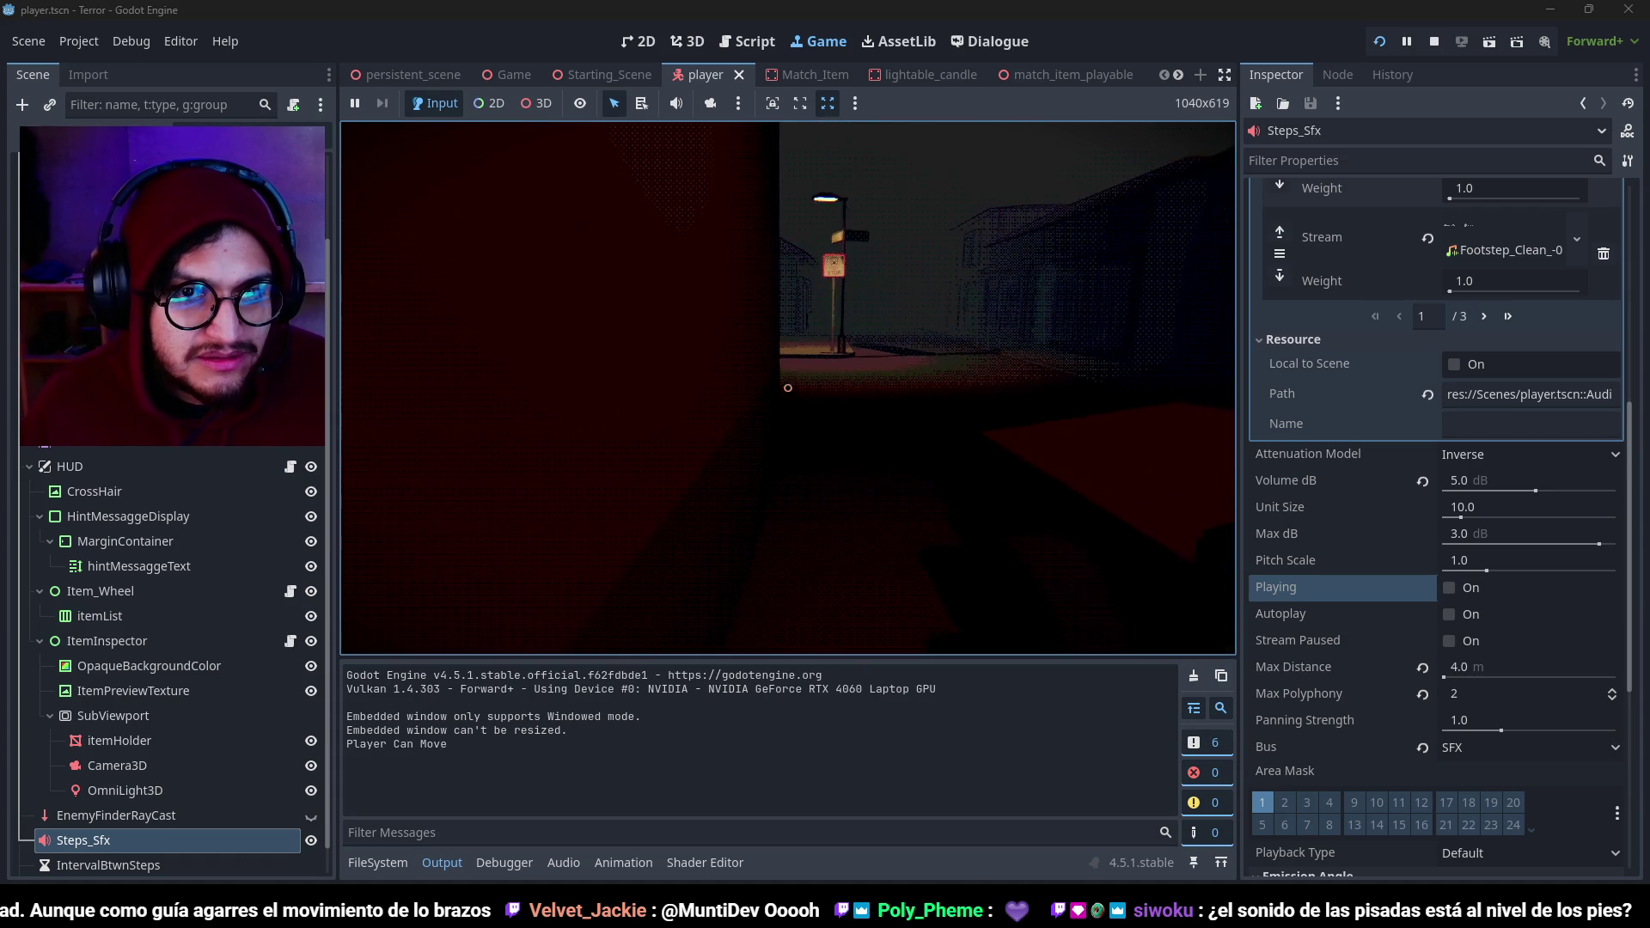
pyautogui.press('w')
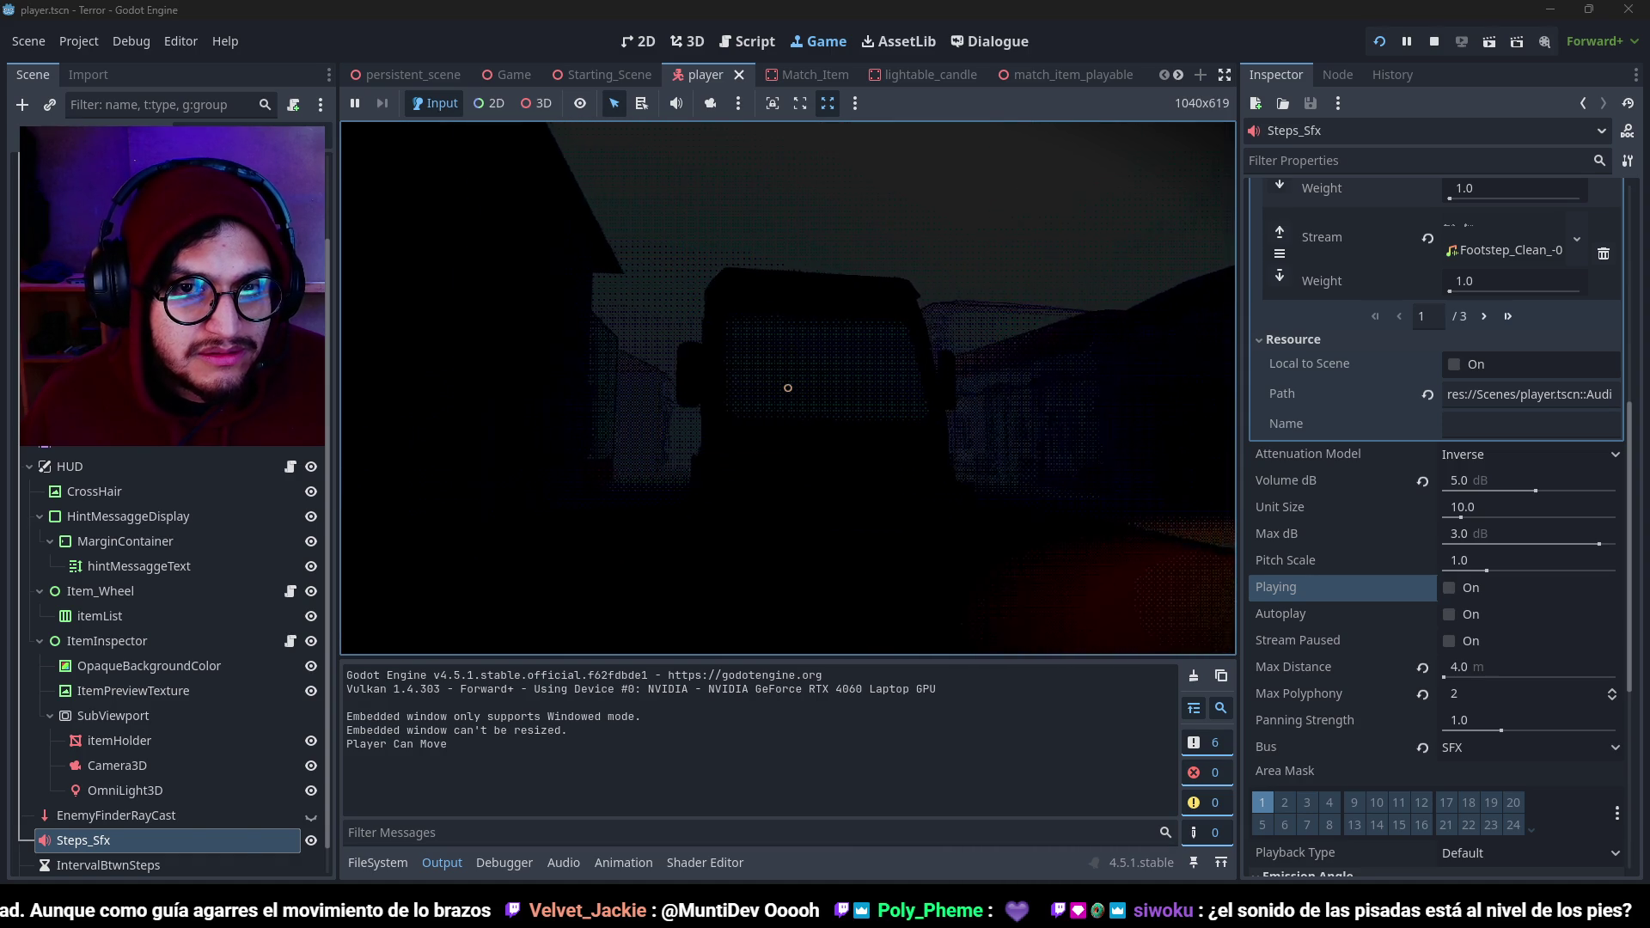
pyautogui.press('w')
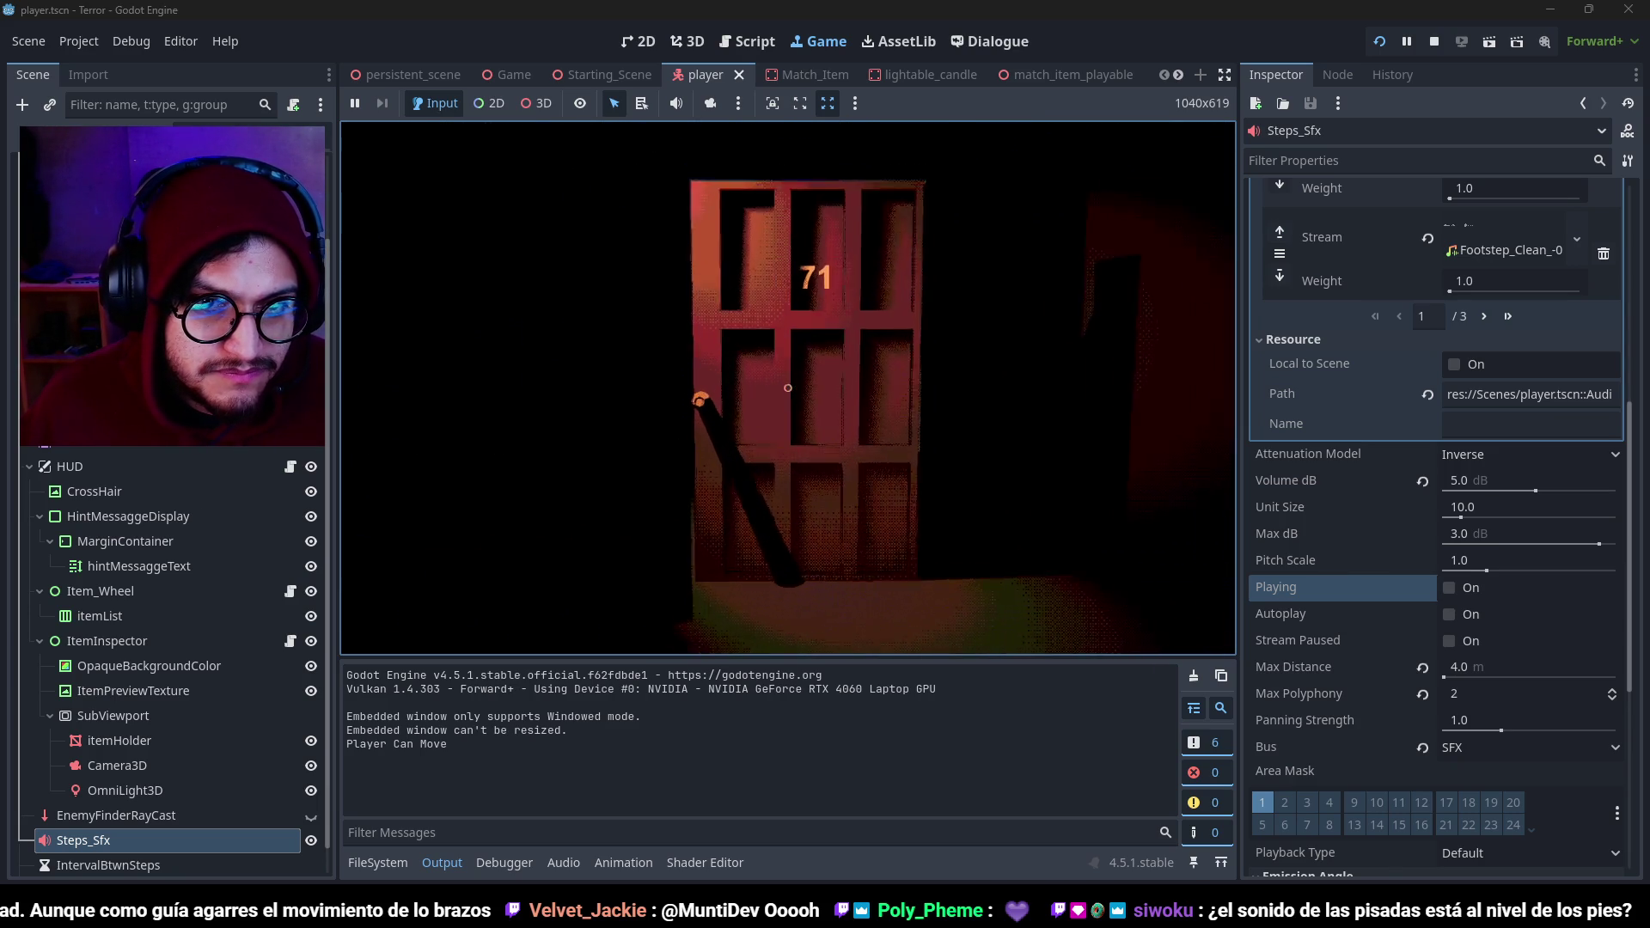
pyautogui.click(787, 387)
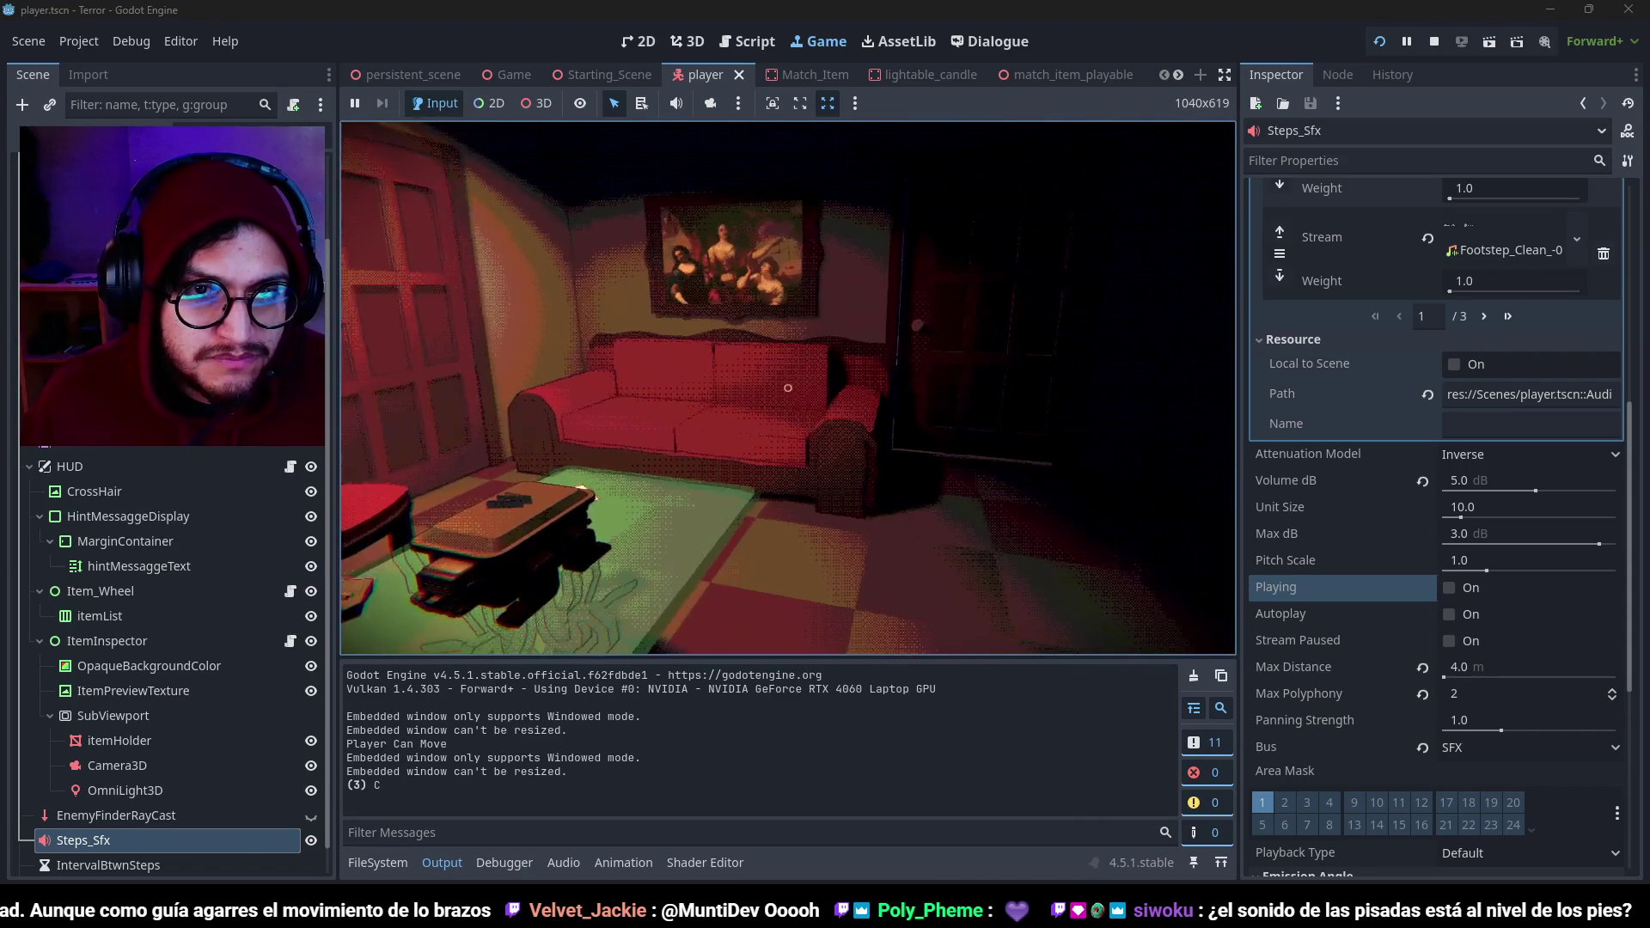
pyautogui.press('F8')
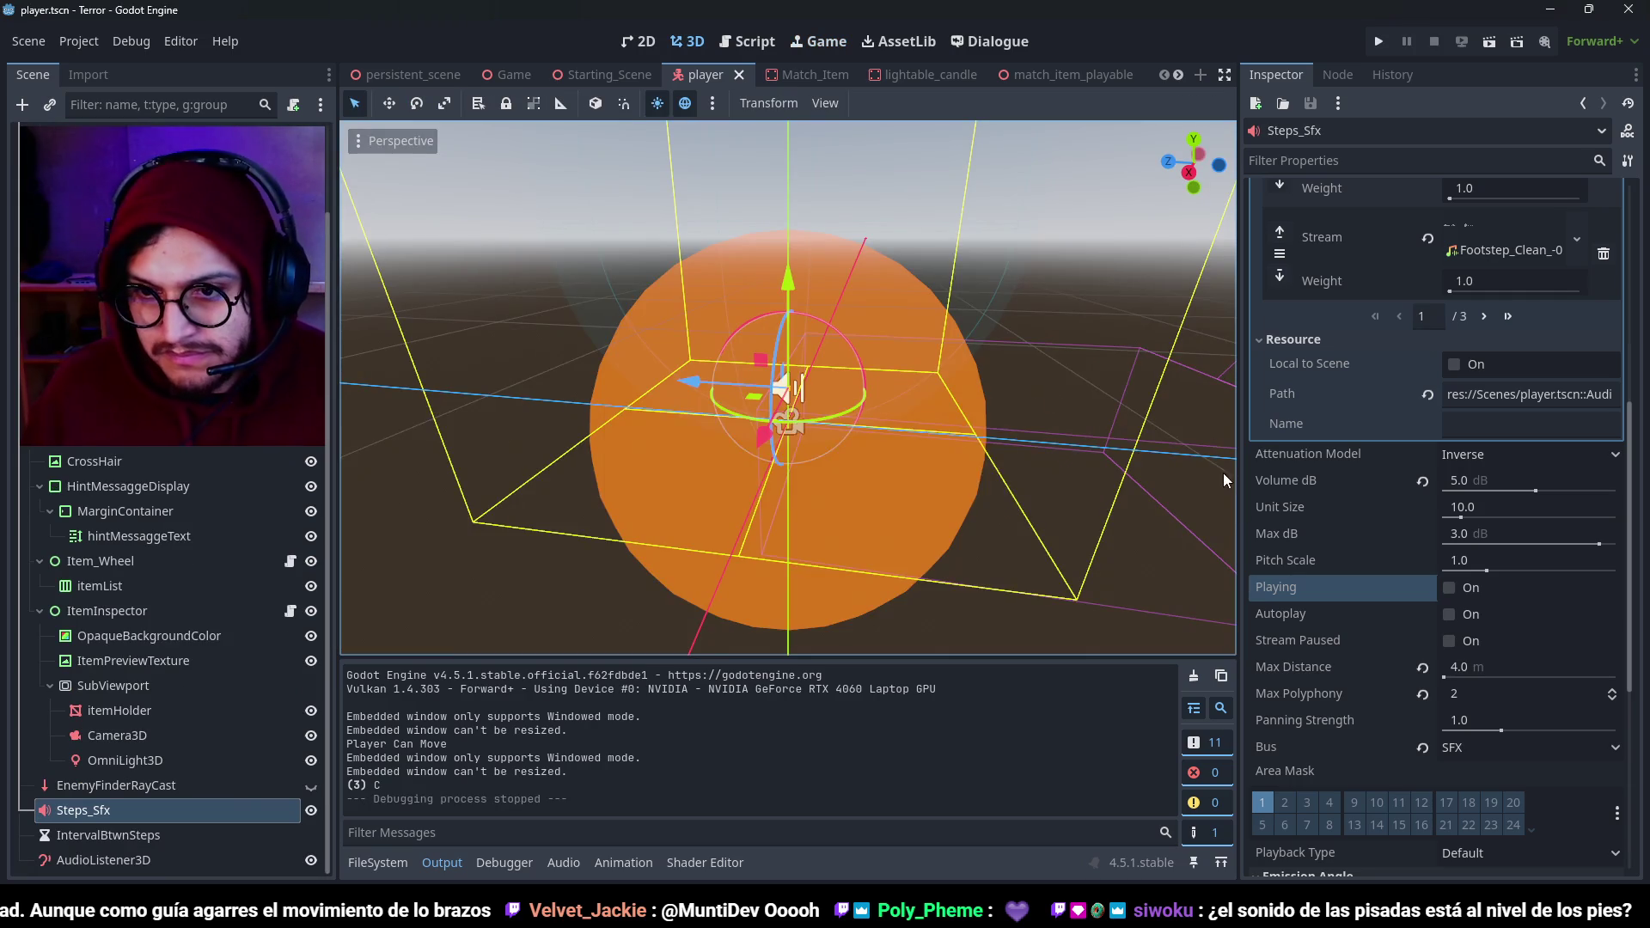
# Nudge the footstep filter cutoff down slightly and audition it, toggling automatic playback.
pyautogui.scroll(-5, 1272, 646)
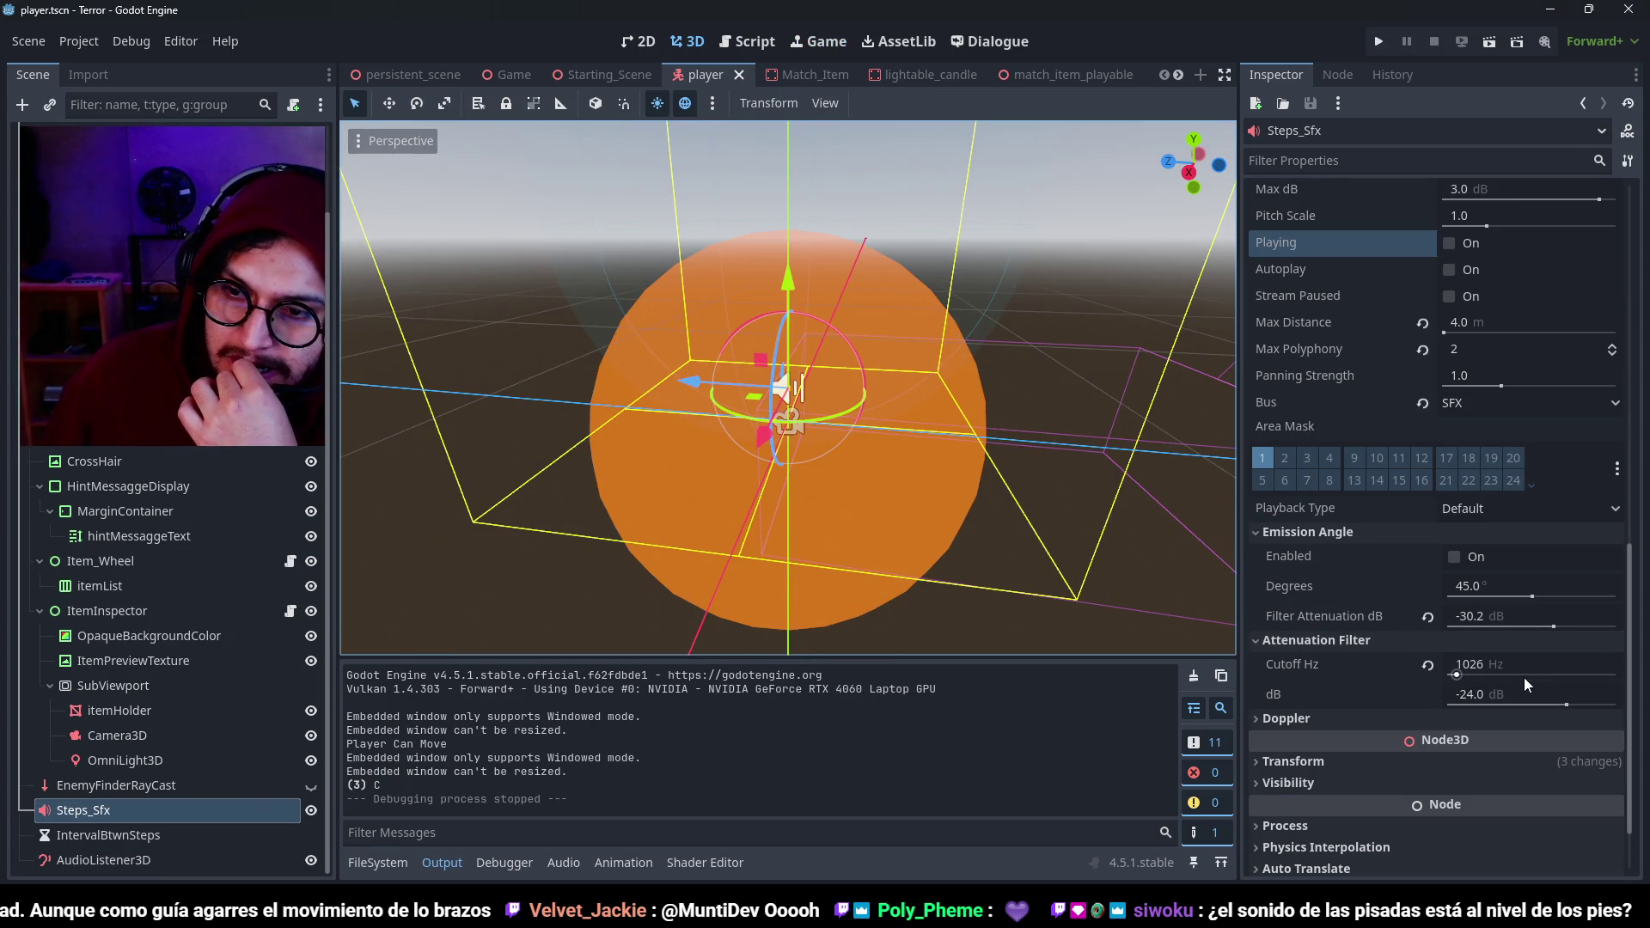
pyautogui.moveTo(1464, 672)
pyautogui.mouseDown()
pyautogui.moveTo(1426, 664)
pyautogui.moveTo(1470, 665)
pyautogui.moveTo(1452, 665)
pyautogui.mouseUp()
pyautogui.click(1457, 243)
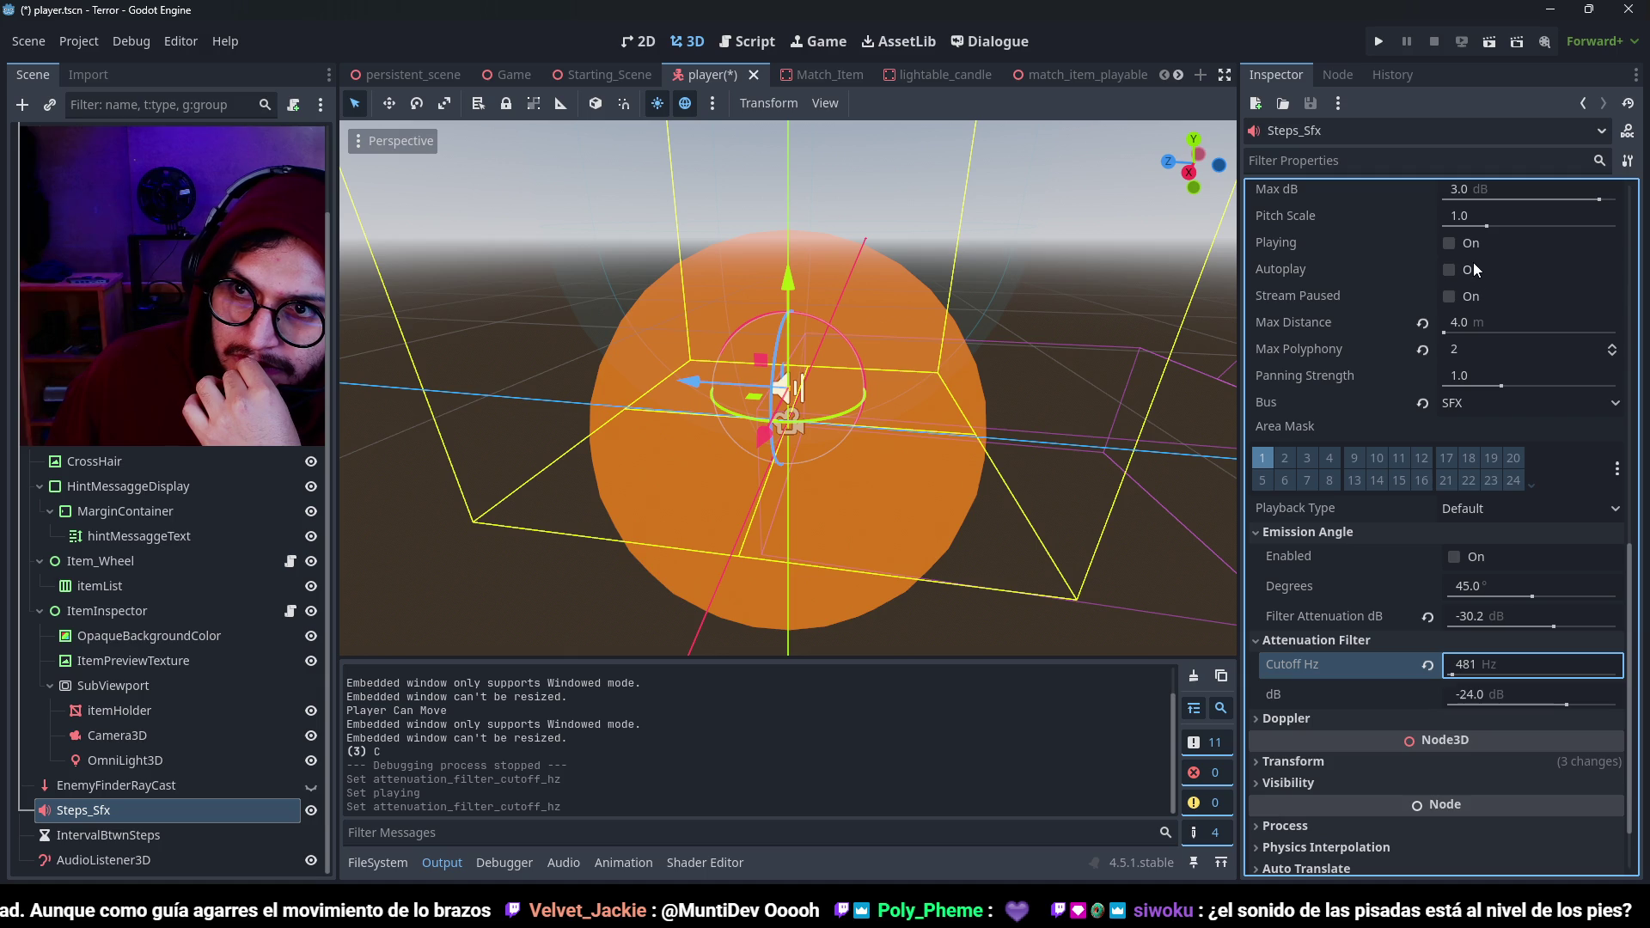
pyautogui.click(1473, 269)
pyautogui.click(1468, 245)
pyautogui.click(1468, 245)
# Raise the cutoff through about 2366 Hz and above 9000 Hz to 14960 Hz, previewing each.
pyautogui.moveTo(1469, 667); pyautogui.dragTo(1500, 667)
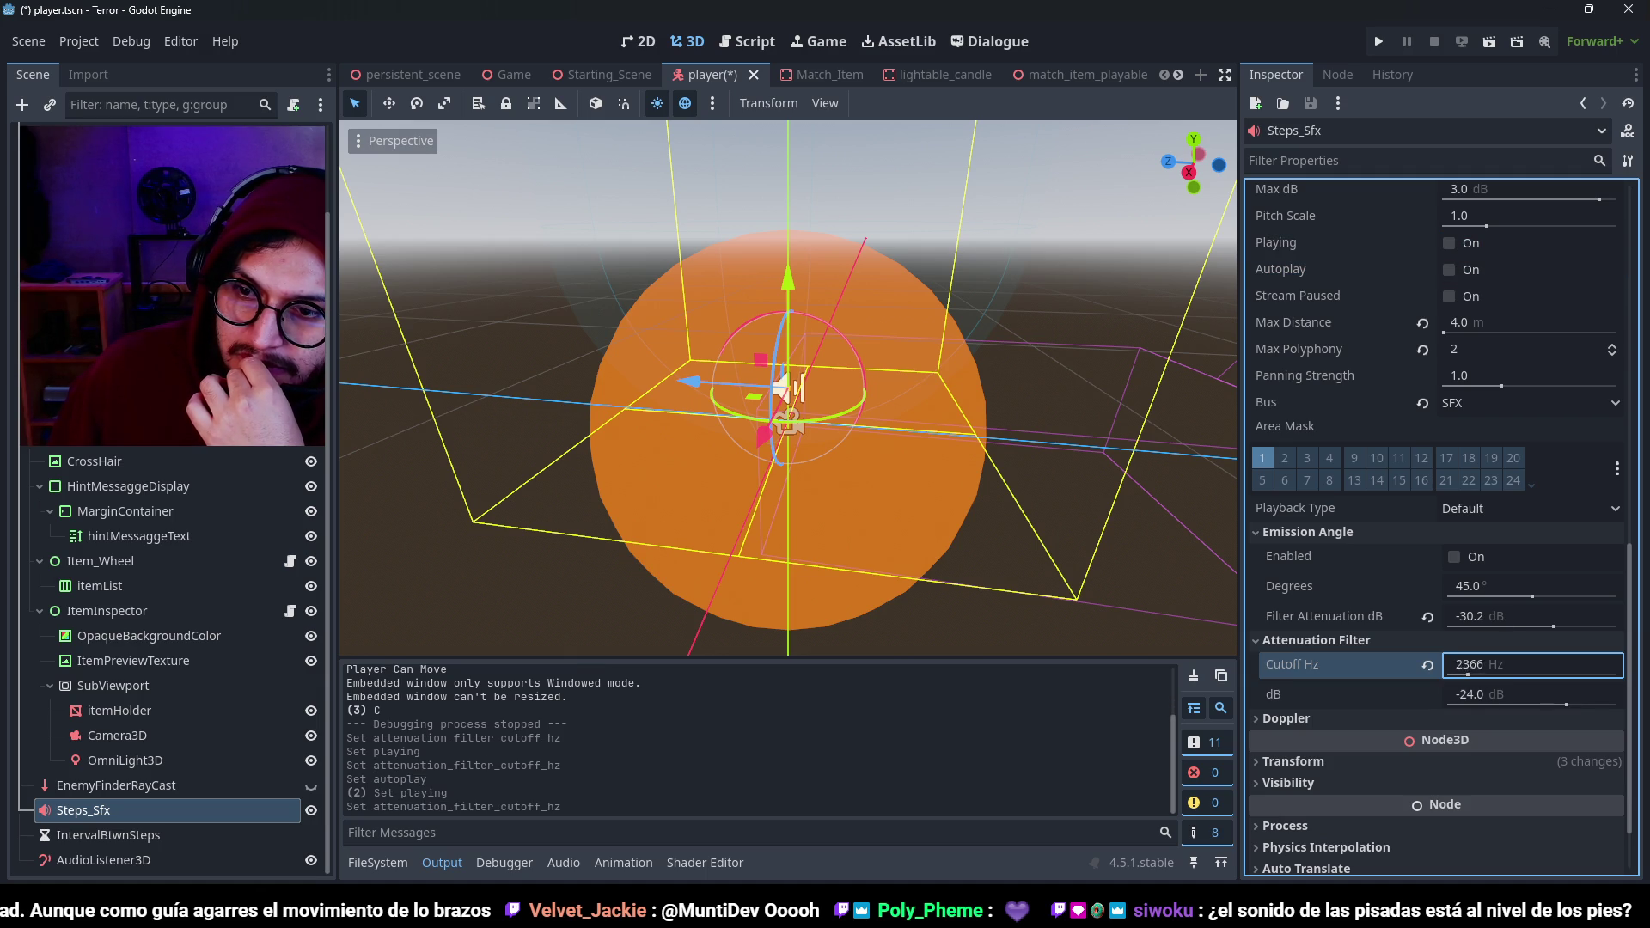
pyautogui.click(1467, 244)
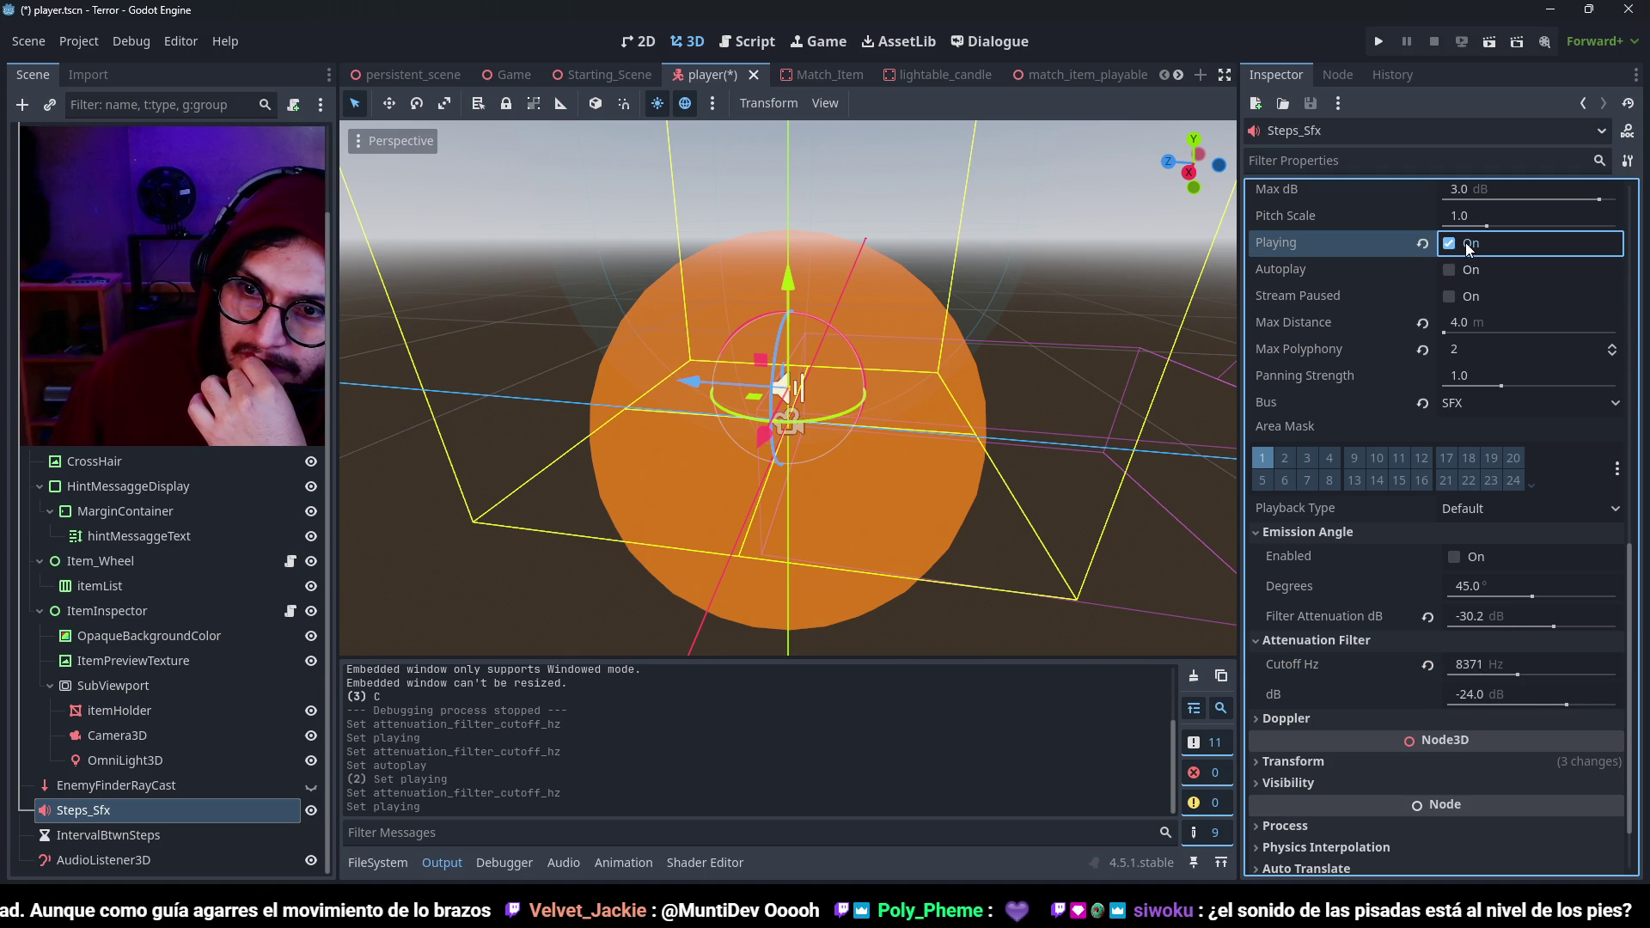
pyautogui.moveTo(1524, 675); pyautogui.dragTo(1534, 675)
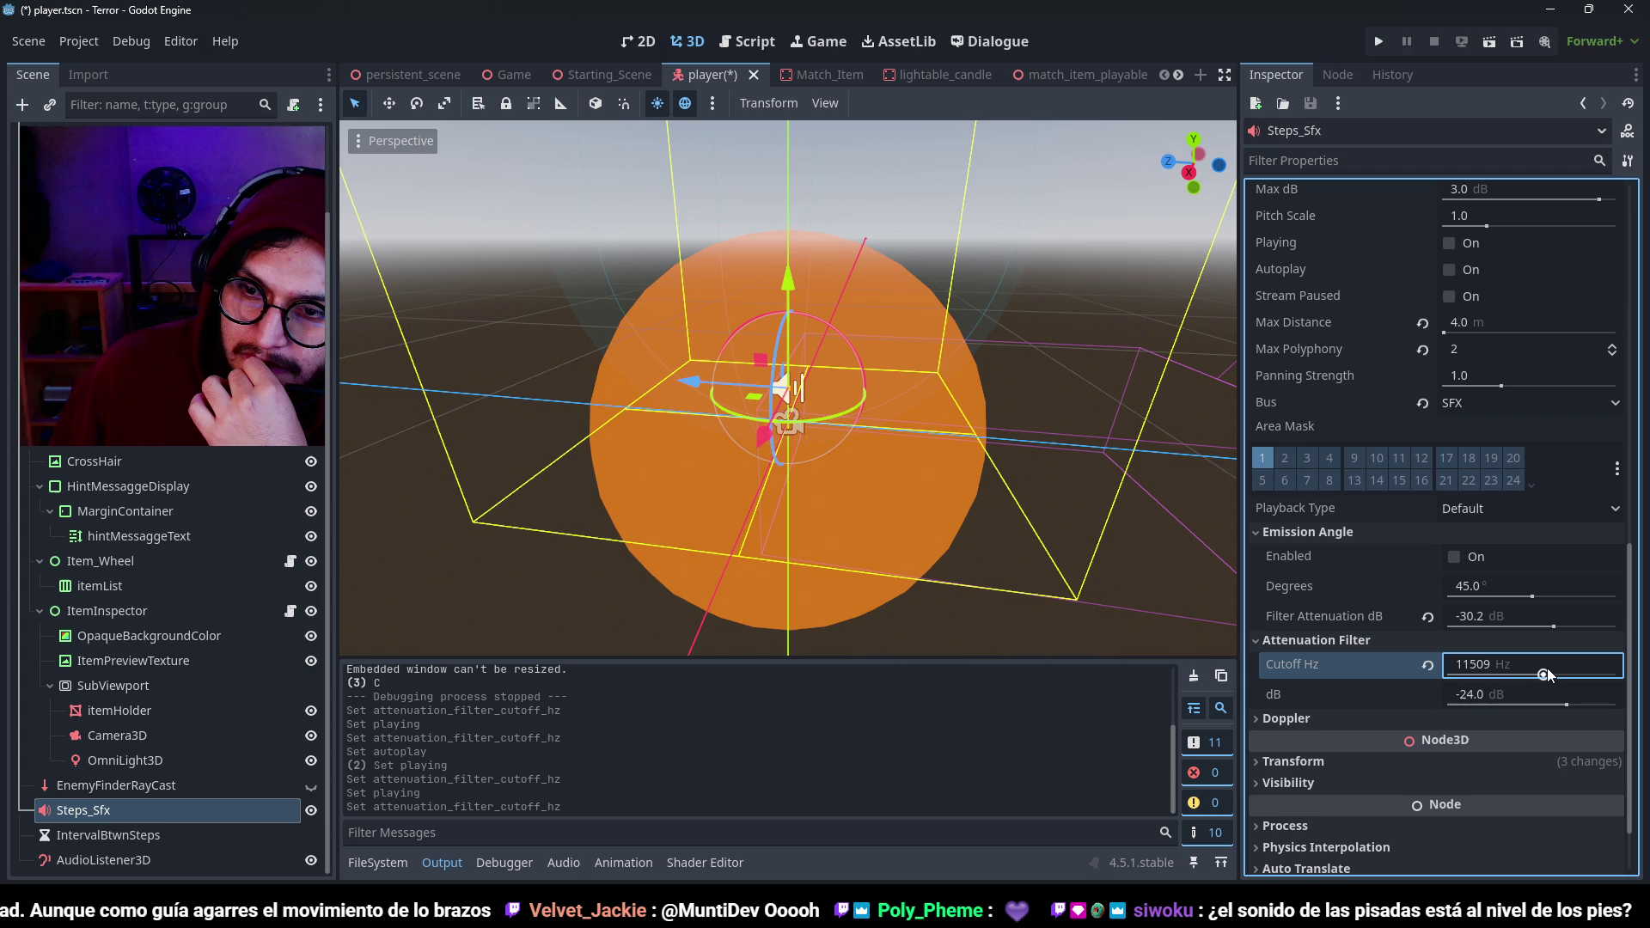
pyautogui.click(1456, 243)
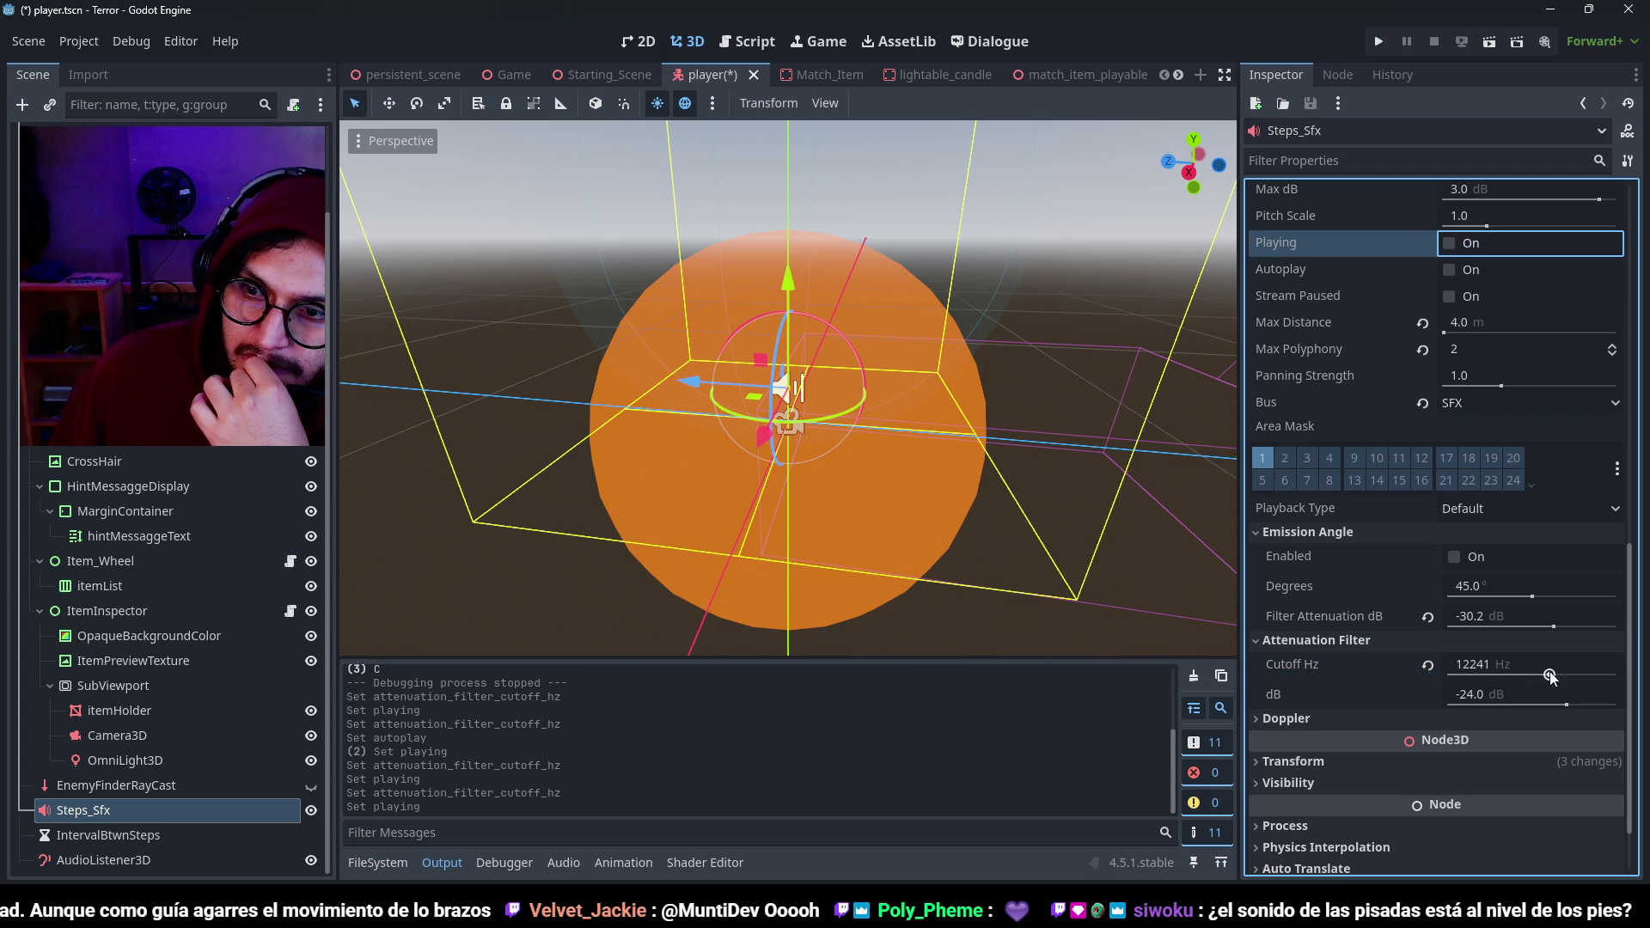
pyautogui.moveTo(1550, 676); pyautogui.dragTo(1573, 676)
pyautogui.click(1449, 244)
pyautogui.click(1451, 245)
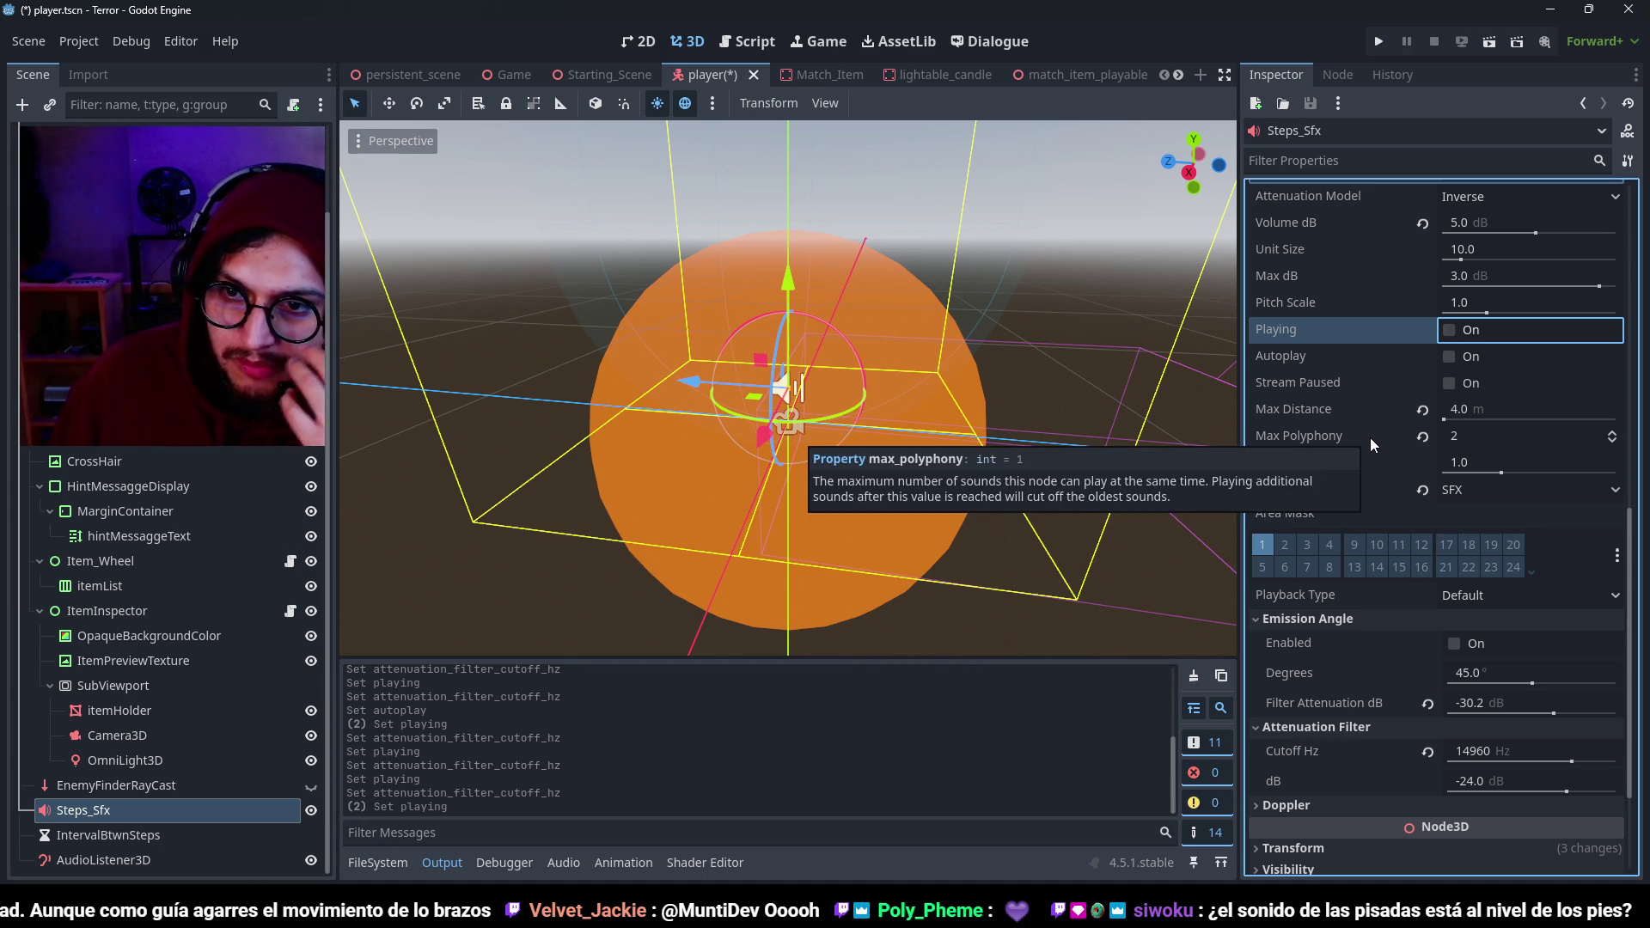
pyautogui.scroll(-1, 1311, 792)
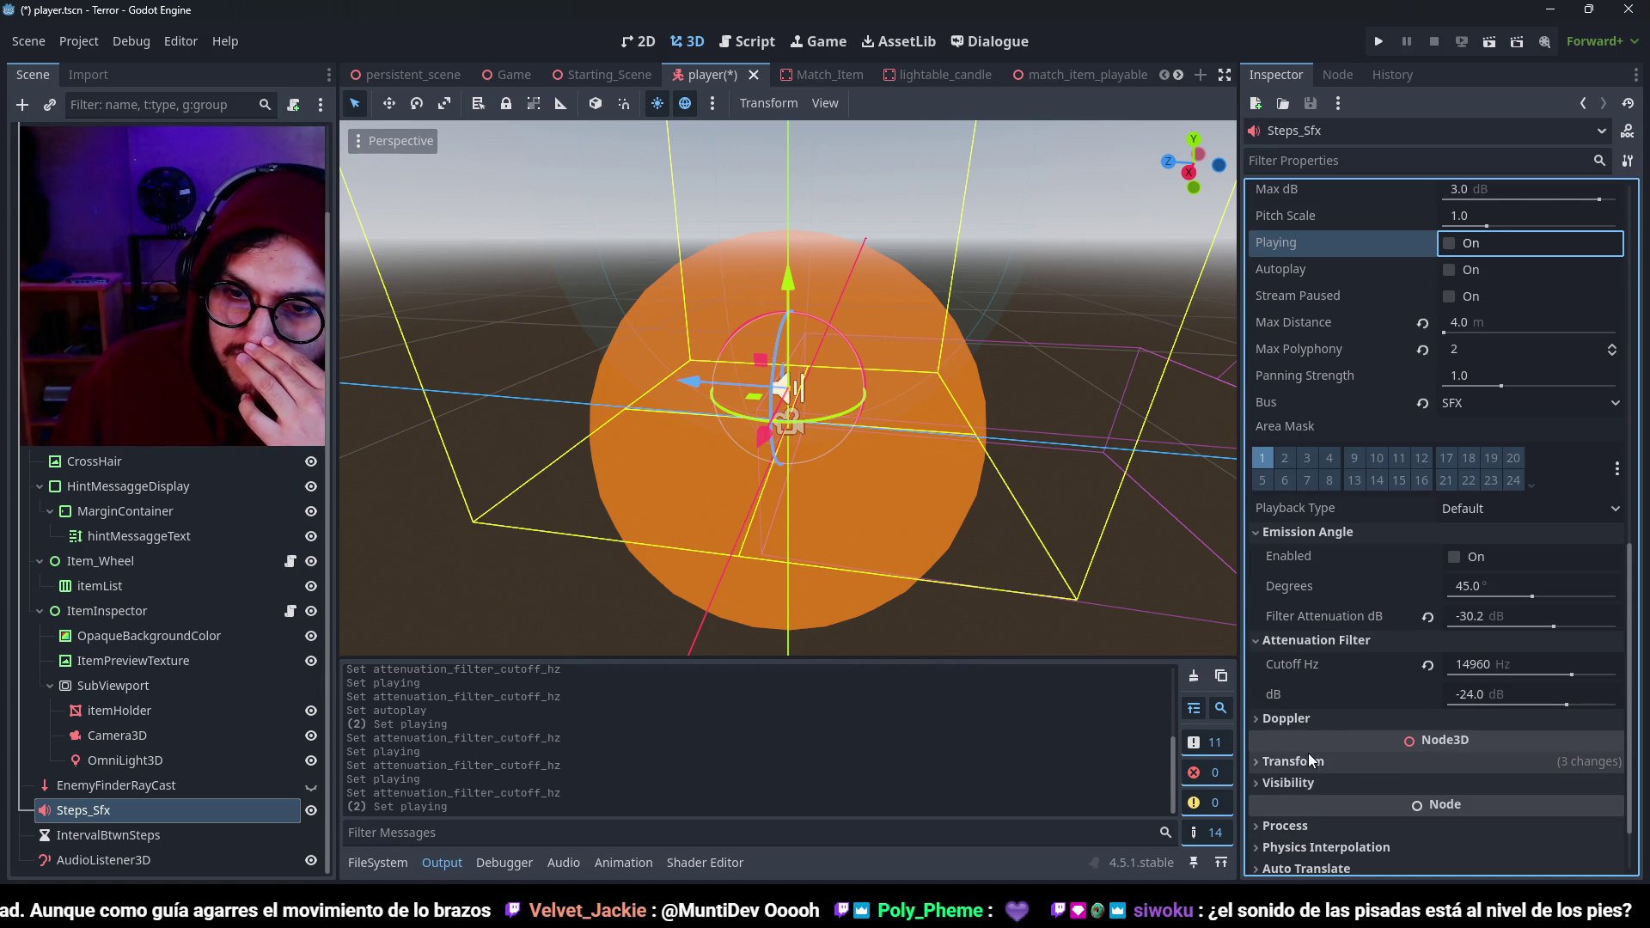
pyautogui.scroll(4, 1434, 413)
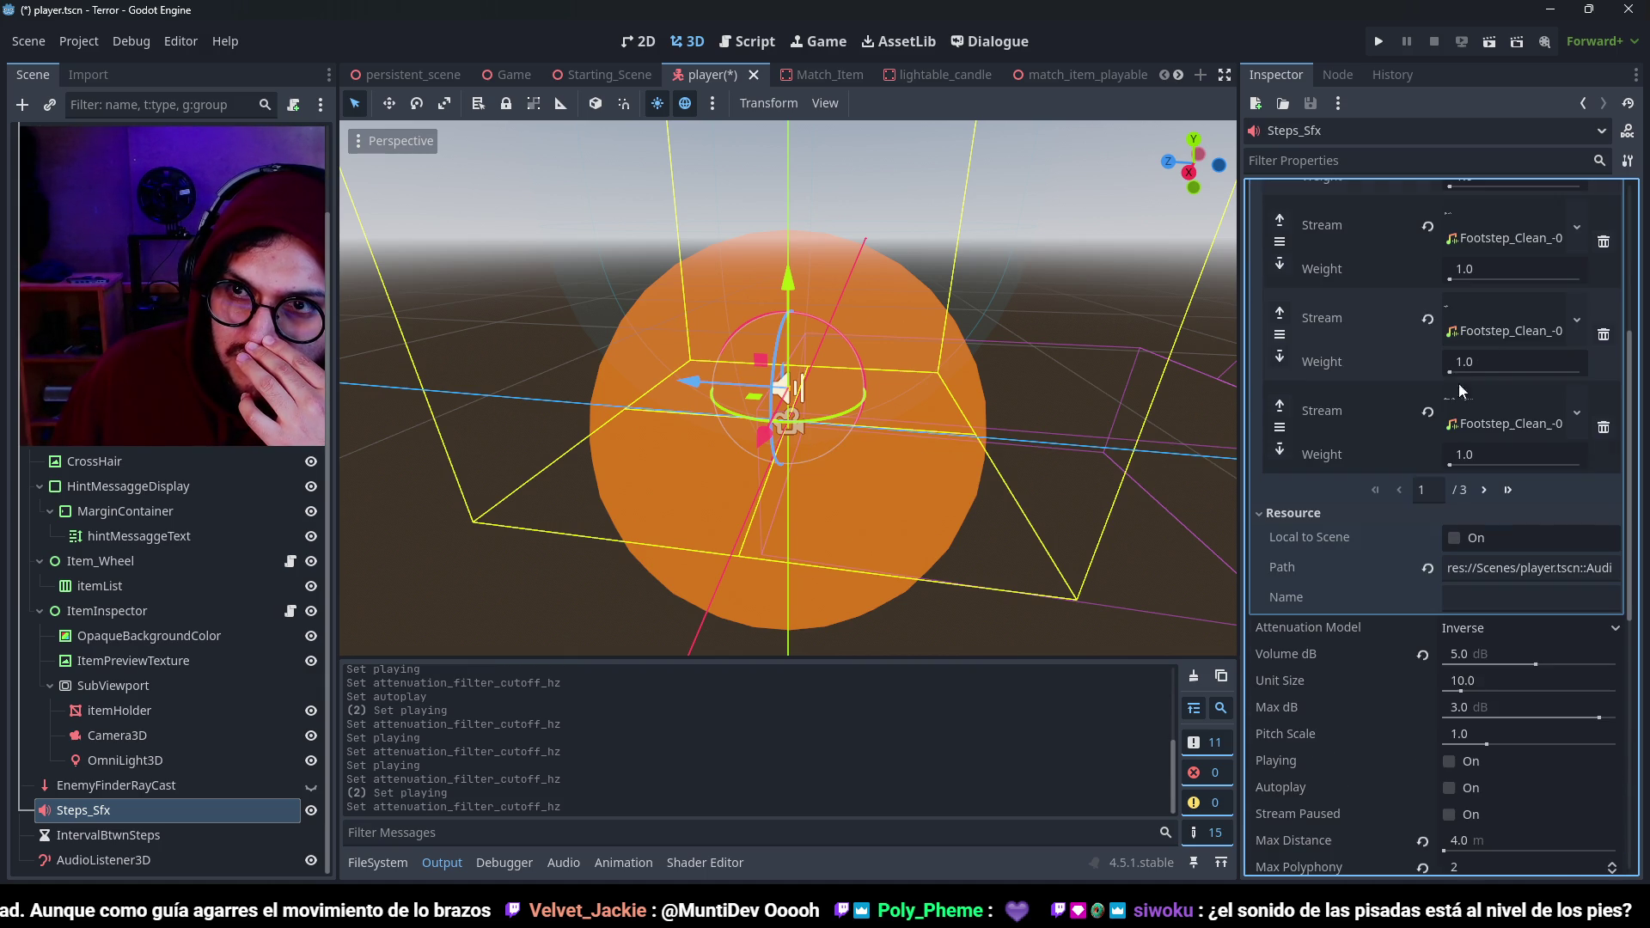
pyautogui.click(1451, 590)
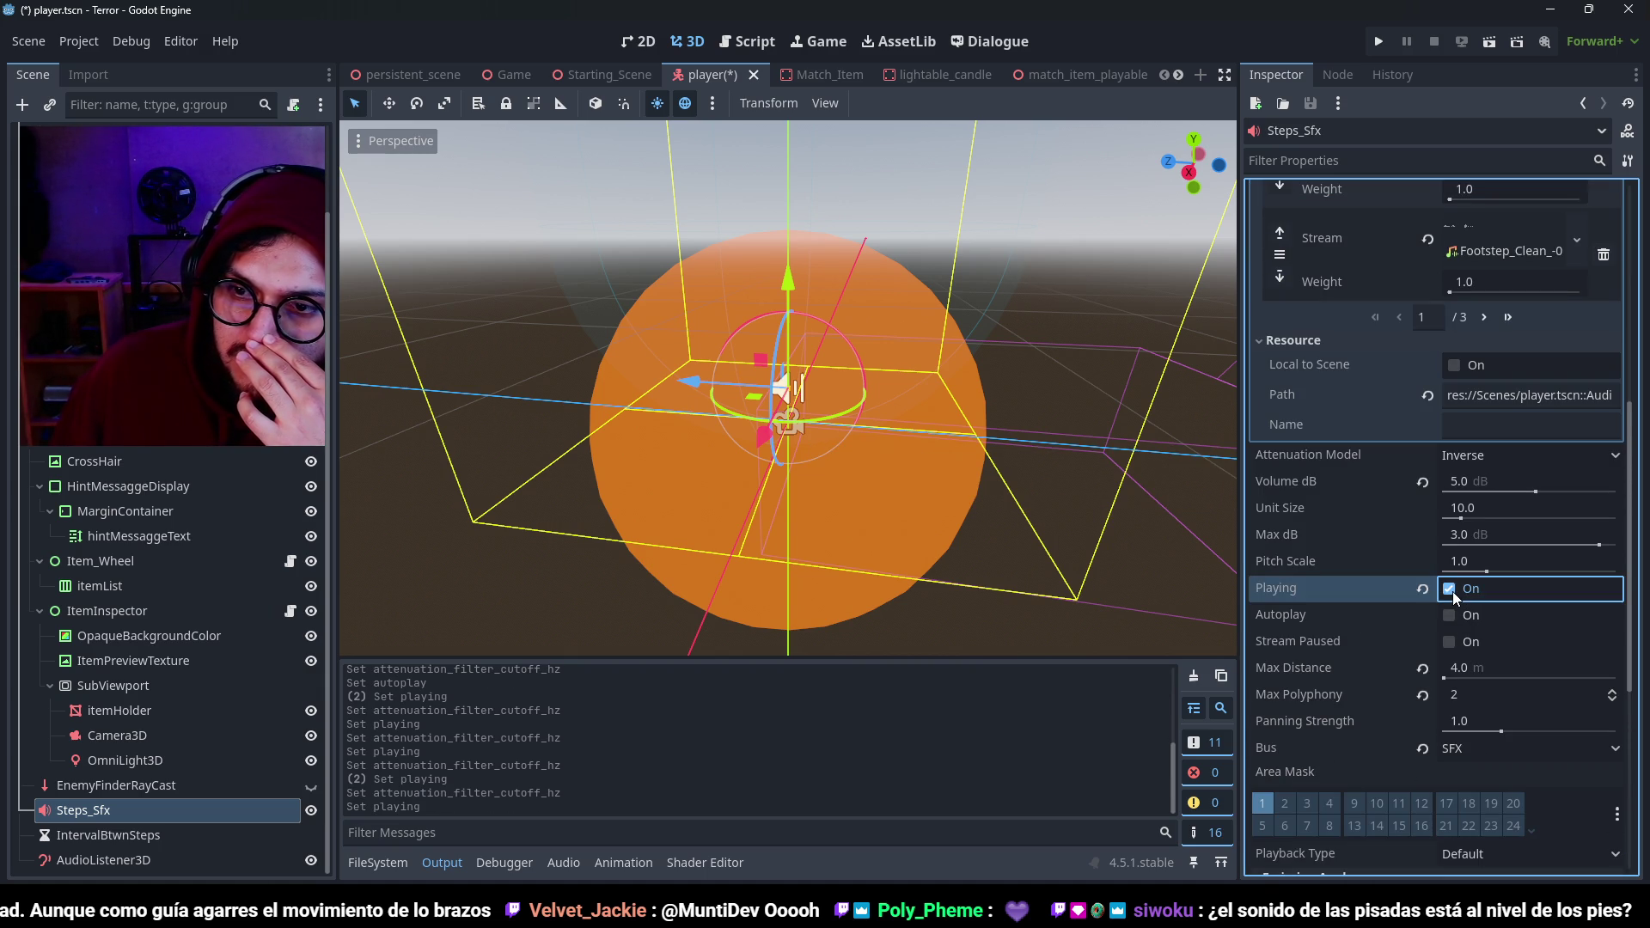
# Set the cutoff to about 5338 Hz, then drop it to the 1 Hz minimum, auditioning both.
pyautogui.scroll(-5, 1452, 602)
pyautogui.click(1456, 582)
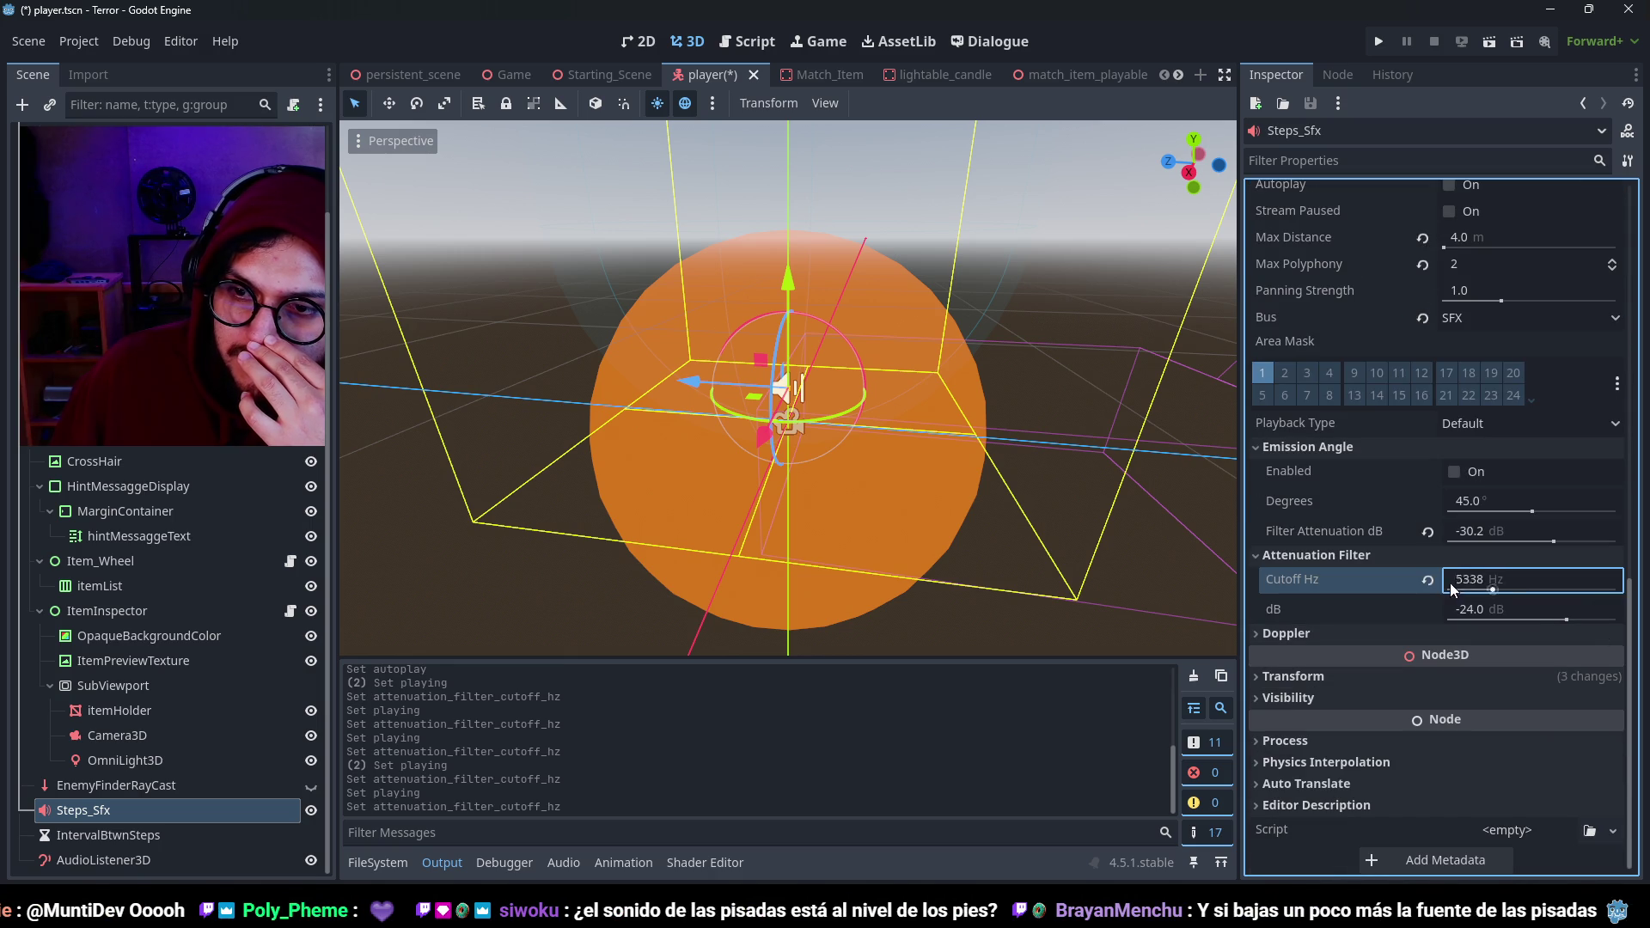
pyautogui.scroll(6, 1418, 421)
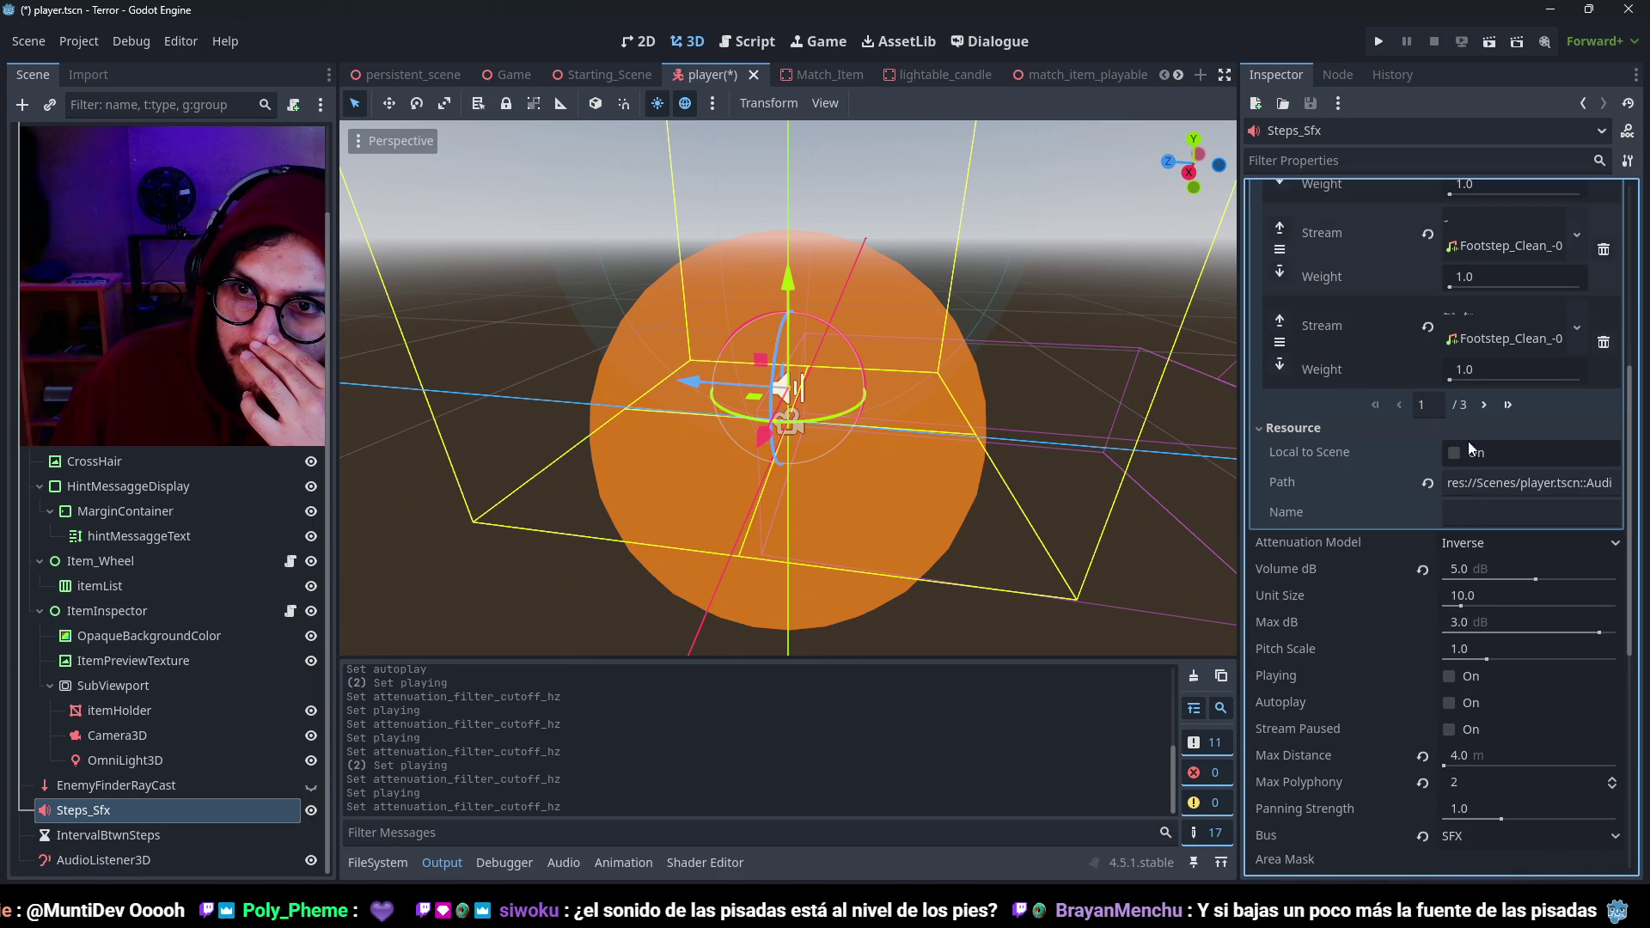
pyautogui.scroll(-3, 1469, 515)
pyautogui.click(1449, 419)
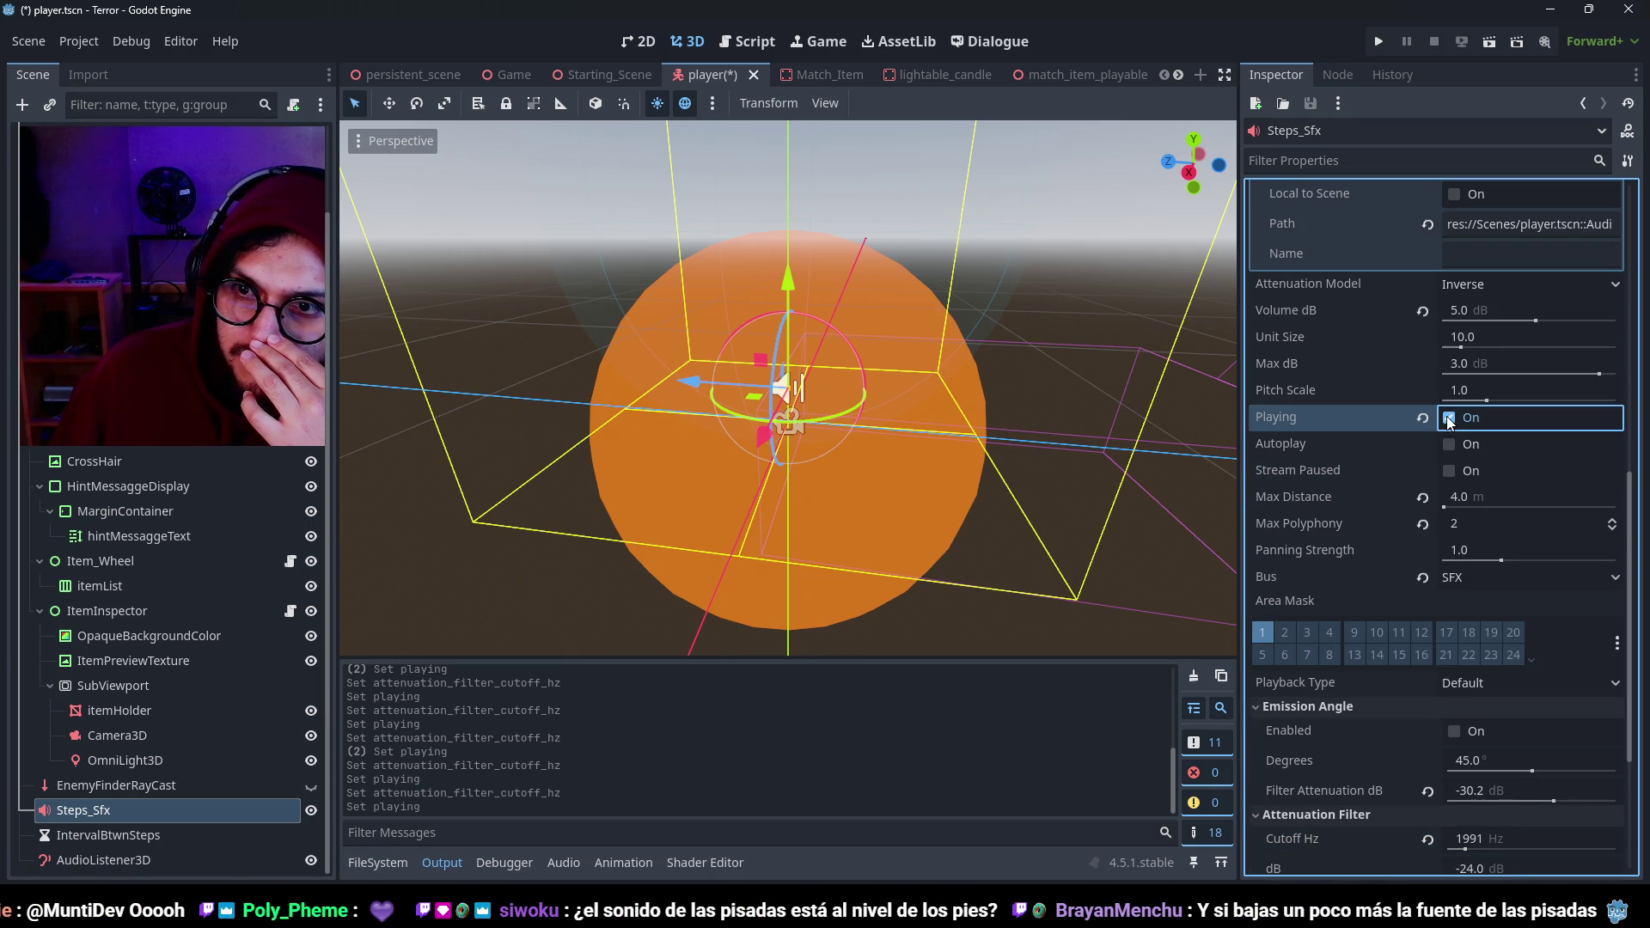
pyautogui.moveTo(1473, 853); pyautogui.dragTo(1450, 850)
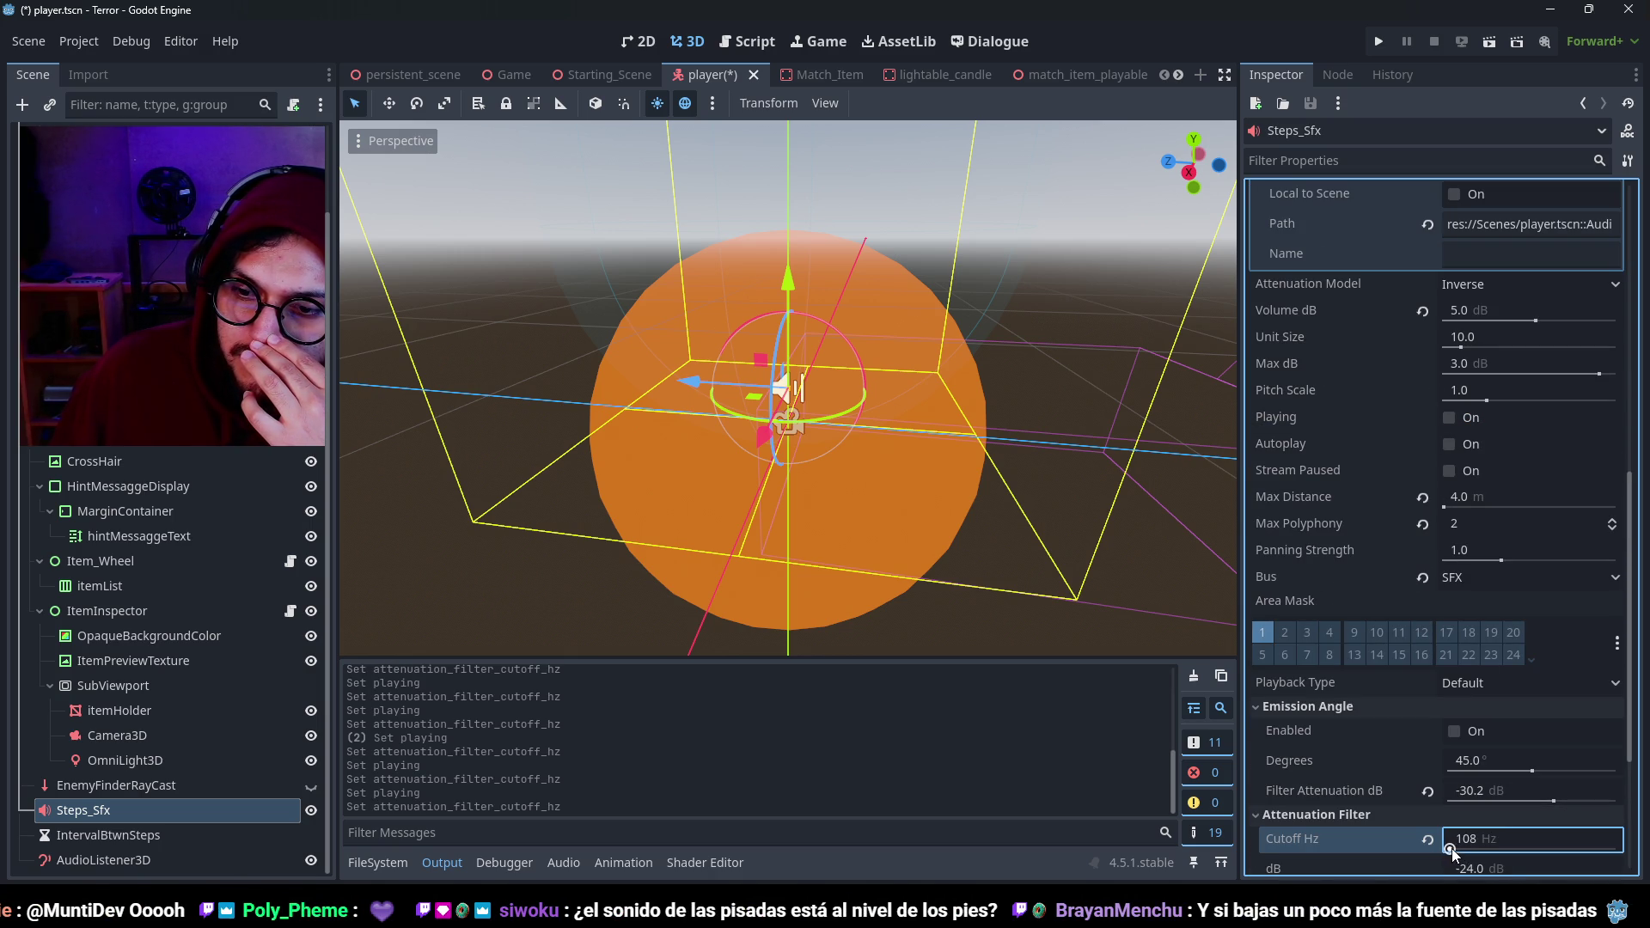
pyautogui.write('318')
pyautogui.click(1447, 445)
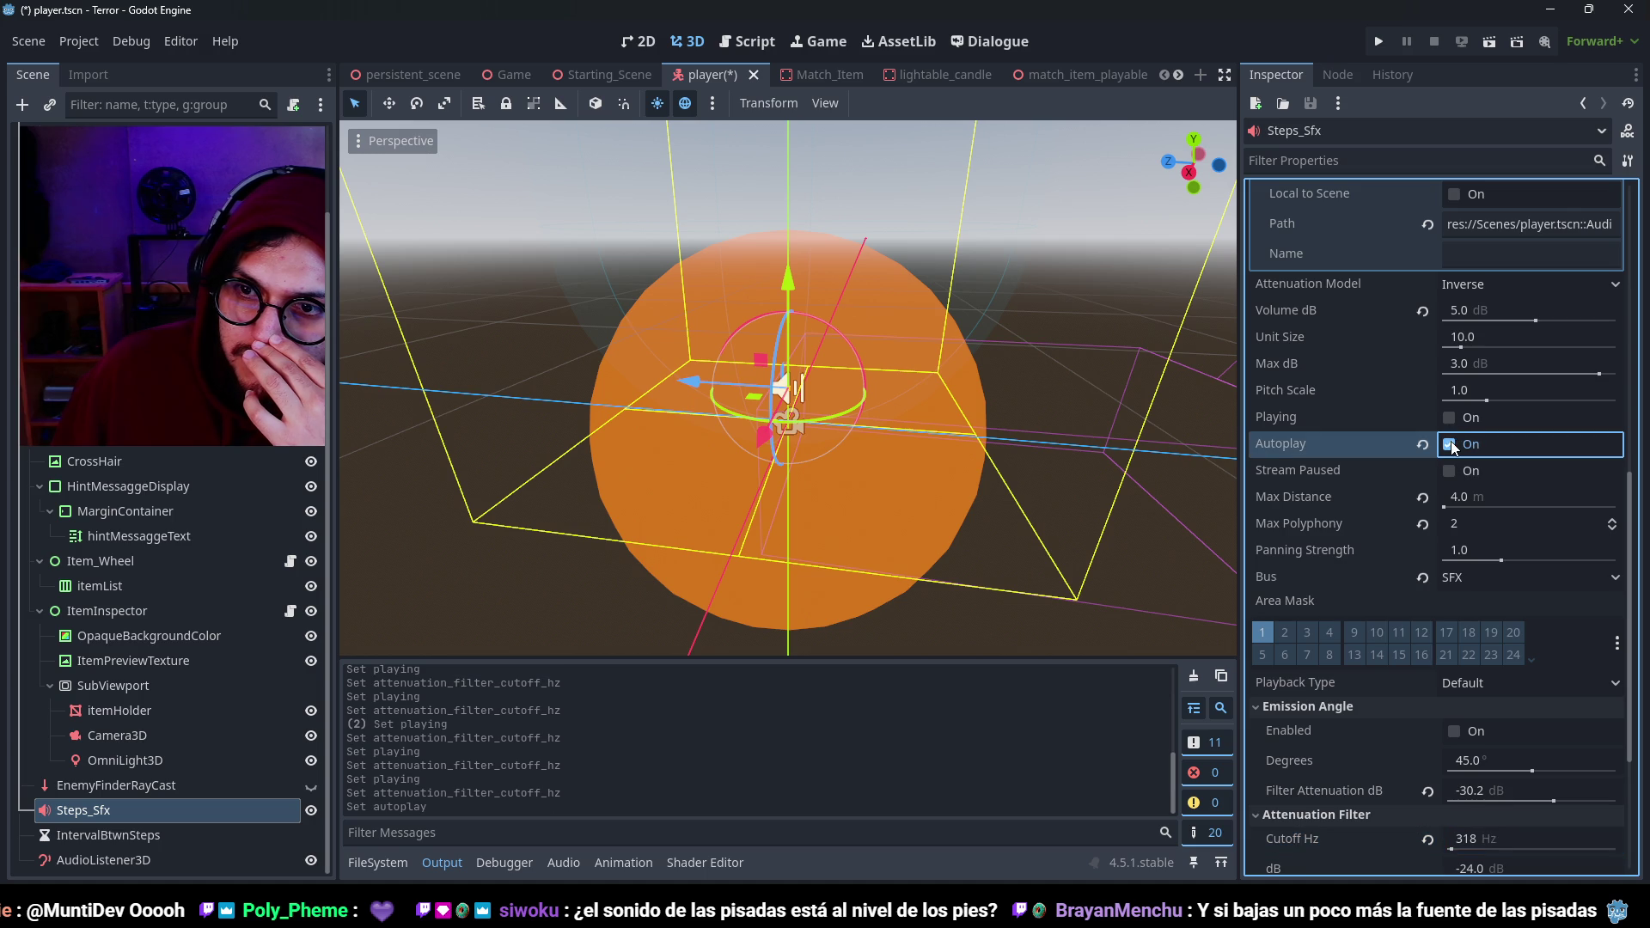
pyautogui.click(1450, 418)
# Audition cutoffs of about 253 Hz and 1 Hz, then revert Cutoff Hz to 5000.
pyautogui.moveTo(1493, 838); pyautogui.dragTo(1474, 837)
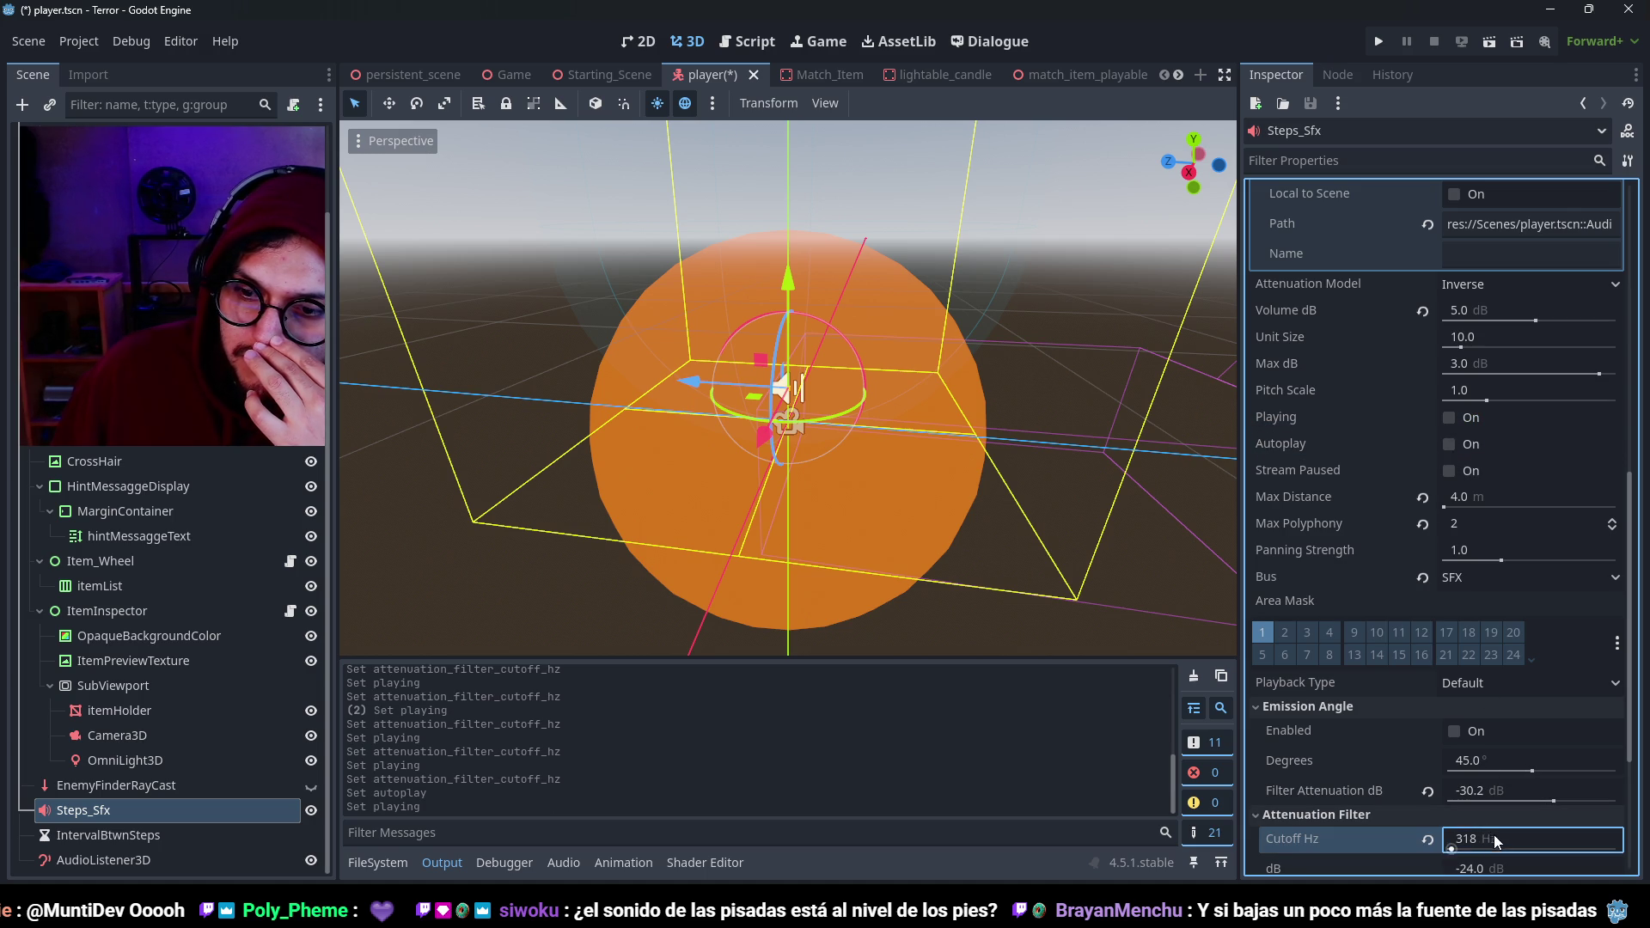
pyautogui.click(1450, 417)
pyautogui.moveTo(1499, 852); pyautogui.dragTo(1449, 850)
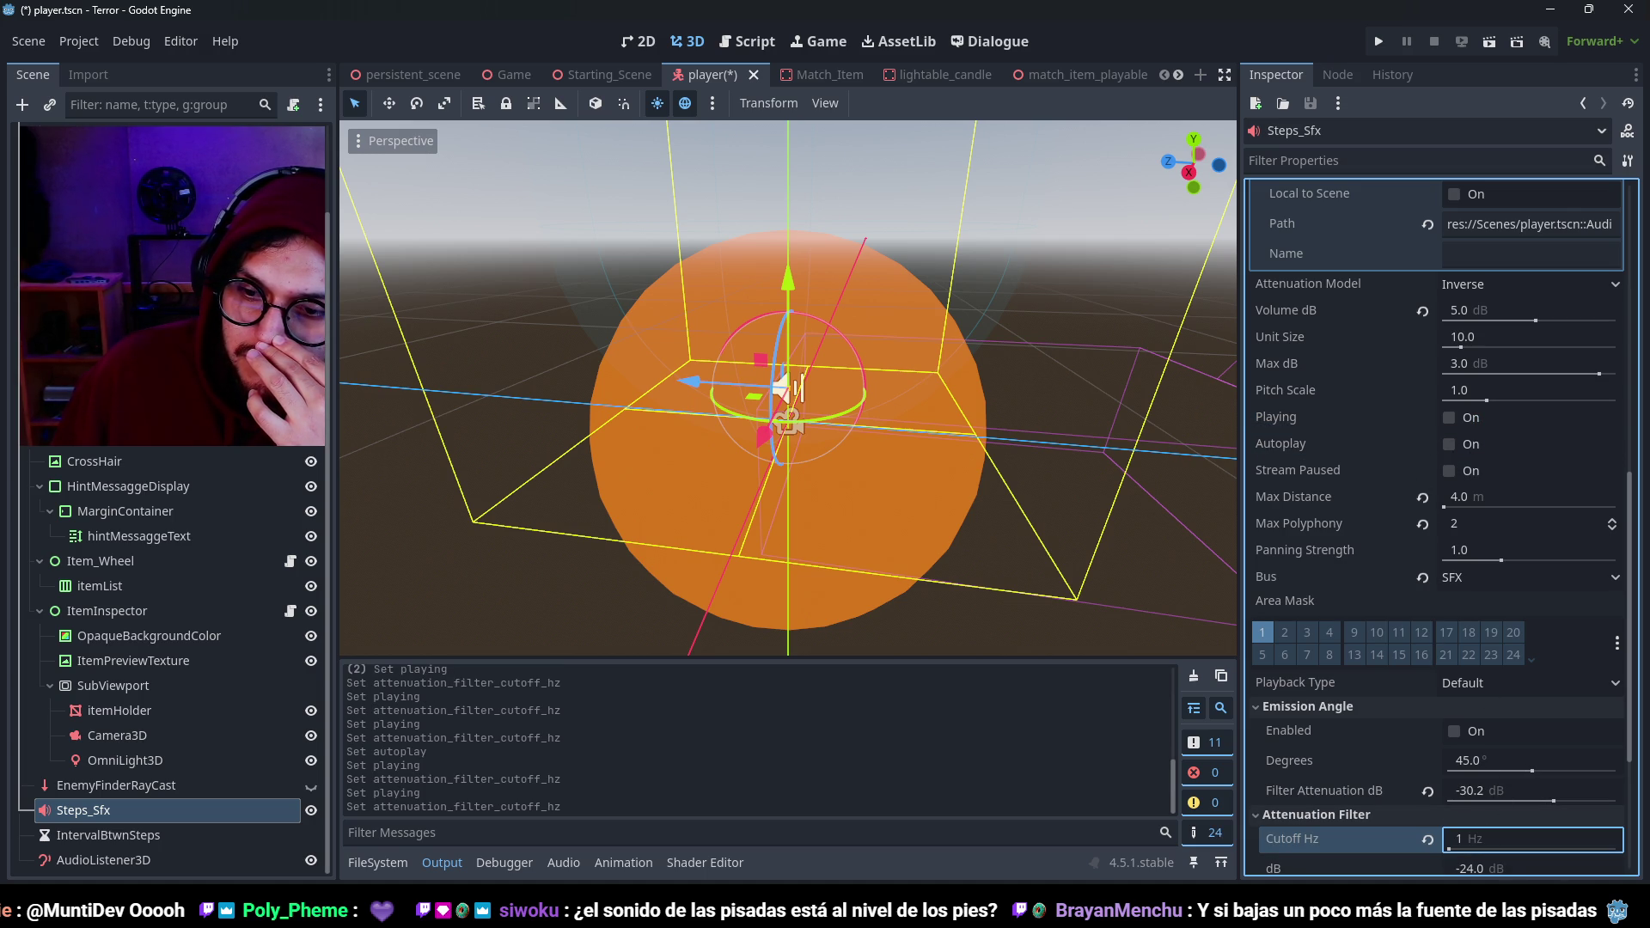
pyautogui.click(1472, 418)
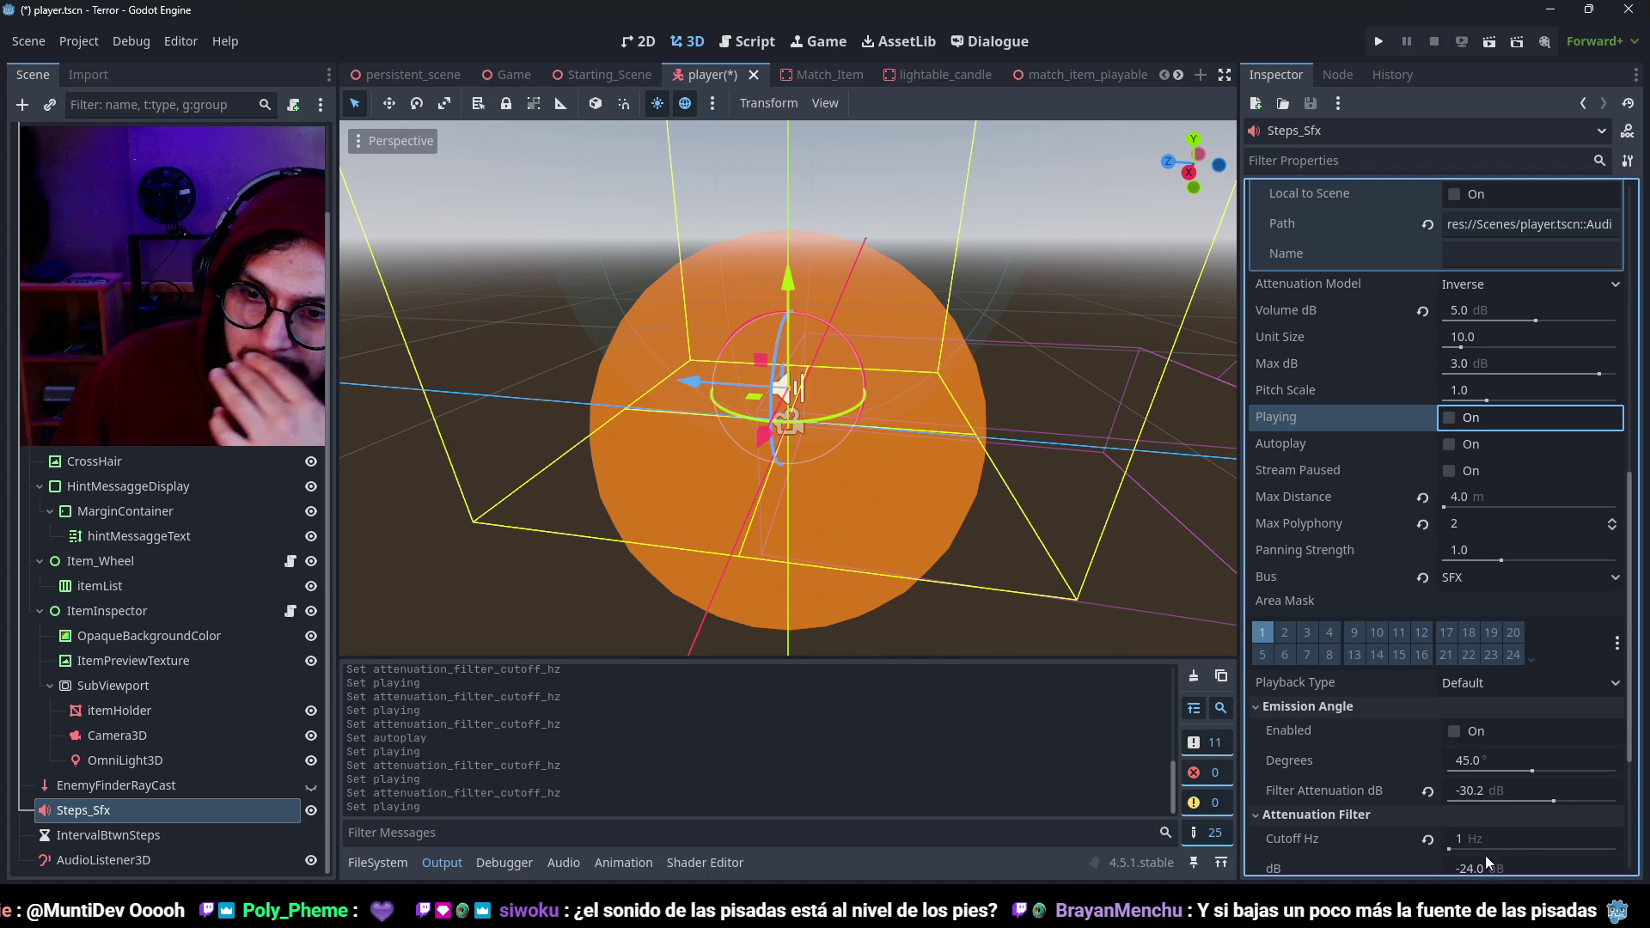
pyautogui.click(1430, 840)
pyautogui.scroll(-2, 1502, 751)
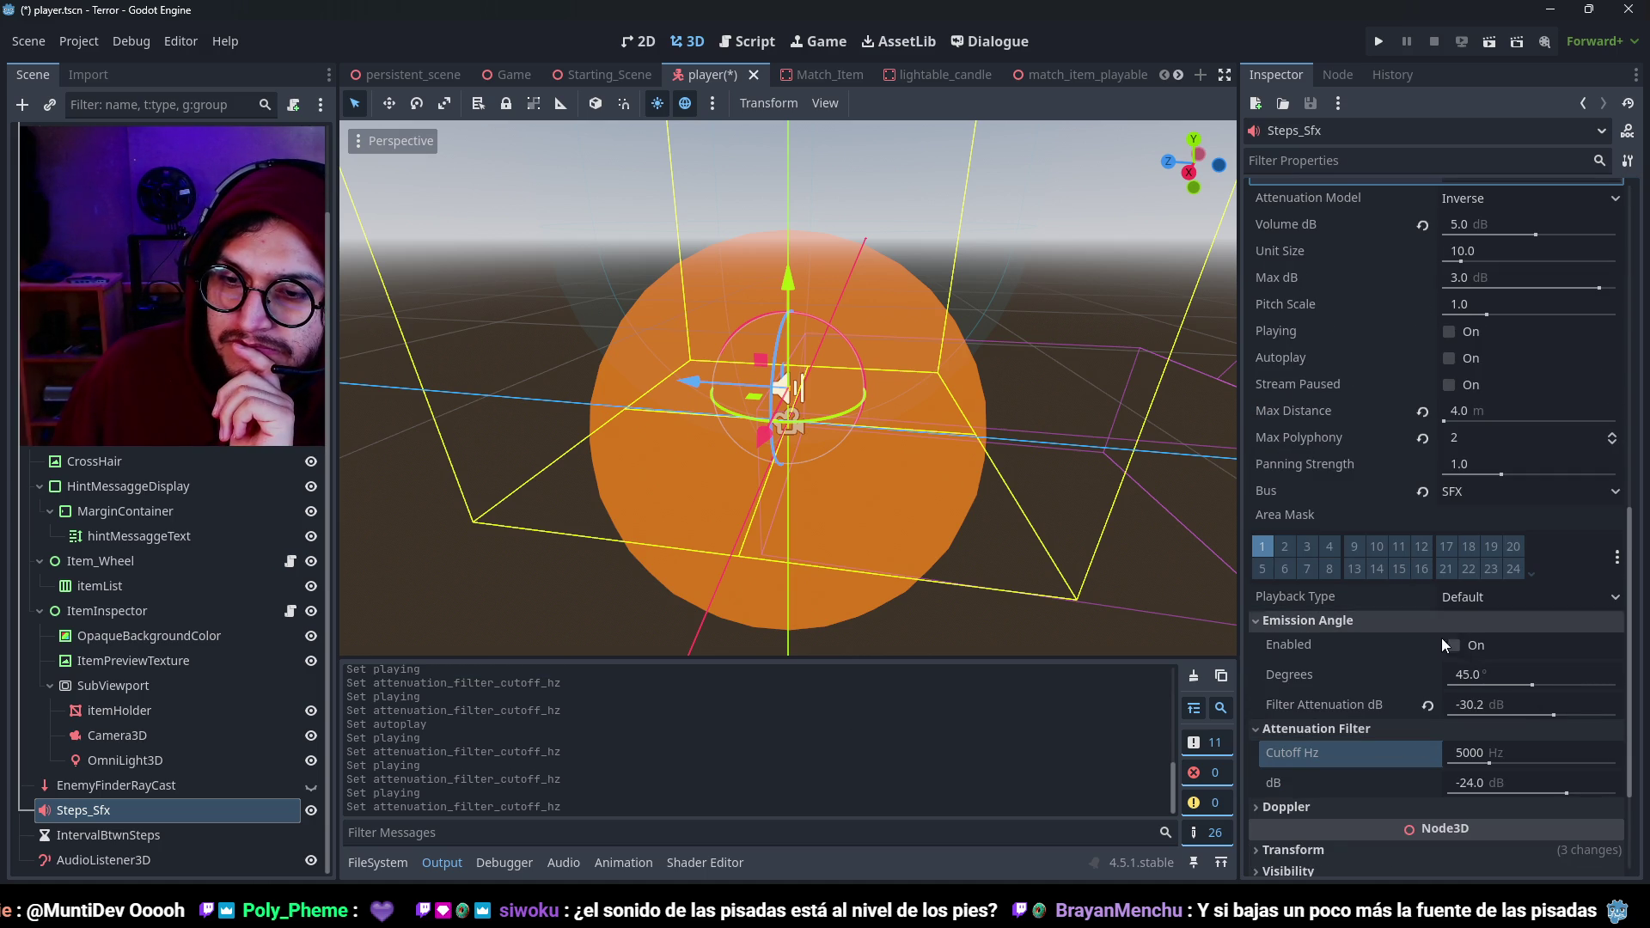
# Enable the emission angle and drop its filter attenuation from -30.2 to -55.5 dB, previewing the footsteps.
pyautogui.click(1473, 649)
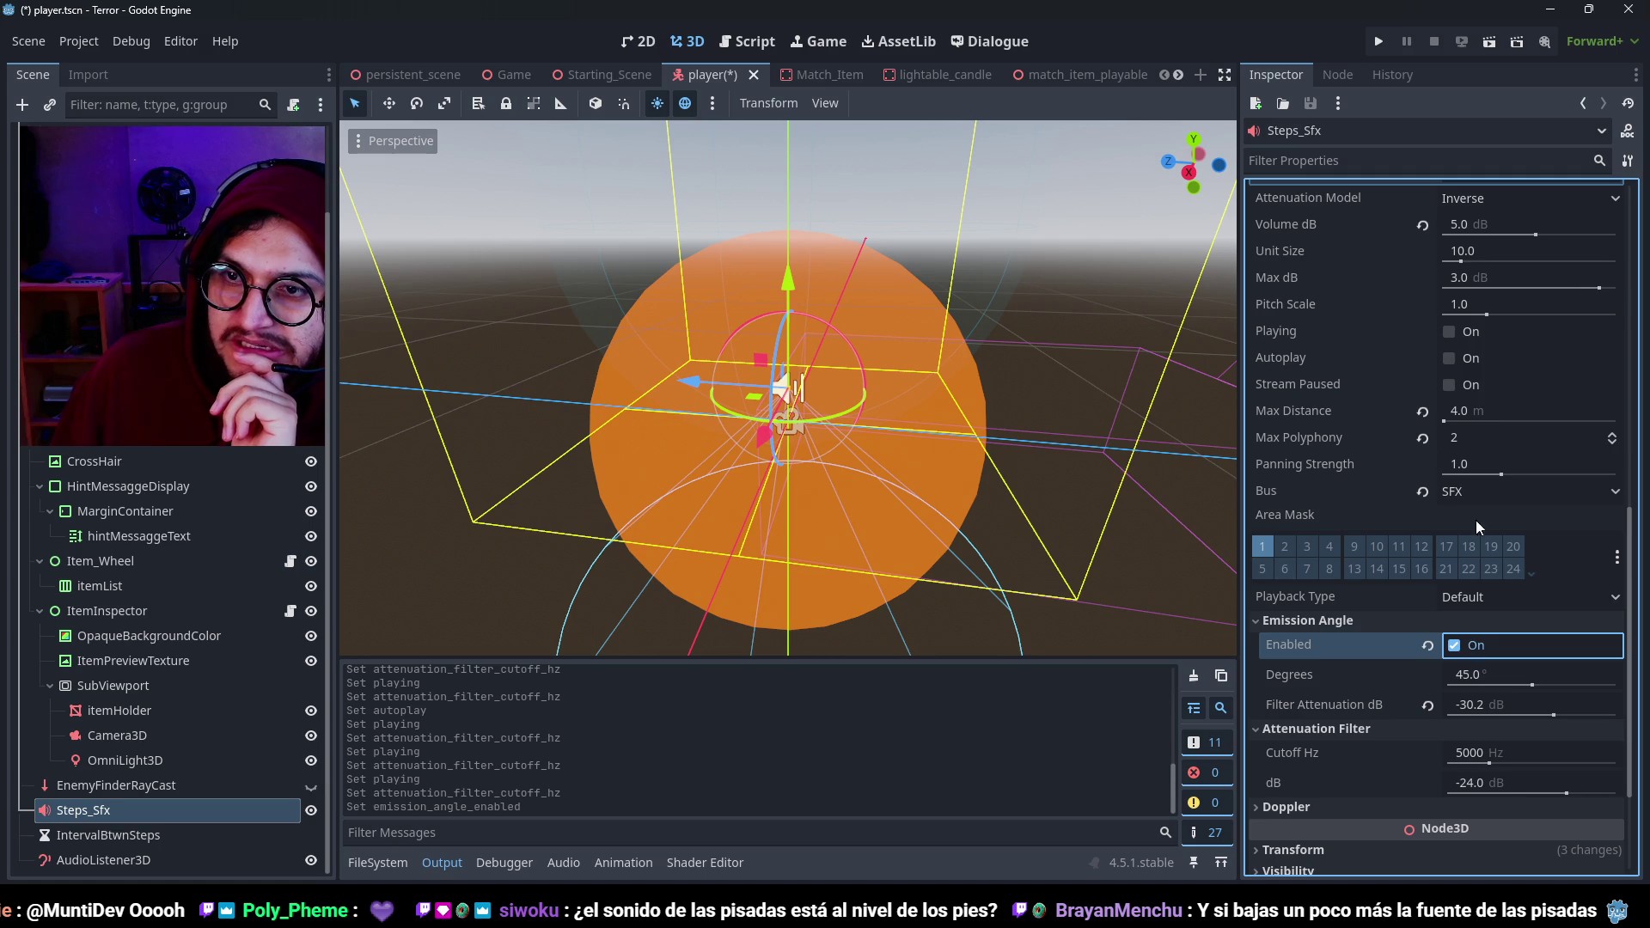
pyautogui.click(1450, 331)
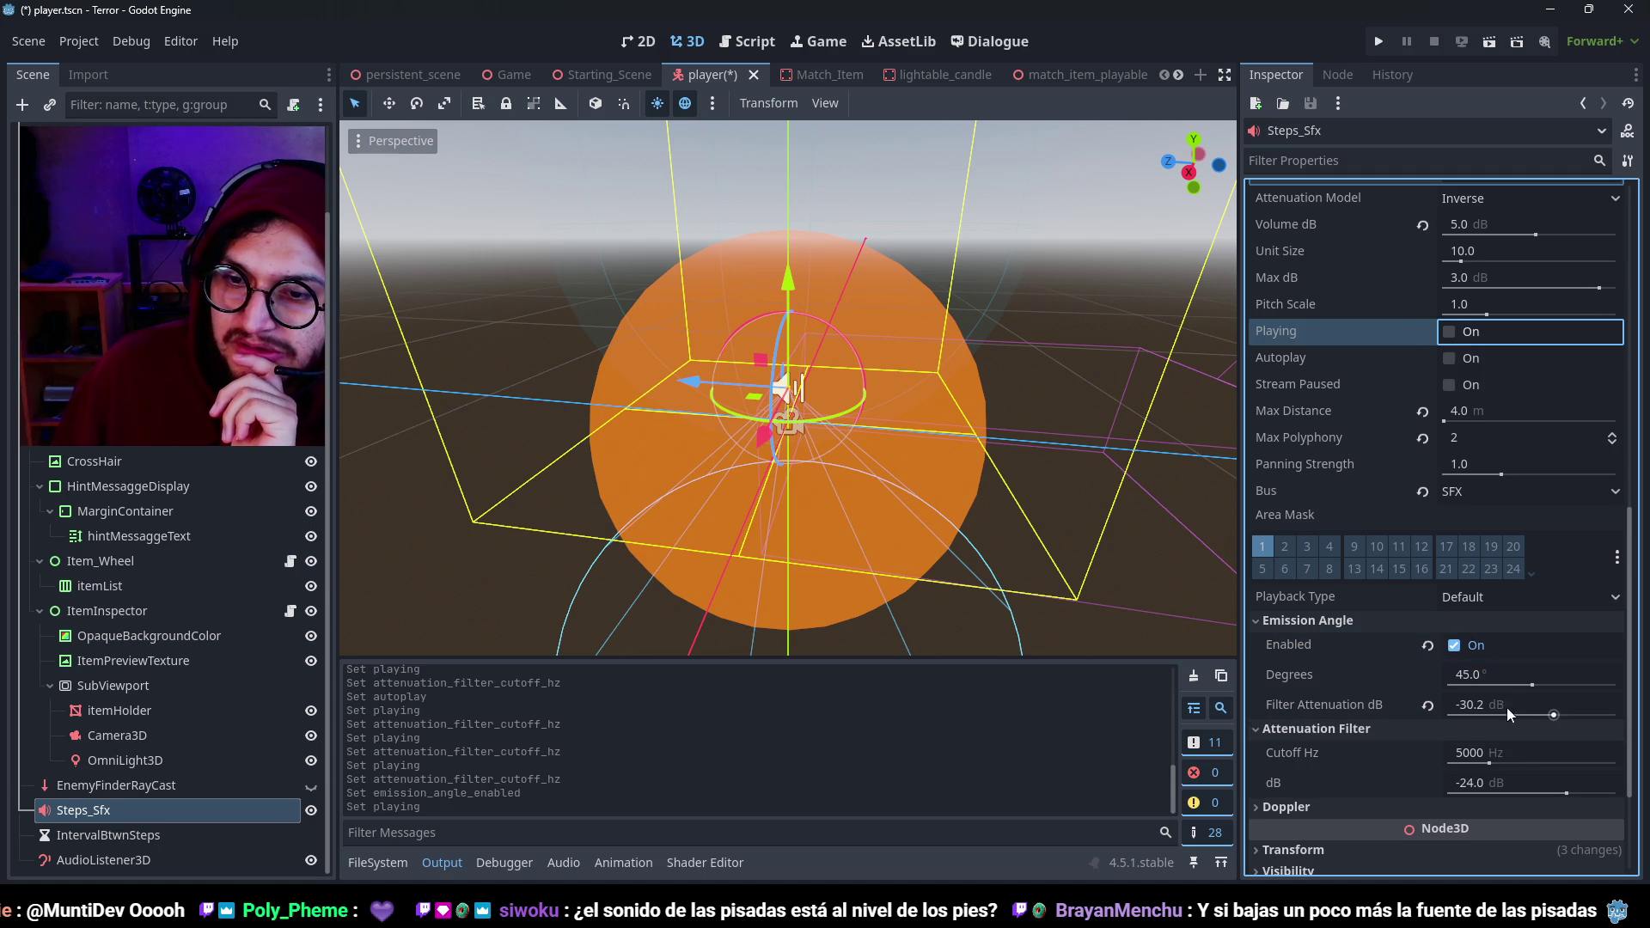
pyautogui.click(1548, 715)
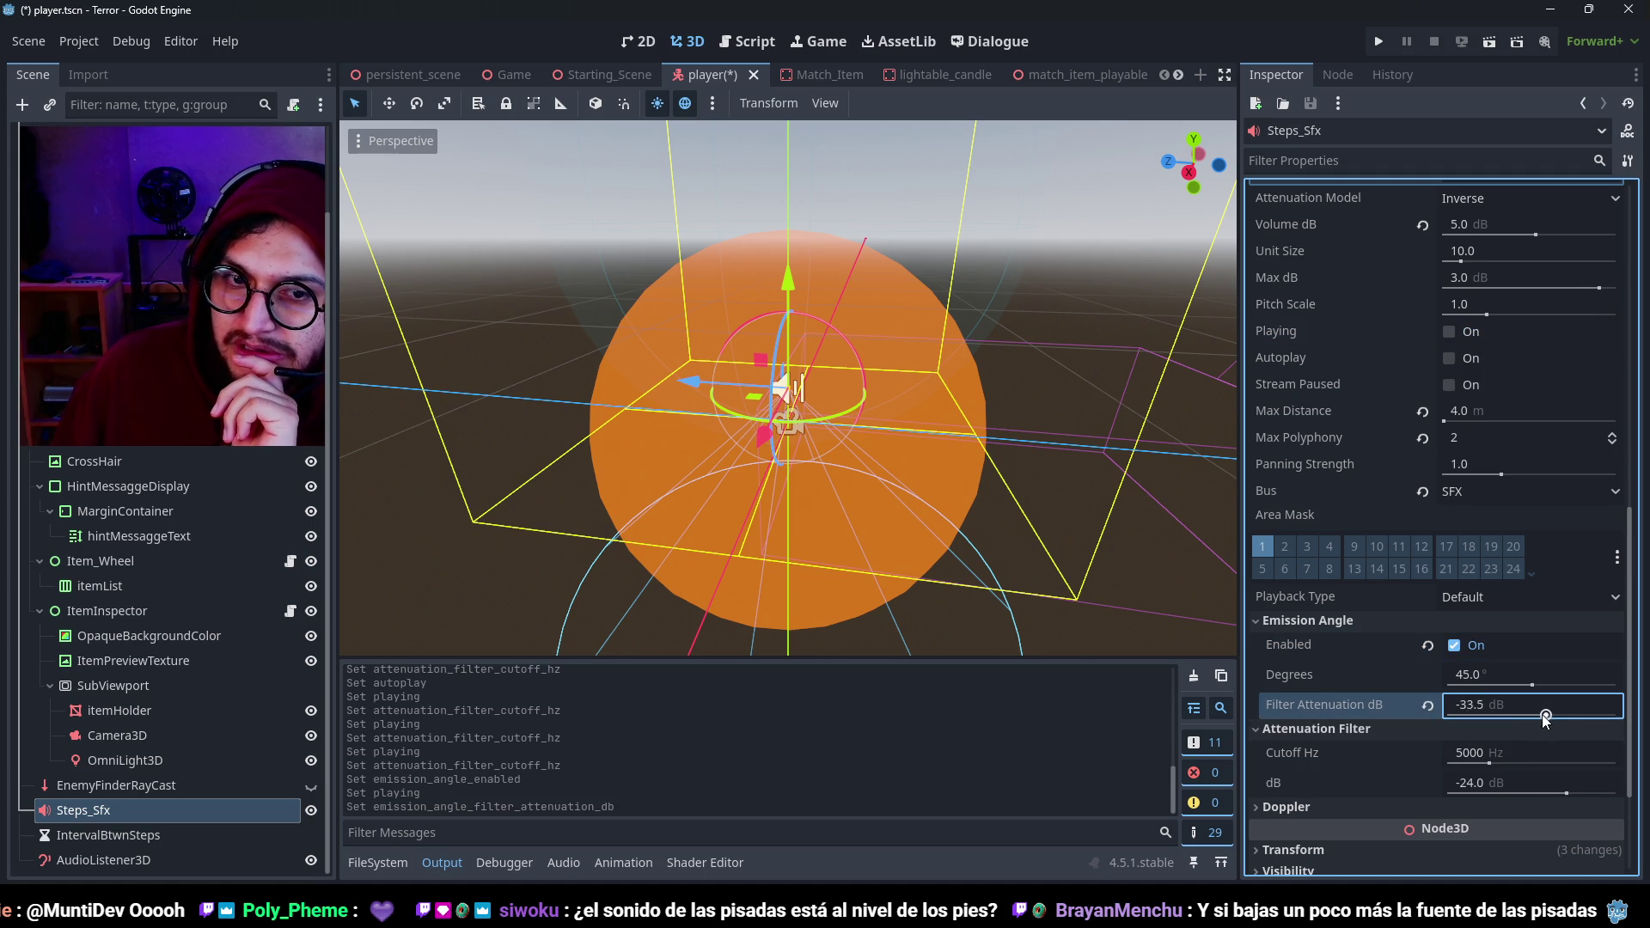
pyautogui.click(1472, 334)
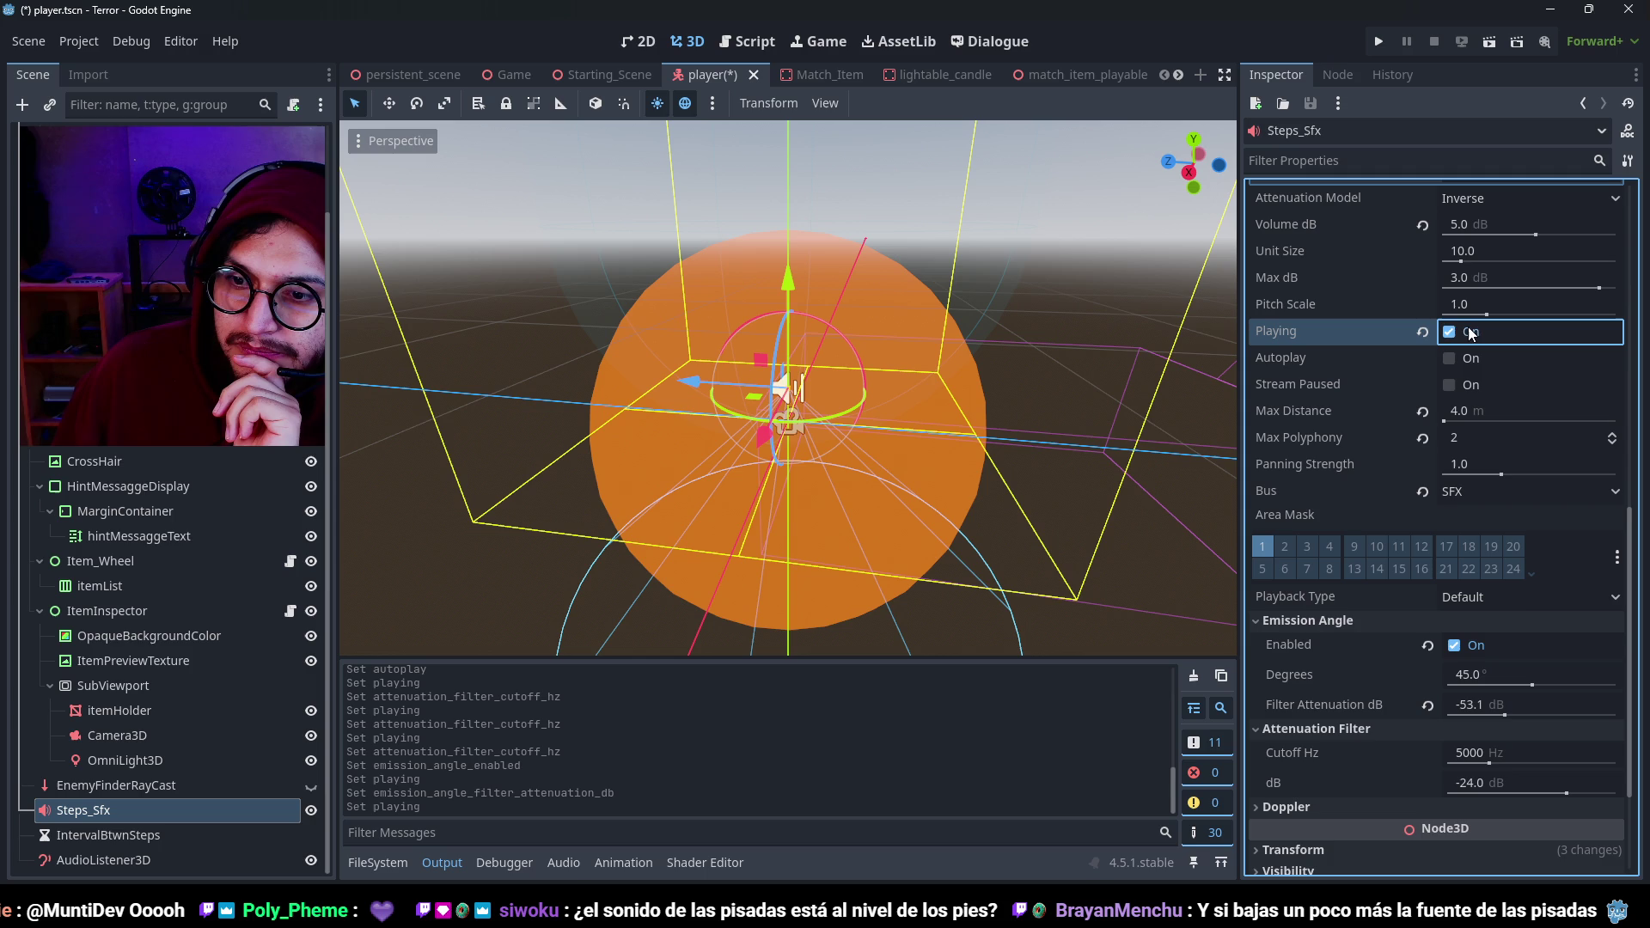
pyautogui.click(1503, 715)
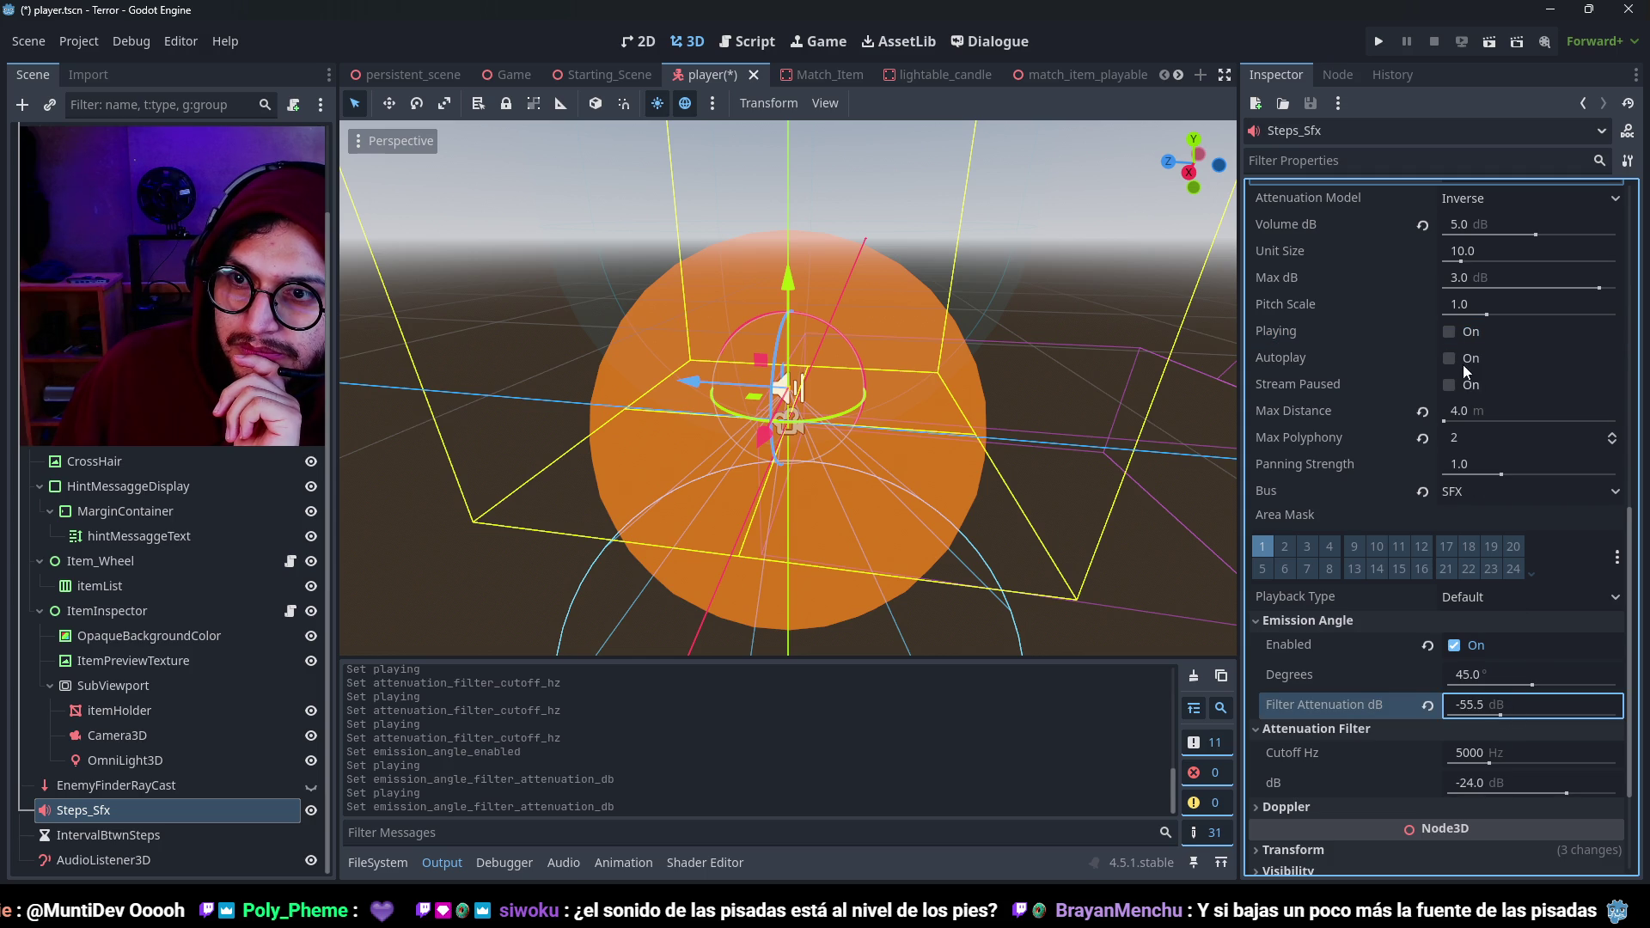